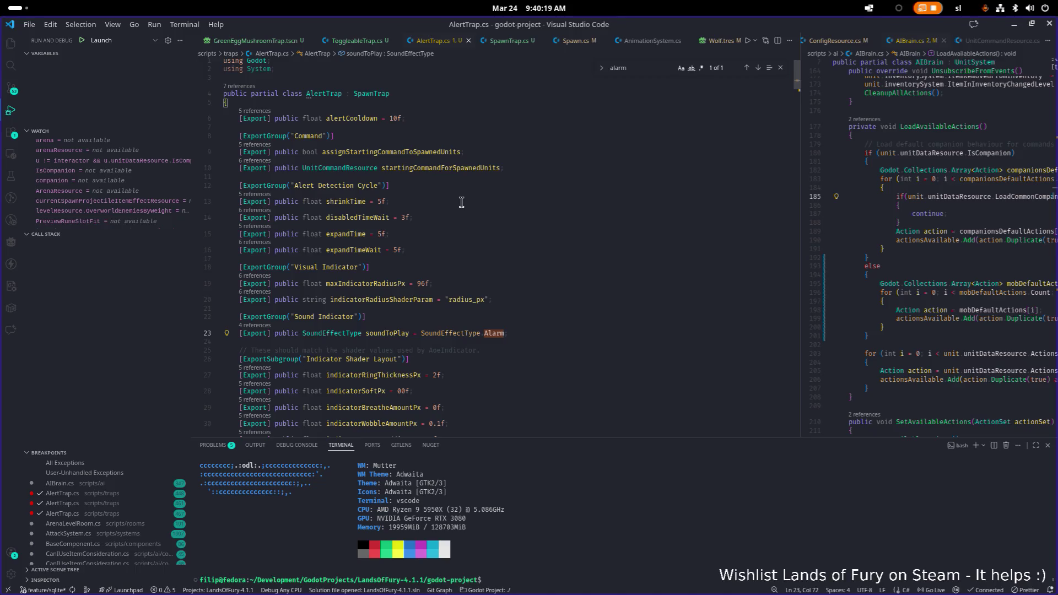
Search AlertTrap.cs for 'sound' and check the alertSoundArea2D reference
left_click(478, 209)
key("ctrl+f")
type("sound")
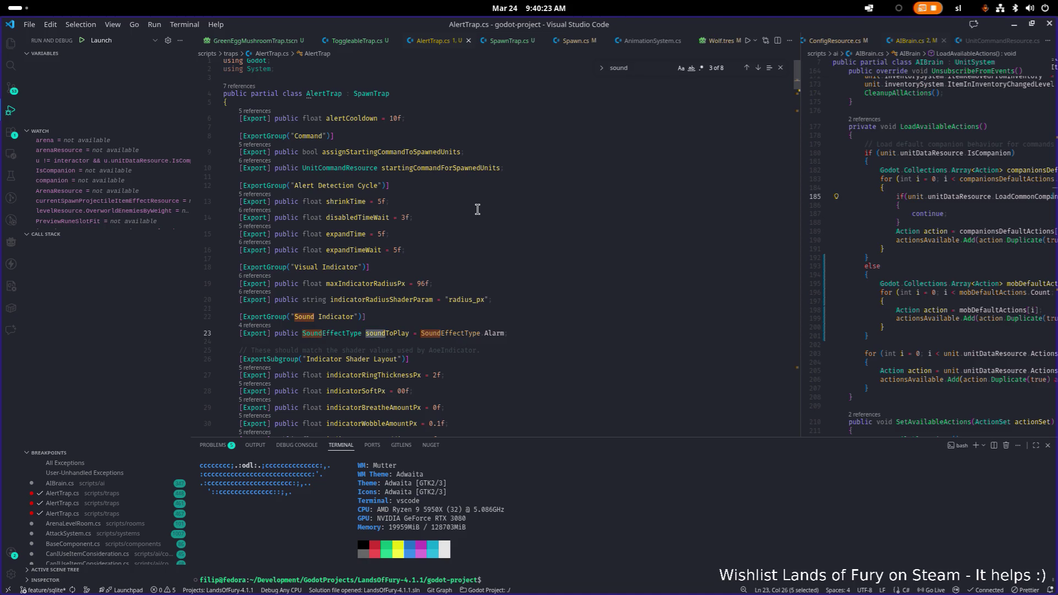
key("Return")
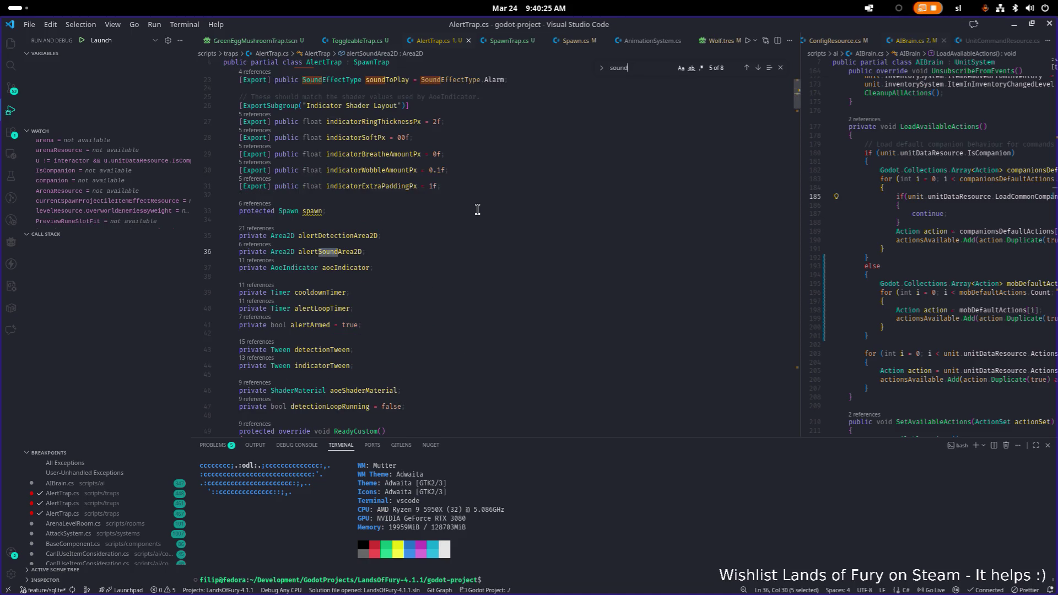
left_click(341, 251)
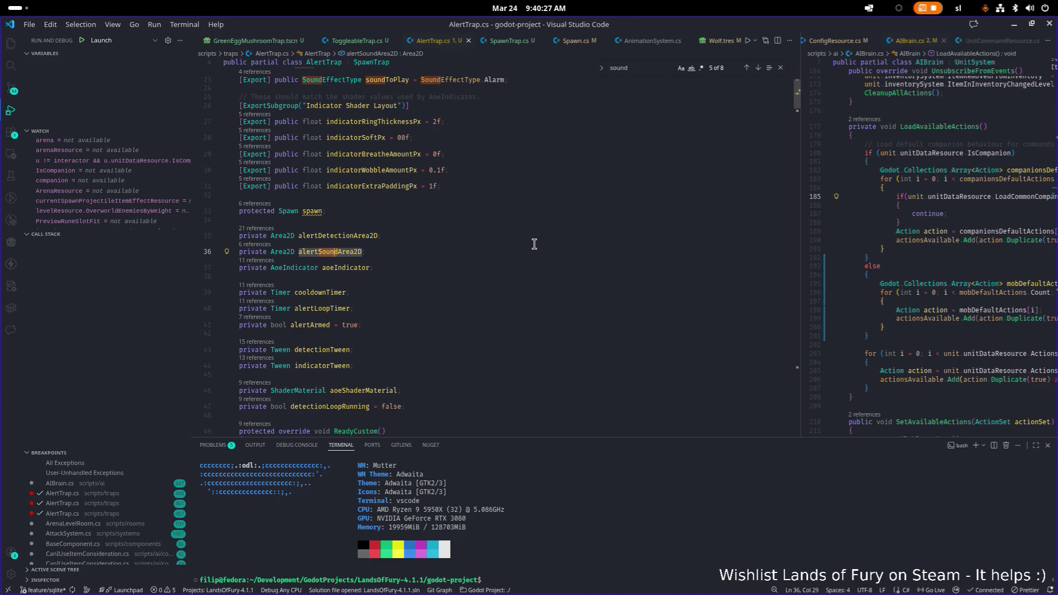
key("Down")
key("Down")
key("Down")
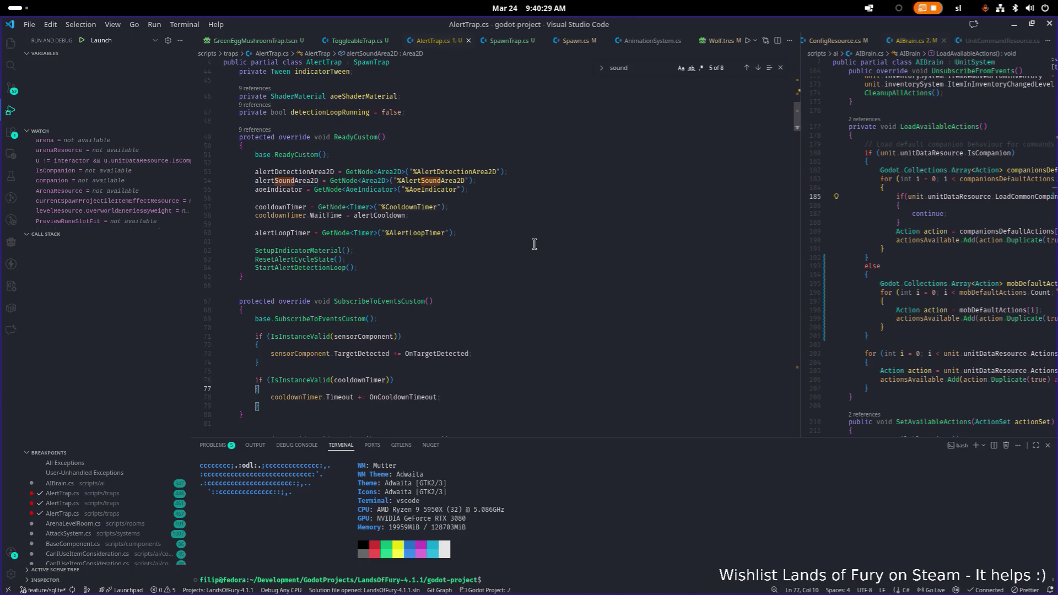
Search for 'trigger' and put the caret on the TriggerAlert declaration
key("ctrl+f")
type("trigger")
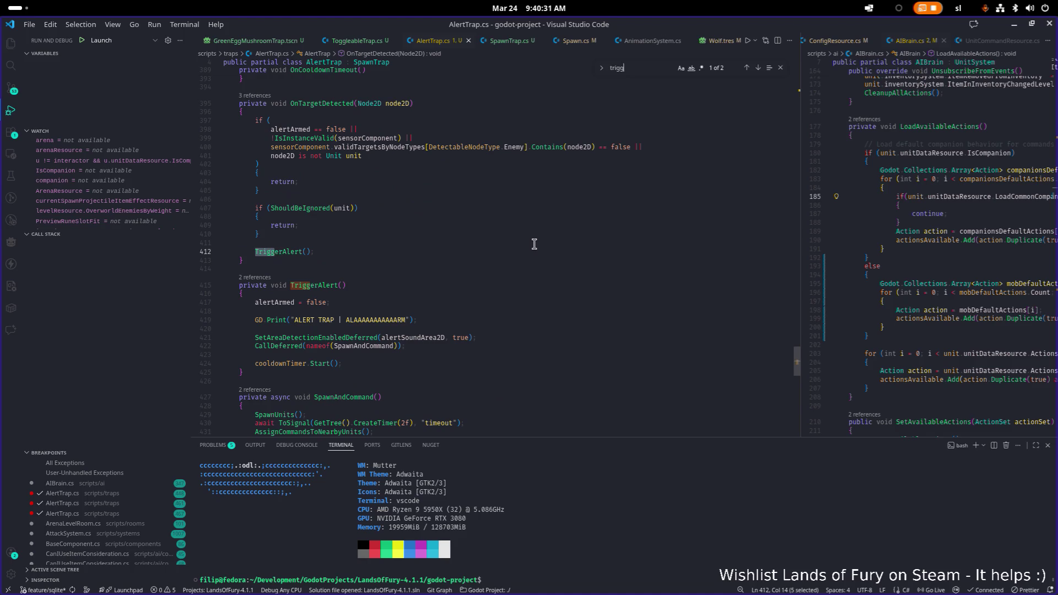
key("Down")
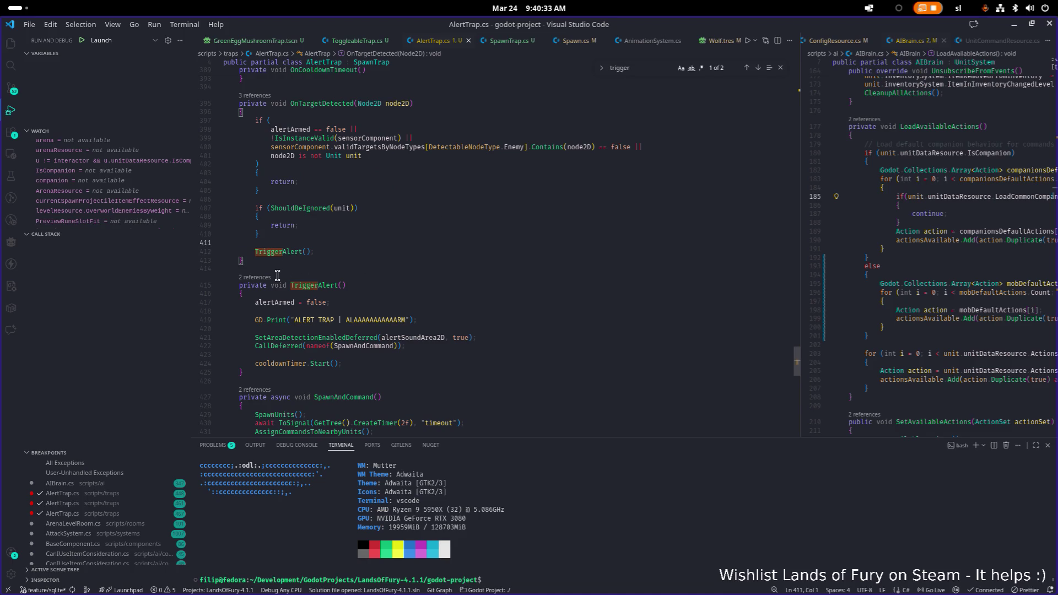
left_click(334, 285)
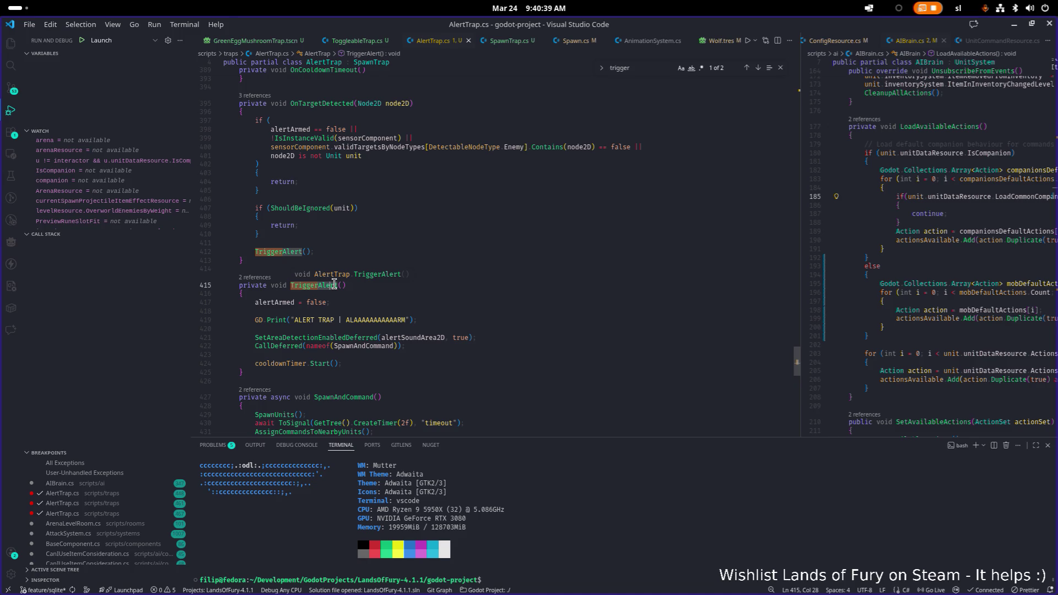
Add a new line after 'alertArmed = false;' starting Global.soundController.PlaySFX(
left_click(372, 303)
key("Return")
key("Return")
type("Global.soundController.PlaySFX")
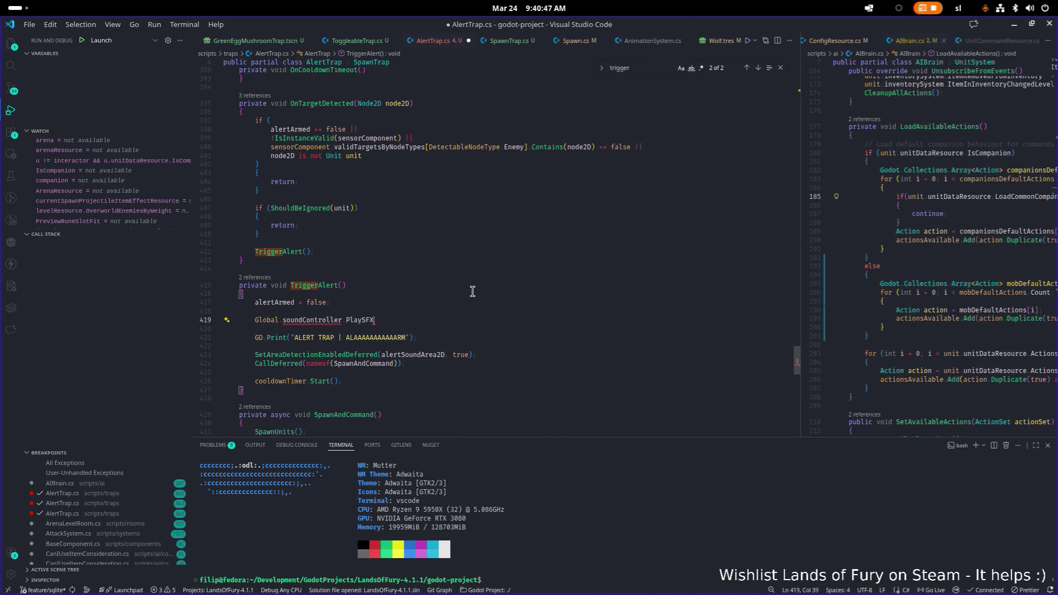
type("(")
key("Tab")
type(".")
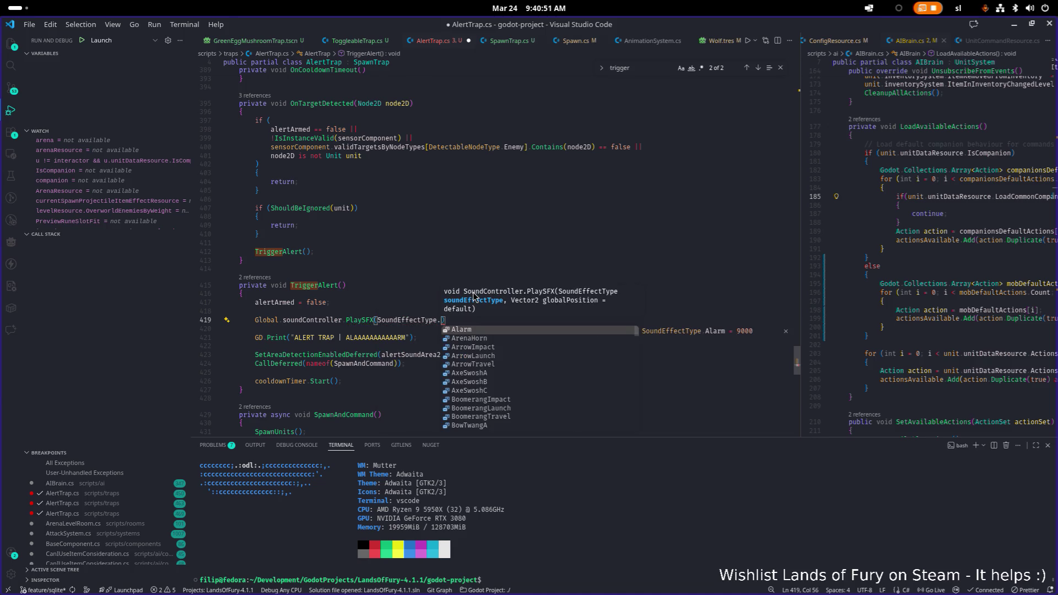
key("ctrl+BackSpace")
key("ctrl+BackSpace")
Fill in alertSoundArea2D and GlobalPosition as the PlaySFX arguments
type("ala")
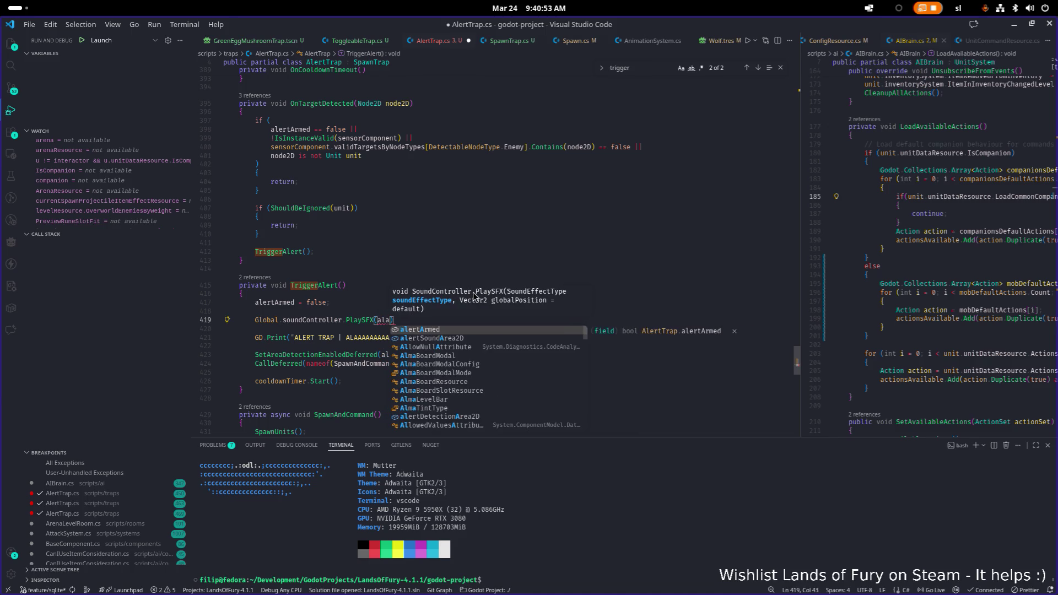
key("Down")
key("Tab")
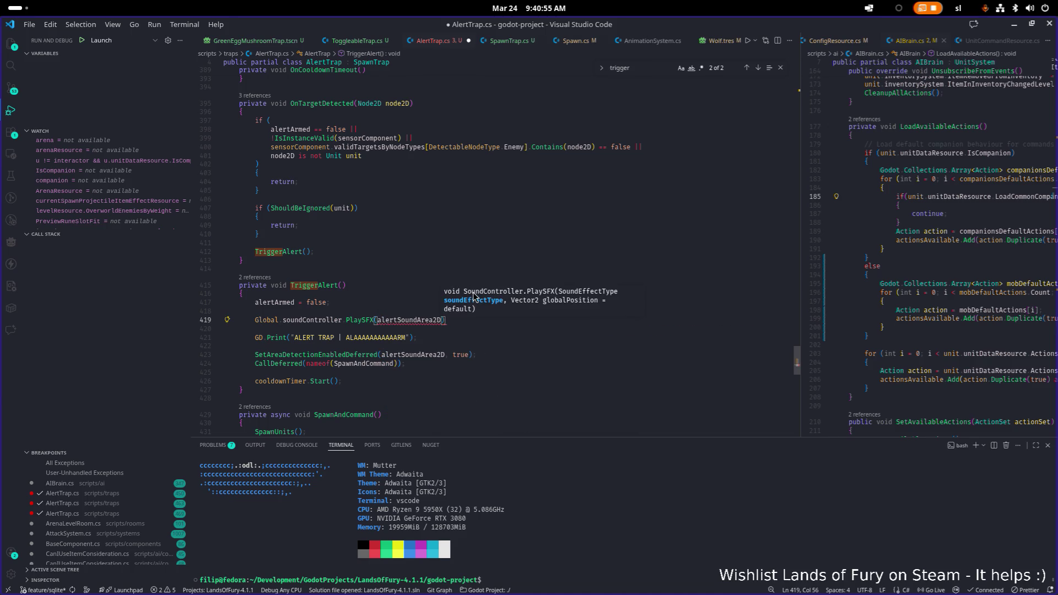
type(", ")
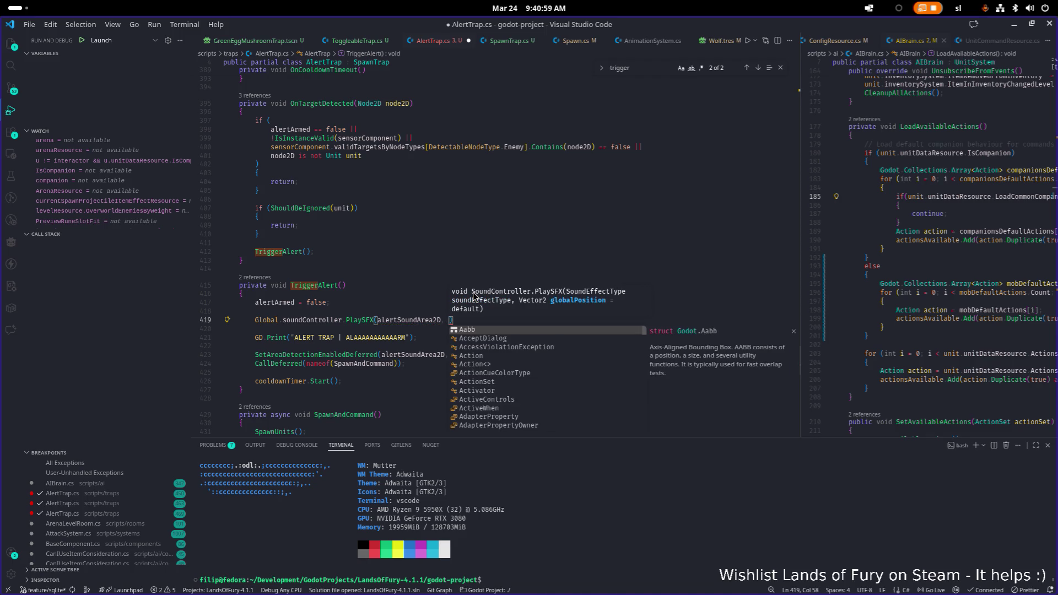
type("Global")
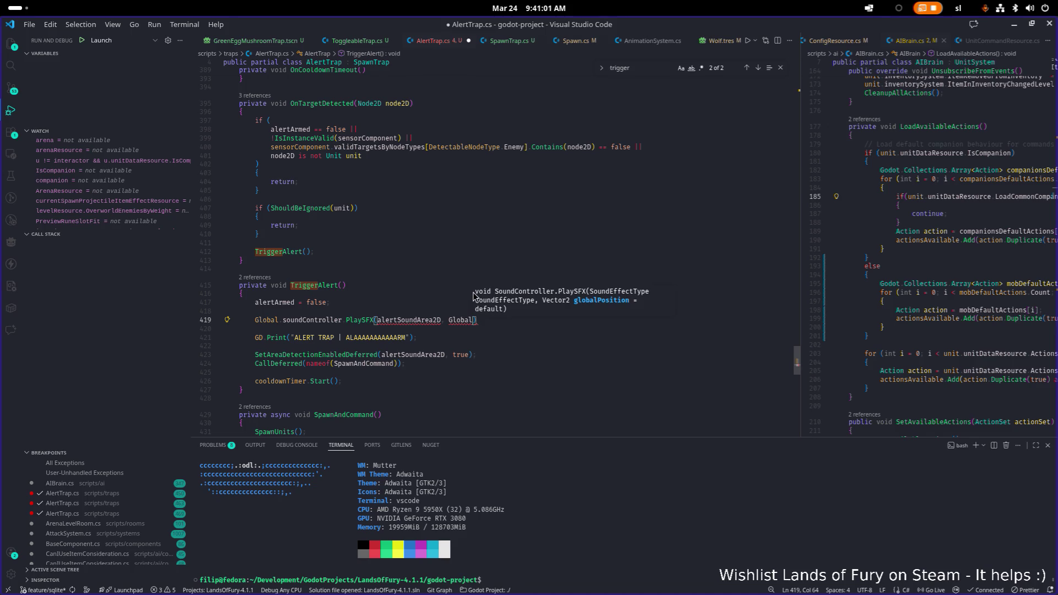
type("Po")
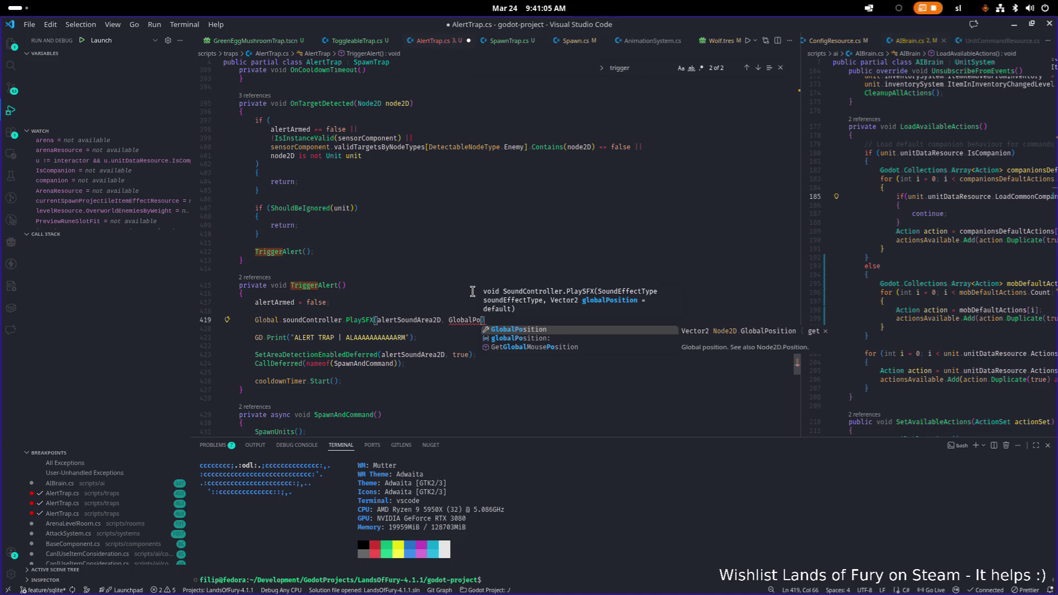
key("Tab")
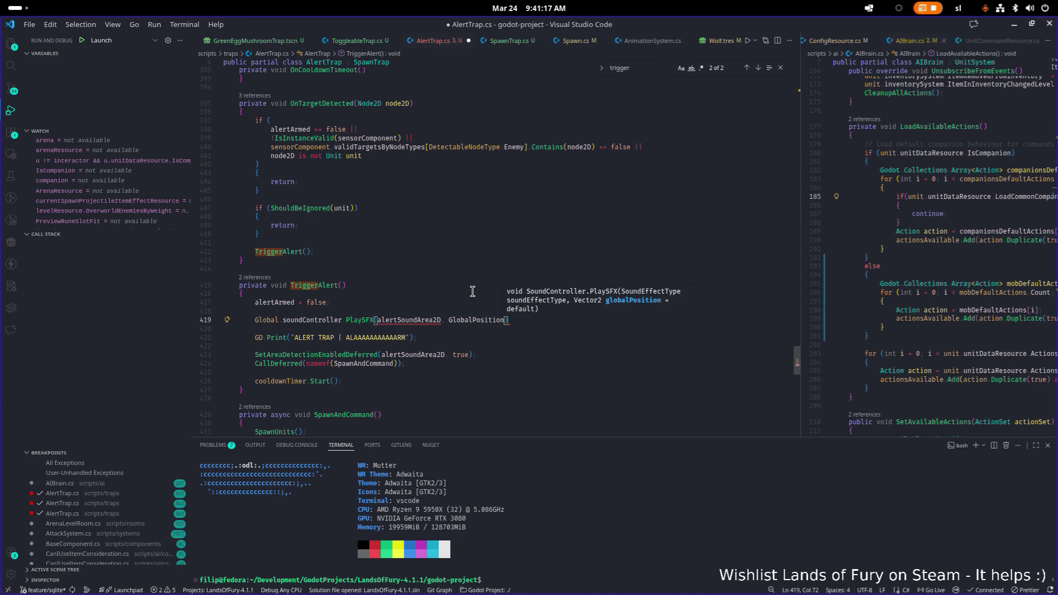
key("ctrl+Left")
key("ctrl+Left")
key("ctrl+Left")
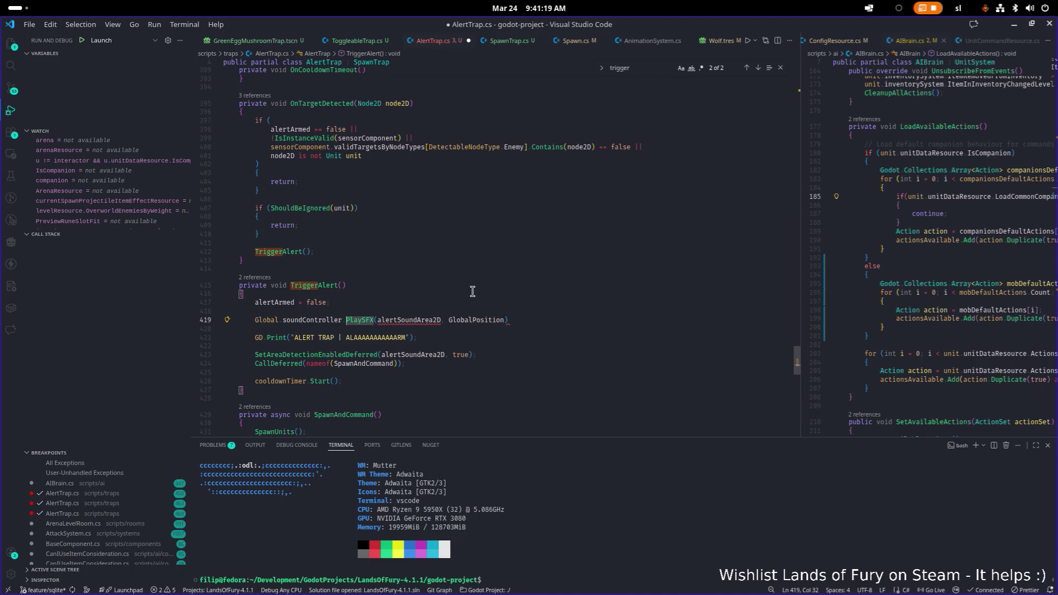
scroll(473, 276, "up", 20)
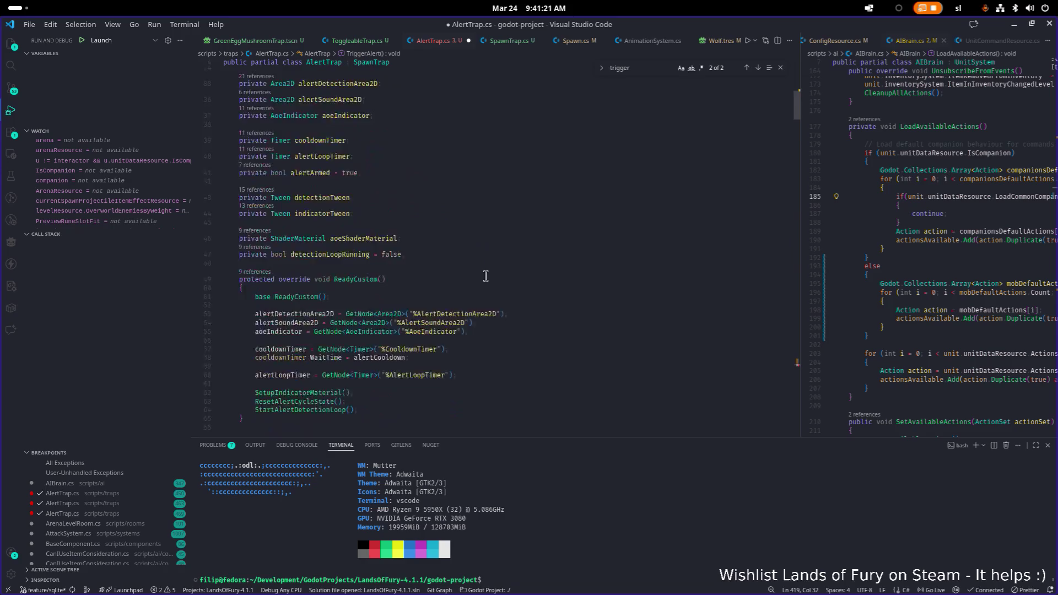
Copy the soundToPlay field name from the exported fields
scroll(475, 257, "up", 2)
left_click(523, 232)
key("Up")
double_click(382, 228)
scroll(412, 245, "up", 1)
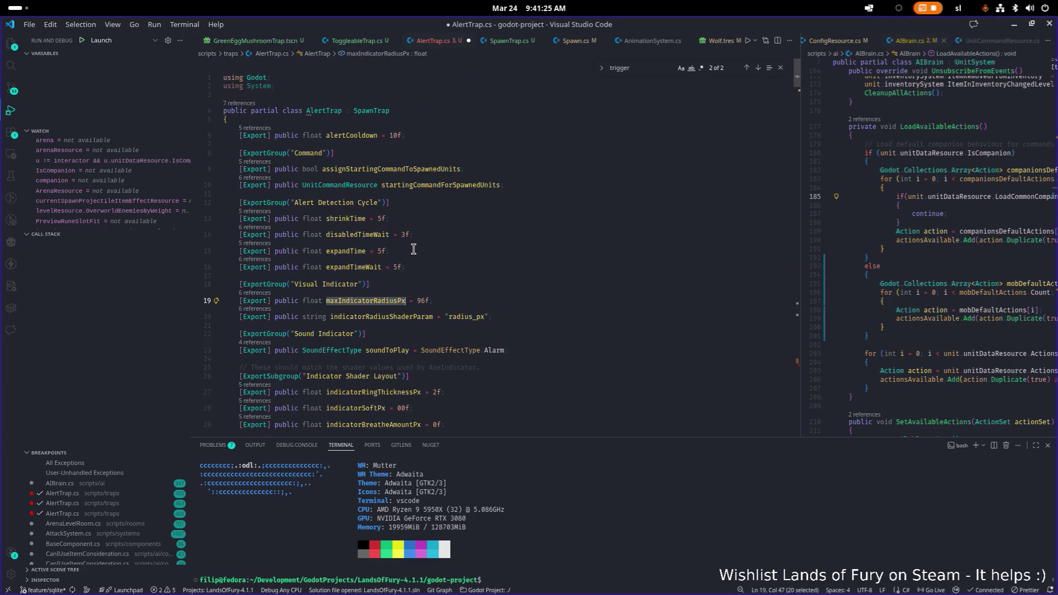
double_click(389, 284)
key("ctrl+c")
Replace alertSoundArea2D with soundToPlay in the PlaySFX call, add the semicolon, and save
scroll(426, 274, "down", 20)
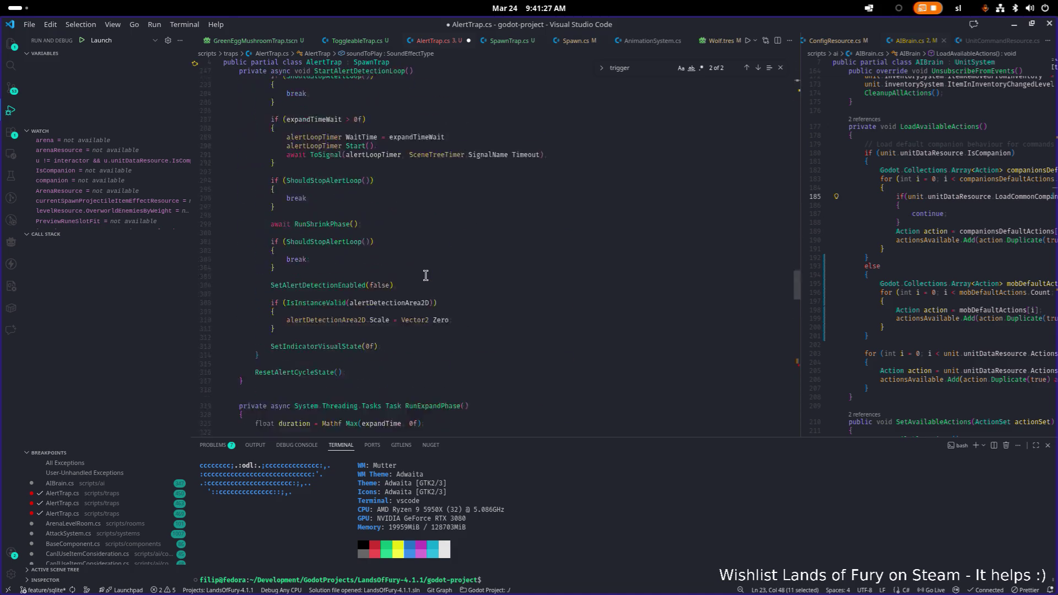
scroll(426, 274, "down", 10)
key("ctrl+alt+minus")
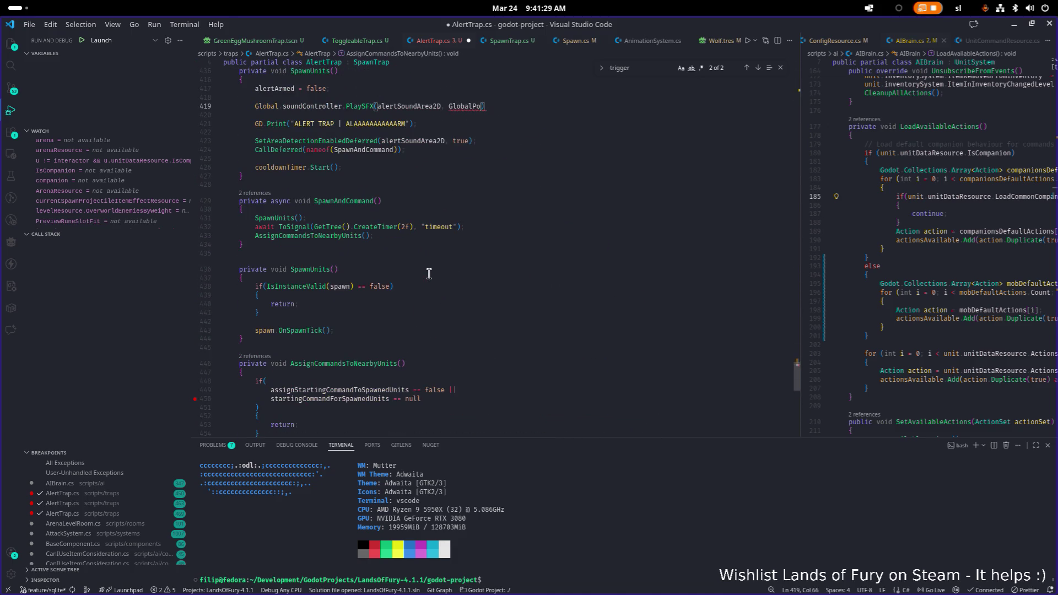
type("sition")
scroll(438, 258, "up", 5)
double_click(407, 218)
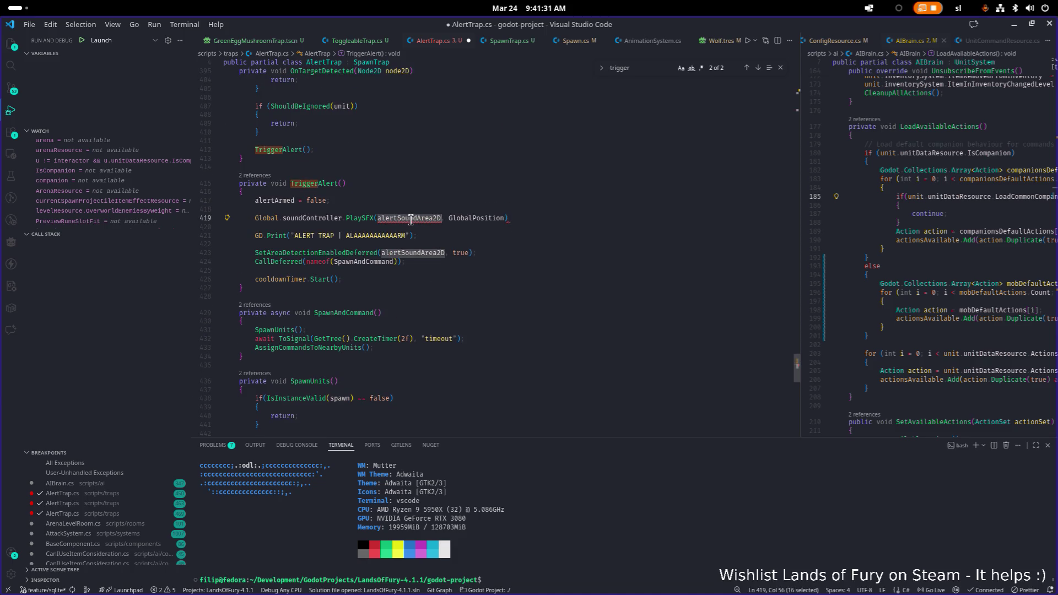
key("ctrl+v")
left_click(569, 209)
left_click(516, 219)
type(";")
key("ctrl+s")
Delete the ALERT TRAP debug print line and save AlertTrap.cs
key("Down")
key("Down")
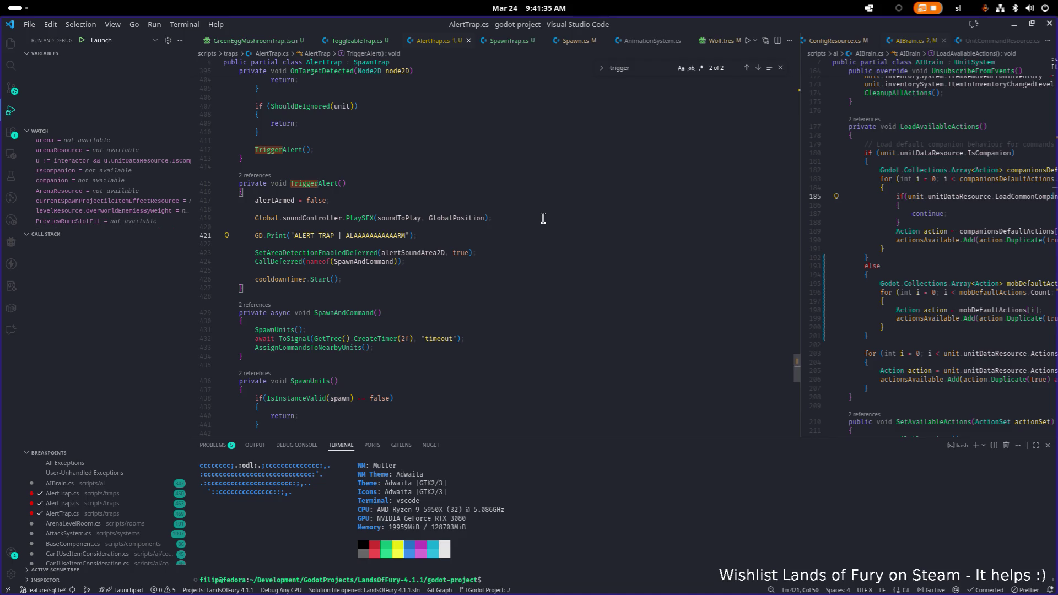
key("shift+Home")
key("shift+Home")
key("BackSpace")
key("BackSpace")
key("BackSpace")
key("Down")
key("ctrl+s")
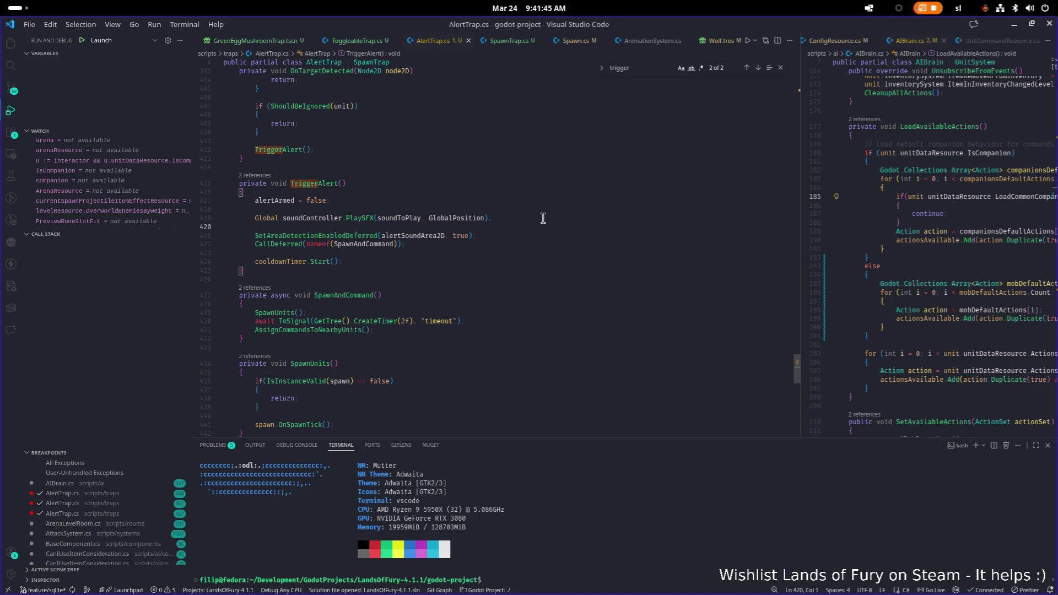
key("alt+Tab")
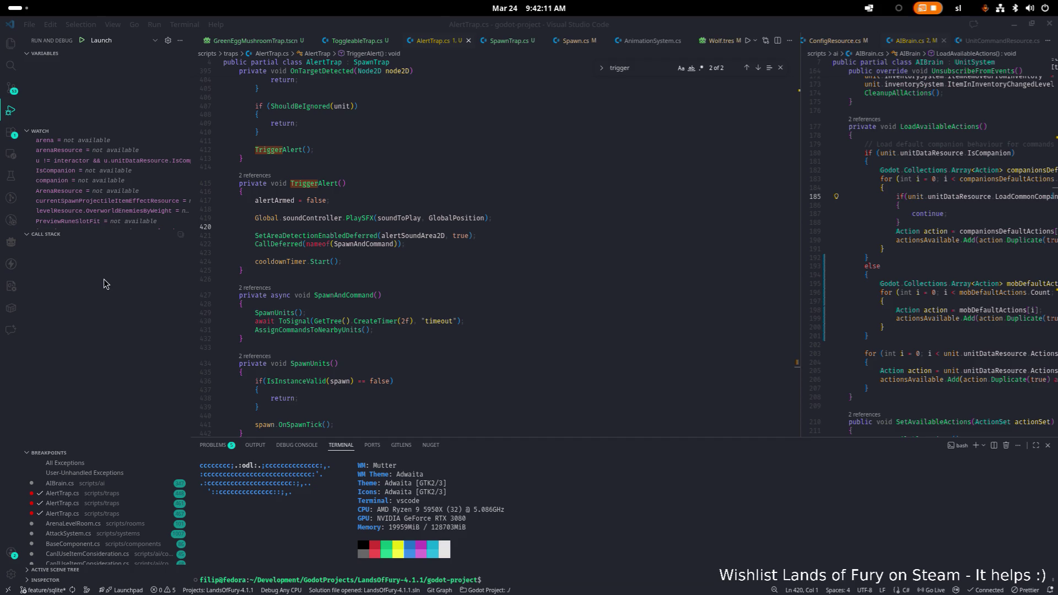
left_click(543, 273)
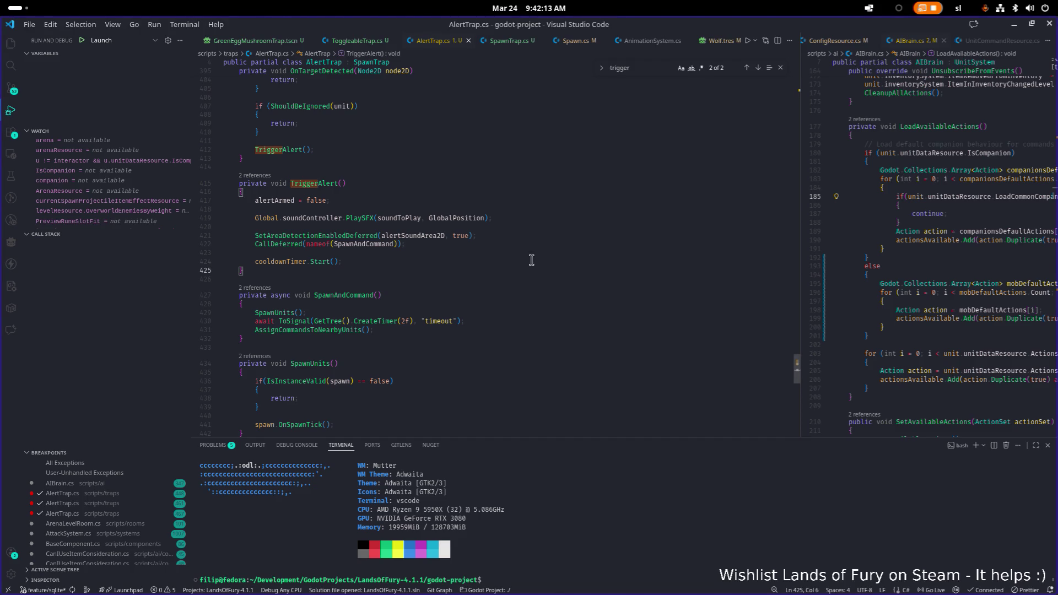
left_click(540, 295)
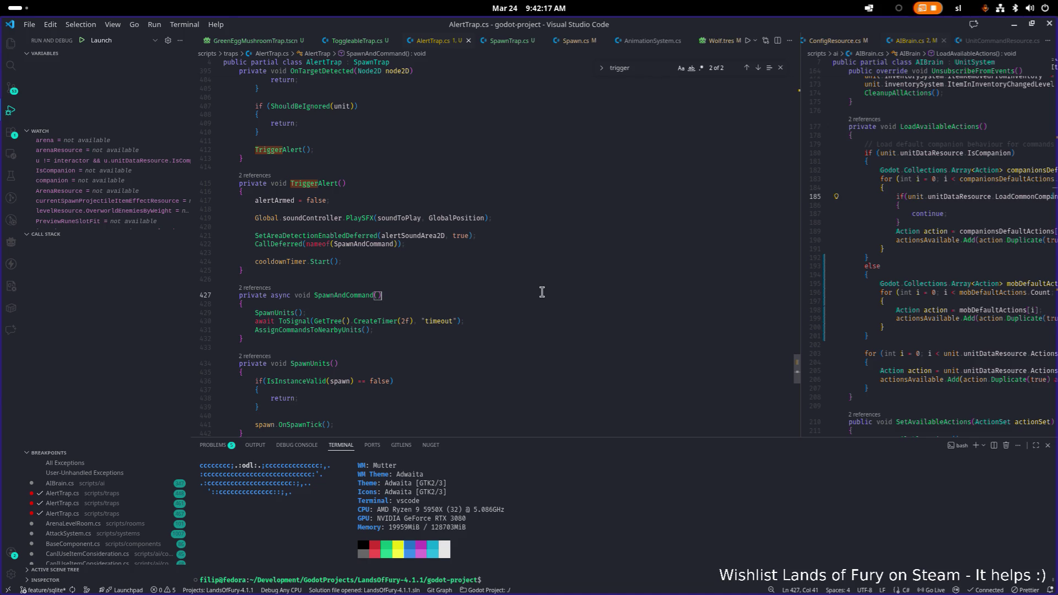
Open SoundController.cs and search it for the PlaySFX method
left_click(809, 274)
key("ctrl+p")
type("soundco")
key("Down")
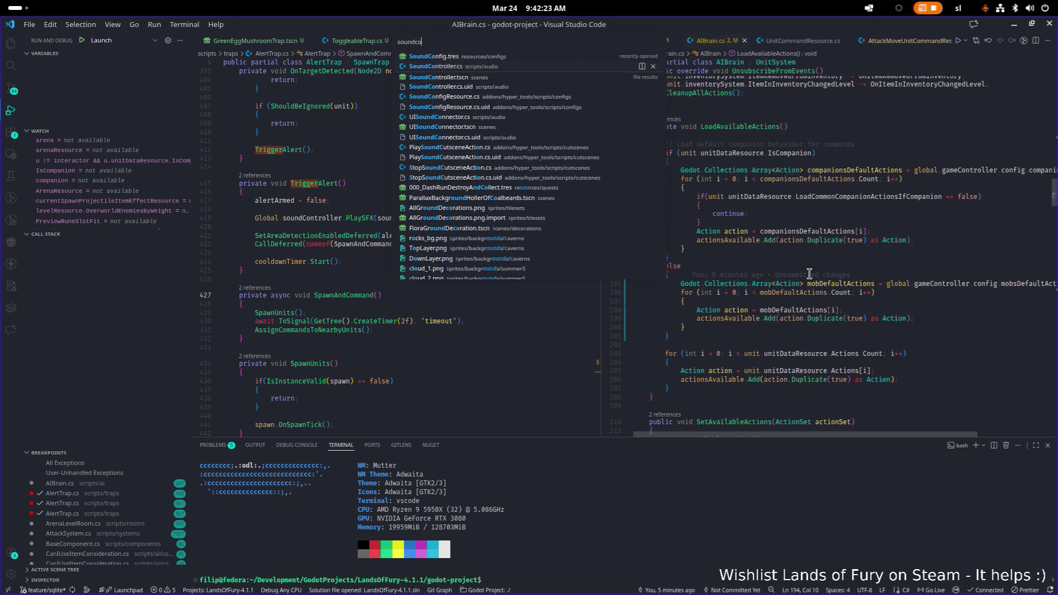
key("Return")
key("ctrl+f")
type("plays")
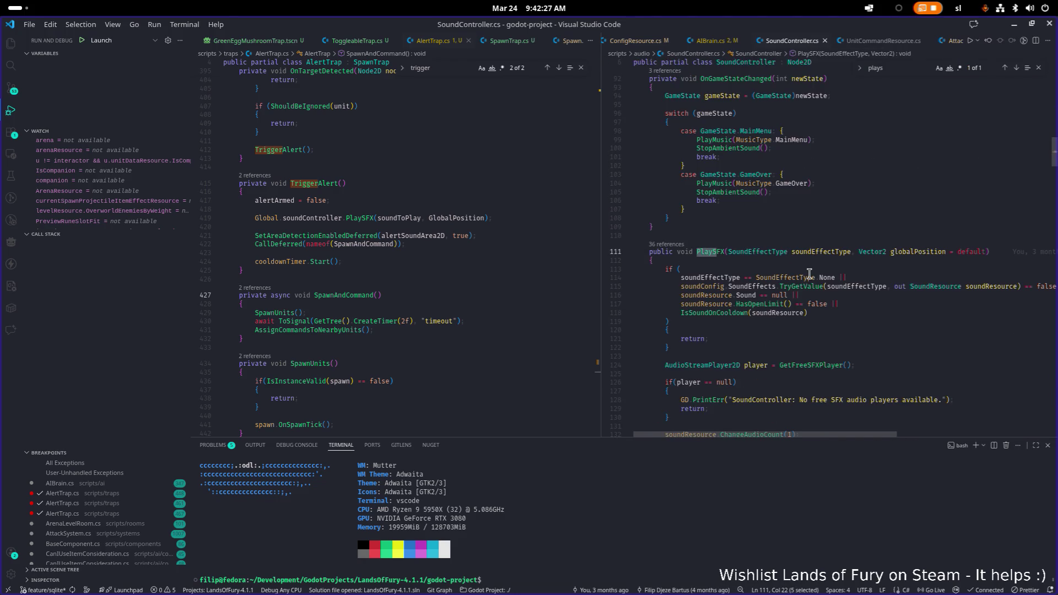
Widen the SoundController.cs editor and inspect the cooldown check and MaxDistance = Range line
left_click_drag(600, 303, 490, 303)
left_click(738, 277)
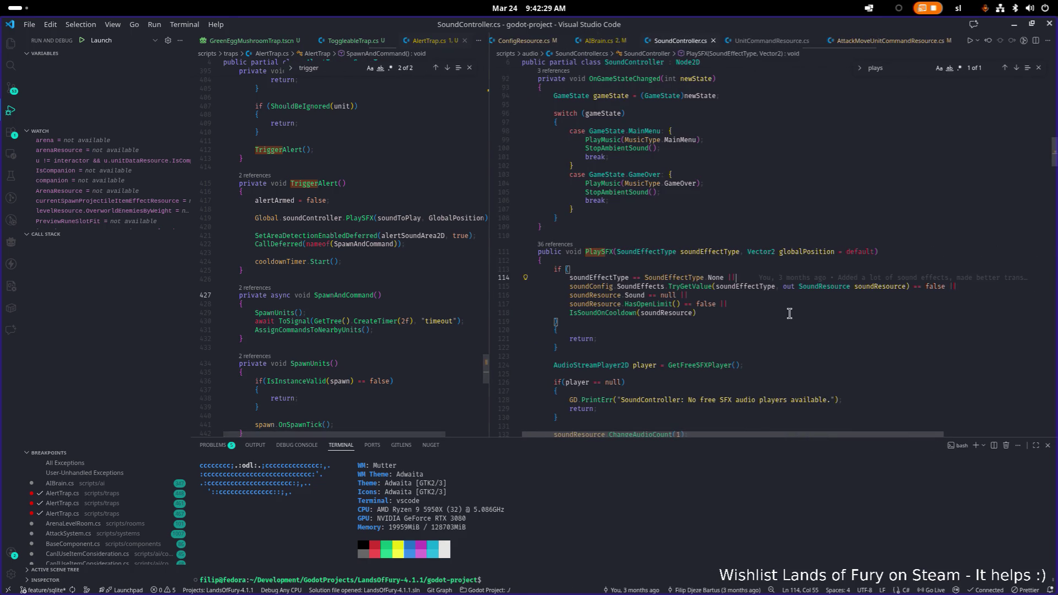
left_click(783, 306)
scroll(783, 308, "down", 5)
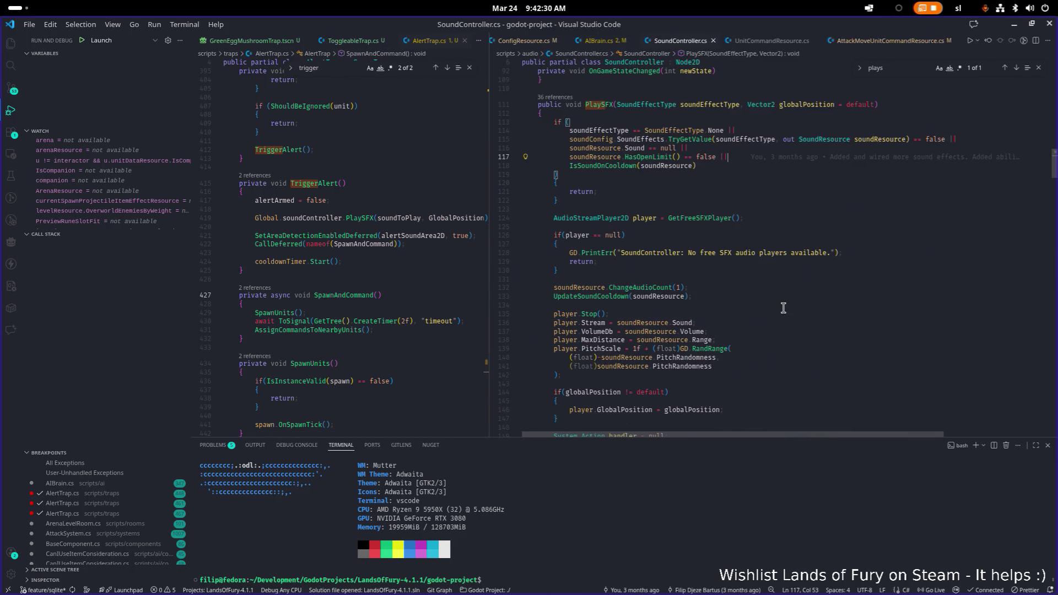
left_click(606, 340)
left_click(702, 340)
double_click(702, 340)
Append ', float range = 0f' after globalPosition in the PlaySFX signature
scroll(734, 341, "down", 5)
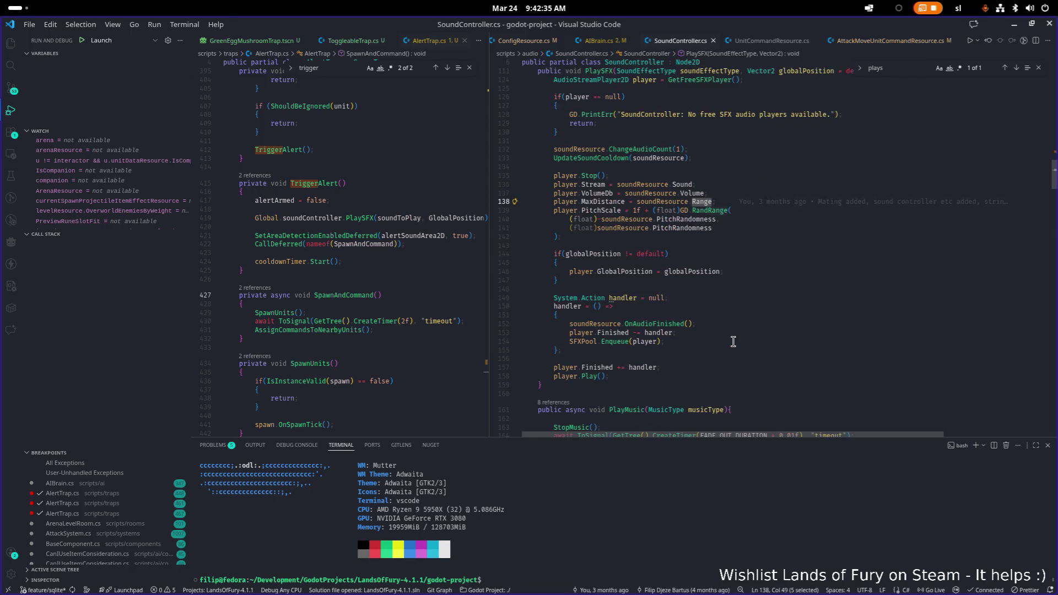
scroll(731, 341, "up", 4)
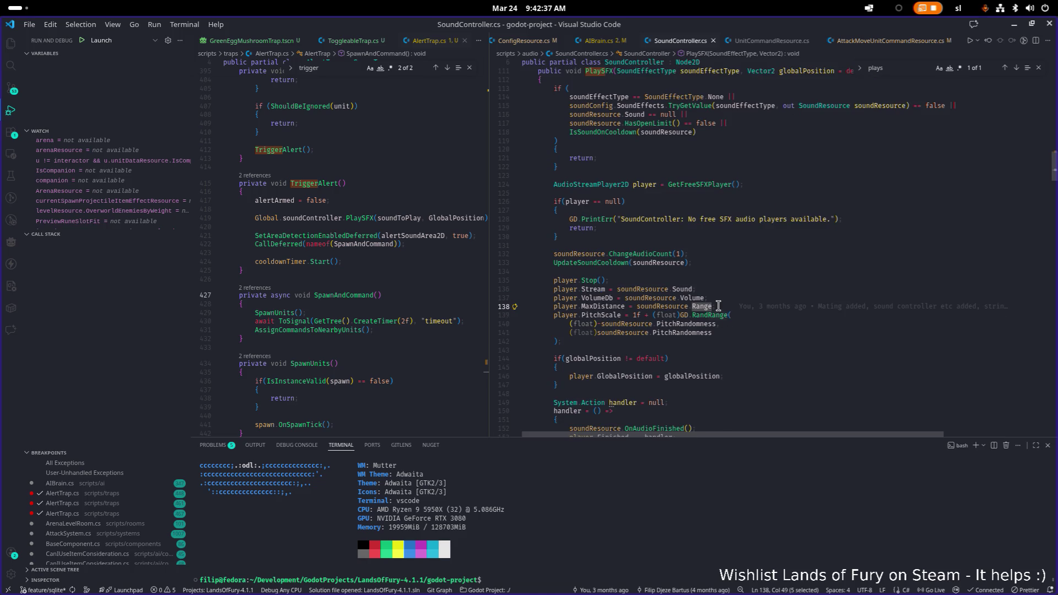
scroll(721, 310, "up", 1)
left_click(875, 102)
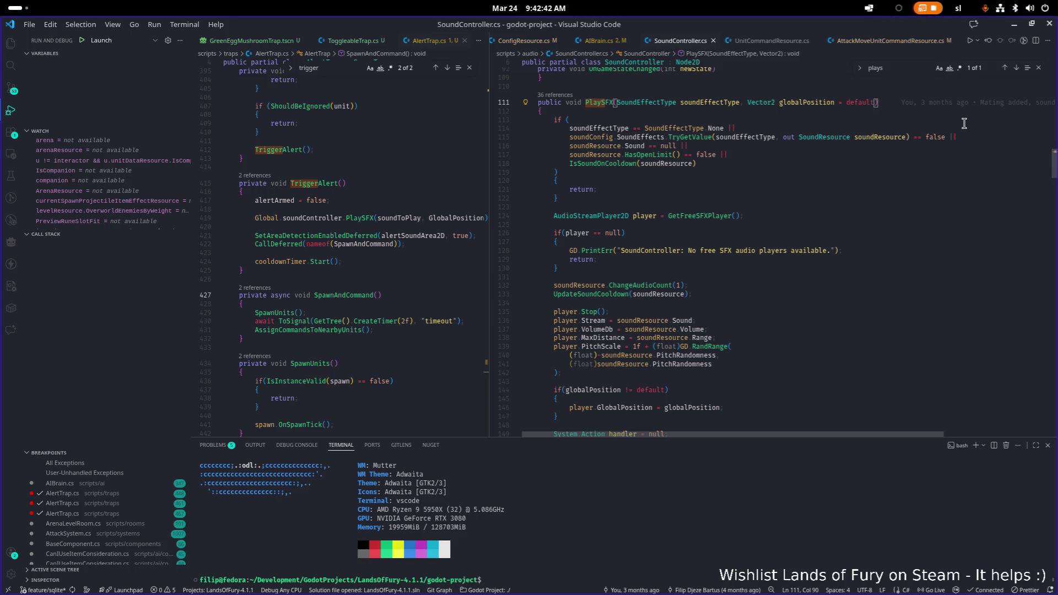
type(", float ")
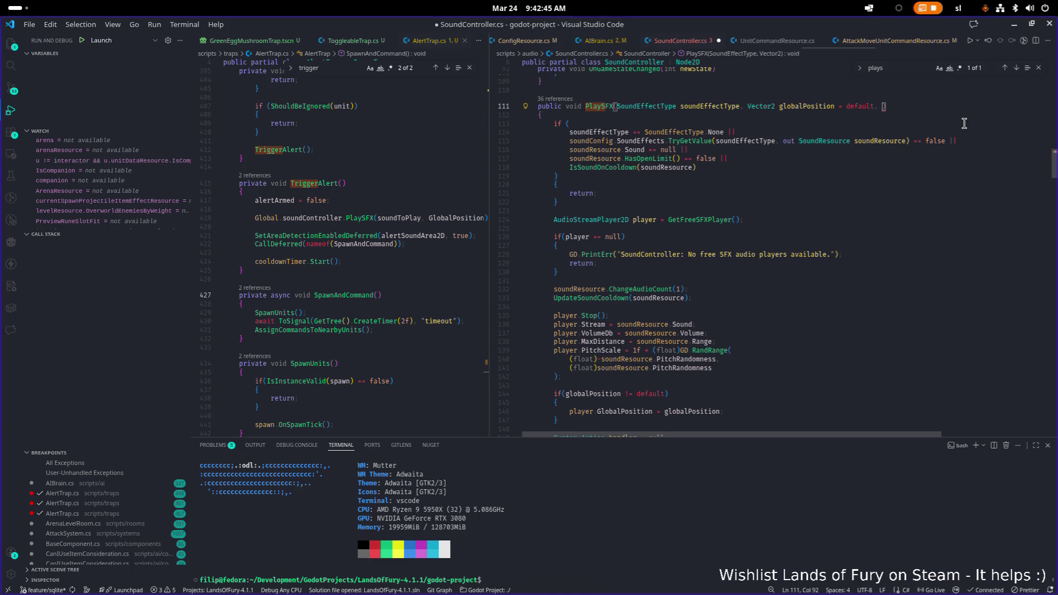
type("range")
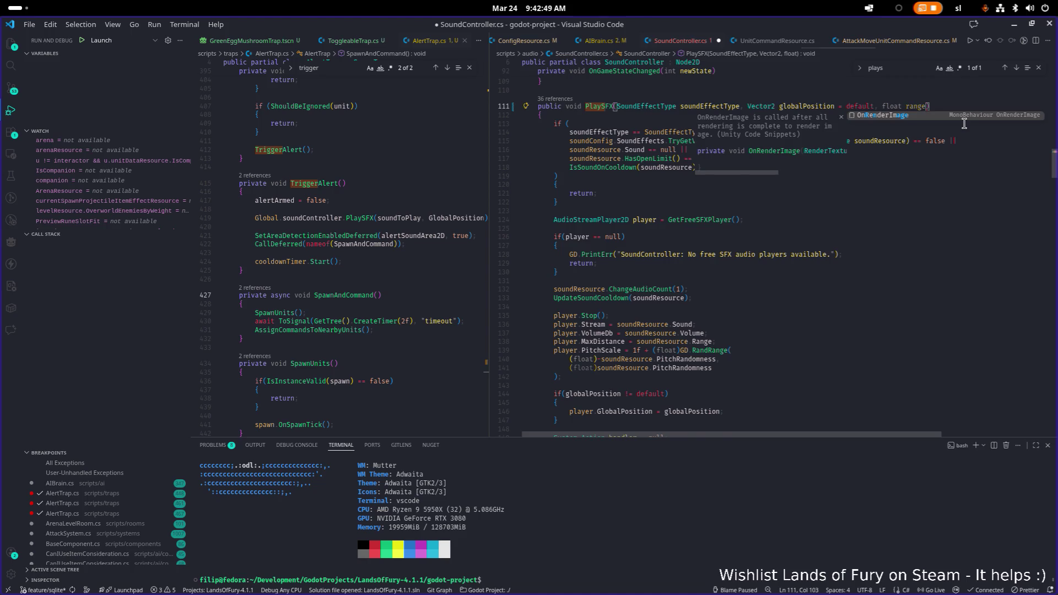
type(" = 0f")
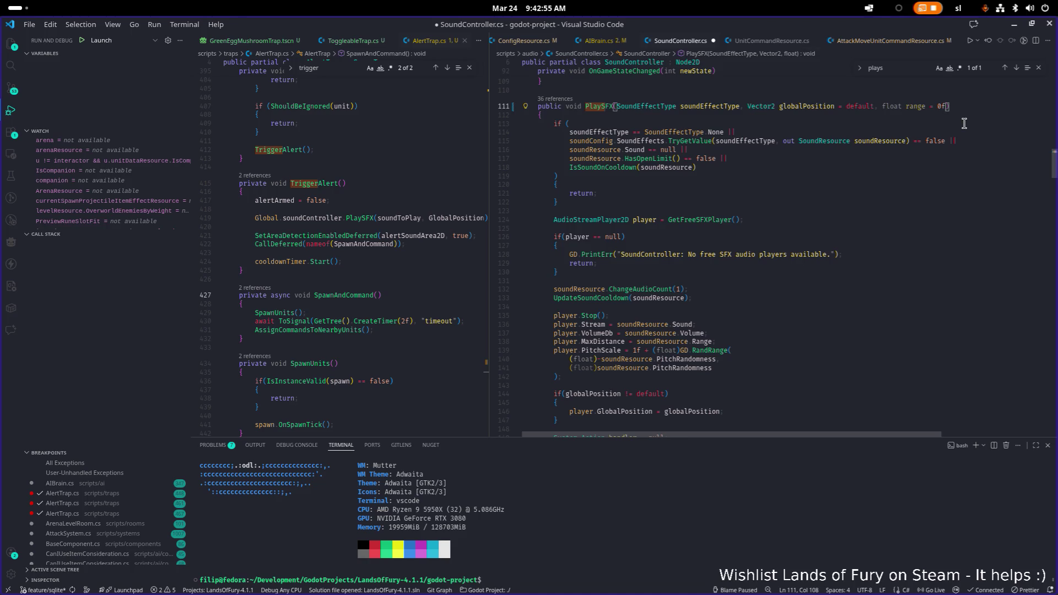
Below the cooldown update, start an if (range != block with float finalRange = 0f above it
key("Down")
key("Down")
key("Down")
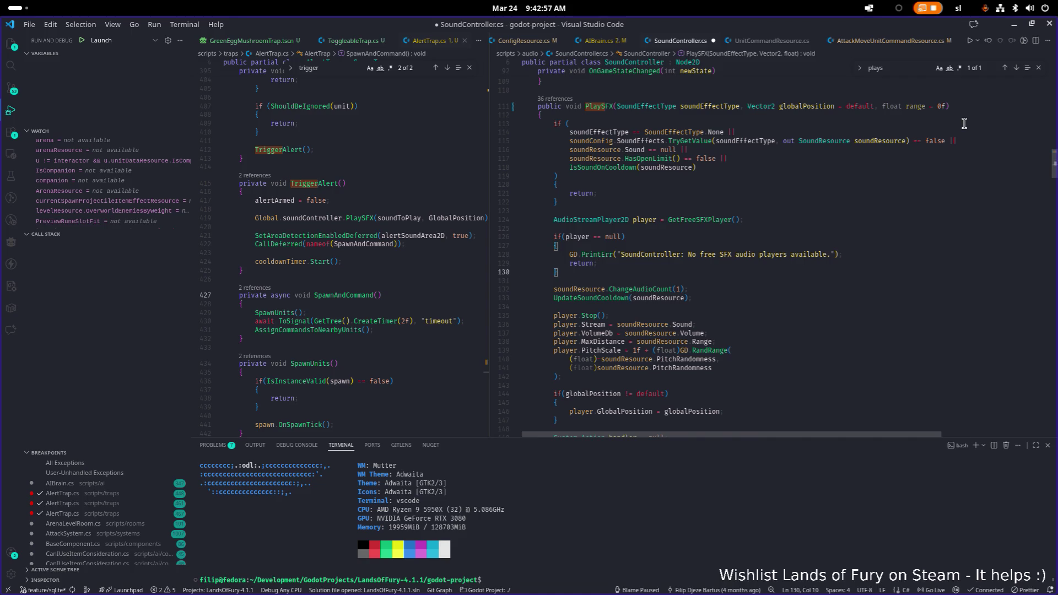
key("Return")
key("Return")
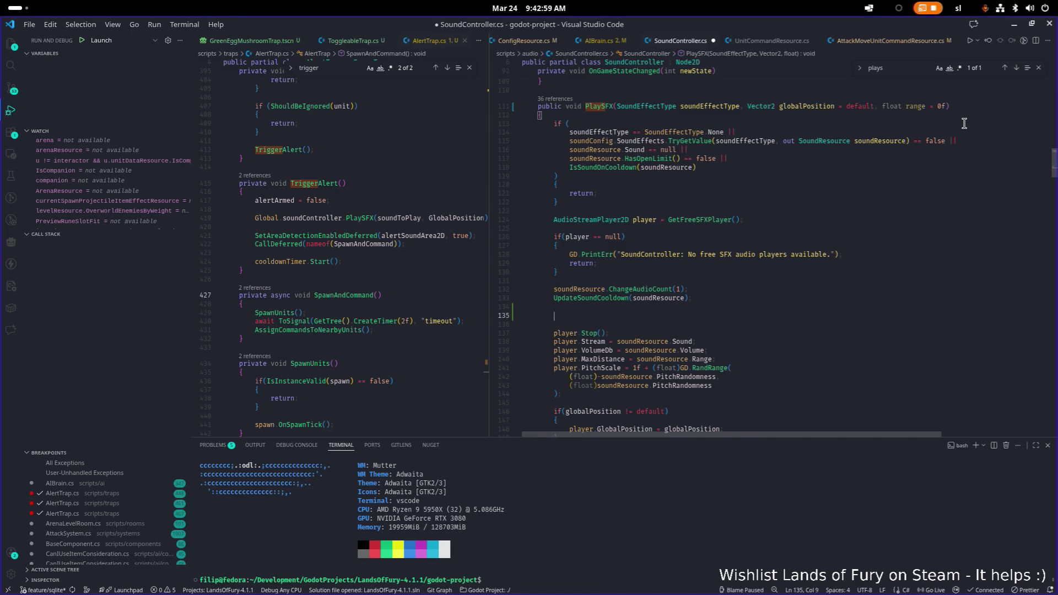
type("if(range !")
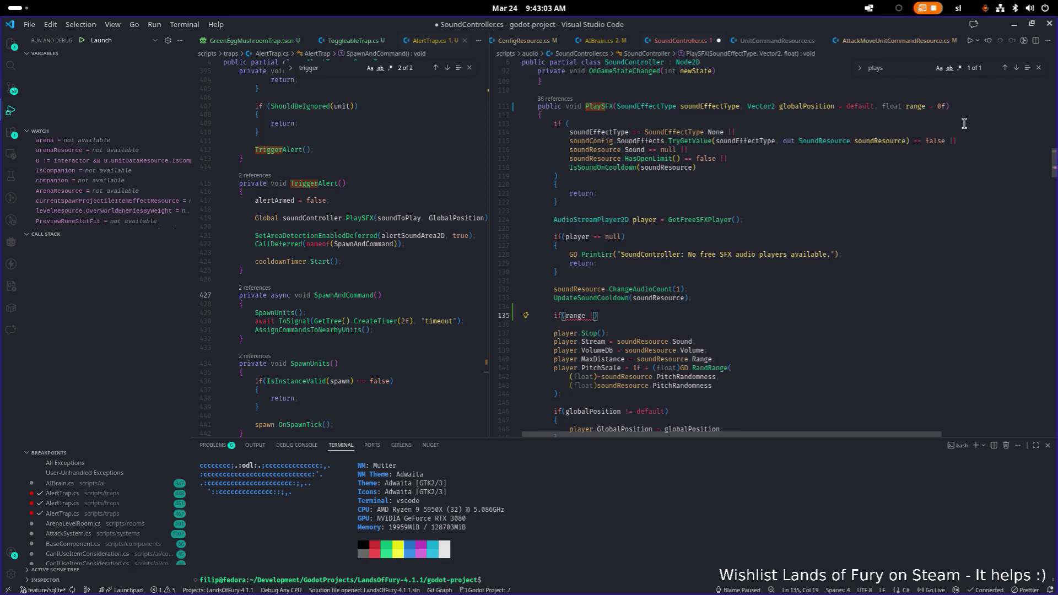
type("=")
key("ctrl+shift+Return")
type("floa")
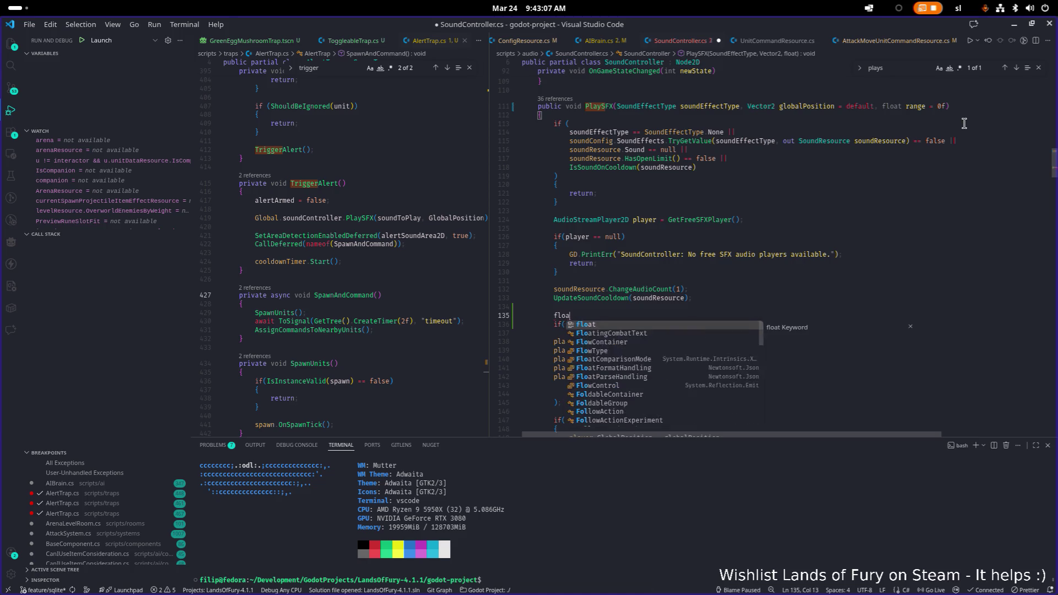
type("t finalRange = ")
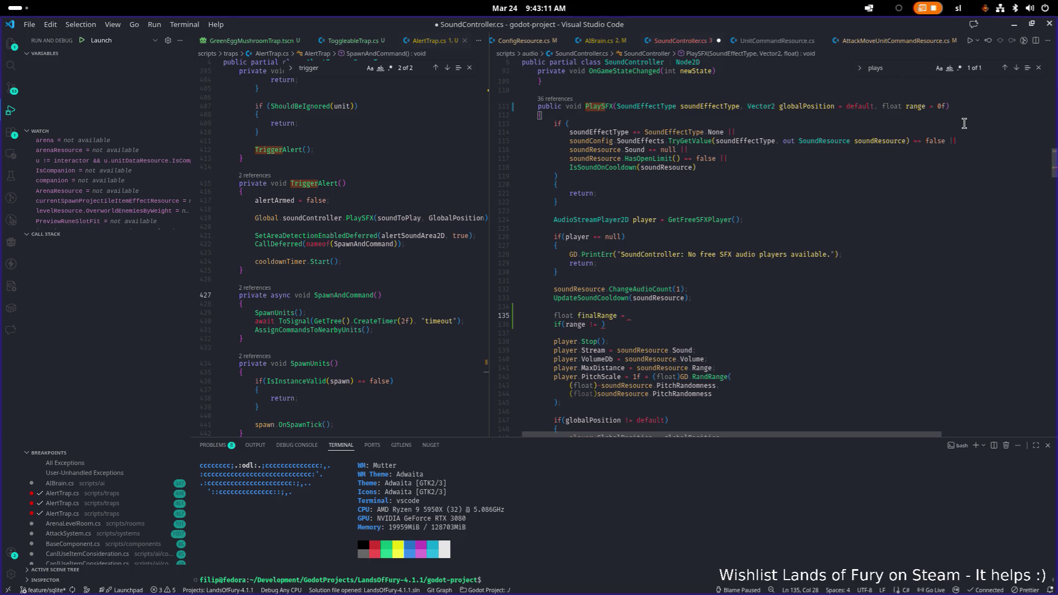
type("0f")
key("Down")
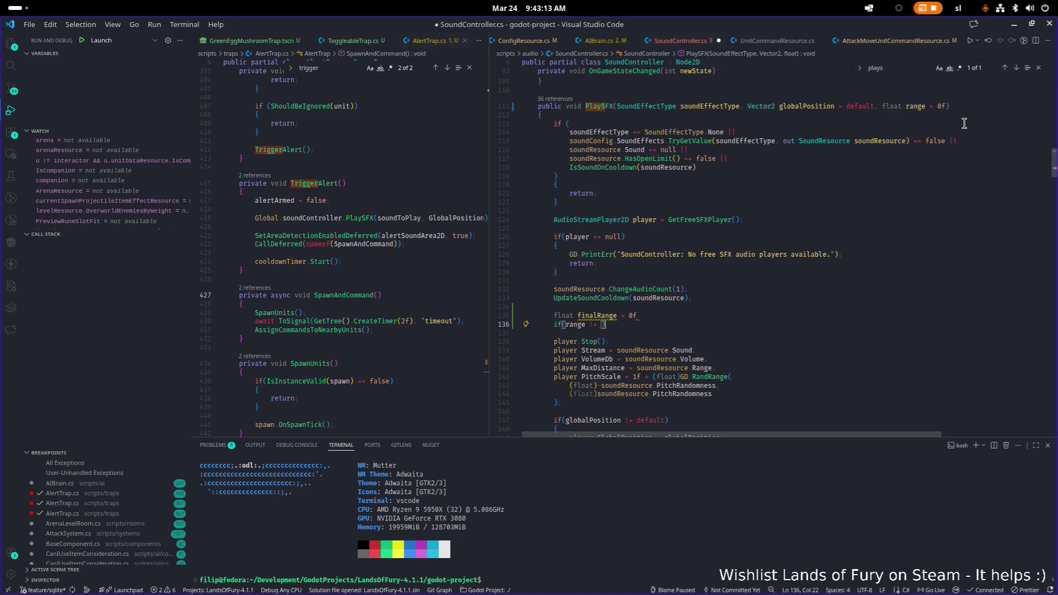
key("Return")
type("{")
key("Return")
Complete the condition as range != 0f, then try and undo a finalRange = range assignment
key("Up")
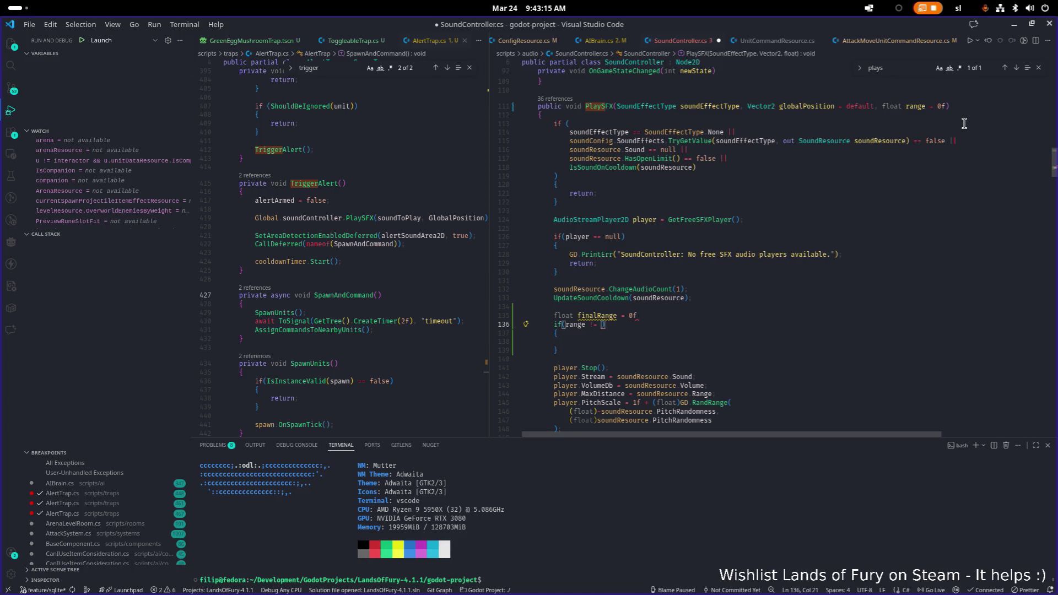
key("Up")
key("End")
key("Left")
type("0f")
key("Down")
key("Down")
type("finalRange = ")
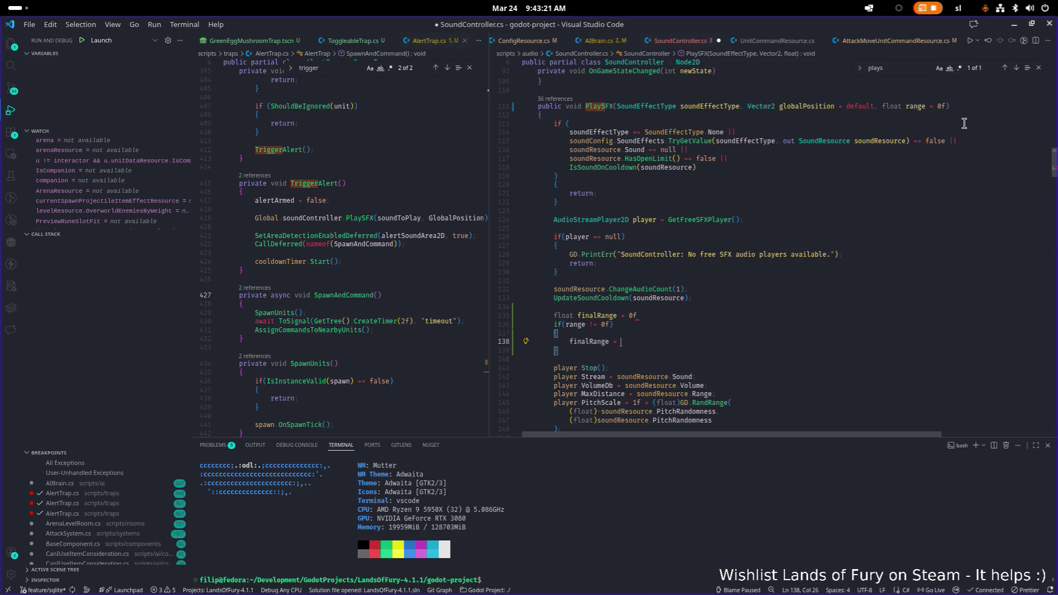
type("range")
key("Escape")
key("ctrl+z")
key("ctrl+z")
key("ctrl+z")
key("ctrl+z")
key("ctrl+z")
key("ctrl+z")
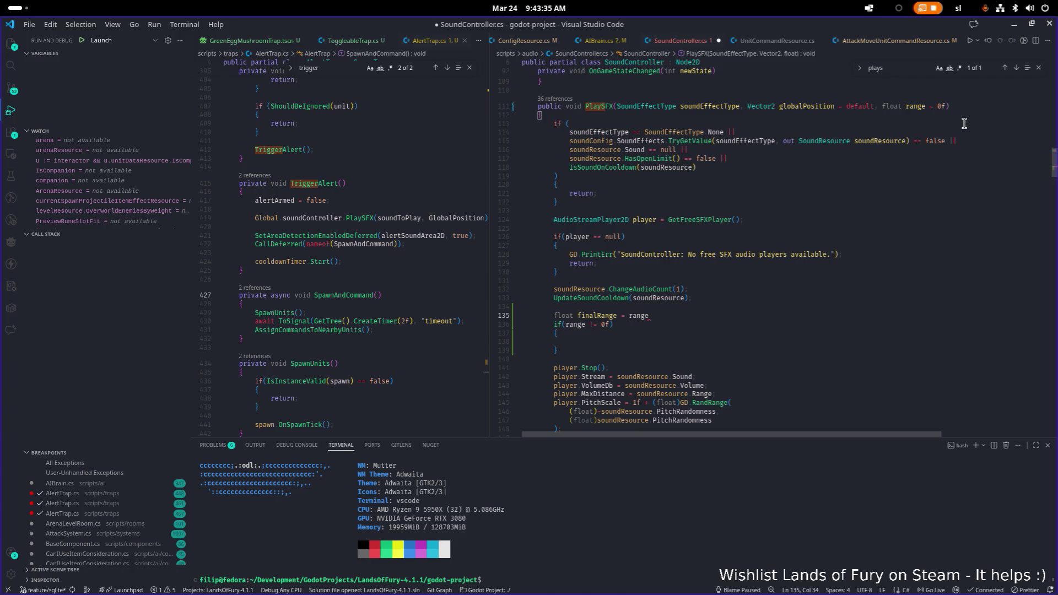
Move soundResource.Range from the MaxDistance line into the finalRange declaration
type("?")
key("Down")
key("Down")
Delete the leftover if block and set MaxDistance = finalRange
key("Down")
key("Down")
key("Down")
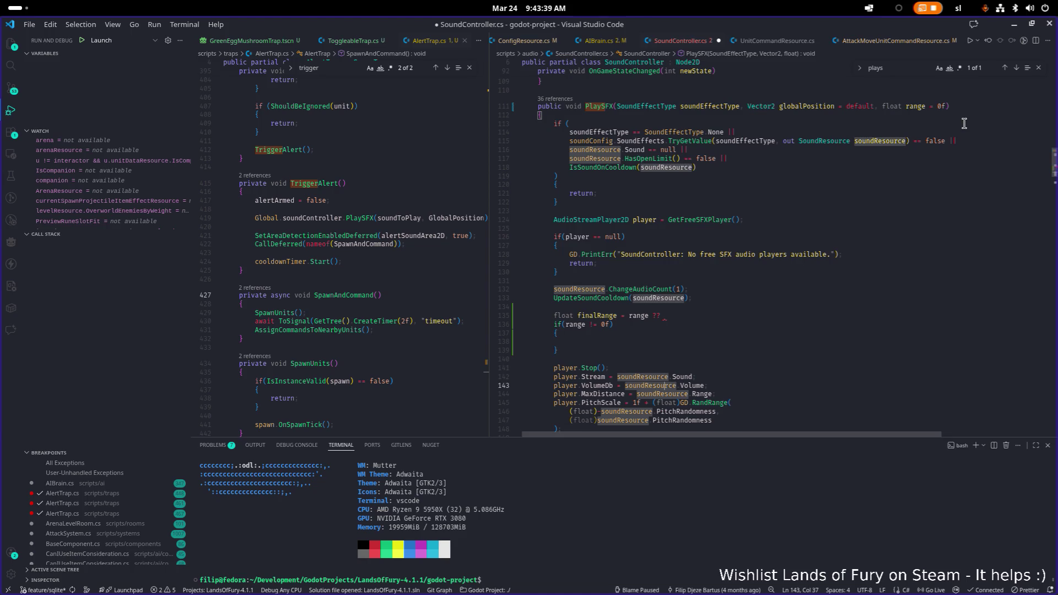
key("shift+Right")
key("shift+Right")
key("shift+Right")
key("ctrl+x")
key("Up")
key("Up")
key("Up")
key("End")
key("ctrl+v")
type(";")
key("Down")
key("Down")
key("Down")
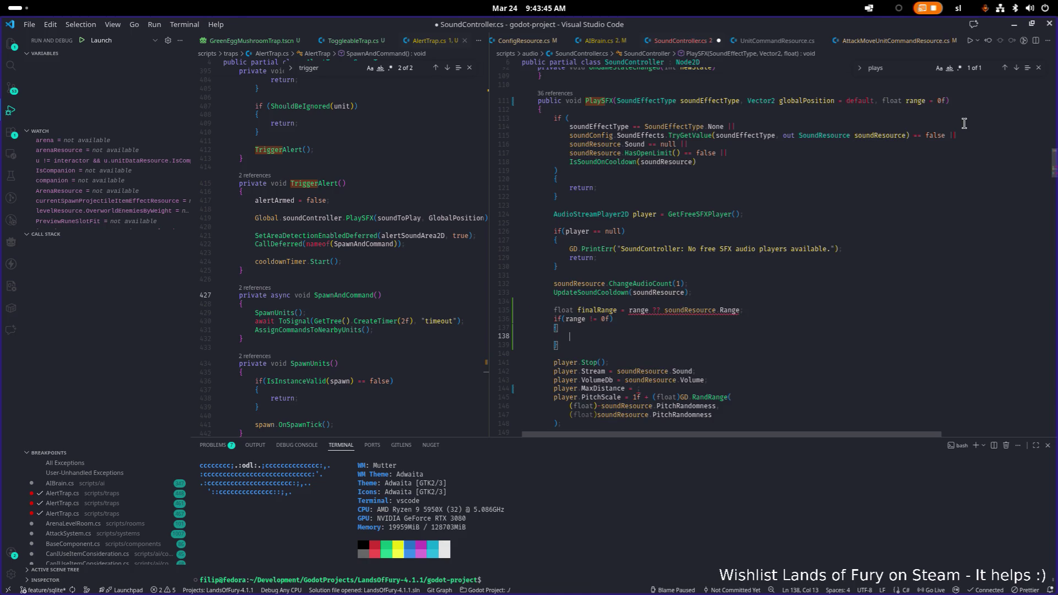
key("shift+Up")
key("shift+Up")
key("shift+Up")
key("shift+End")
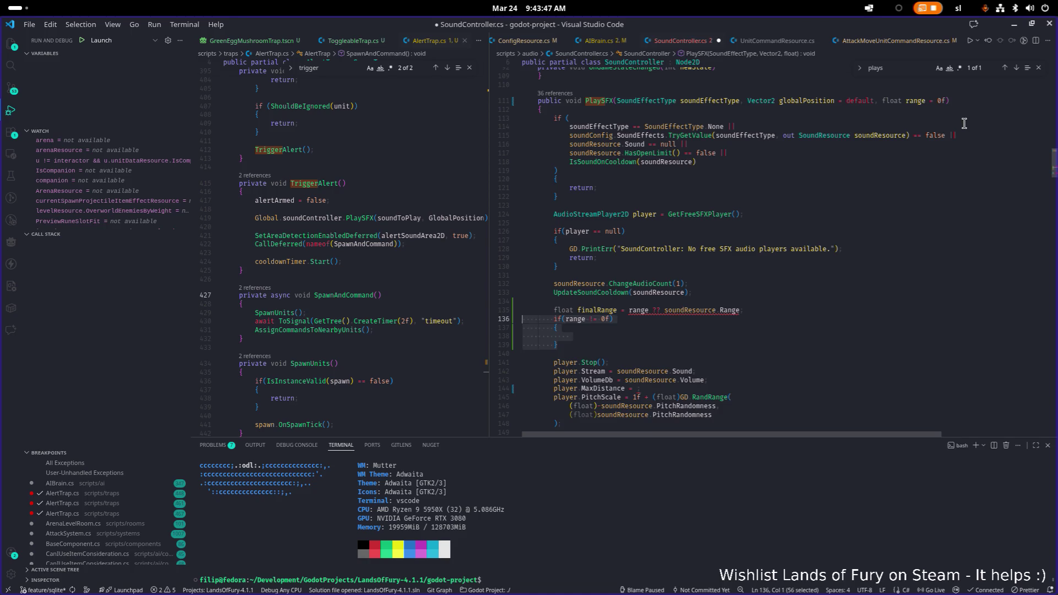
key("BackSpace")
key("Down")
key("Down")
key("Down")
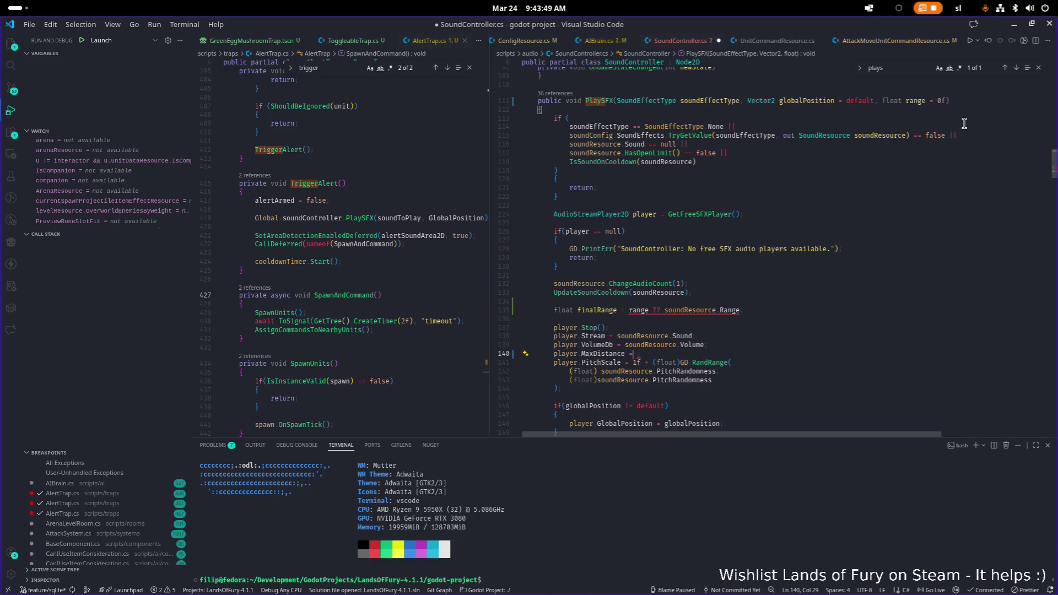
type("fi")
key("Tab")
type(";")
Insert the range != 0f ? condition into the finalRange declaration
key("Up")
key("Up")
key("Up")
key("Up")
key("End")
key("ctrl+Left")
key("ctrl+Left")
key("ctrl+Left")
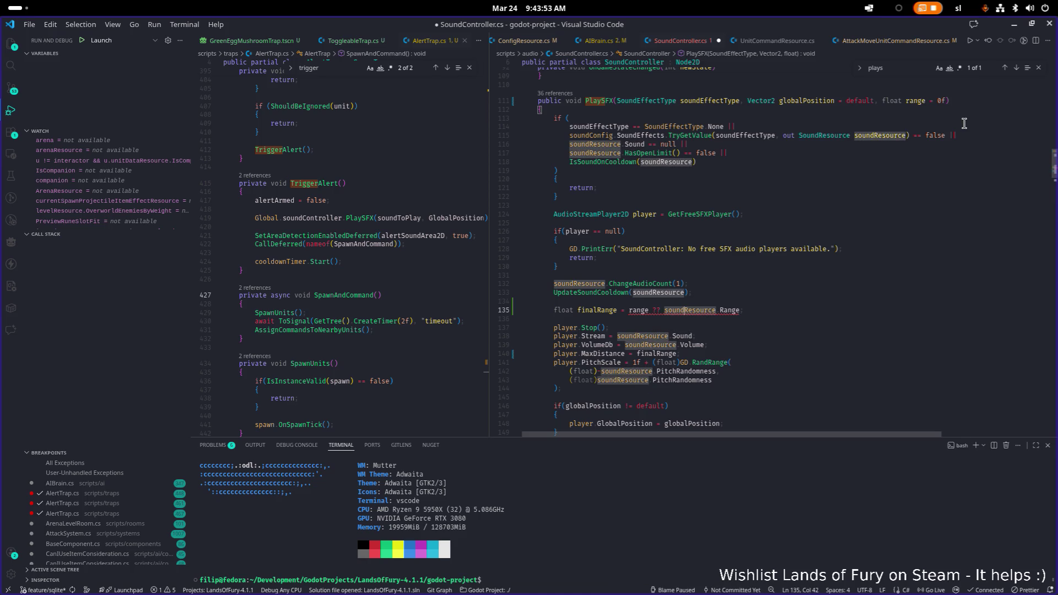
key("Left")
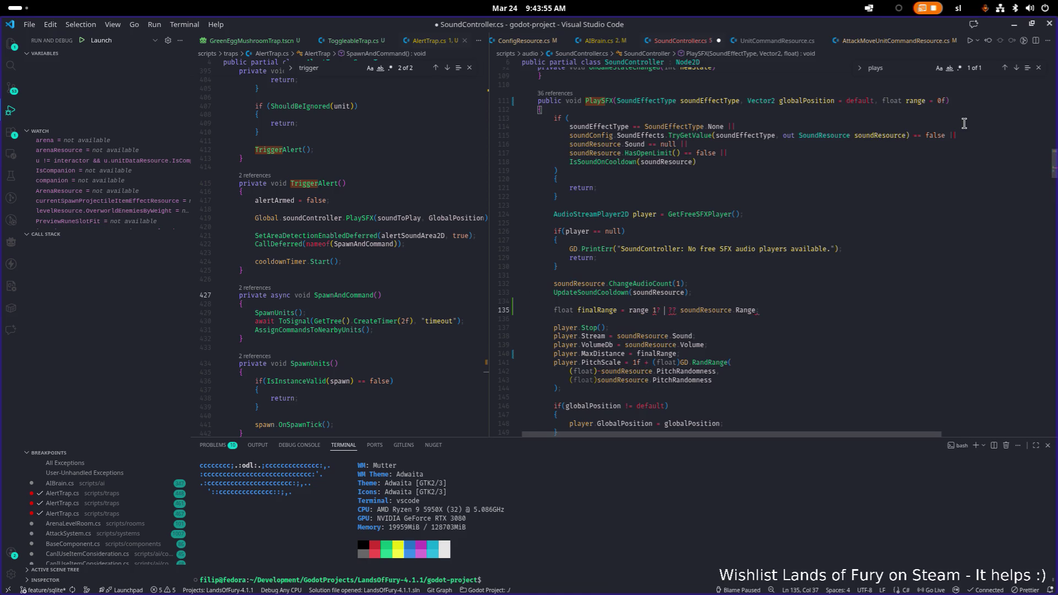
type("!0")
key("BackSpace")
type("= 0f ")
type("?")
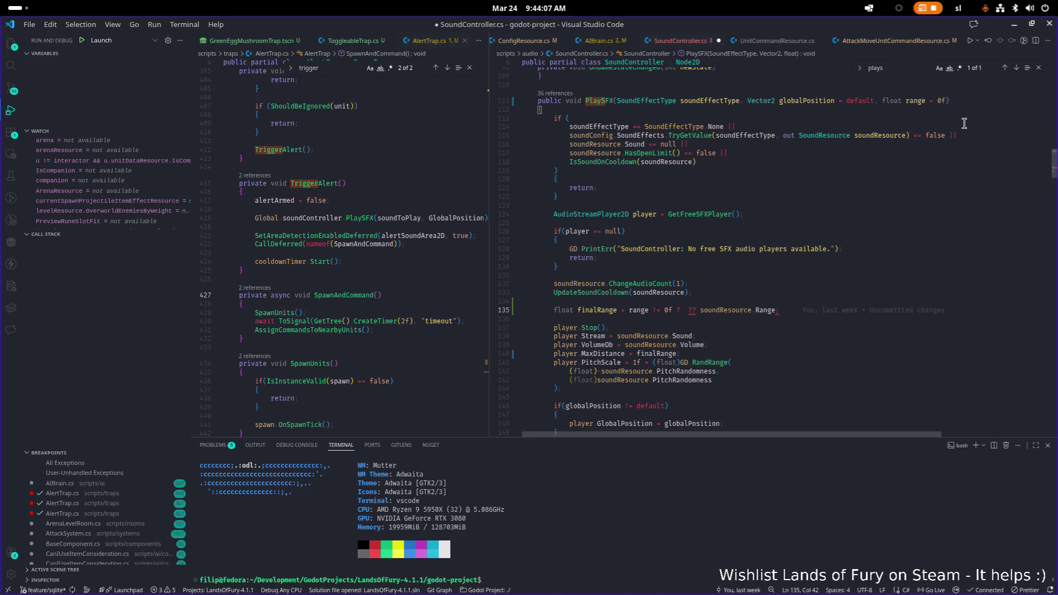
Finish the ternary as ? range : soundResource.Range and save SoundController.cs
type("rnage")
key("BackSpace")
key("BackSpace")
key("BackSpace")
type("ange")
key("Escape")
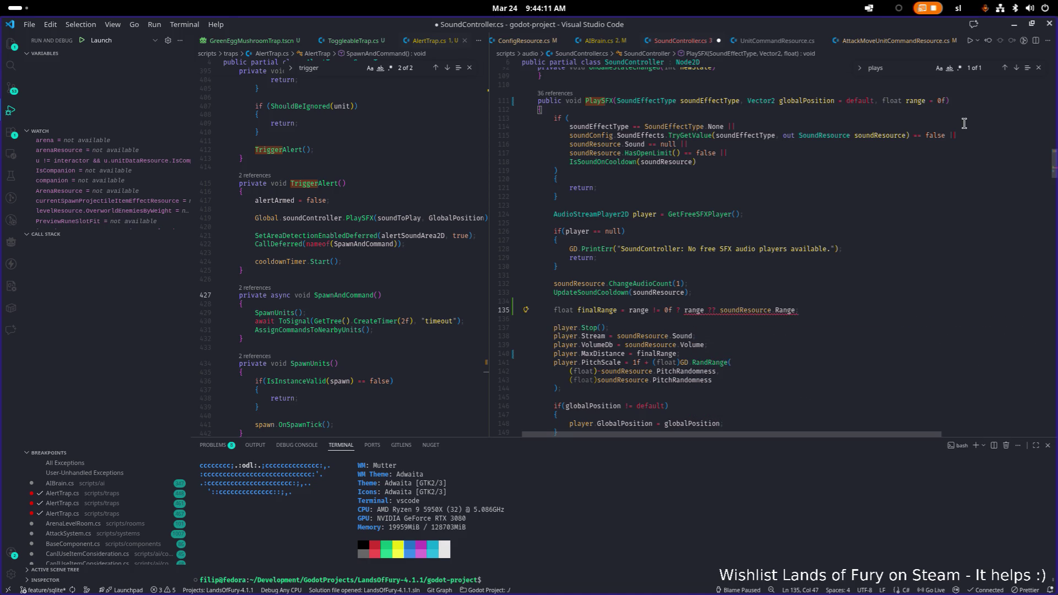
key("Right")
key("Delete")
key("Delete")
type(":")
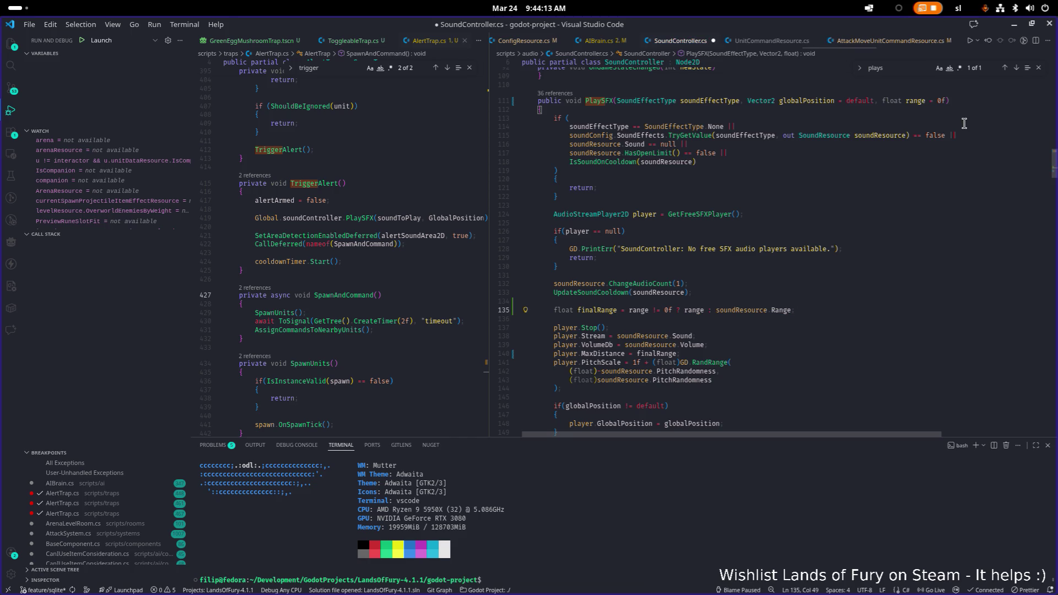
key("ctrl+s")
key("Down")
key("Down")
key("Up")
Resize the split editors and go to the end of TriggerAlert's PlaySFX(soundToPlay, GlobalPosition) call
left_click(843, 196)
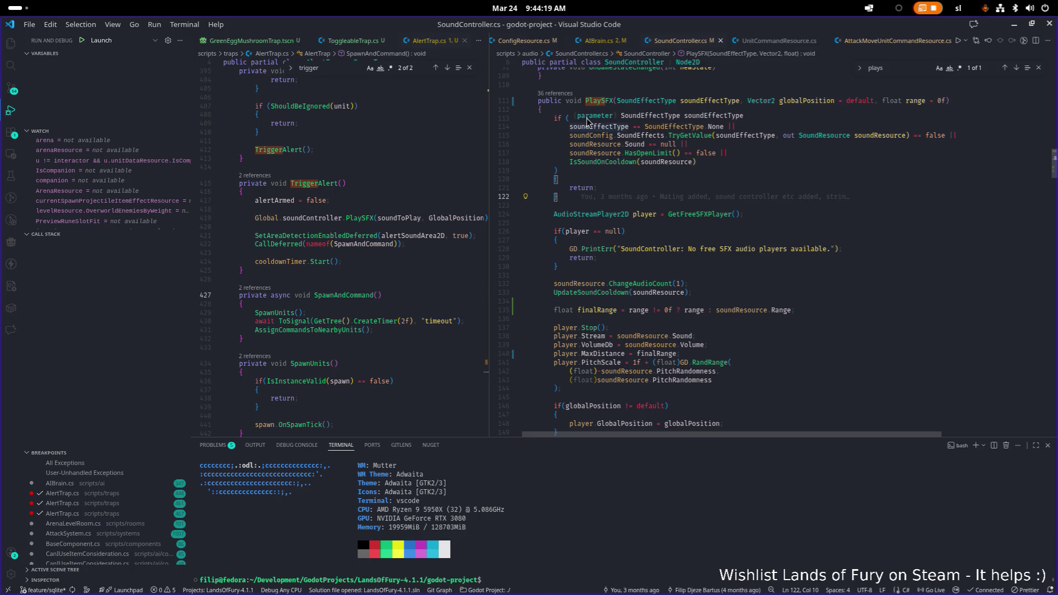
double_click(597, 104)
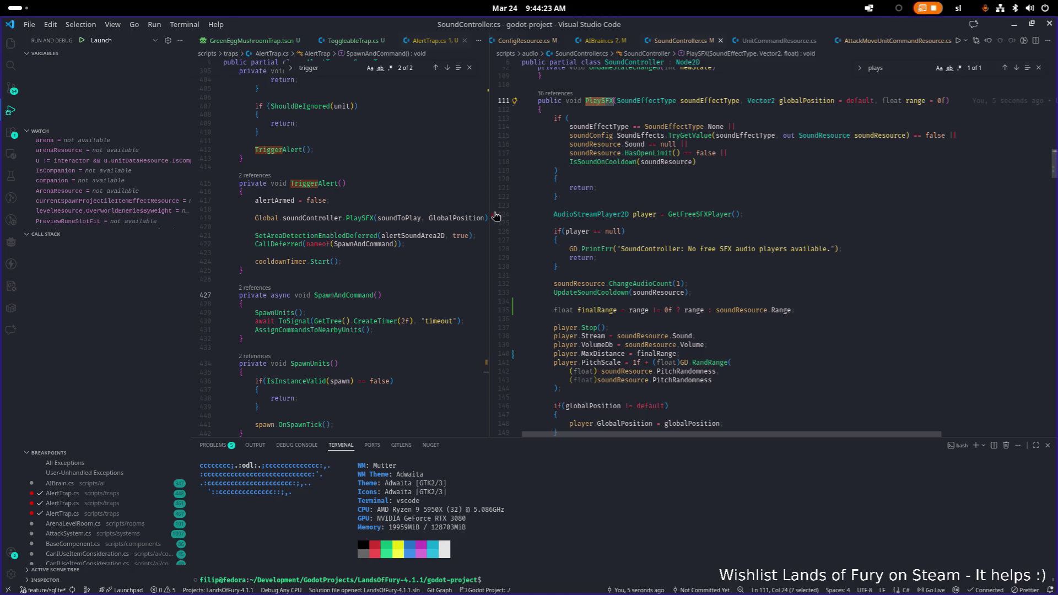
left_click_drag(489, 214, 701, 215)
left_click(424, 279)
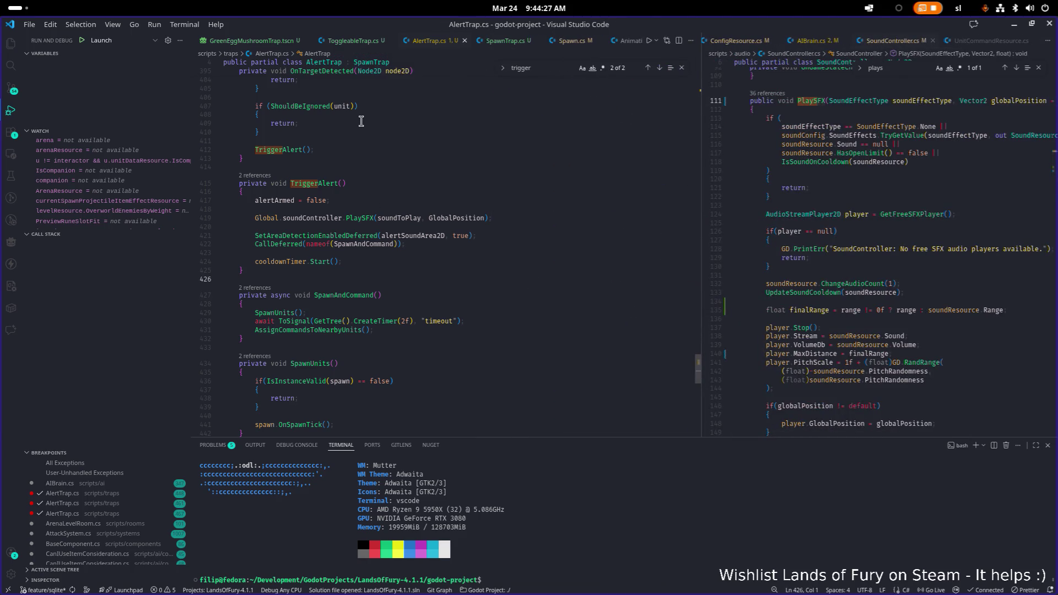
scroll(388, 137, "up", 10)
scroll(408, 160, "down", 6)
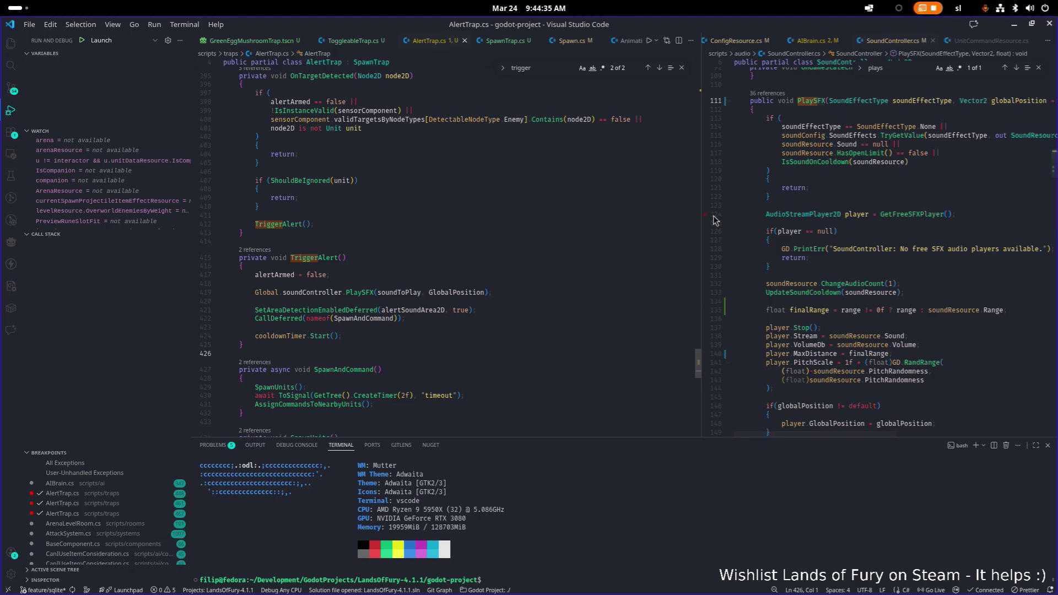
left_click_drag(700, 223, 568, 204)
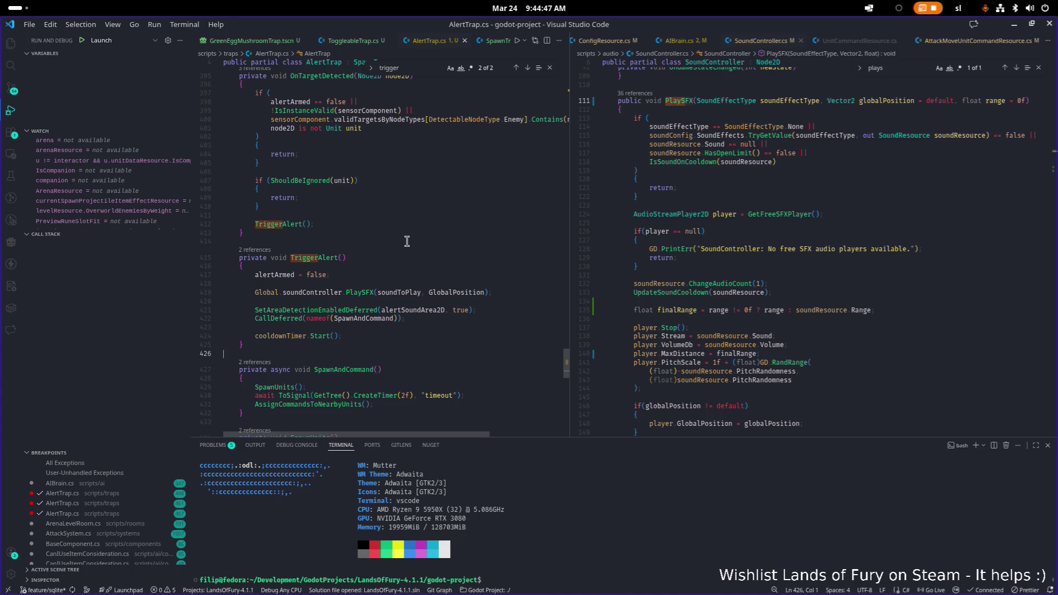
left_click(408, 292)
left_click(455, 292)
left_click(488, 292)
Add alertSoundArea2D as an extra PlaySFX argument and try its shape and collision members
key("Left")
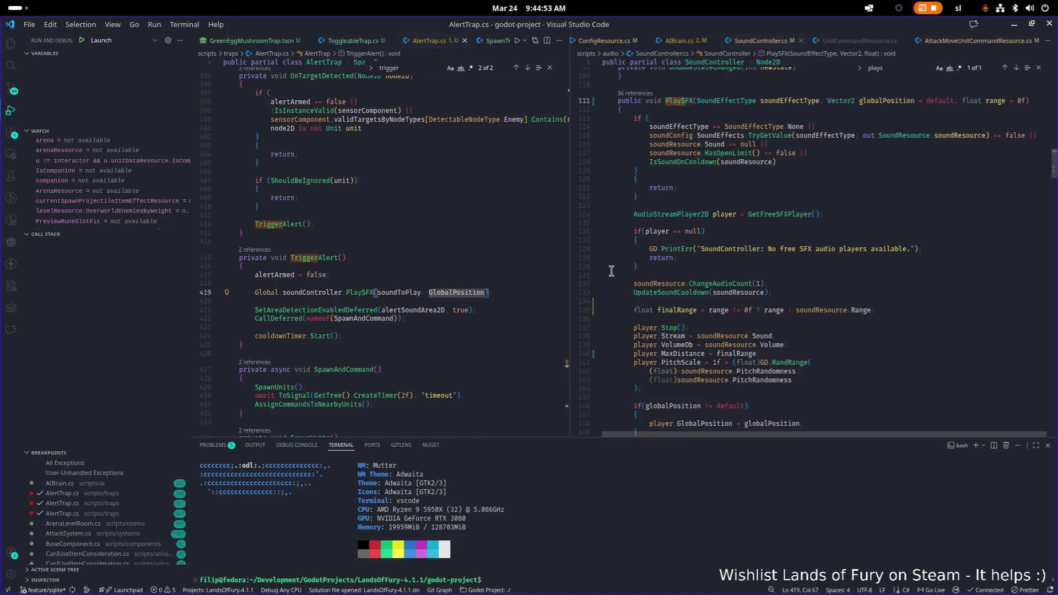
type(", ")
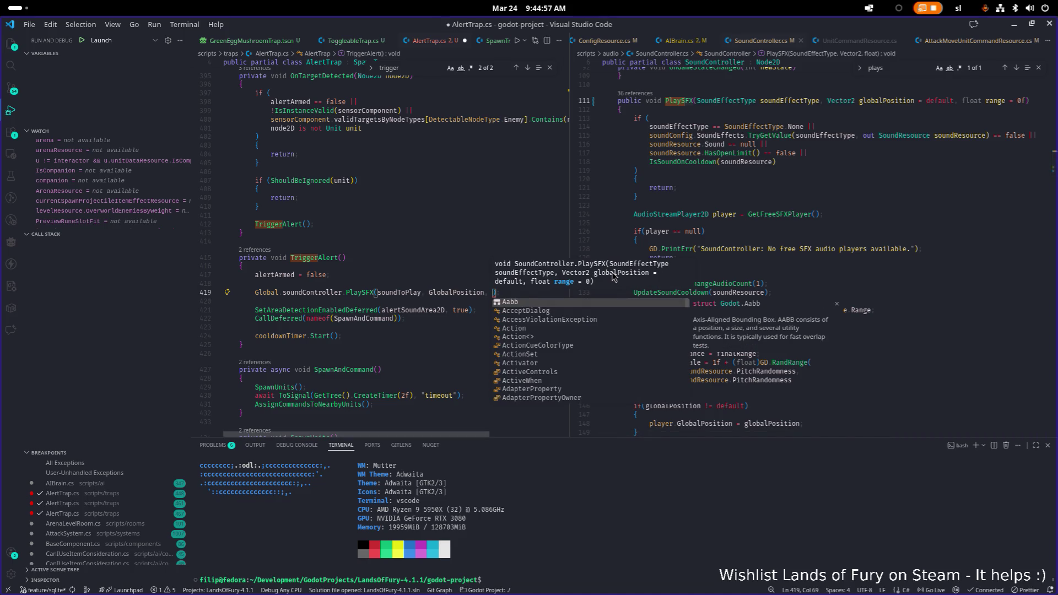
type("soun")
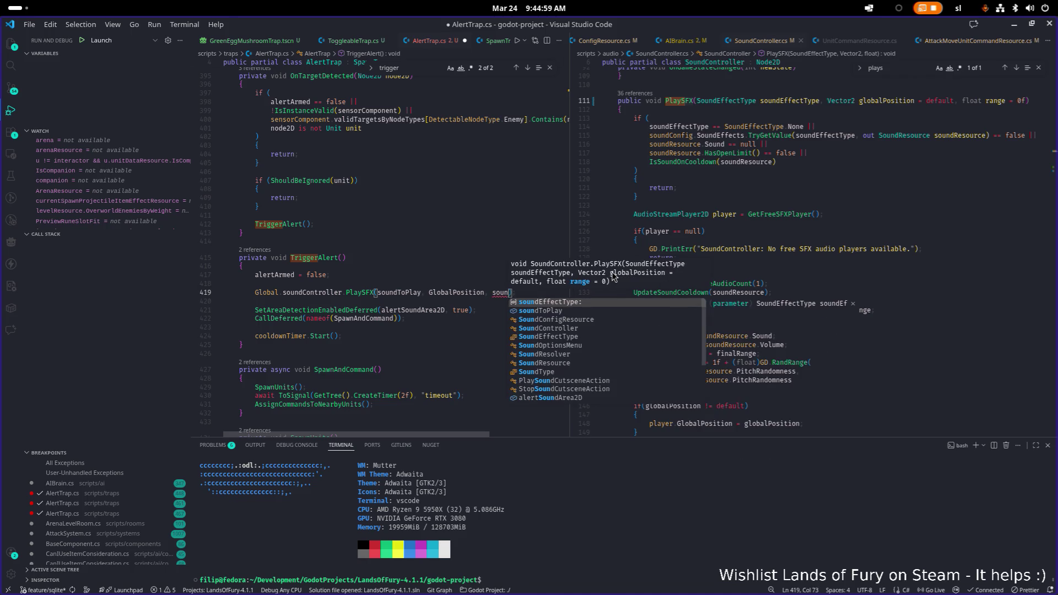
key("Up")
key("Return")
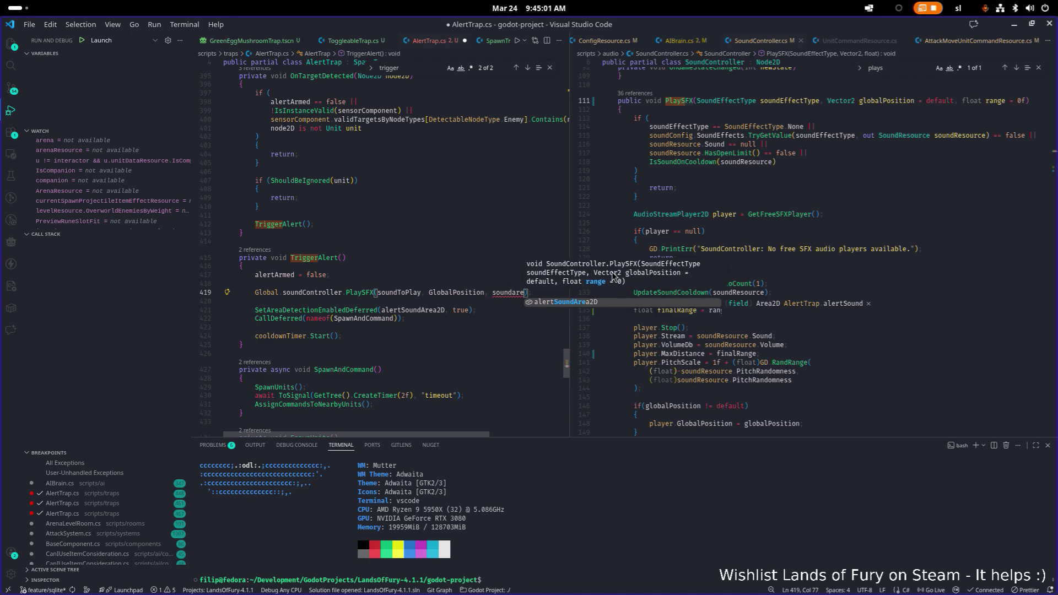
type(".")
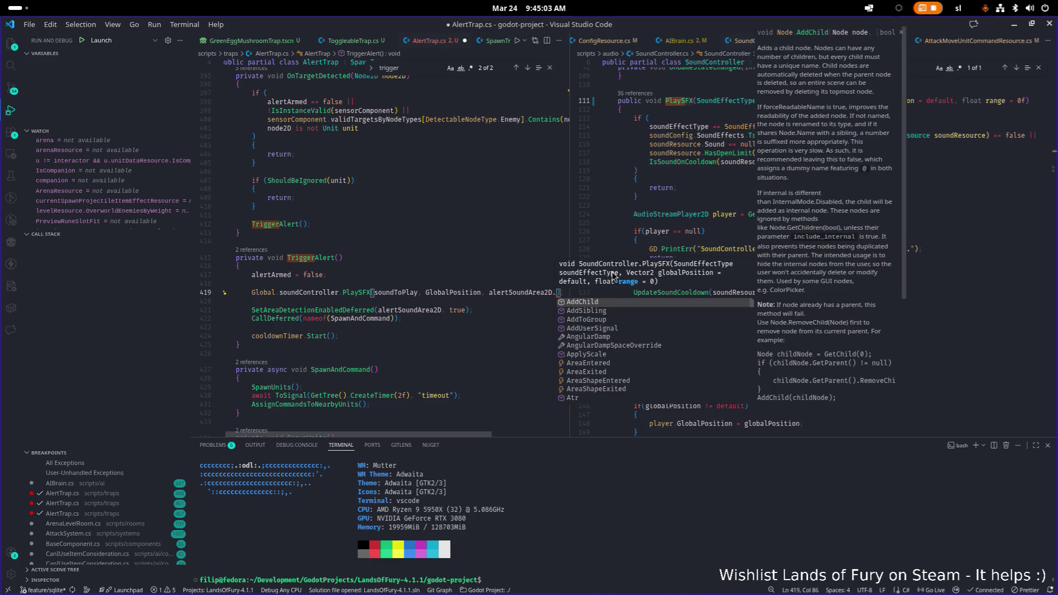
type("sha")
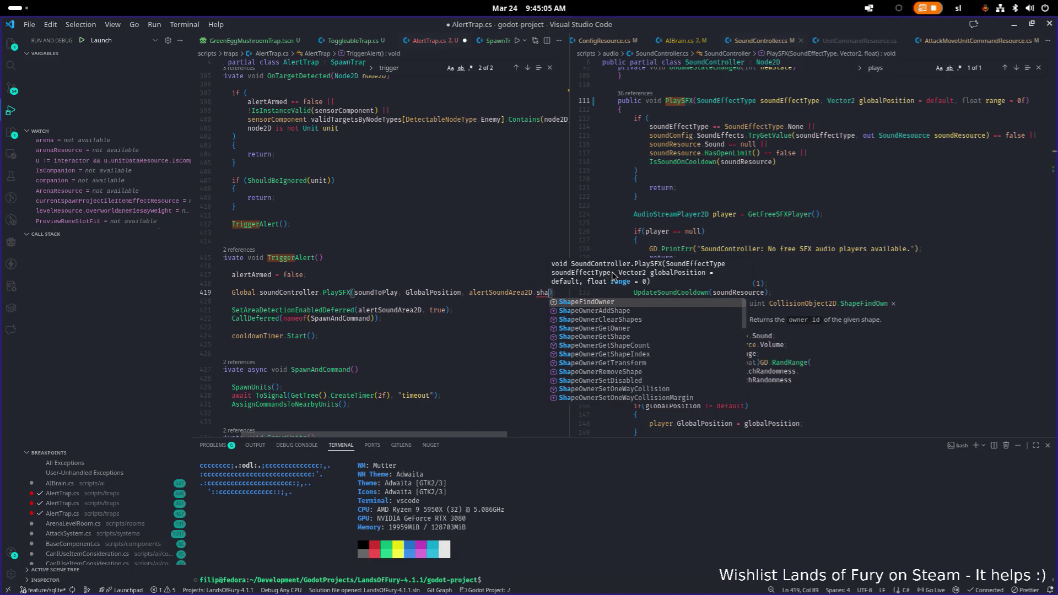
key("BackSpace")
key("BackSpace")
key("BackSpace")
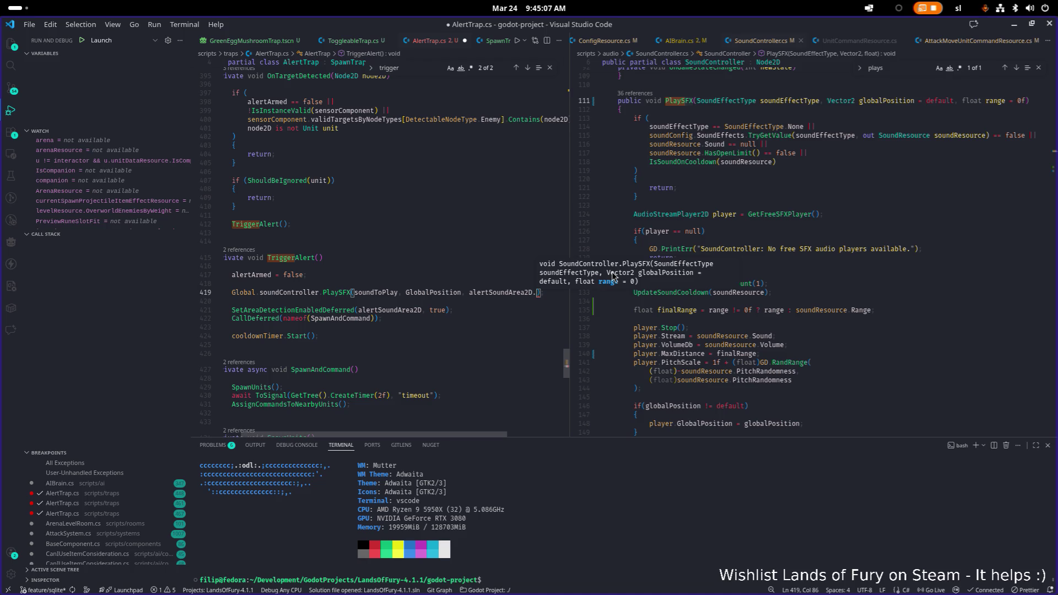
type("colli")
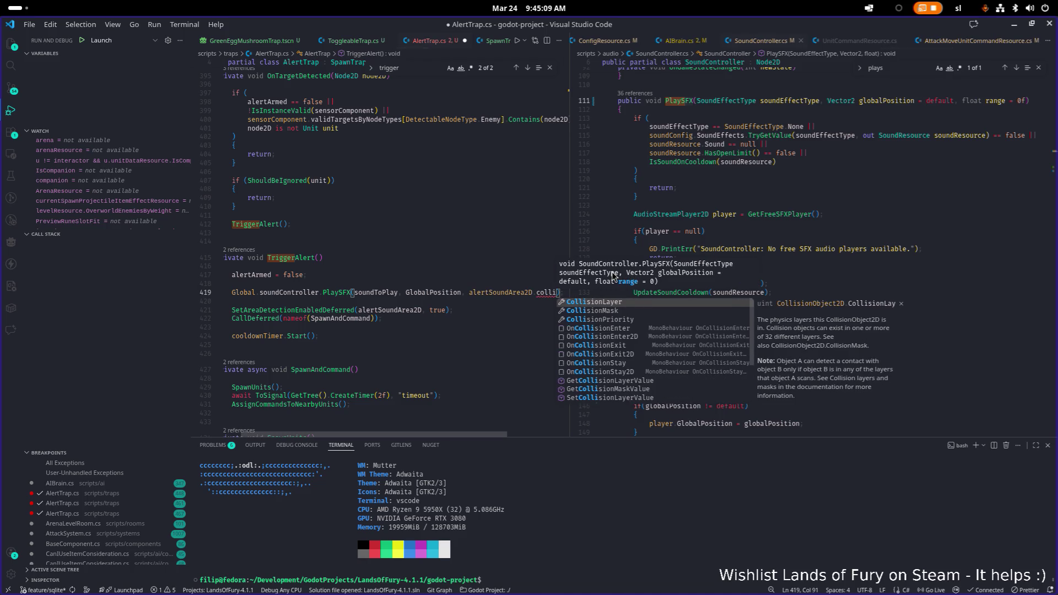
key("BackSpace")
key("BackSpace")
key("BackSpace")
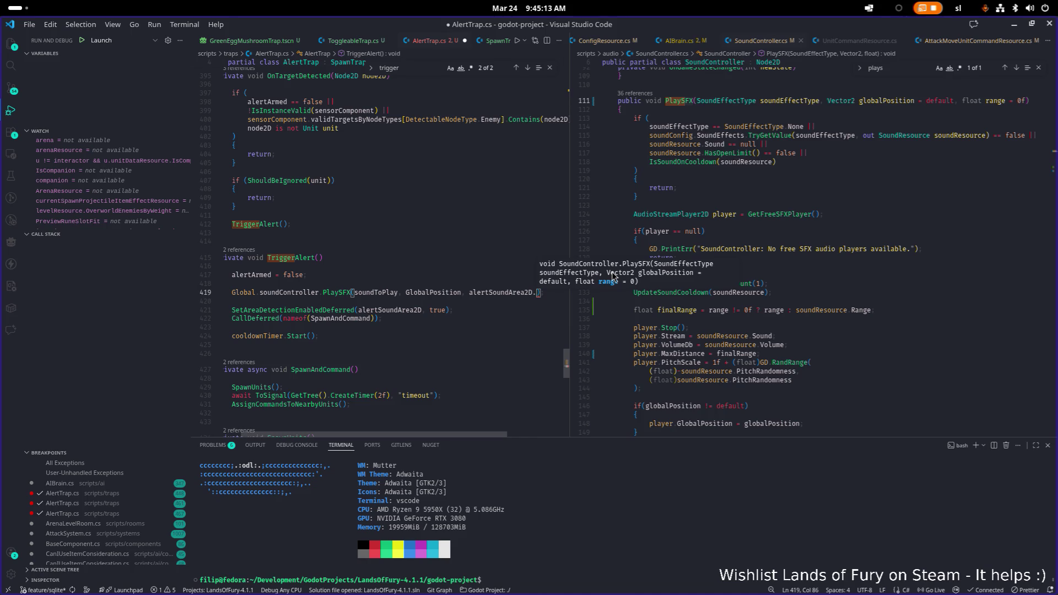
Jump to the alertSoundArea2D declaration with F12, return, and switch to the Godot editor
key("ctrl+shift+Left")
key("ctrl+f")
key("F12")
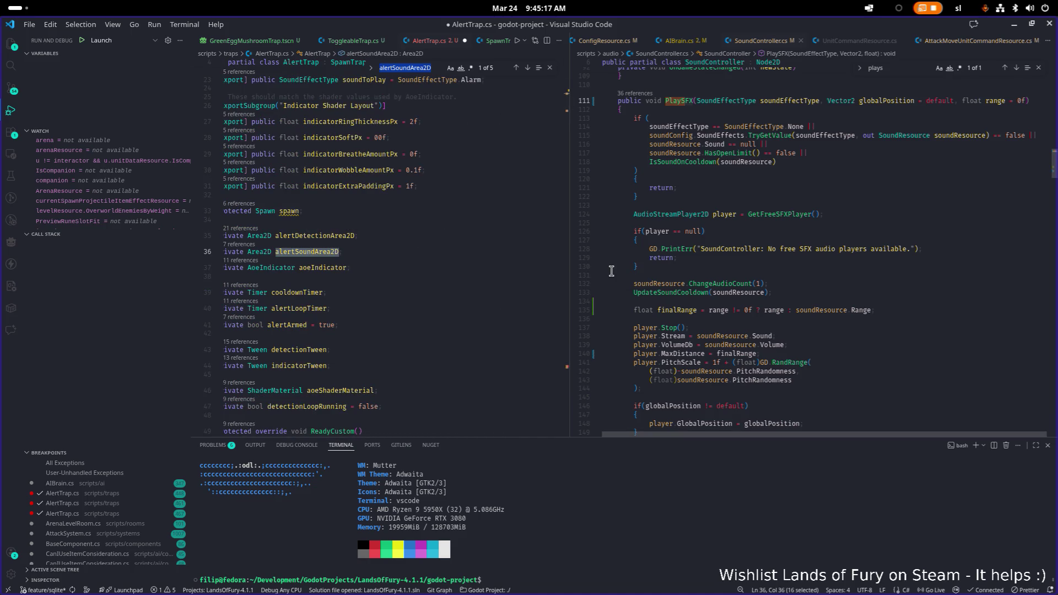
key("ctrl+alt+minus")
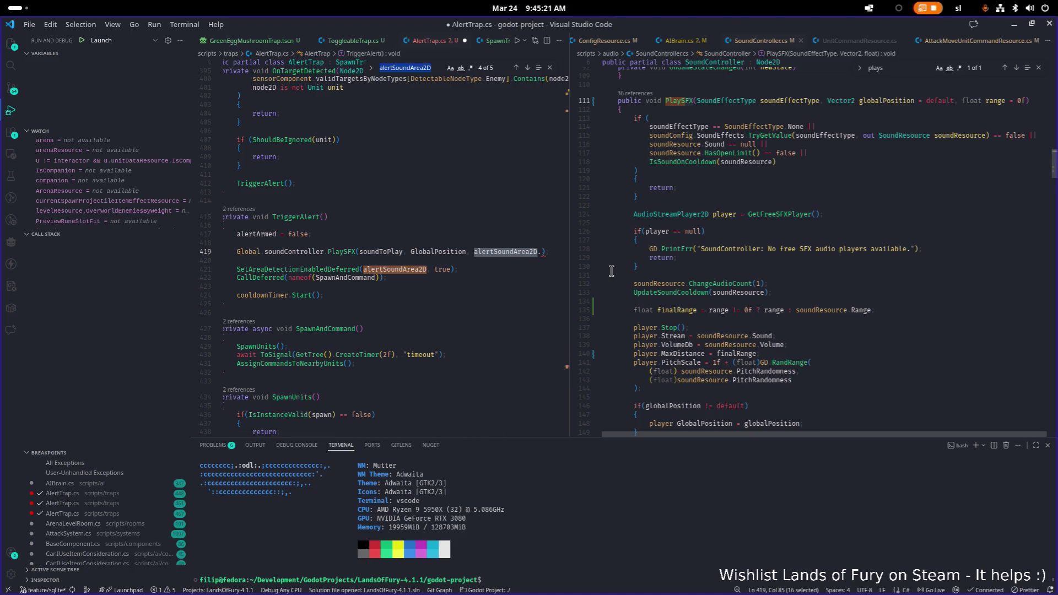
key("alt+Tab")
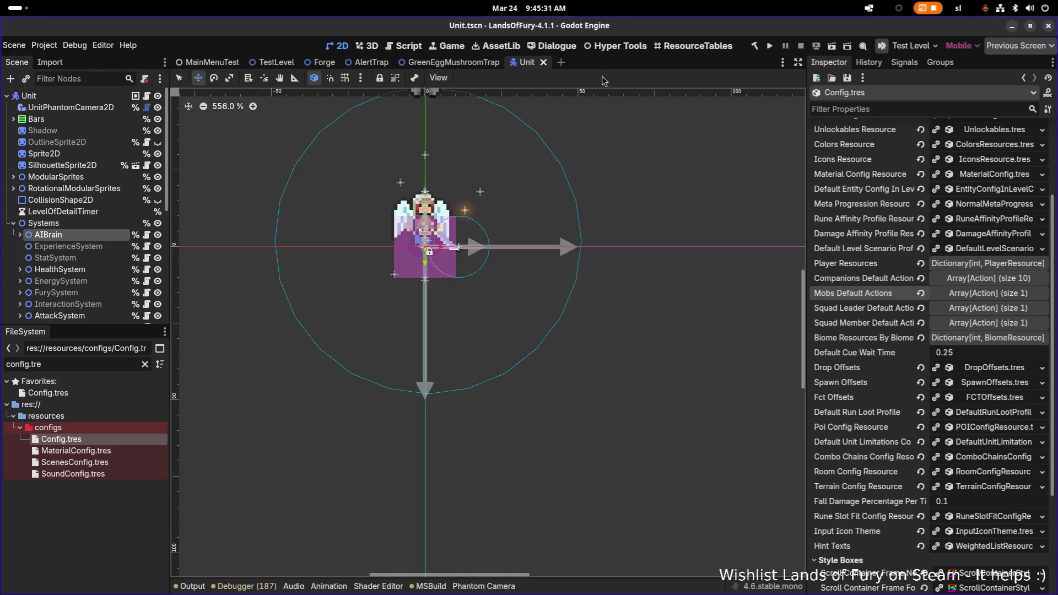
Open the AlertTrap scene through Quick Open Scene
key("ctrl+shift+o")
type("alert")
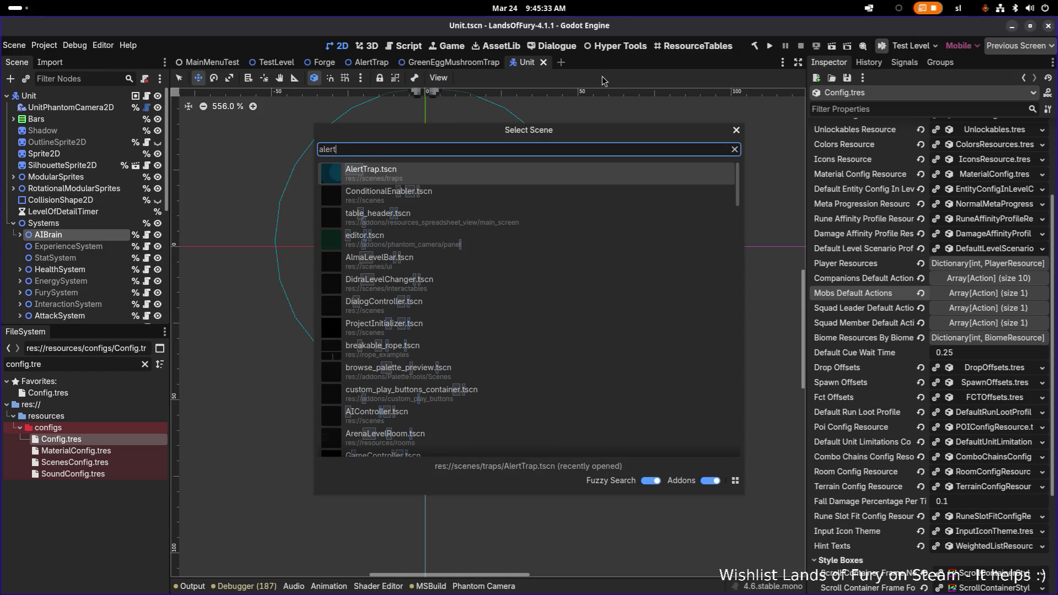
key("Escape")
key("ctrl+shift+o")
type("alert")
key("Return")
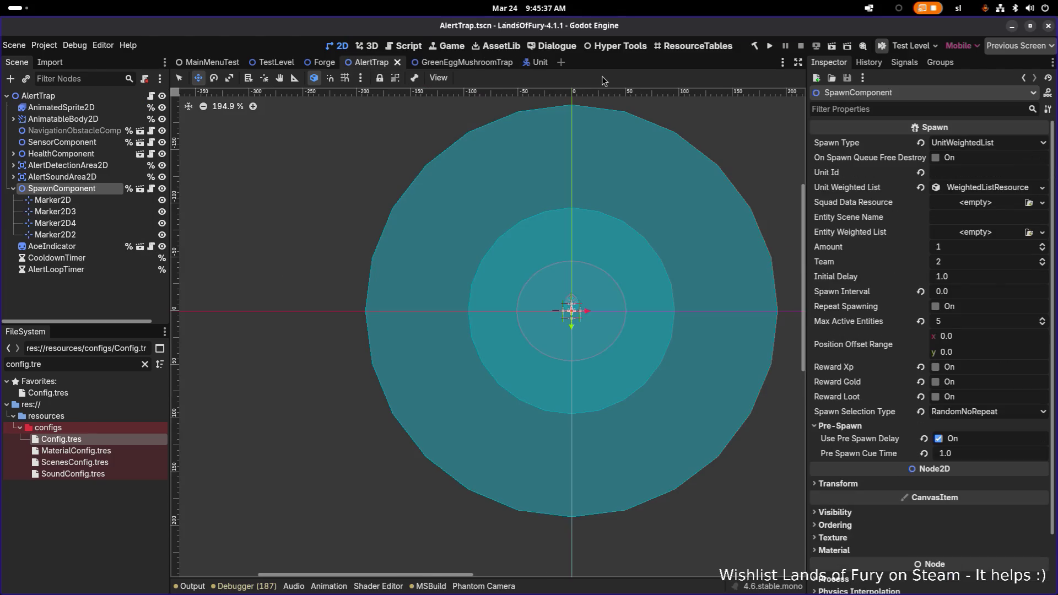
Make the CollisionShape2D under AlertSoundArea2D accessible by unique name
left_click(35, 166)
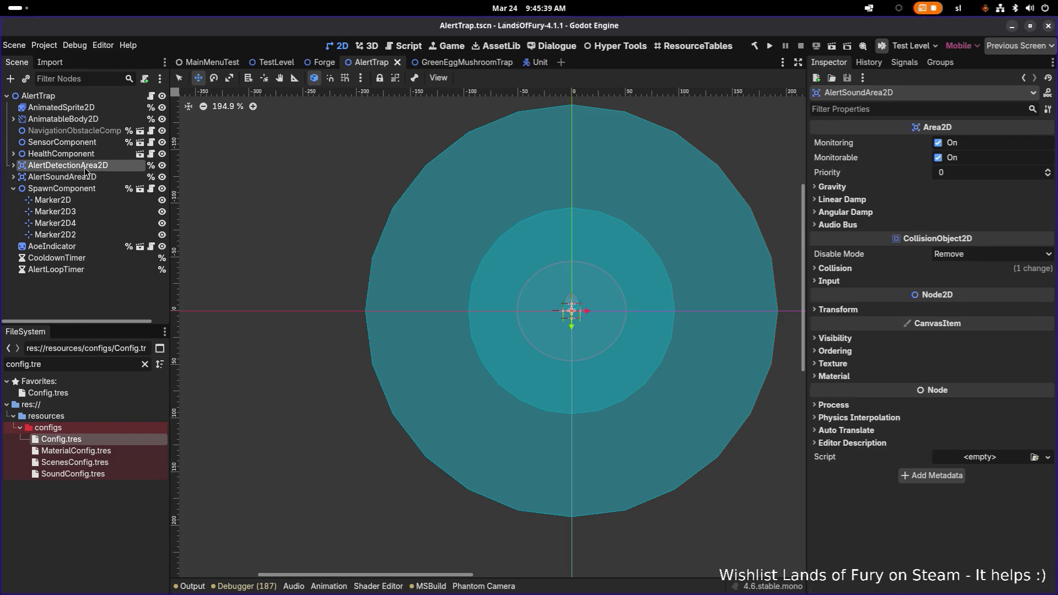
left_click(32, 177)
left_click(13, 177)
left_click(101, 188)
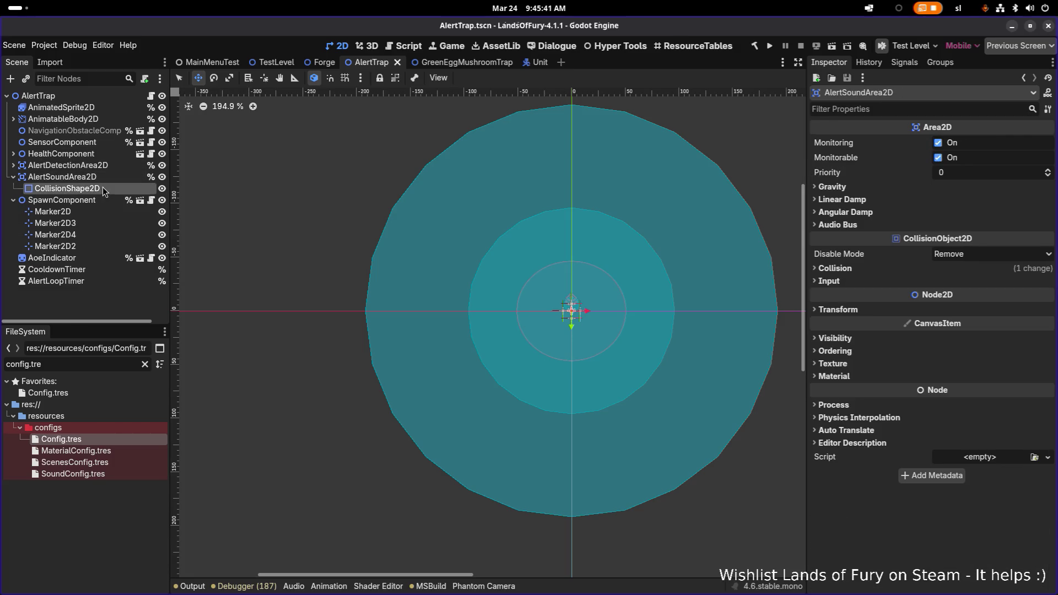
right_click(105, 193)
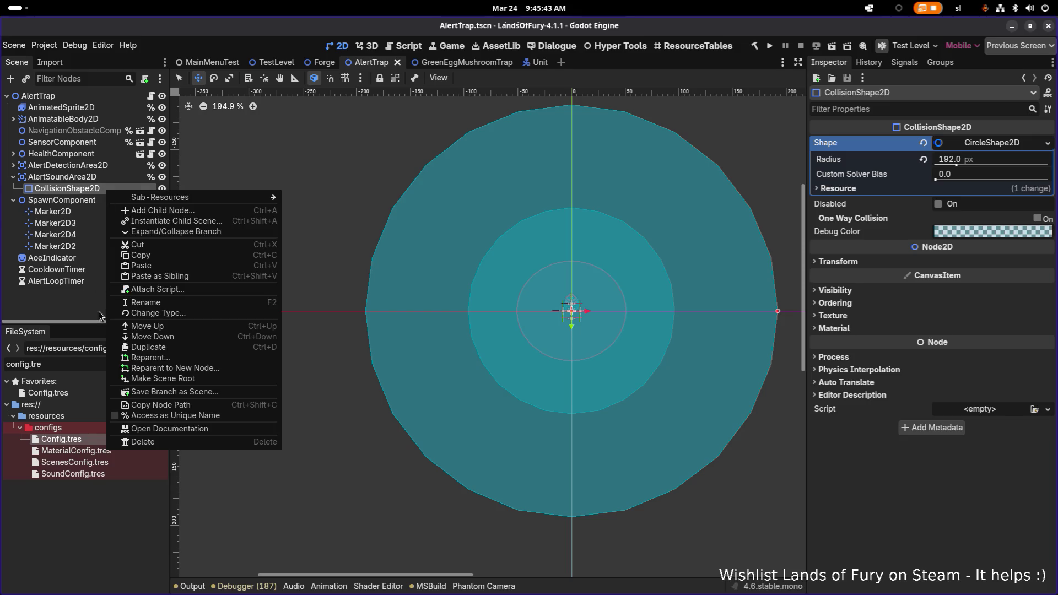
left_click(172, 416)
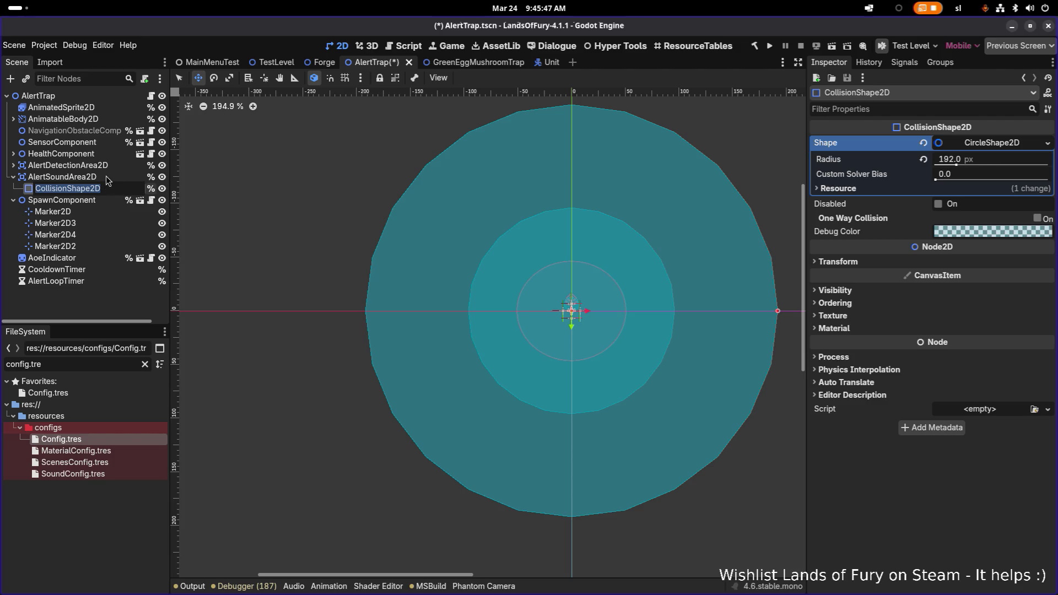
Rename the collision shape to AlertSoundCollisionShape2D, save the scene, and return to VS Code
left_click(154, 180)
key("Escape")
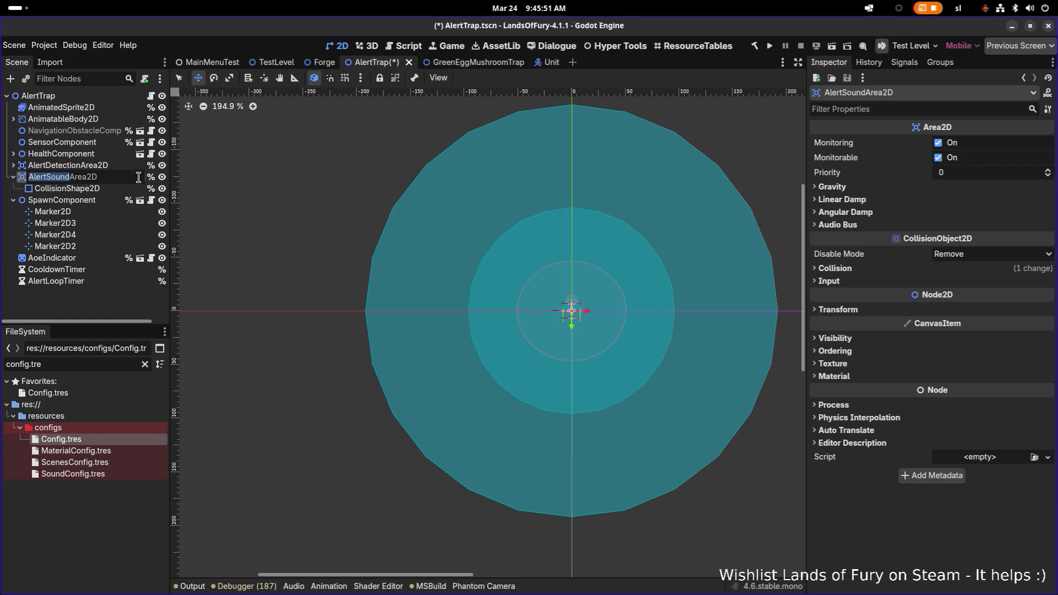
left_click(112, 190)
key("Home")
type("AlertSound")
key("Return")
key("Escape")
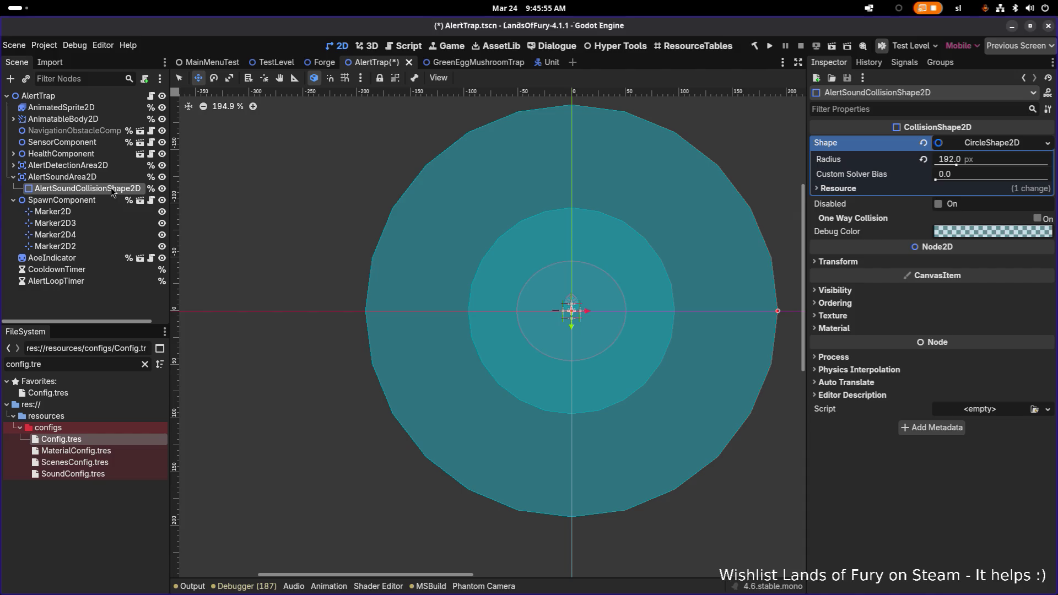
key("ctrl+s")
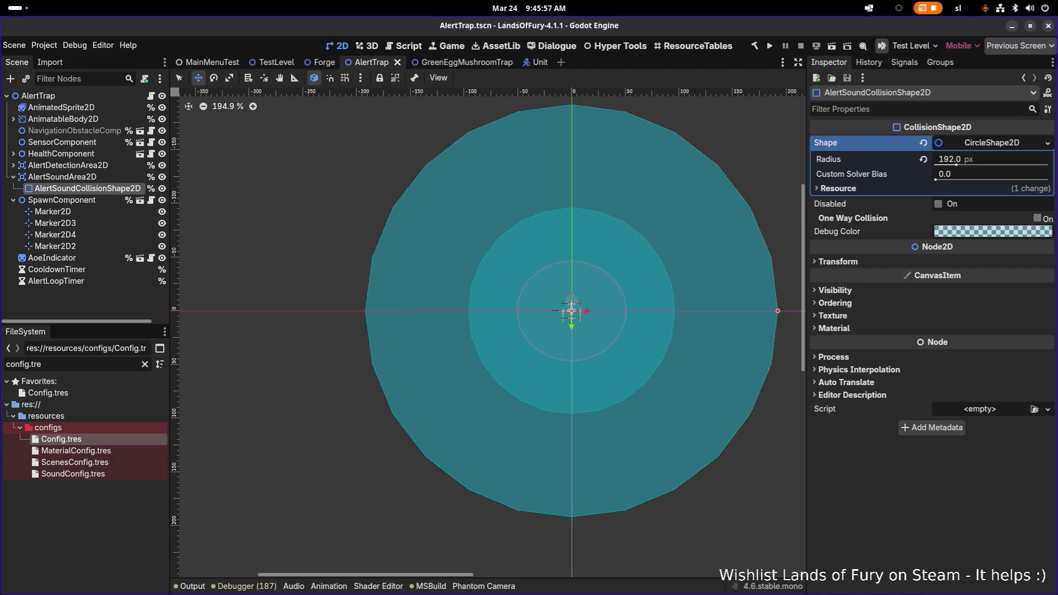
key("alt+Tab")
scroll(386, 279, "down", 5)
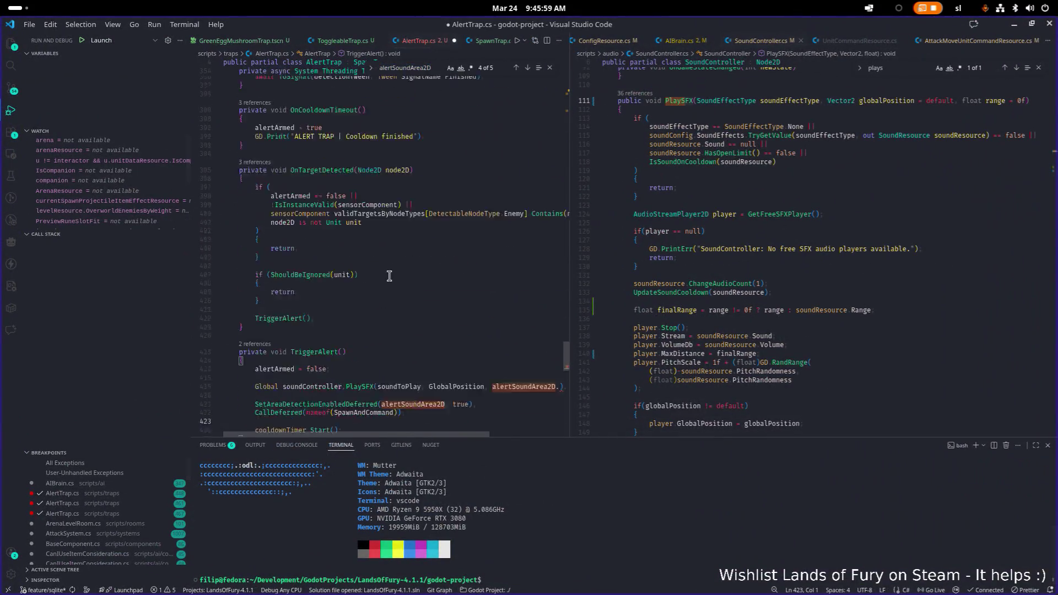
Declare a private CollisionShape2D alertSoundCollisionShape2D field below alertSoundArea2D and save
scroll(424, 271, "up", 15)
left_click(415, 229)
key("Return")
type("AlertSoundCollisionShape2D")
key("Home")
type("privatge")
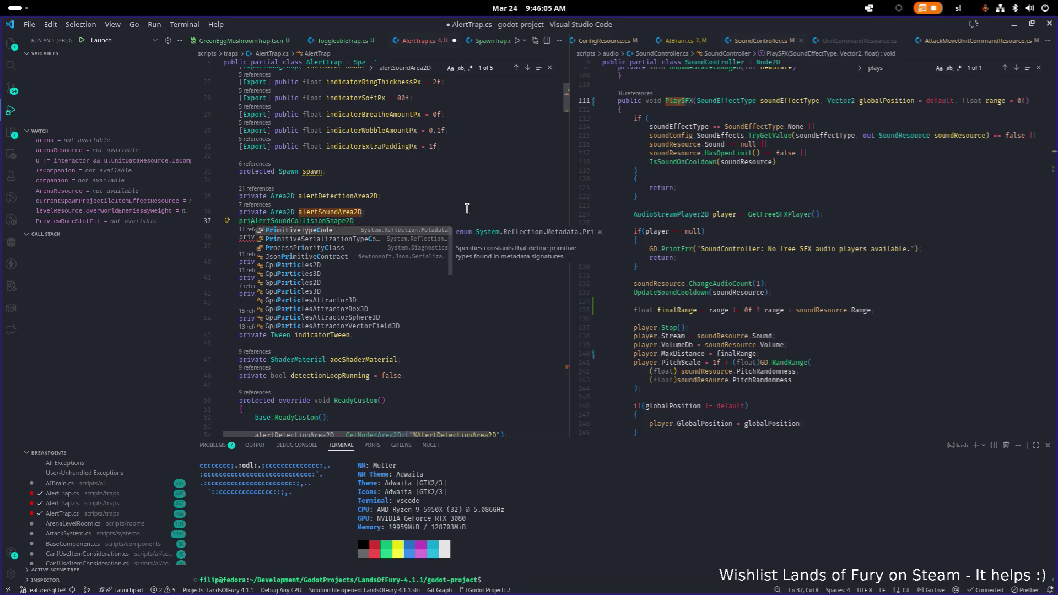
key("BackSpace")
key("BackSpace")
type("e ")
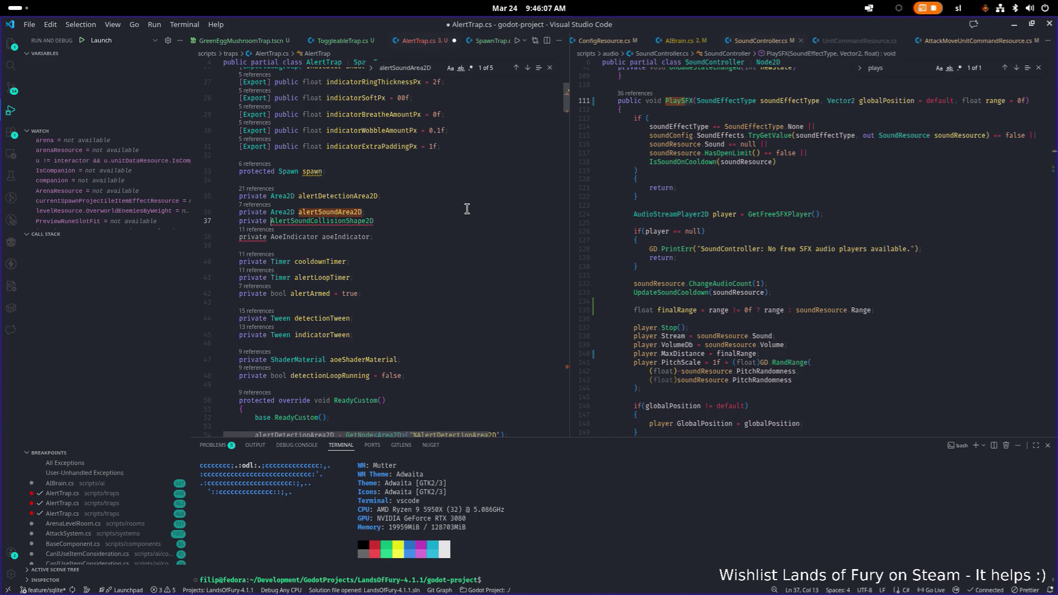
type(" Collisio")
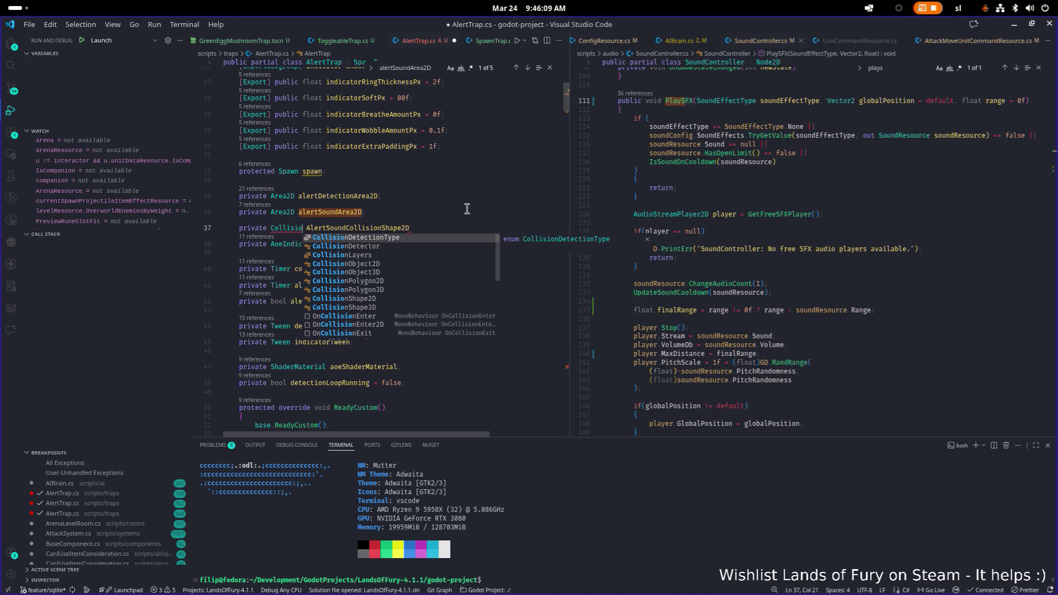
key("BackSpace")
key("BackSpace")
type("der")
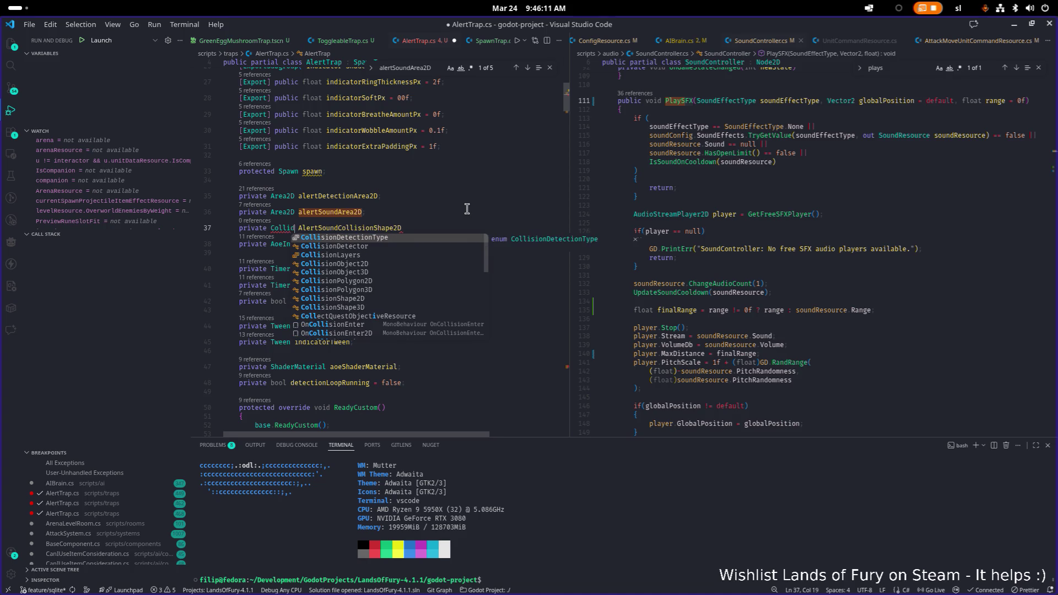
key("BackSpace")
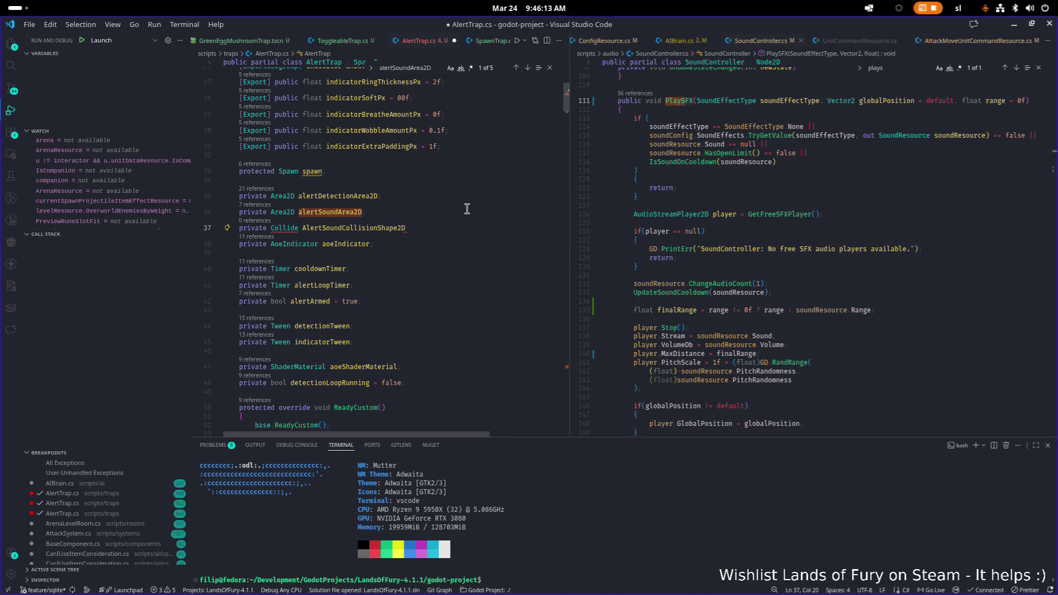
key("BackSpace")
key("BackSpace")
key("BackSpace")
key("ctrl+space")
type("sionS")
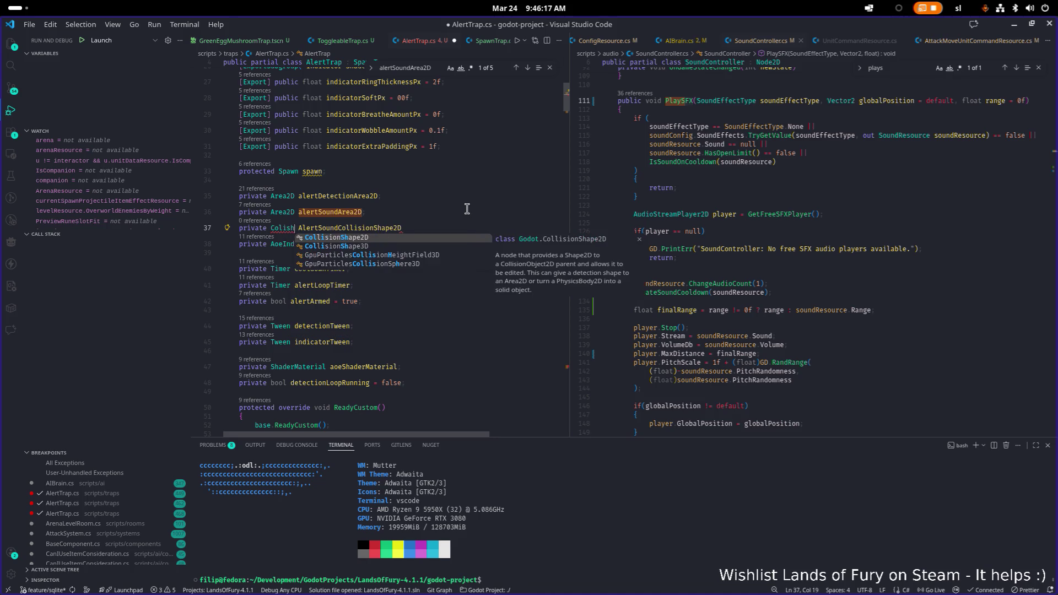
key("Return")
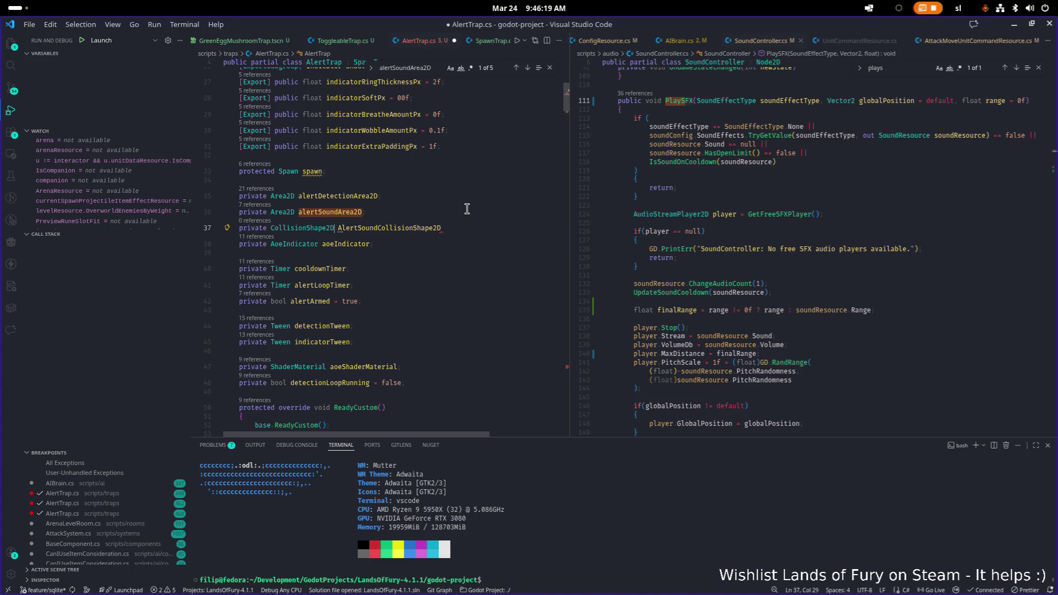
key("Delete")
type("a")
key("End")
type(";")
key("ctrl+s")
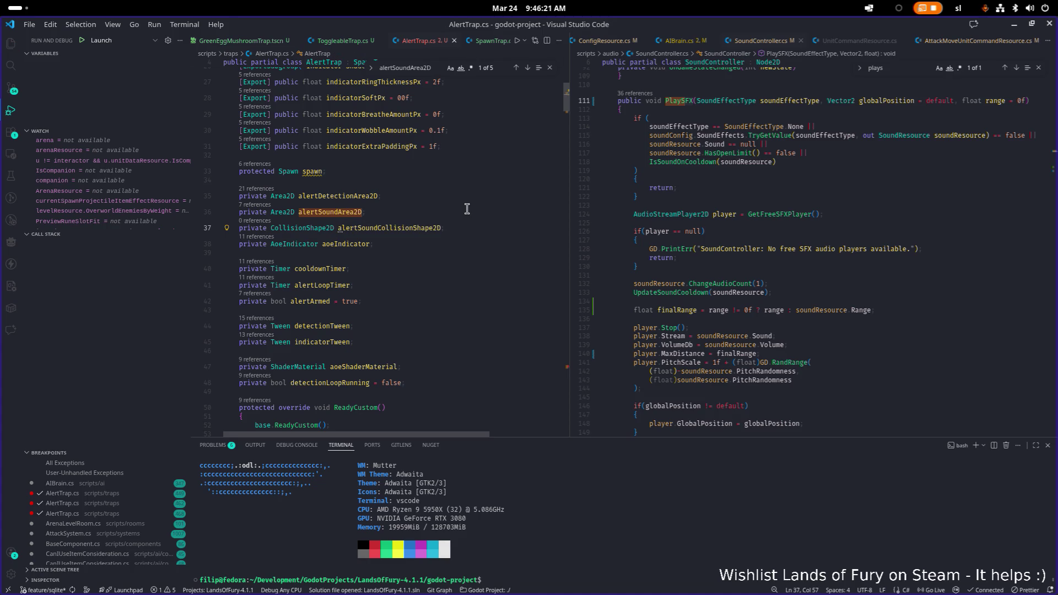
Add alertSoundCollisionShape2D = GetNode<CollisionShape2D>("%AlertSoundCollisionShape2D"); after line 55 and save
key("ctrl+f")
key("Return")
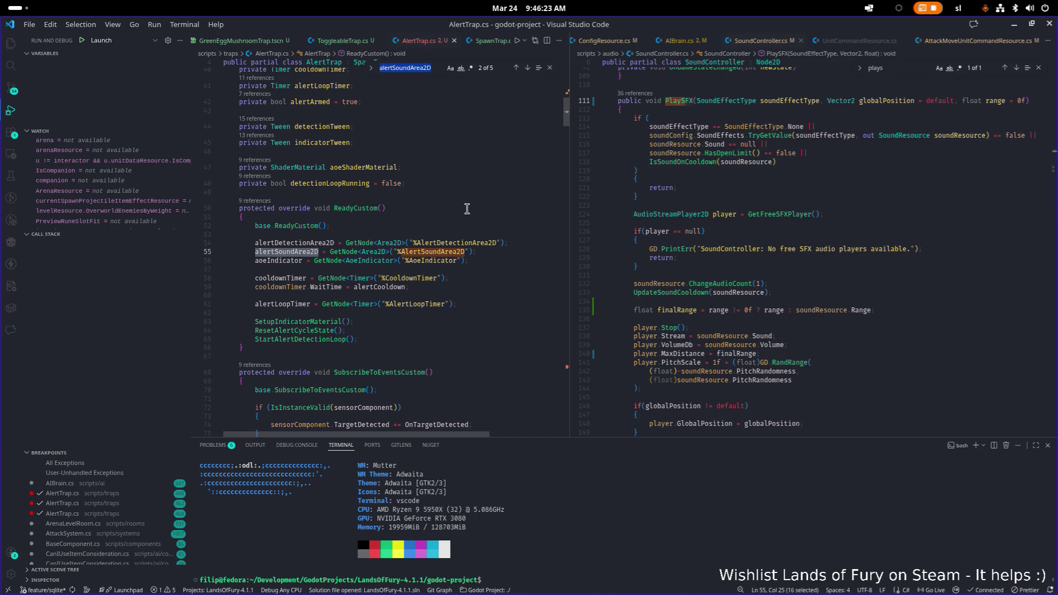
left_click(503, 251)
key("Return")
type("AlertSoundCollisionShape2D")
key("ctrl+space")
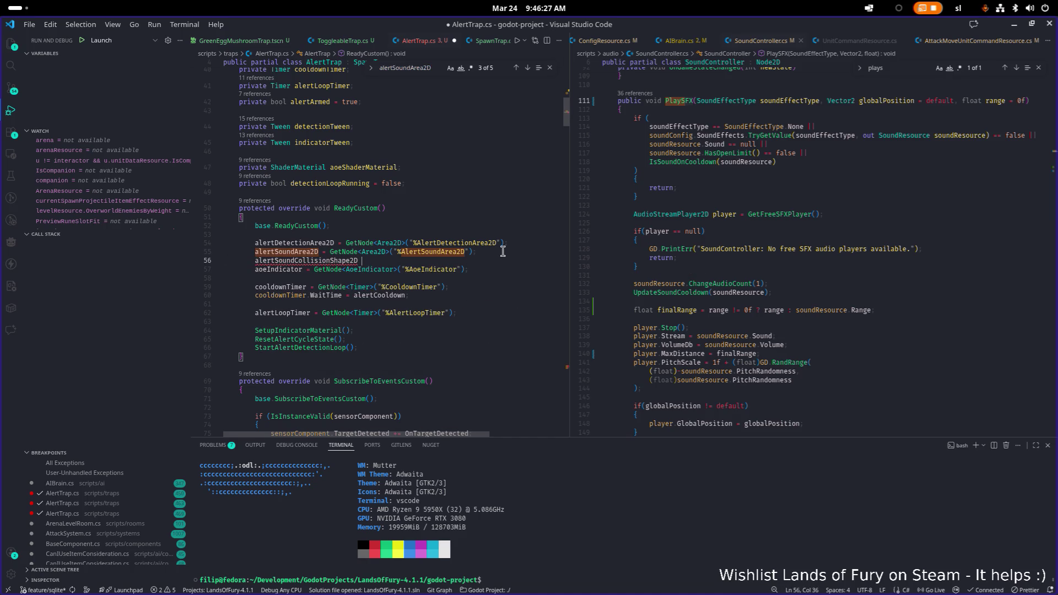
type("= G")
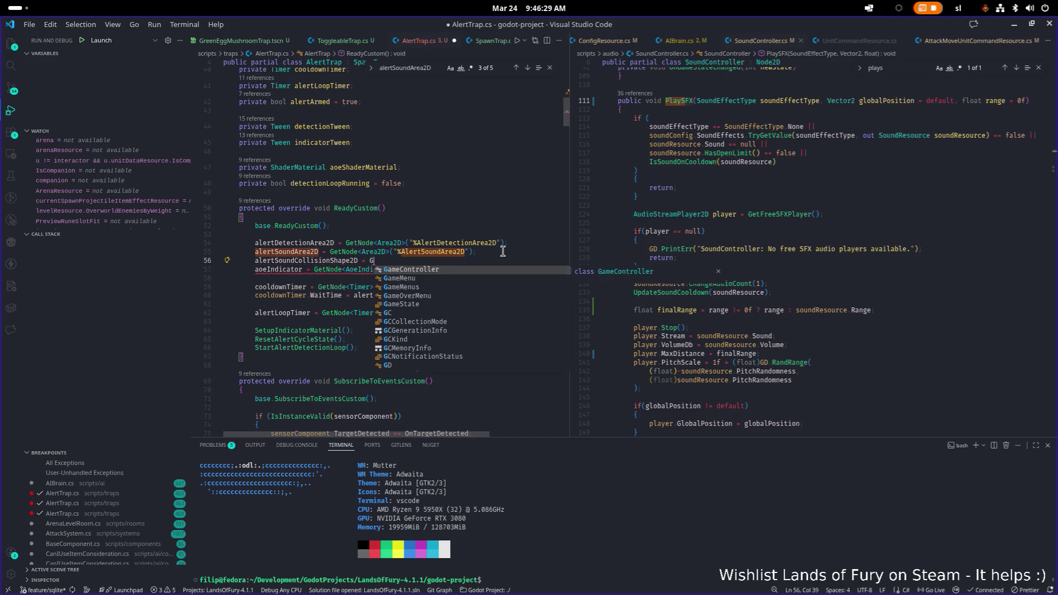
type("et")
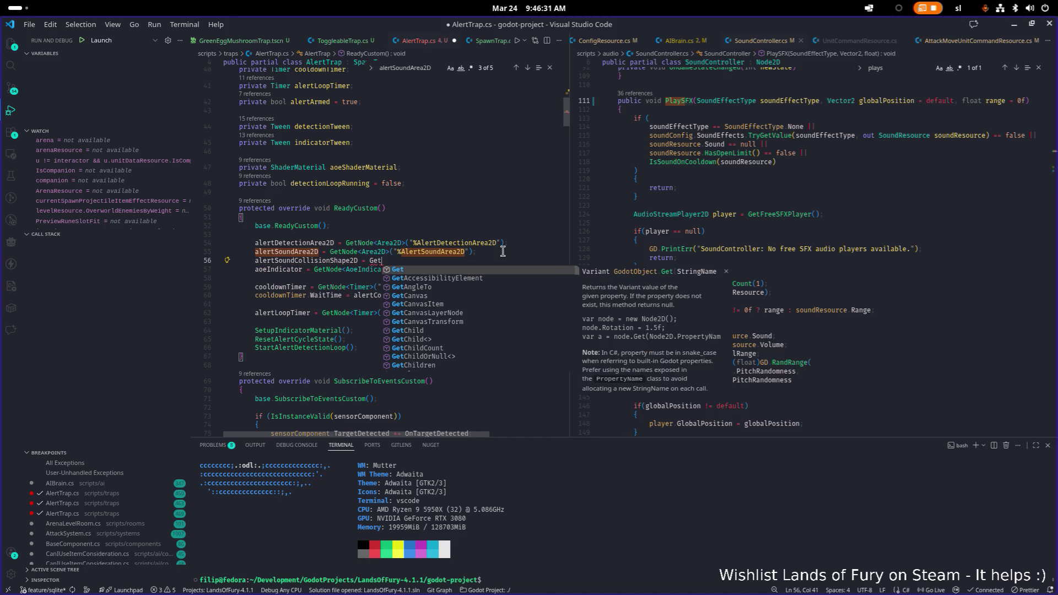
type("Node<")
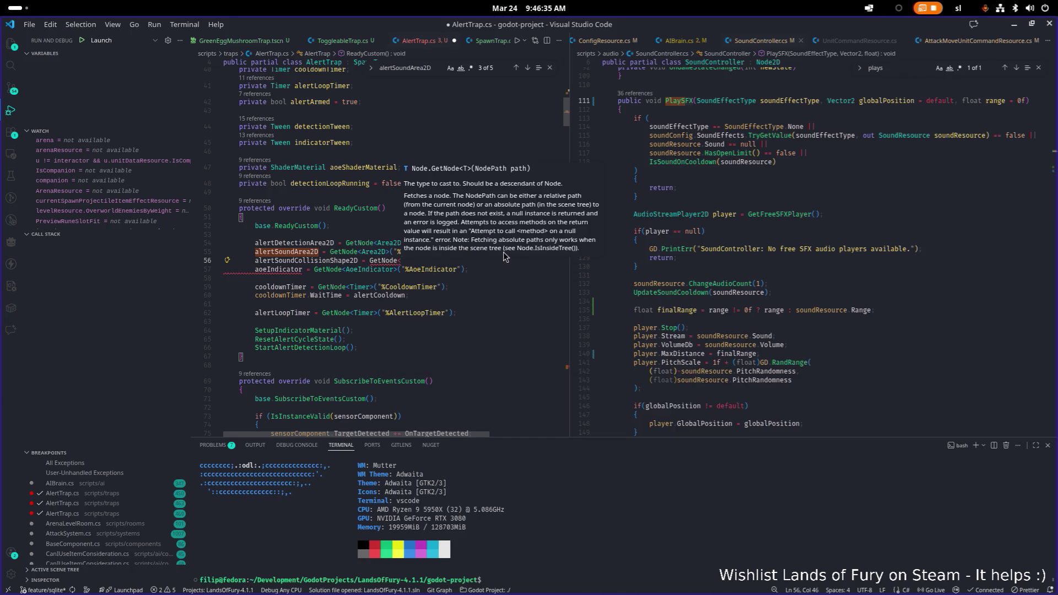
type("Collidersh")
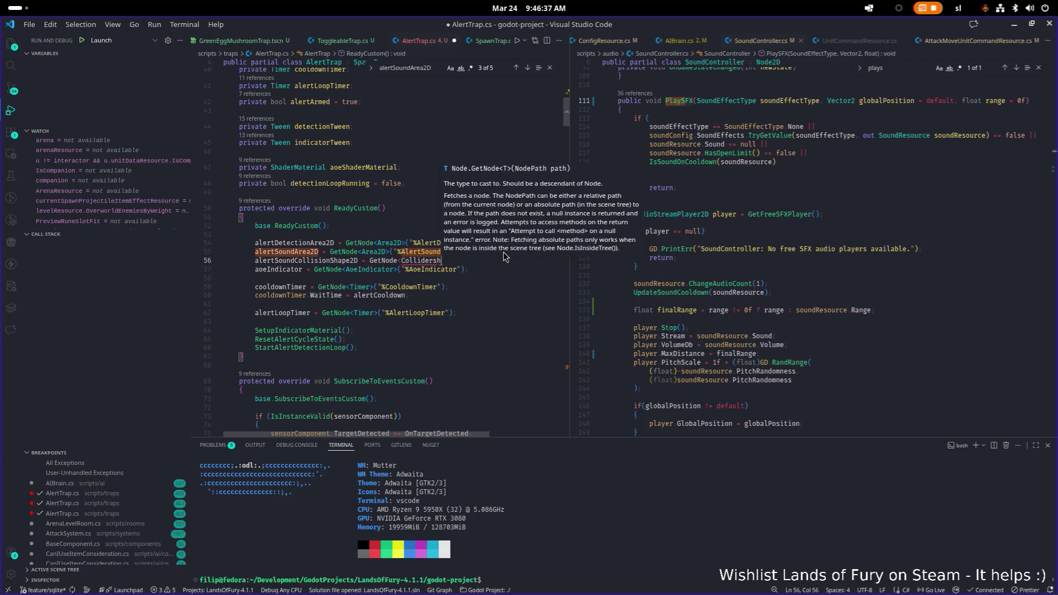
key("BackSpace")
key("BackSpace")
key("BackSpace")
key("BackSpace")
key("BackSpace")
type("siosh")
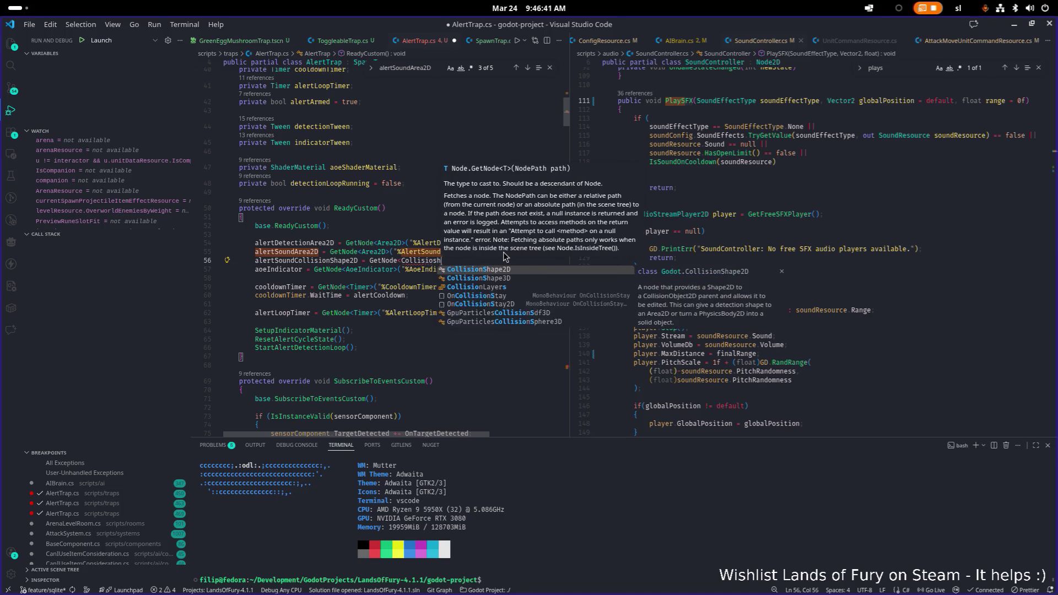
key("Tab")
type(">()")
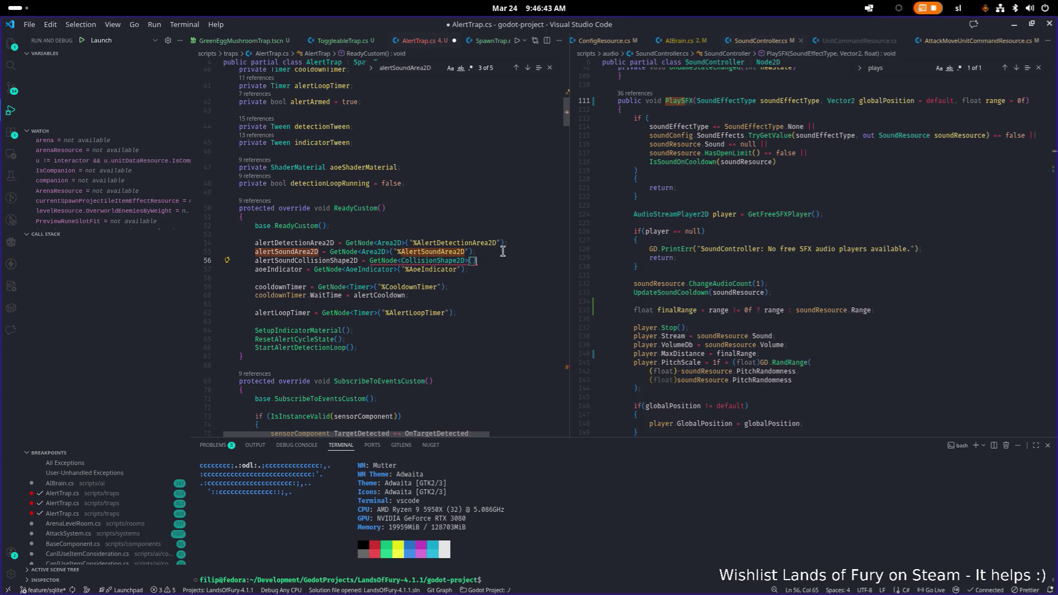
type("\"AlertSoundCollisionShape2D\");")
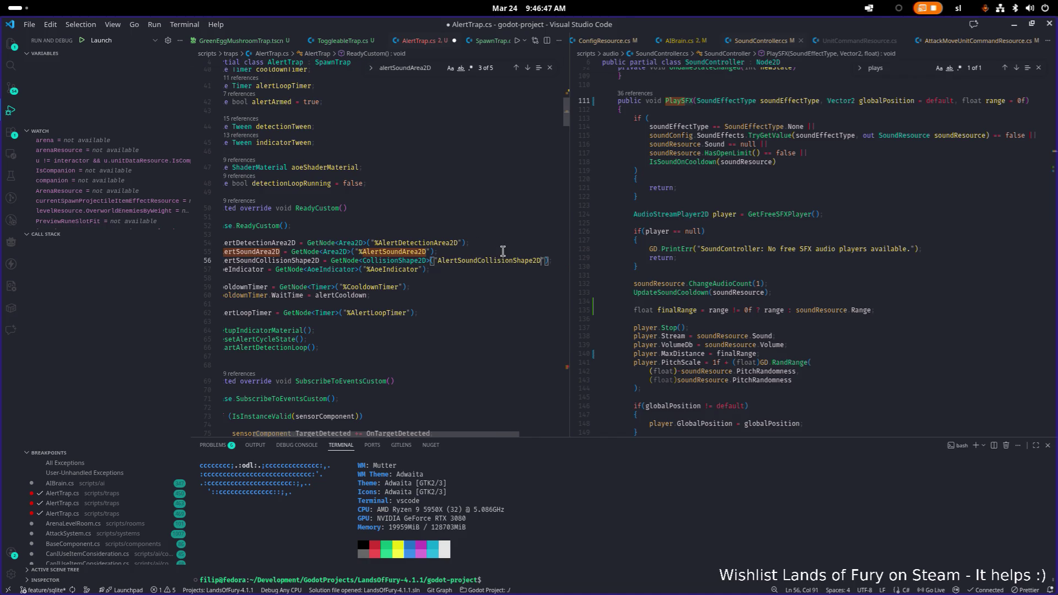
type("%")
key("ctrl+s")
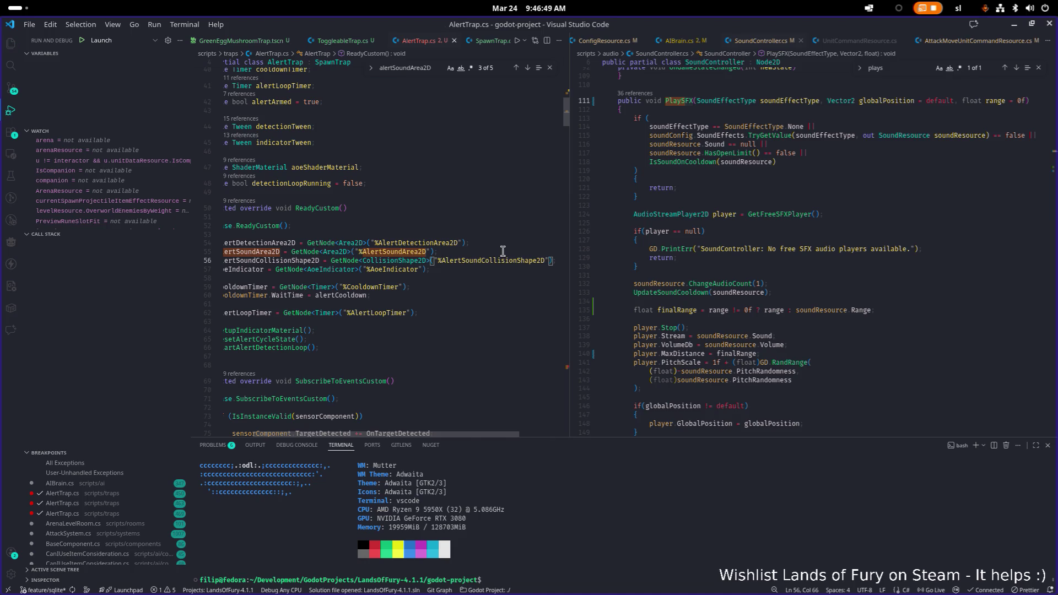
key("Home")
key("Home")
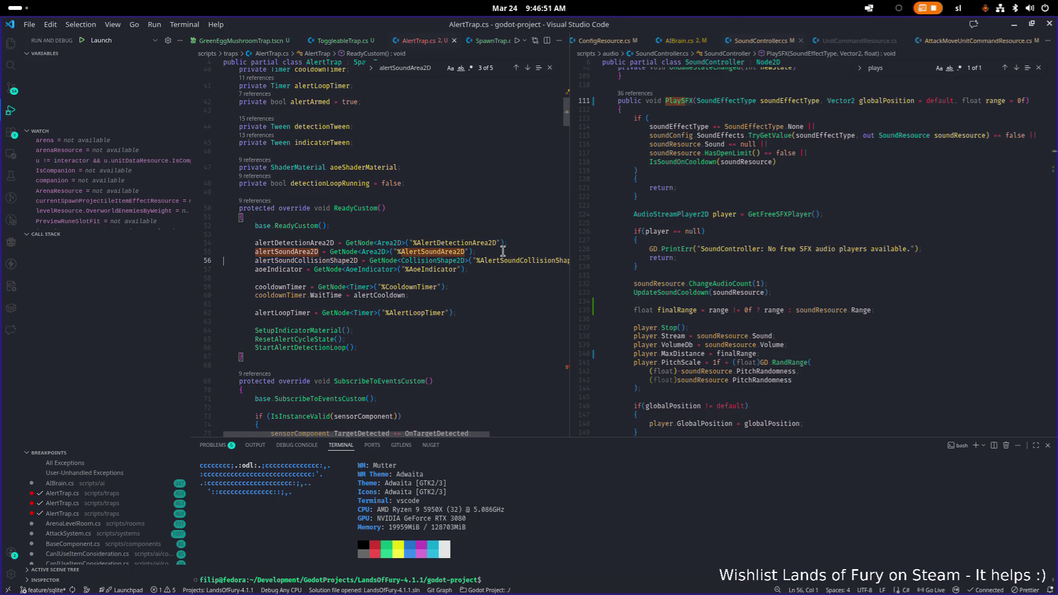
Select the alertSoundCollisionShape2D field name and scroll down to TriggerAlert
double_click(332, 262)
key("ctrl+c")
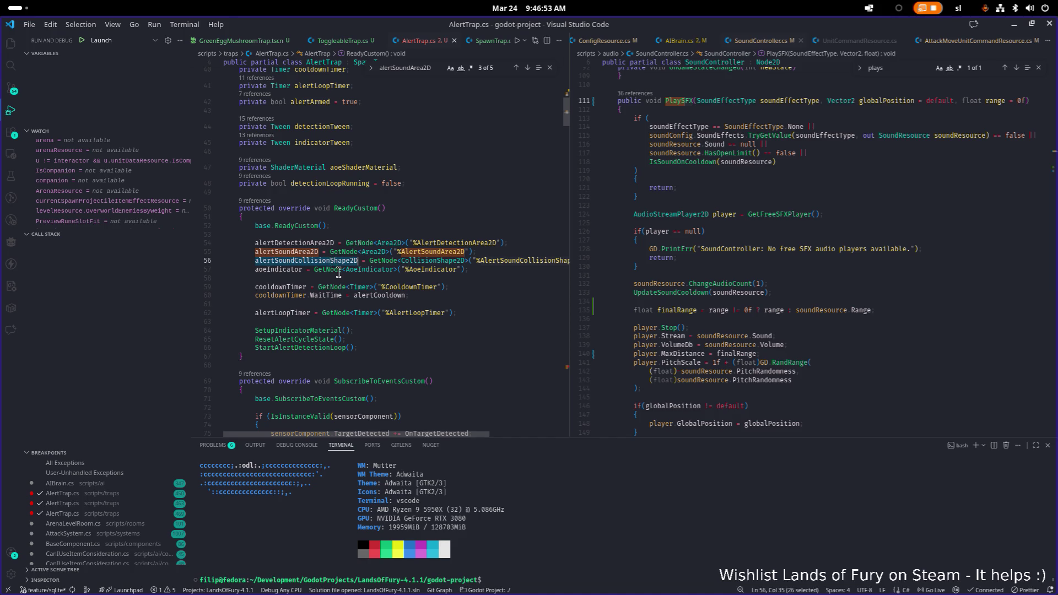
scroll(336, 267, "down", 20)
scroll(358, 264, "down", 5)
left_click(388, 256)
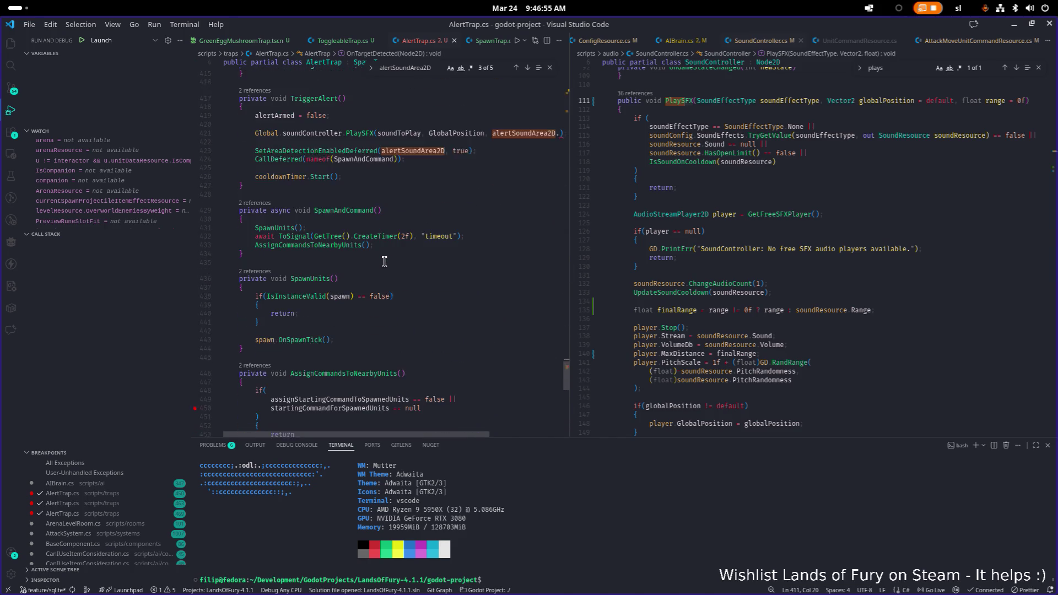
Replace PlaySFX's alertSoundArea2D argument with (CircleShape2D)alertSoundCollisionShape2D
left_click(488, 268)
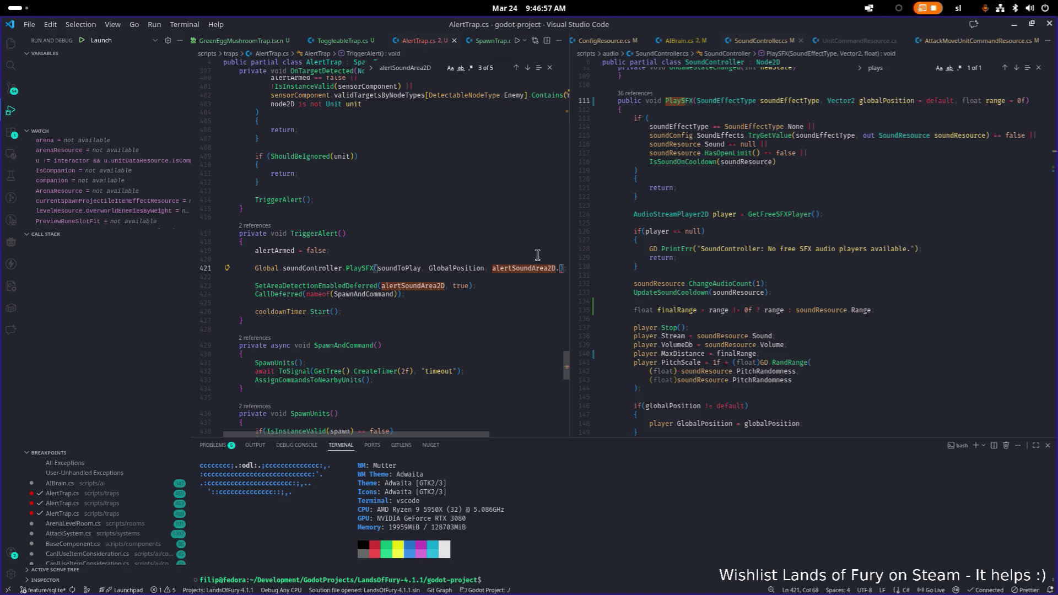
key("End")
key("ctrl+shift+Left")
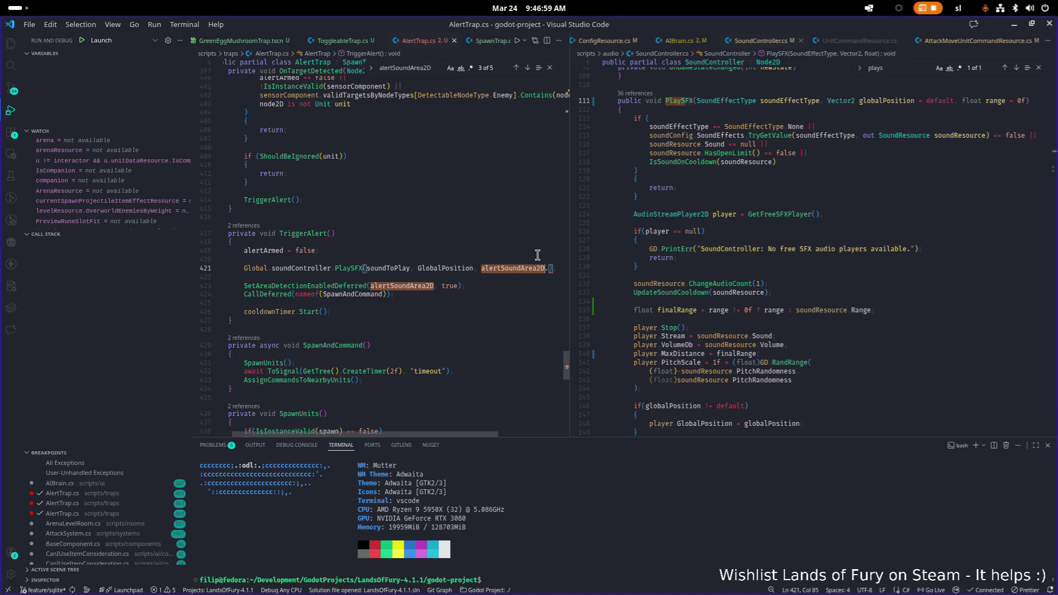
key("ctrl+v")
key("ctrl+shift+Left")
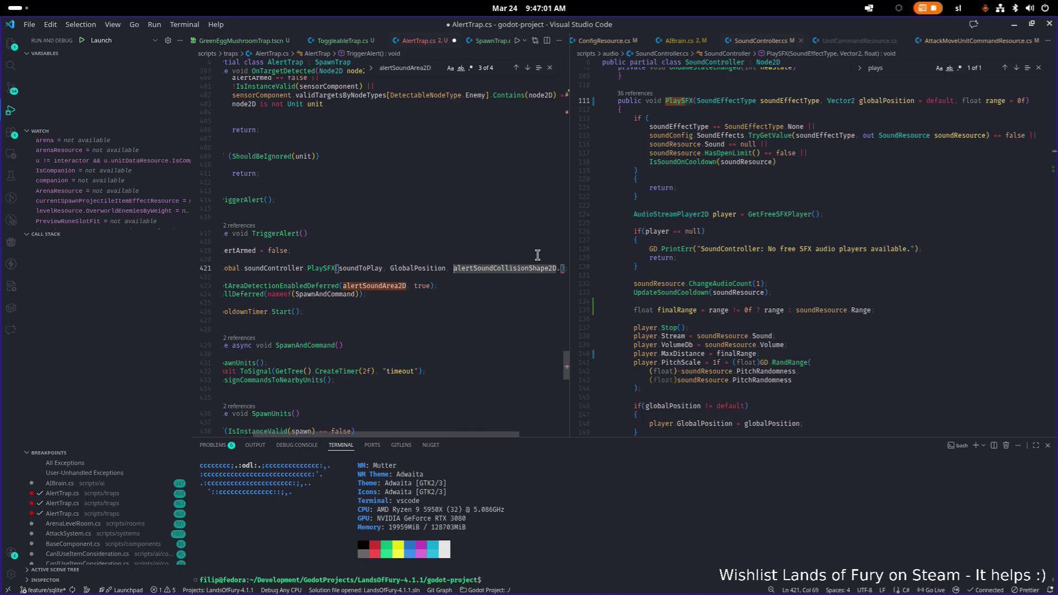
key("Left")
type("(Circl")
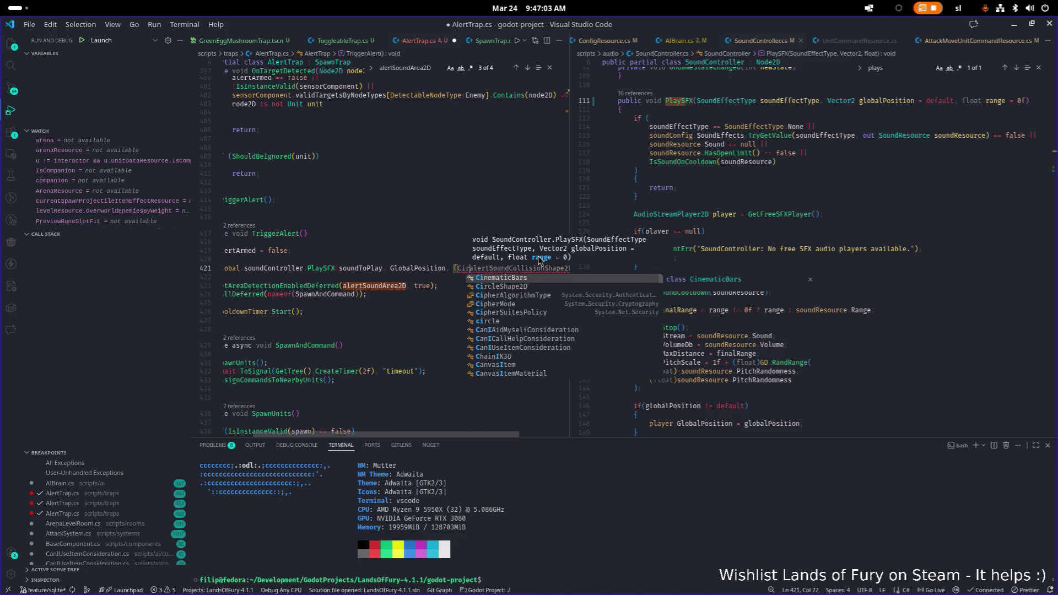
key("Tab")
type(")")
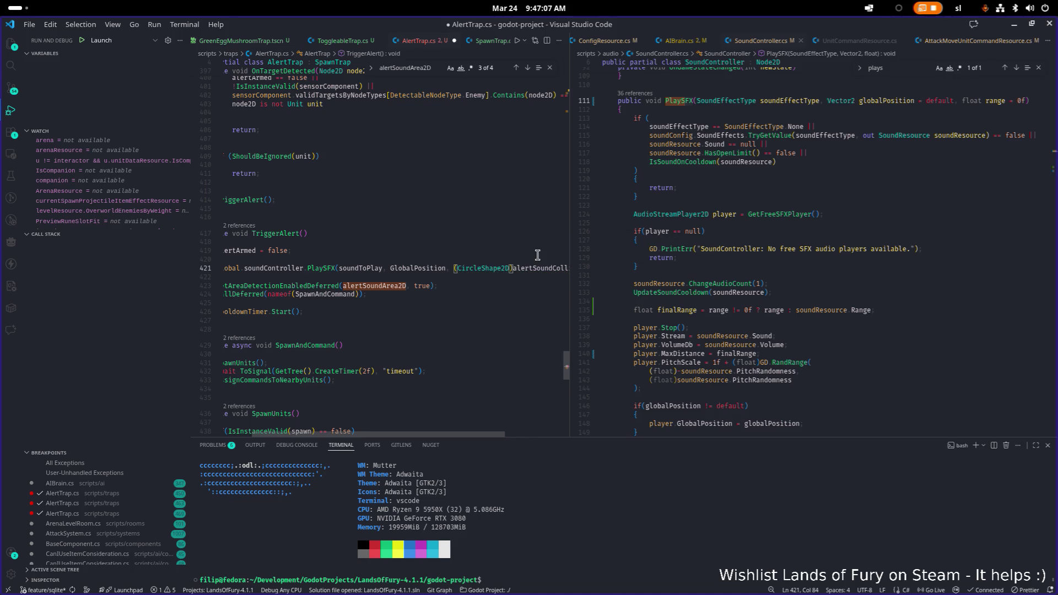
Start accessing the radius, then check the shape's 192.0 px radius in Godot
key("End")
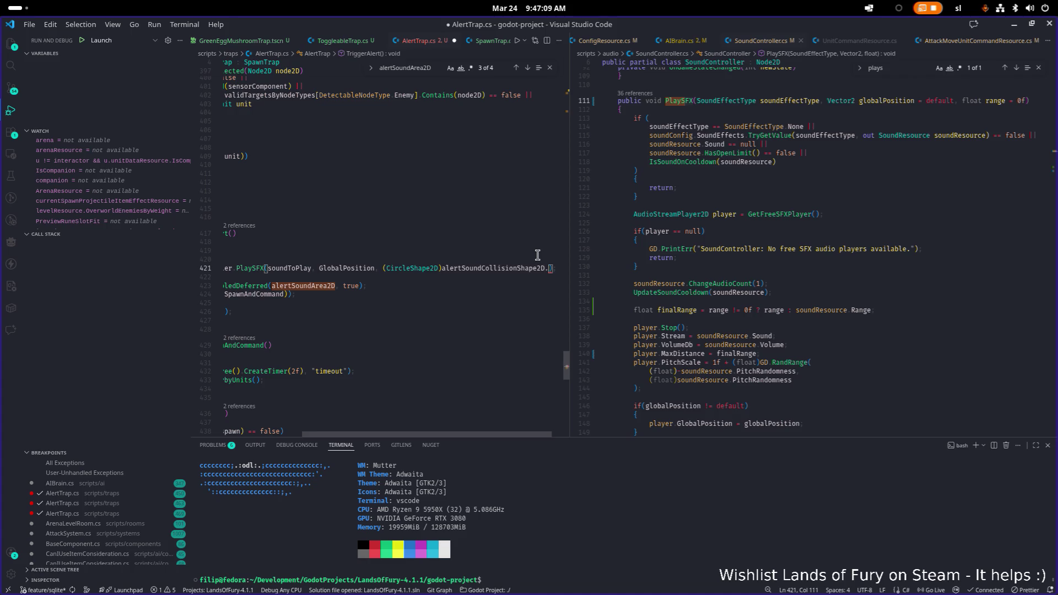
type("radi")
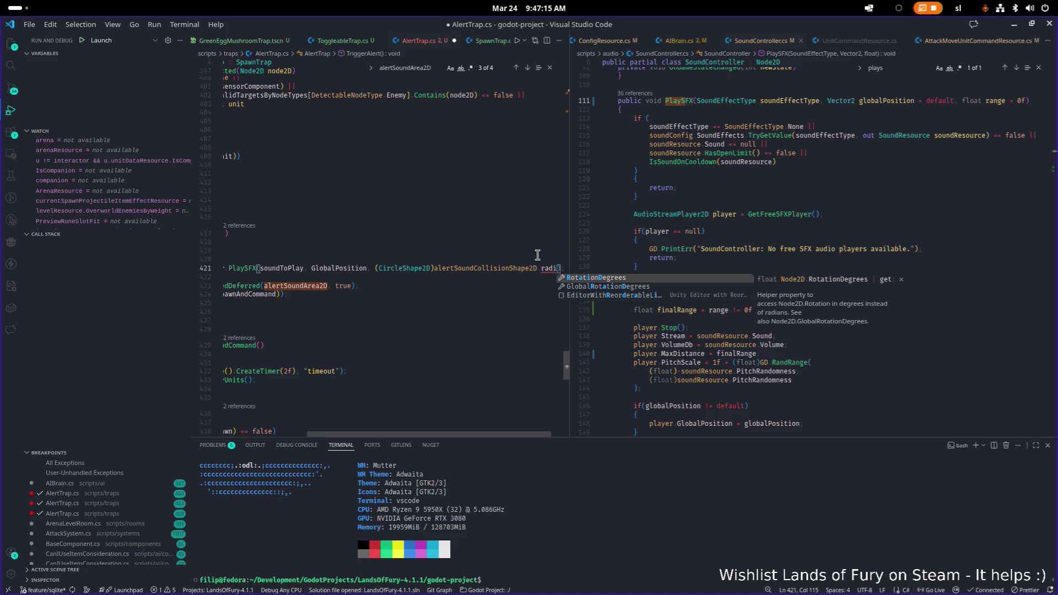
key("BackSpace")
key("BackSpace")
key("BackSpace")
key("ctrl+space")
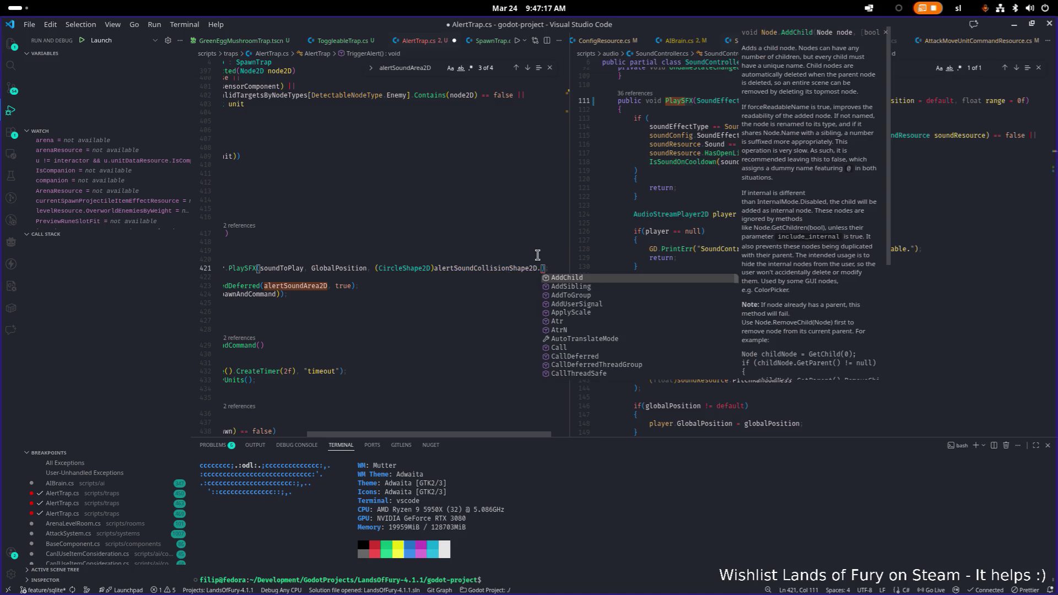
type("rad")
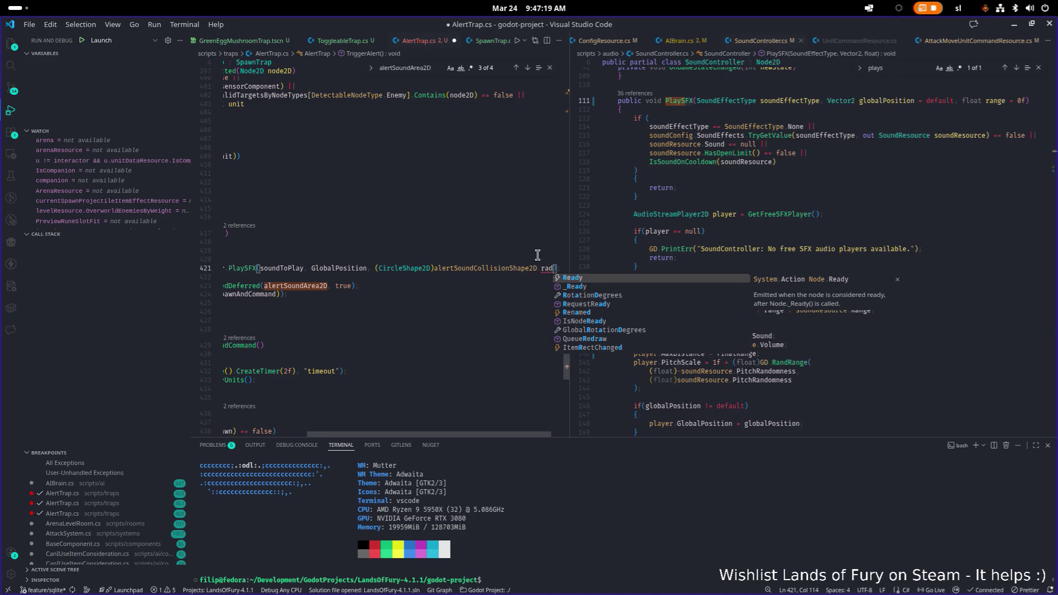
key("alt+Tab")
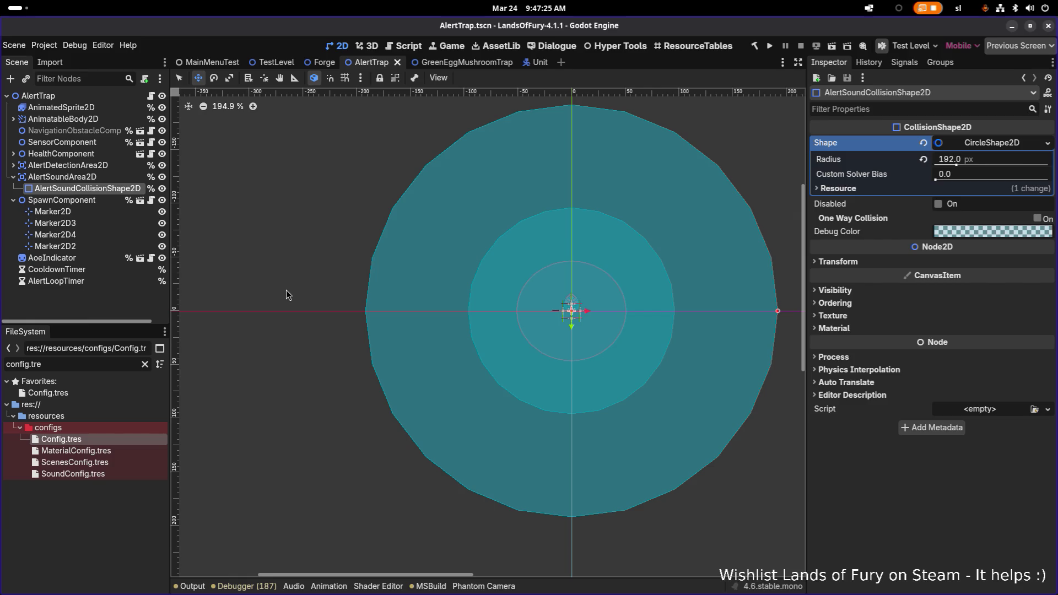
Change the PlaySFX range to ((CircleShape2D)alertSoundCollisionShape2D.Shape).Radius on line 421
key("alt+Tab")
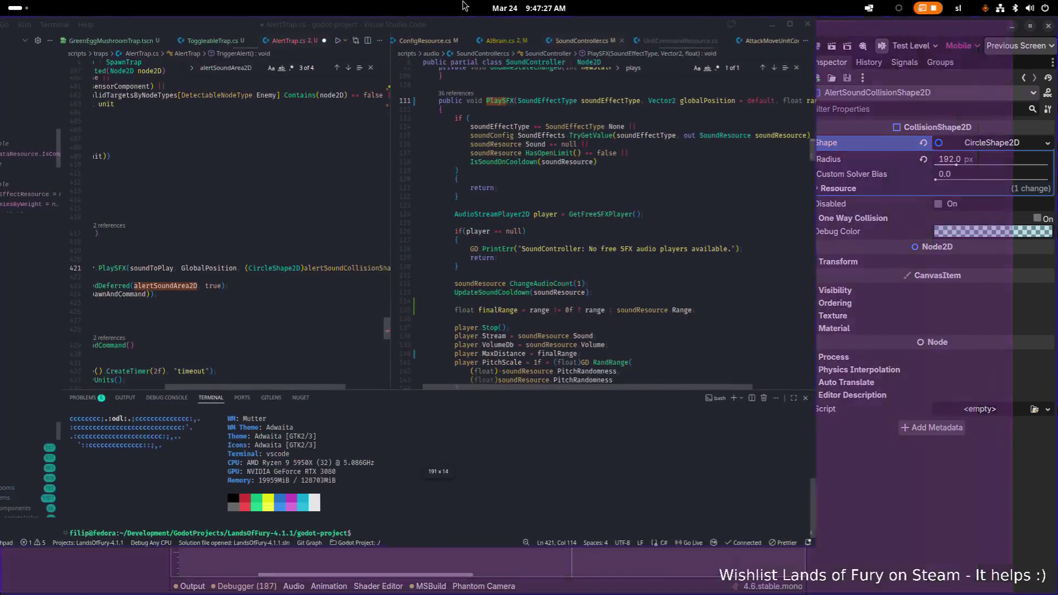
left_click(539, 268)
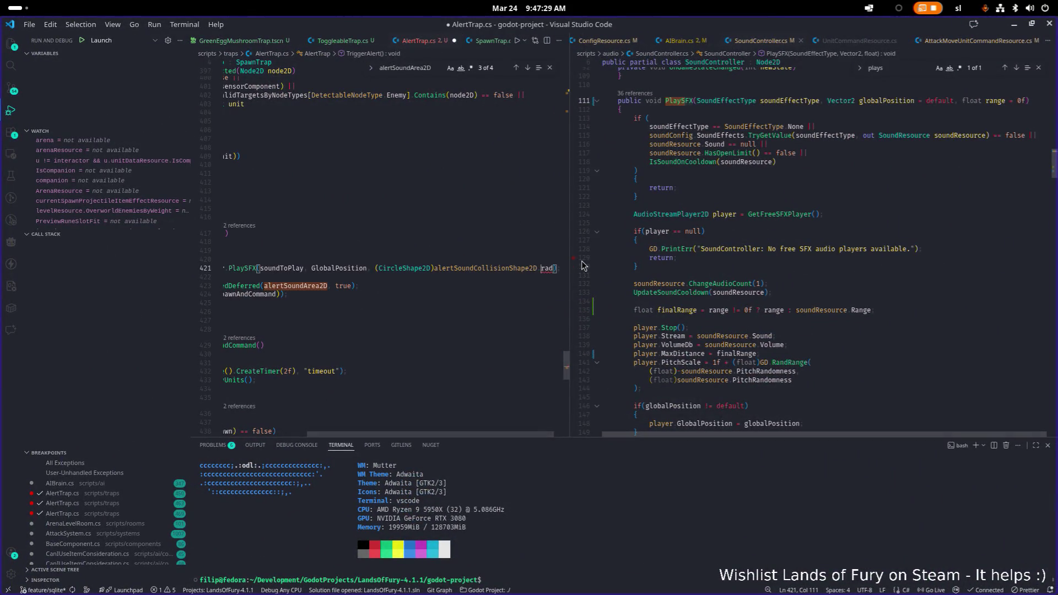
type(".shape.ra")
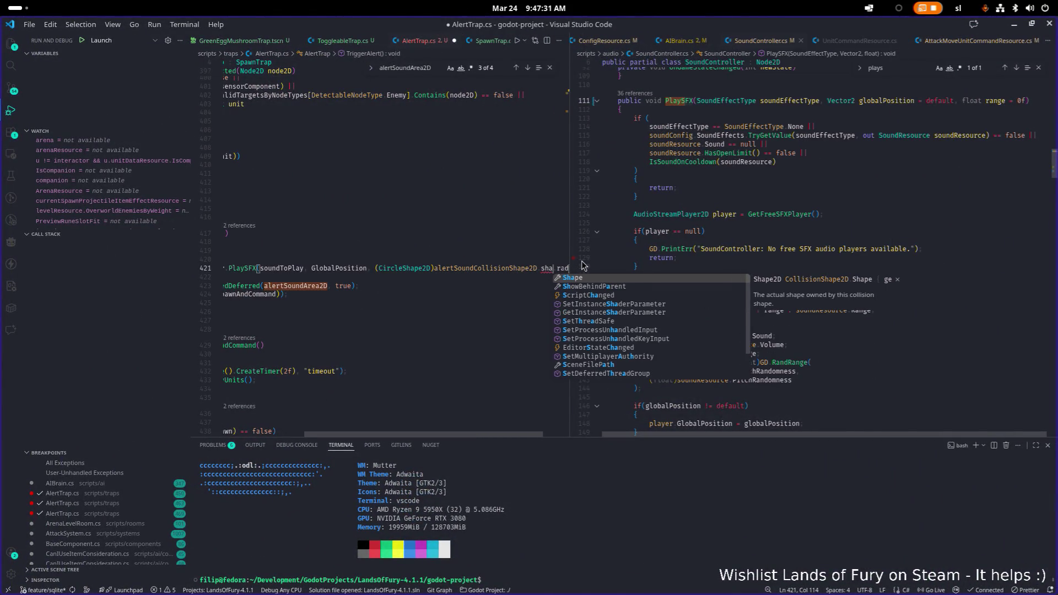
type("d")
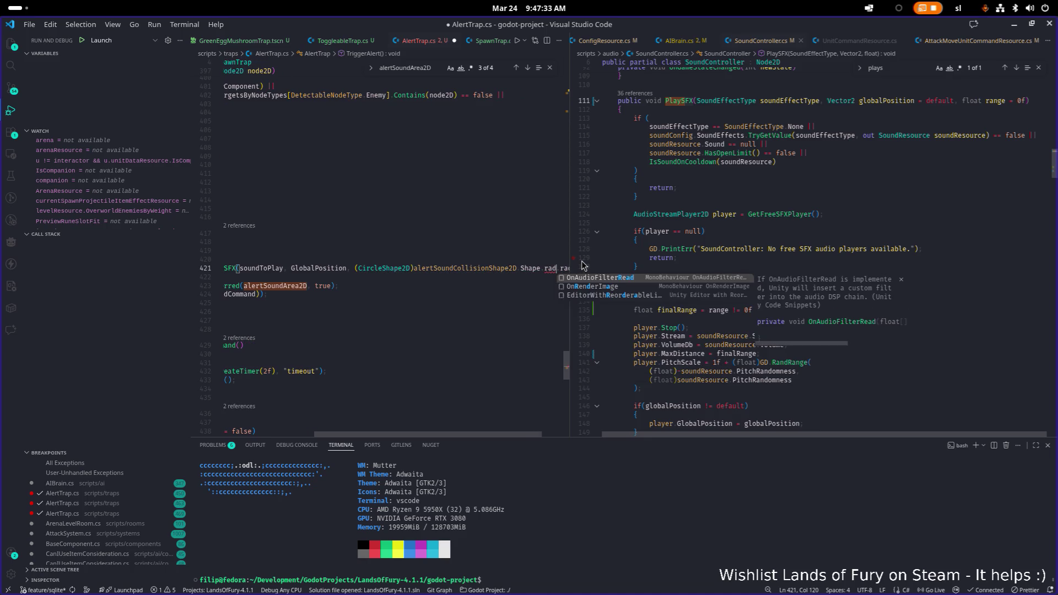
key("Left")
key("Left")
key("Left")
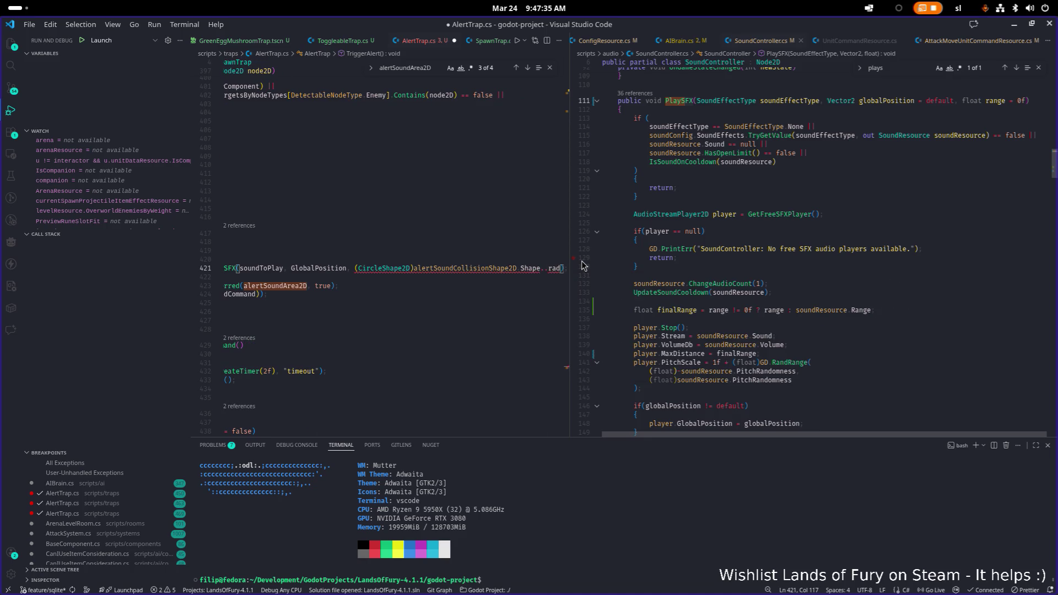
key("BackSpace")
key("ctrl+Left")
key("ctrl+Left")
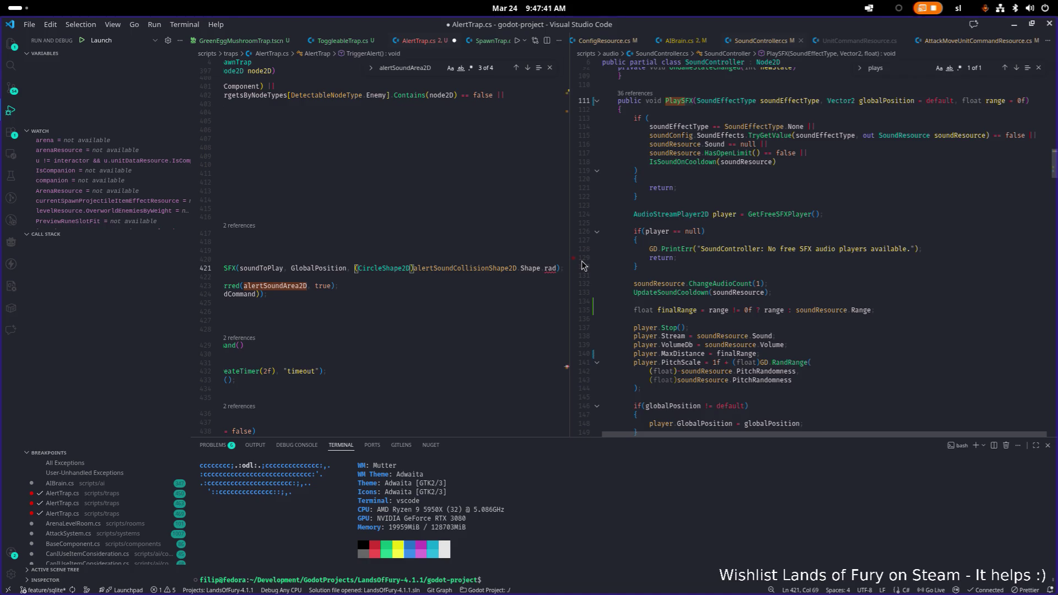
key("ctrl+shift+space")
key("ctrl+Right")
key("ctrl+Right")
key("ctrl+Right")
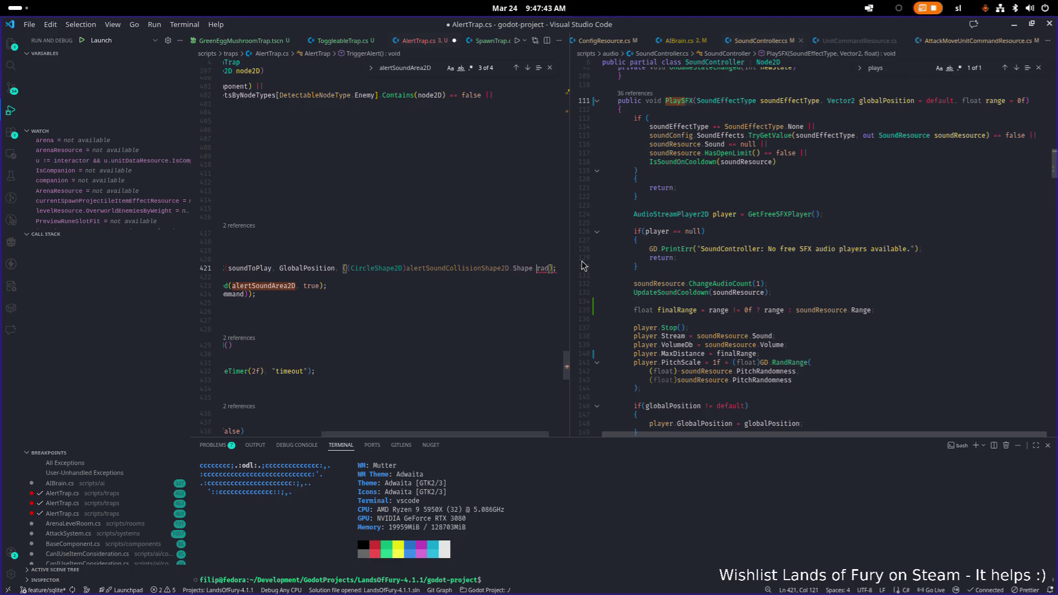
type(")")
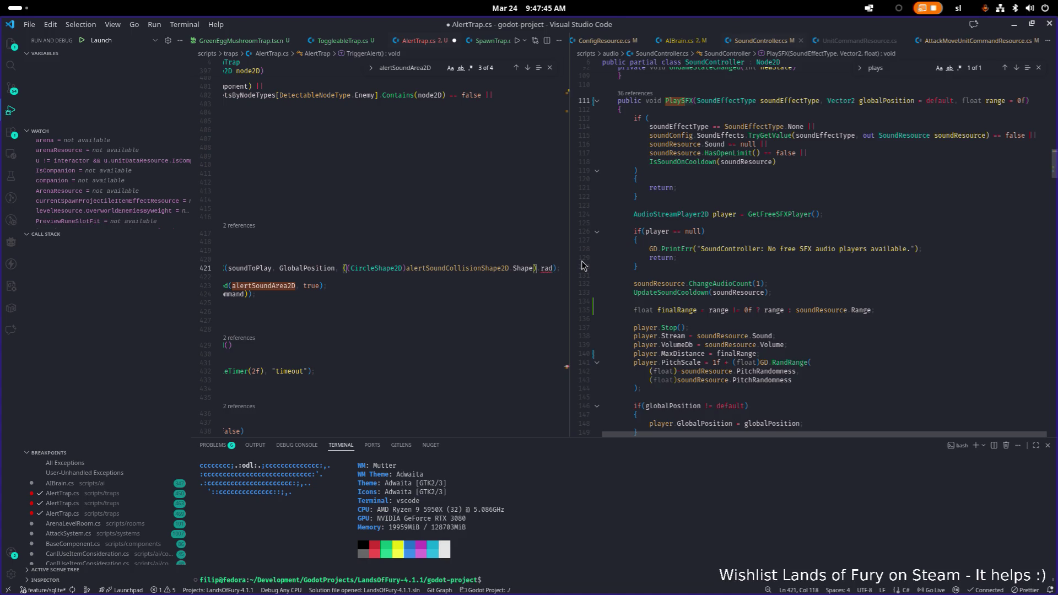
type(".")
key("Tab")
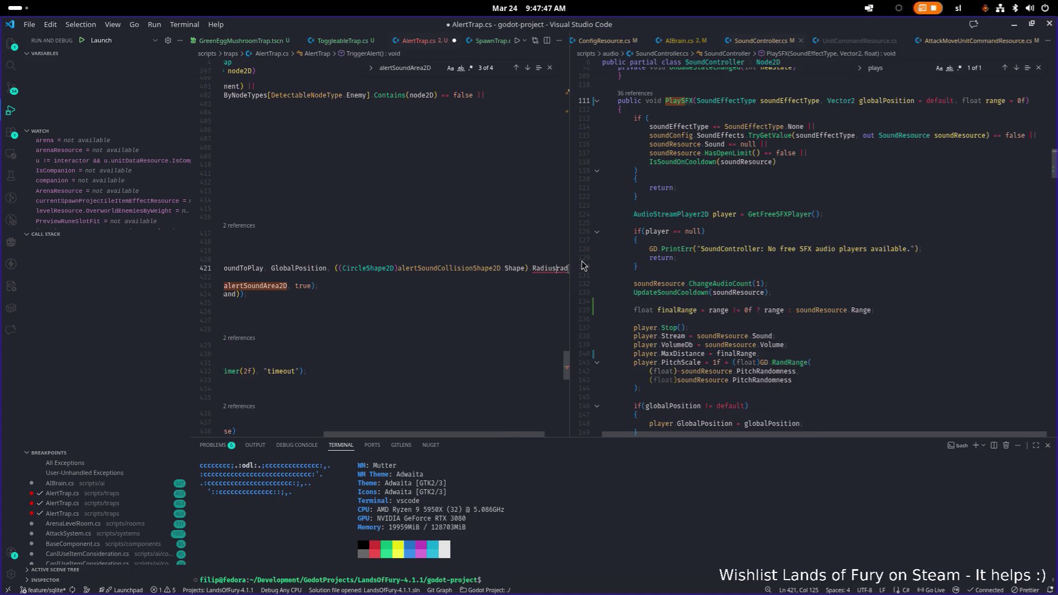
Save AlertTrap.cs and switch back to the Godot editor
key("Home")
key("Home")
key("ctrl+s")
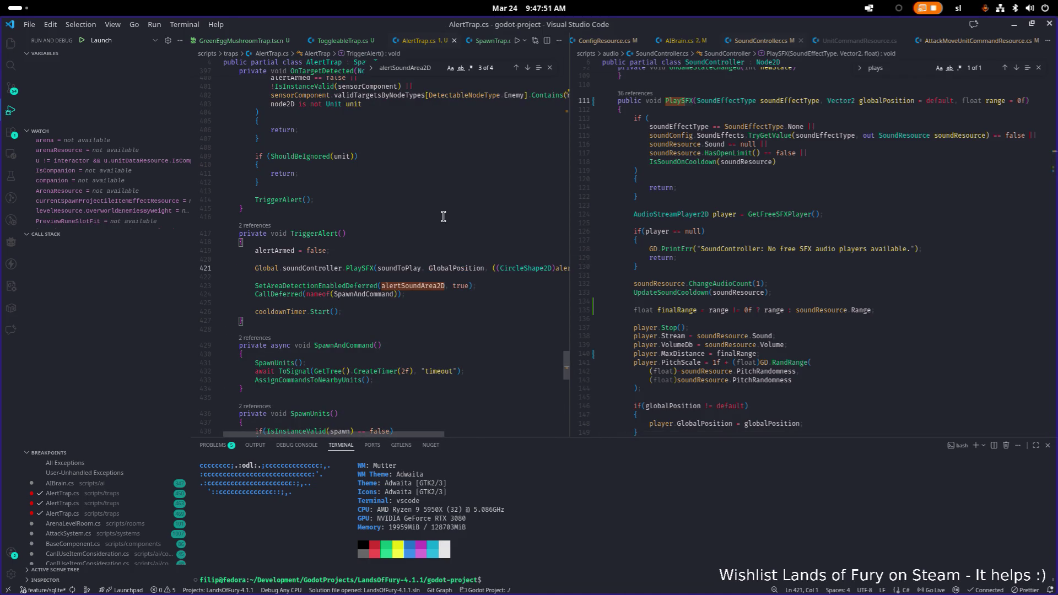
left_click(425, 214)
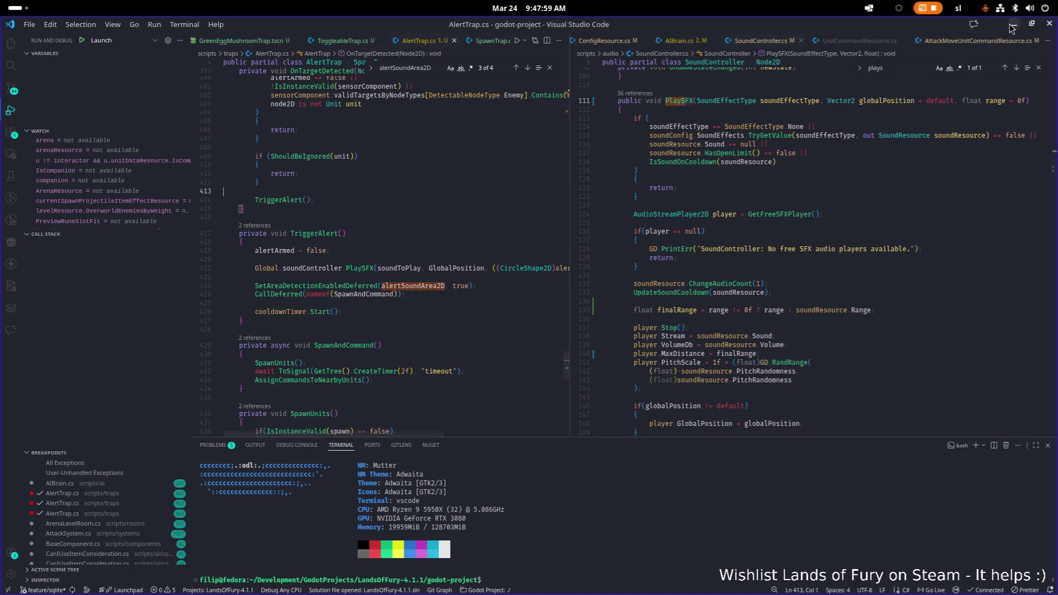
key("alt+Tab")
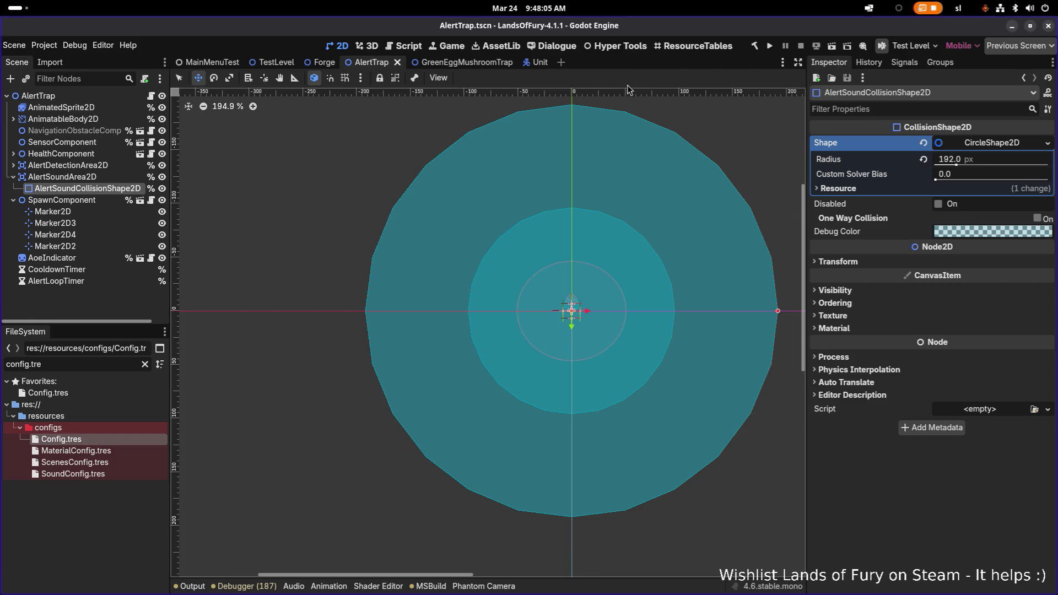
left_click(53, 212)
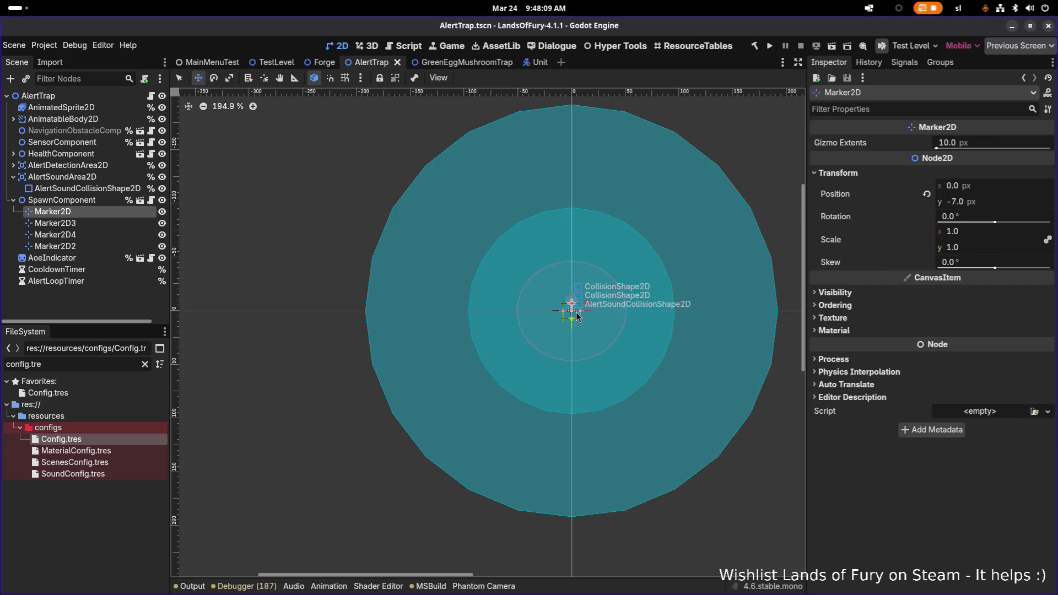
mouse_move(573, 314)
left_mouse_down()
mouse_move(562, 192)
mouse_move(573, 180)
mouse_move(573, 227)
left_mouse_up()
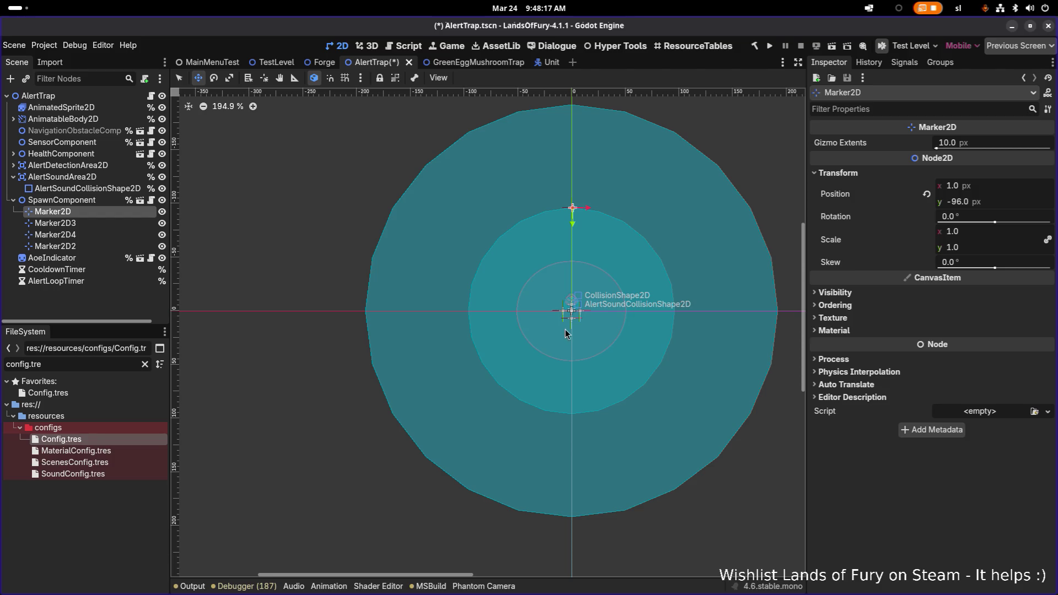
key("ctrl+z")
key("ctrl+z")
key("ctrl+s")
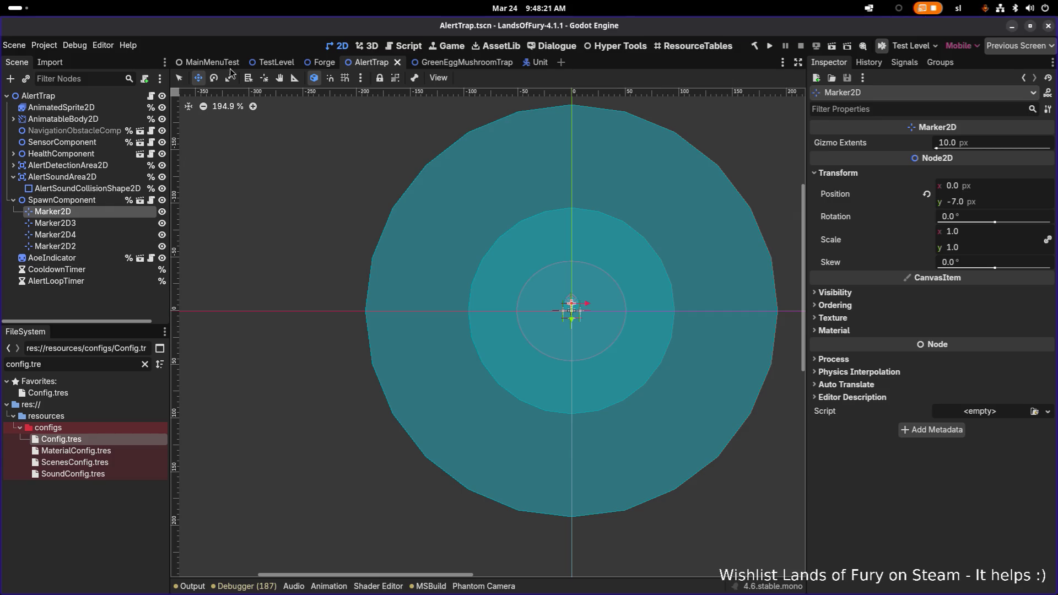
left_click(268, 67)
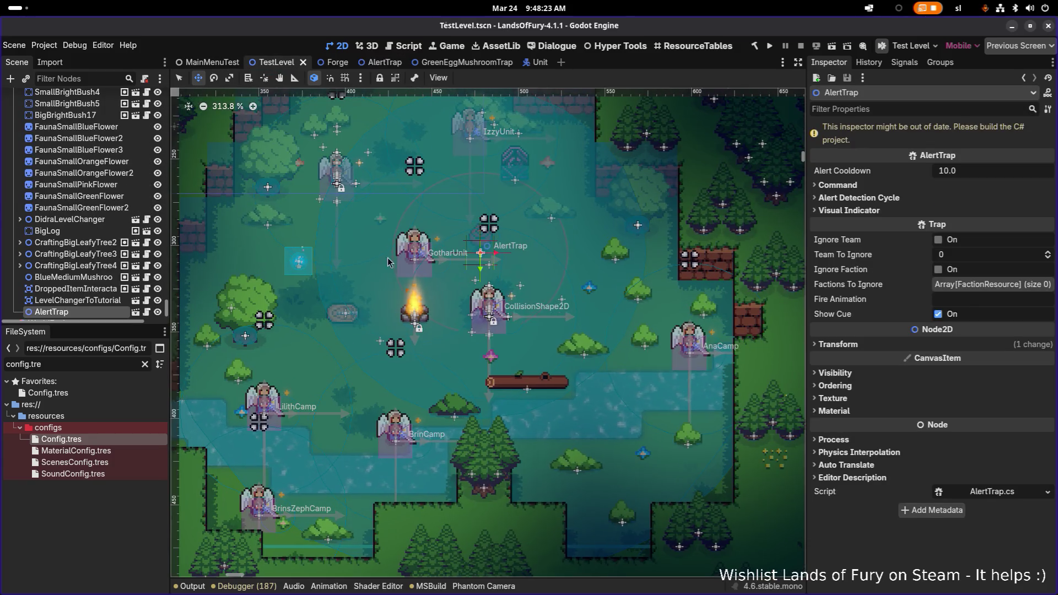
Turn on Editable Children for the AlertTrap node in TestLevel
left_click(100, 300)
left_click(99, 277)
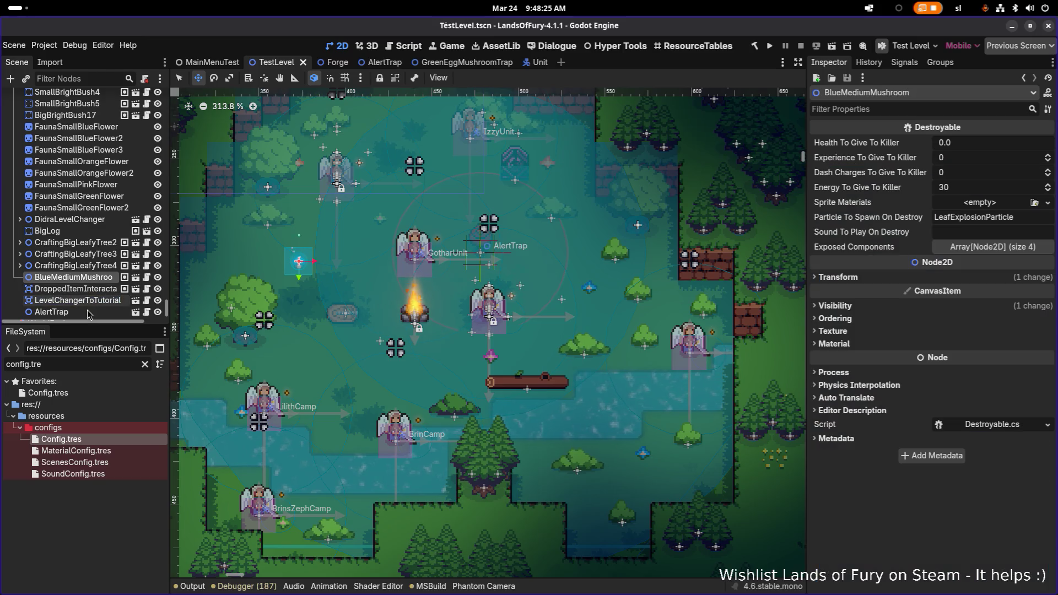
left_click(94, 310)
scroll(93, 306, "down", 3)
right_click(94, 277)
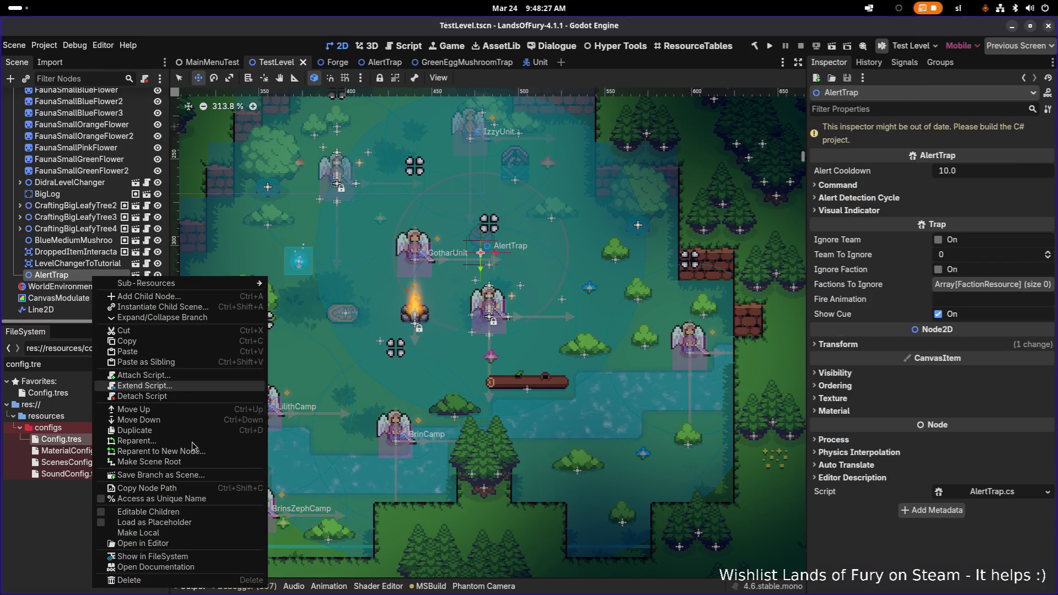
left_click(159, 532)
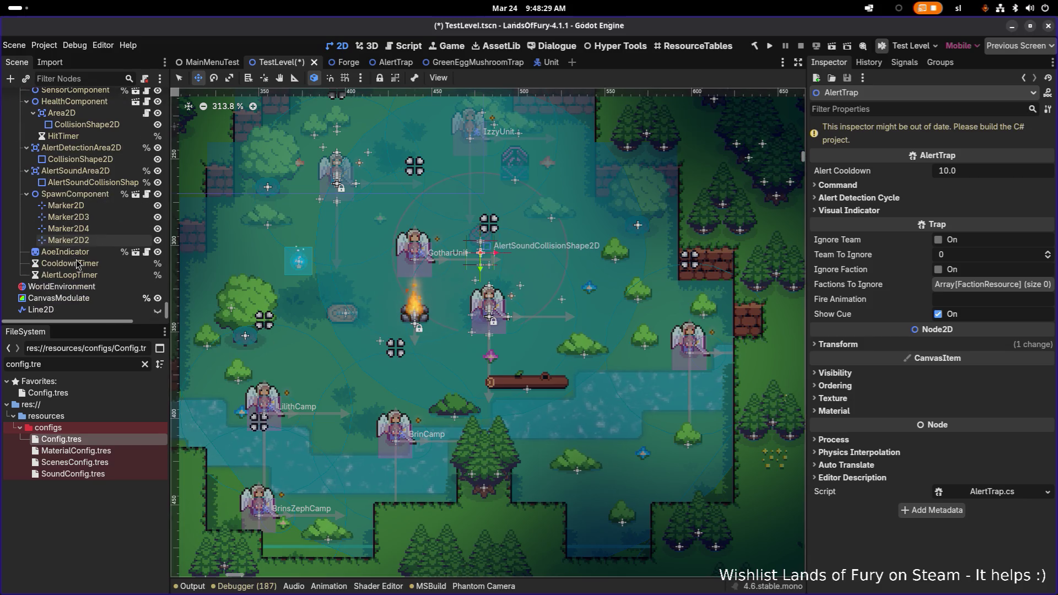
Reposition the four Marker2D spawn markers around the trap, save TestLevel, and run the game
left_click(82, 205)
scroll(539, 268, "up", 2)
key("q")
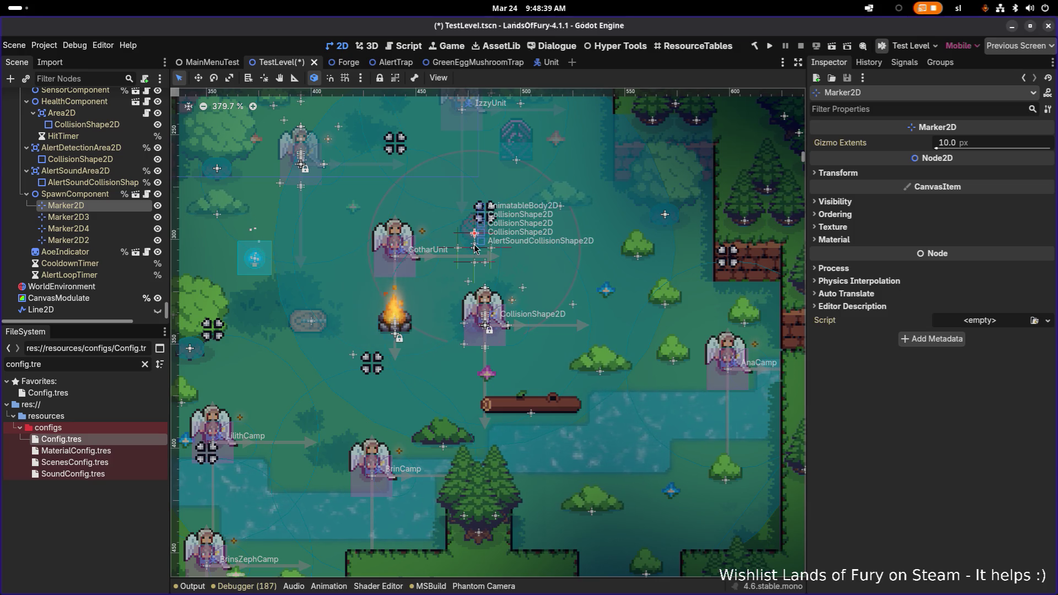
left_click(457, 221)
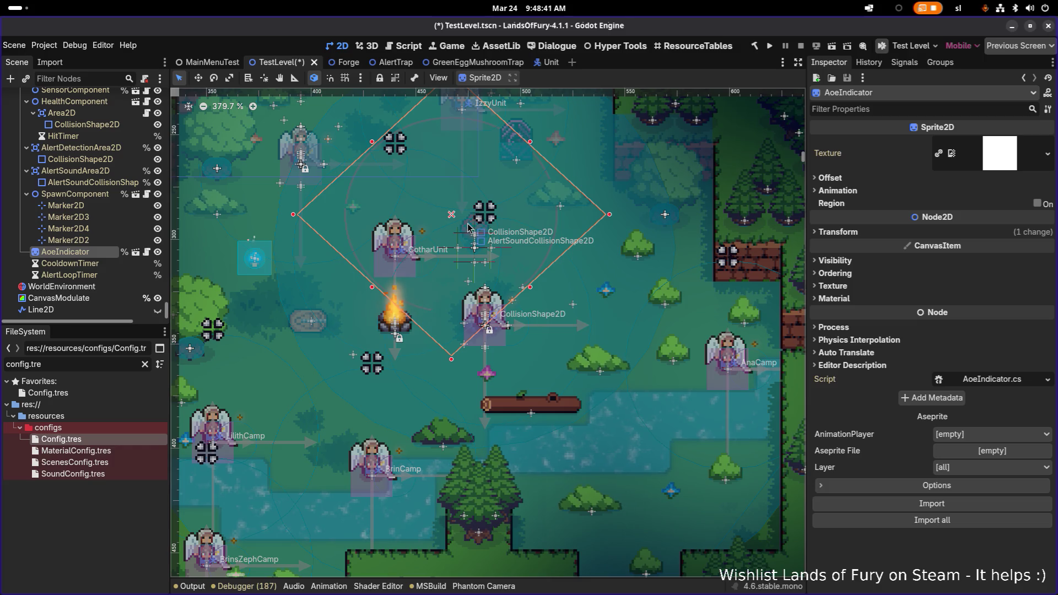
left_click(473, 233)
left_click_drag(475, 243, 418, 125)
left_click(66, 216)
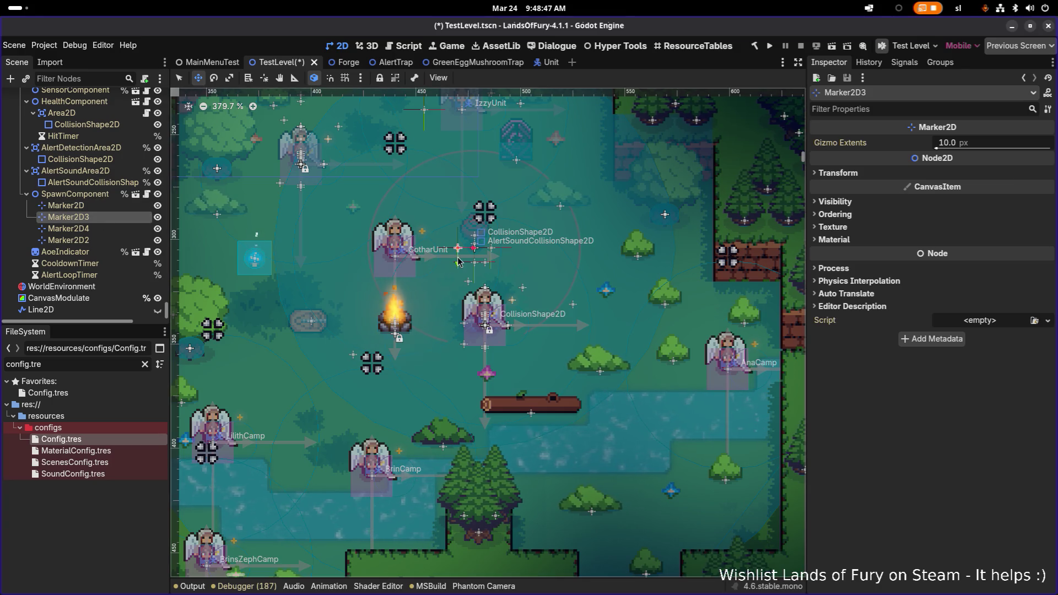
left_click_drag(458, 249, 326, 273)
left_click(67, 228)
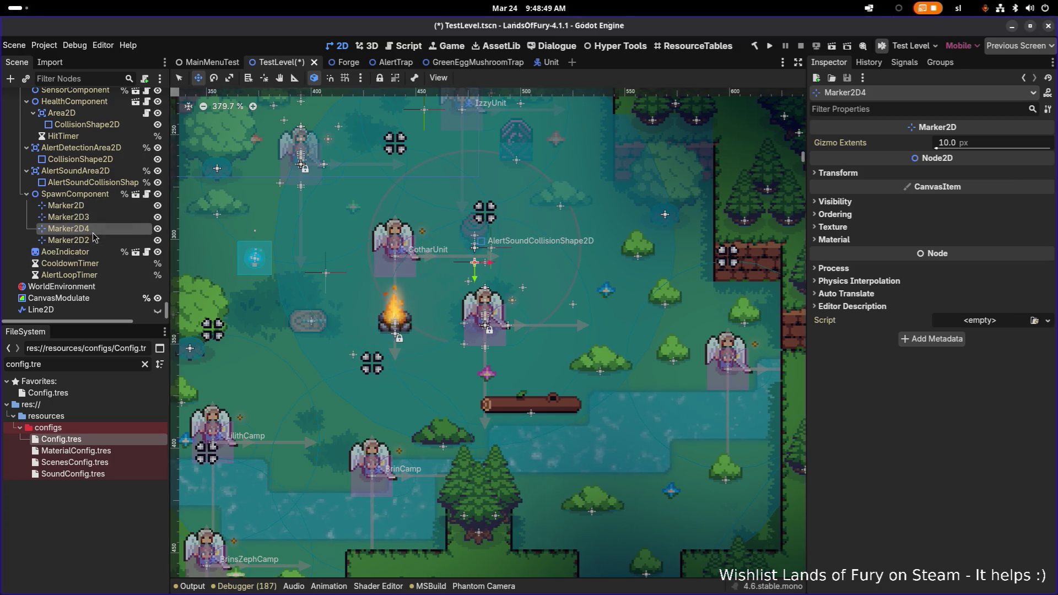
left_click_drag(477, 268, 467, 392)
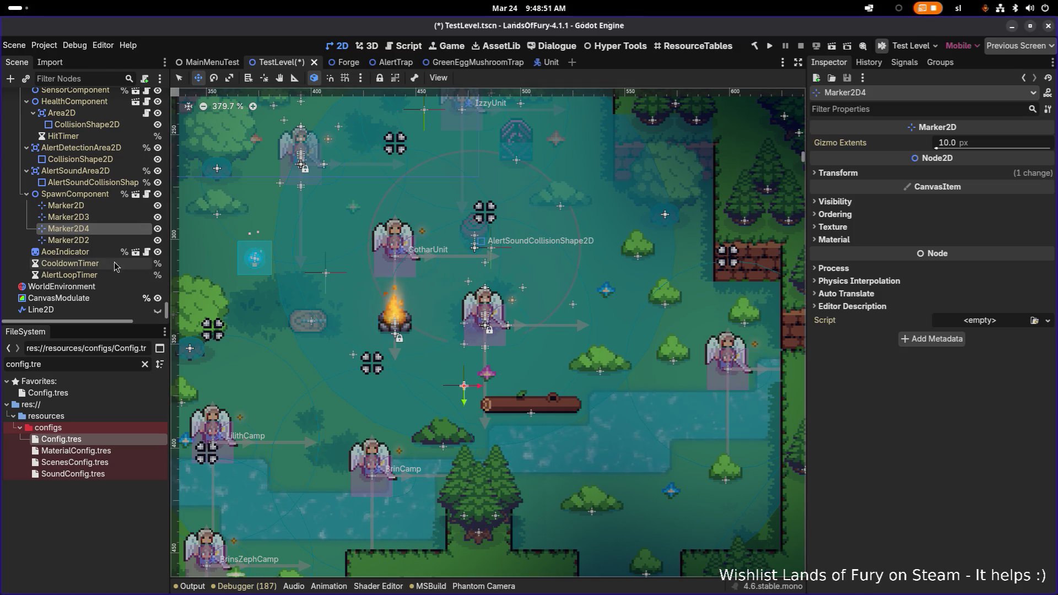
left_click(68, 240)
left_click_drag(494, 250, 637, 279)
key("ctrl+s")
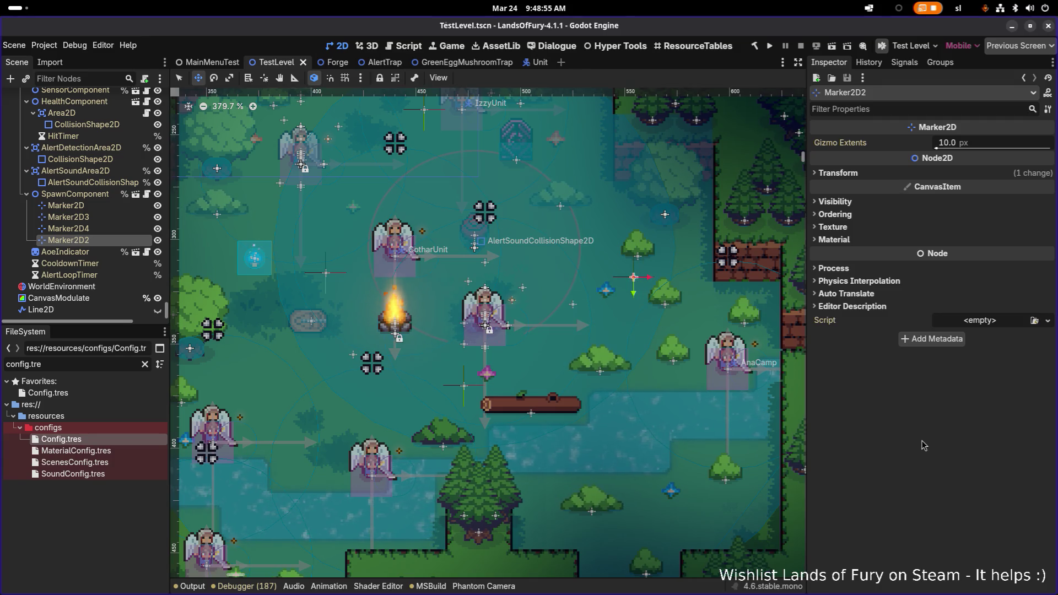
left_click(770, 47)
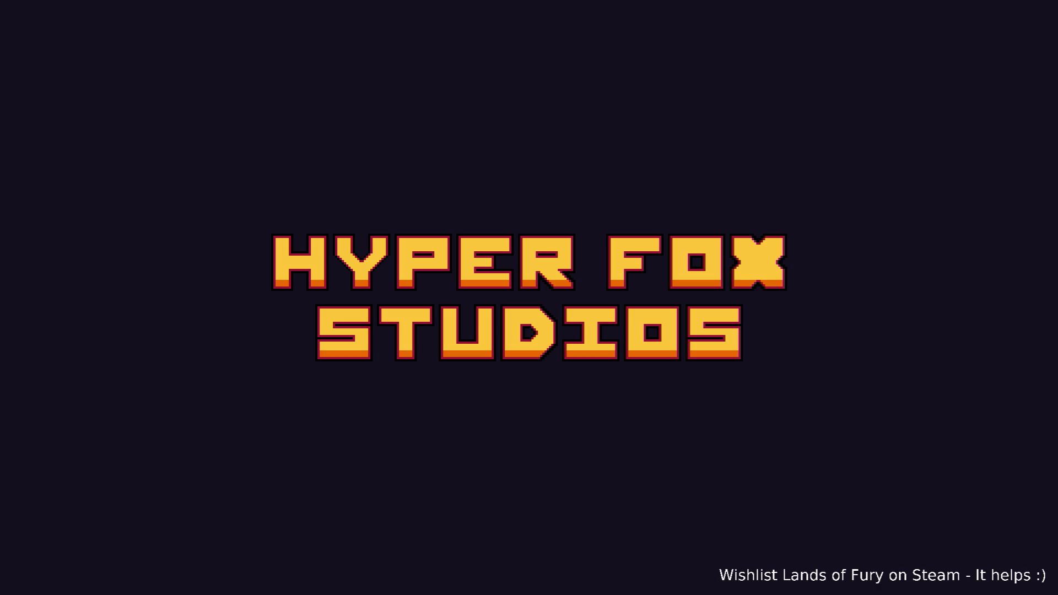
Load the first profile into The Glade and walk the hero around the alert trap's red ring
key("Return")
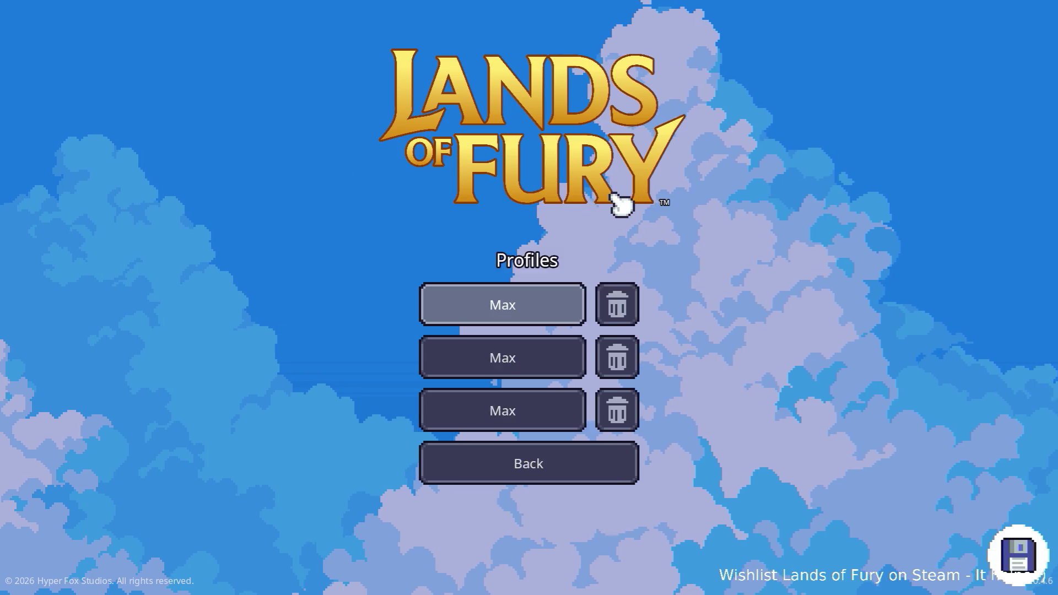
key("Return")
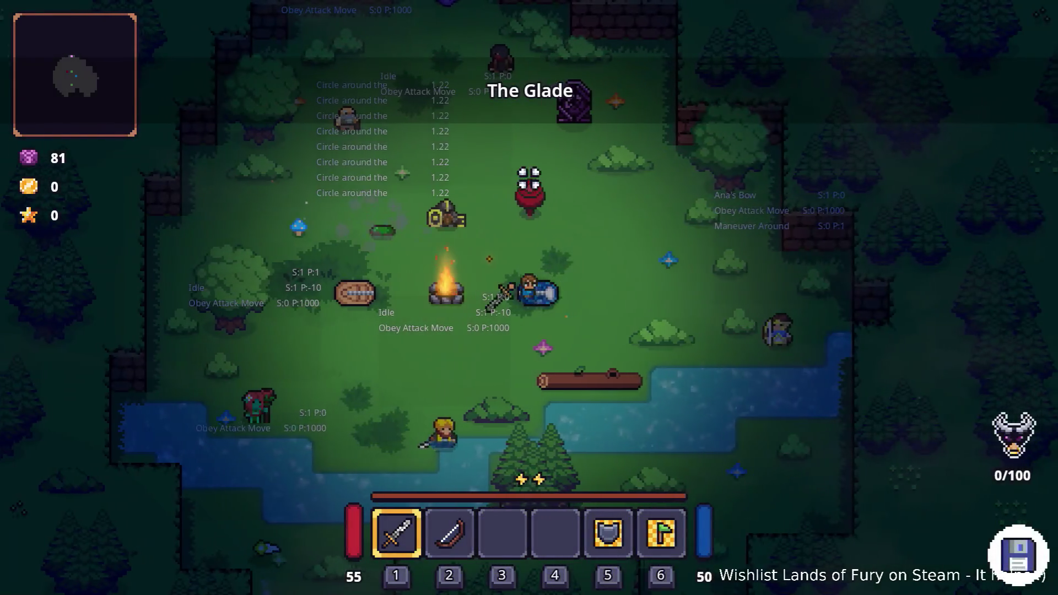
key("s")
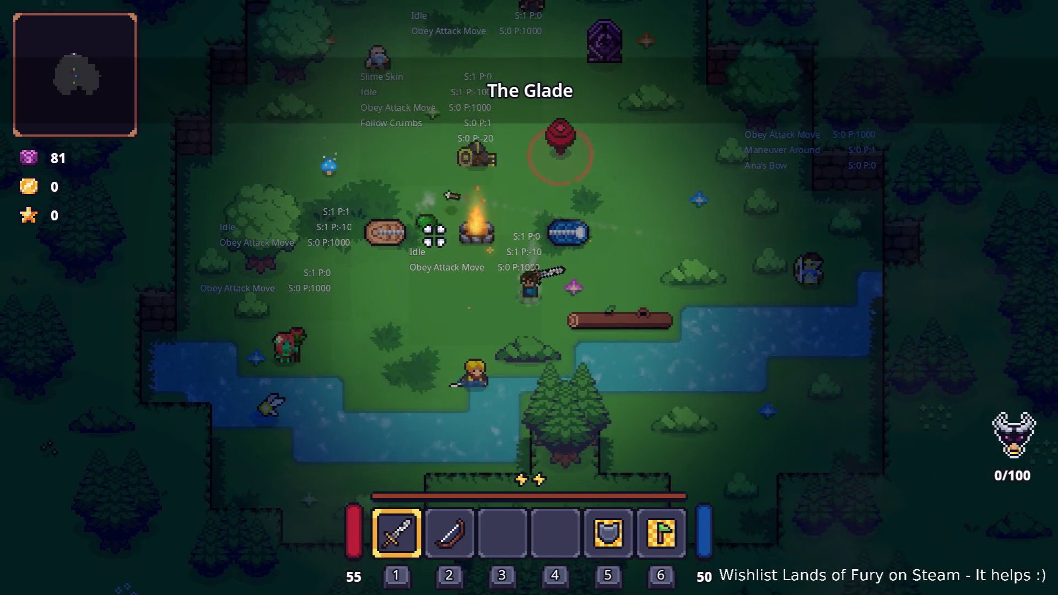
key("a")
key("w")
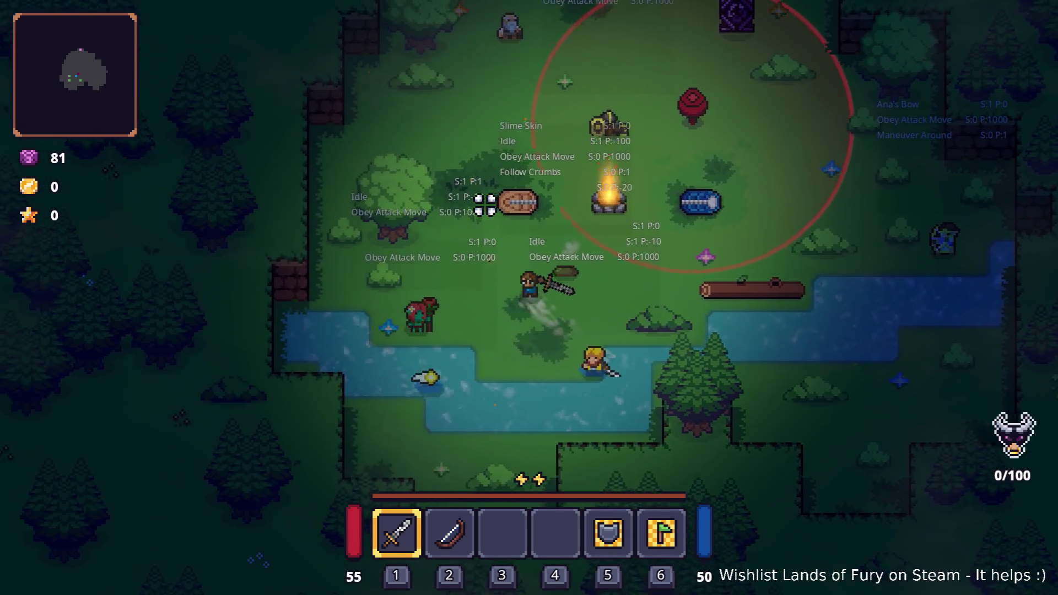
key("w")
key("d")
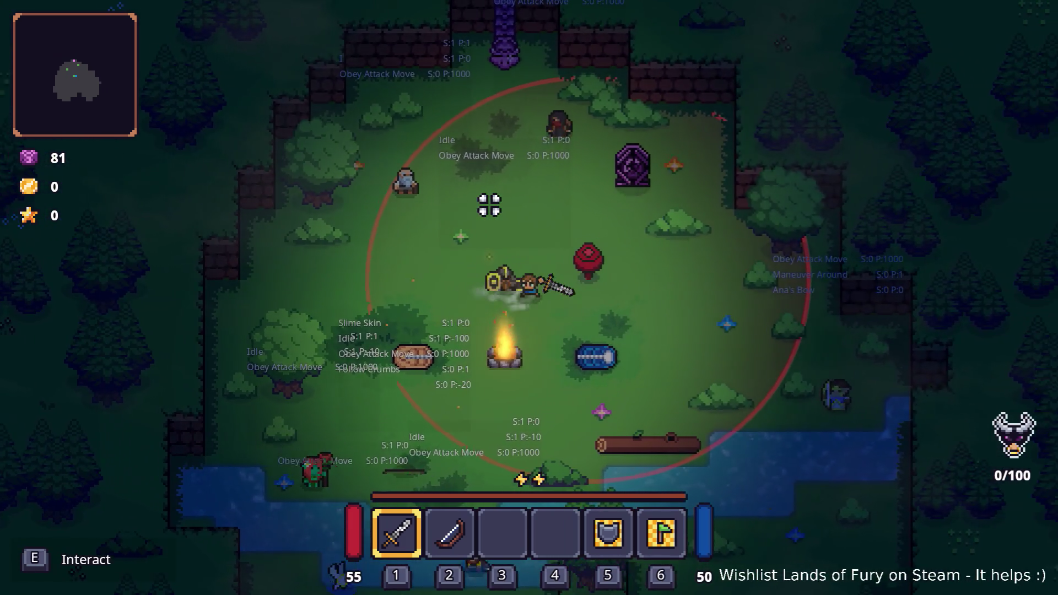
key("d")
key("s")
key("a")
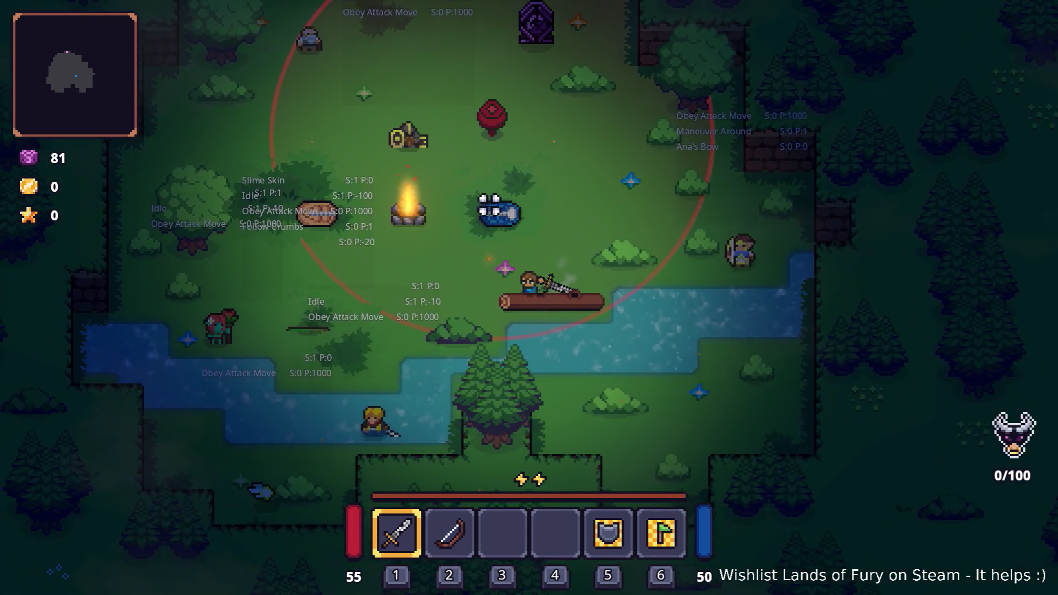
key("a")
key("s")
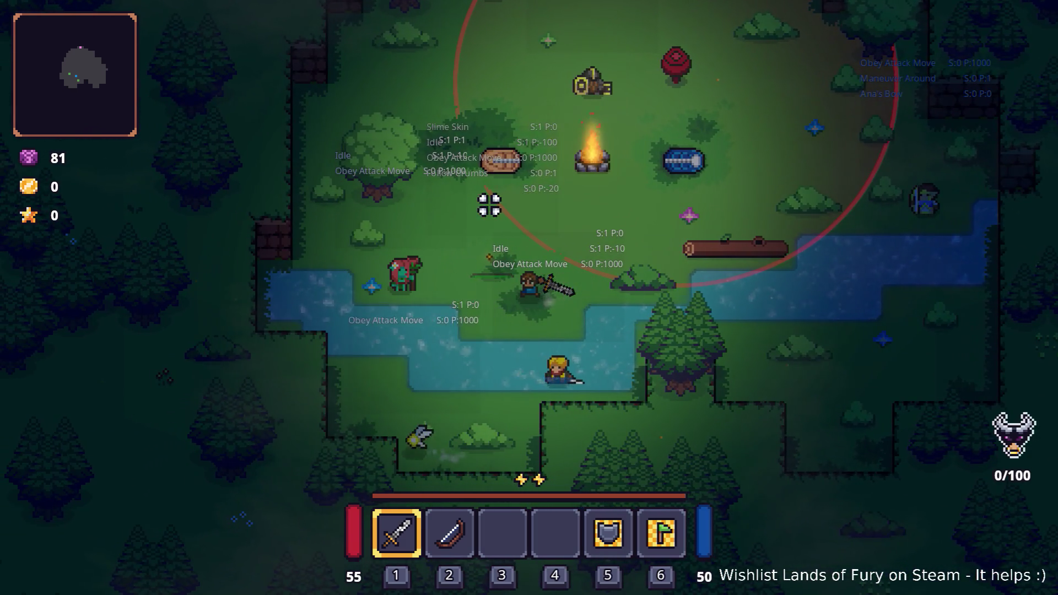
key("w")
key("d")
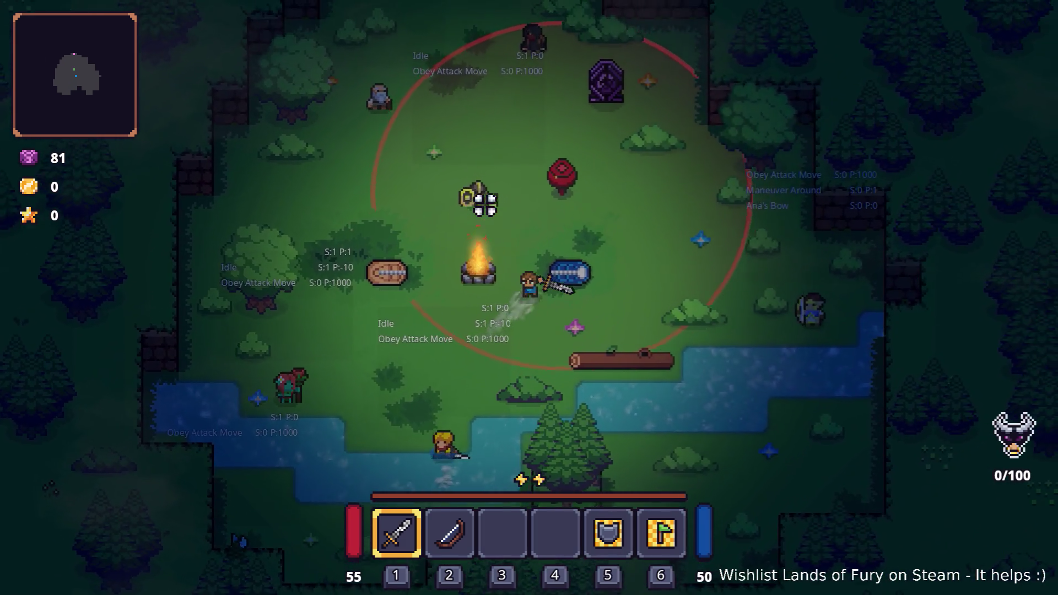
key("s")
key("d")
key("w")
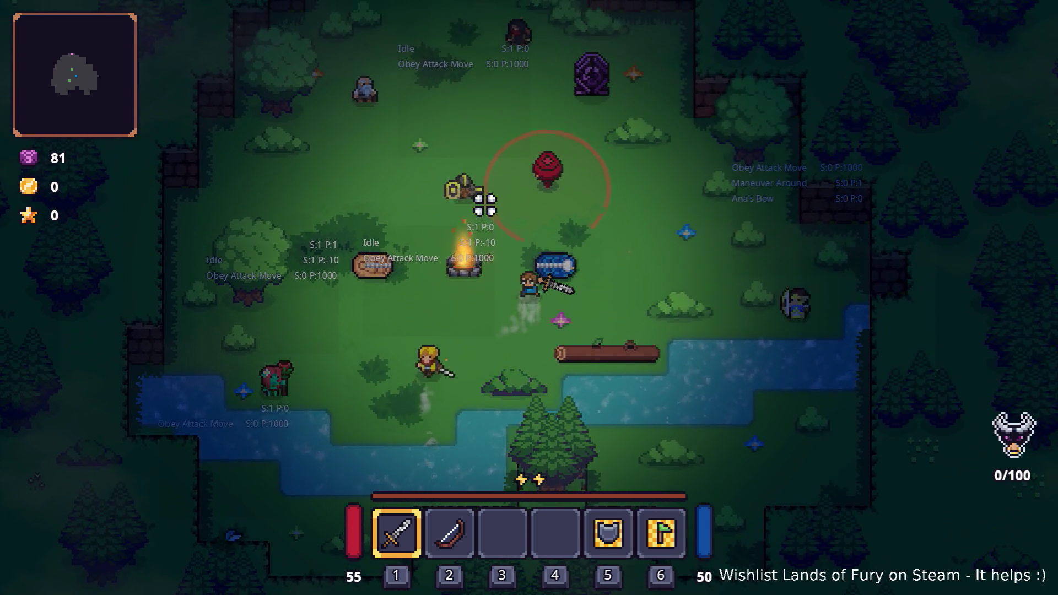
key("w")
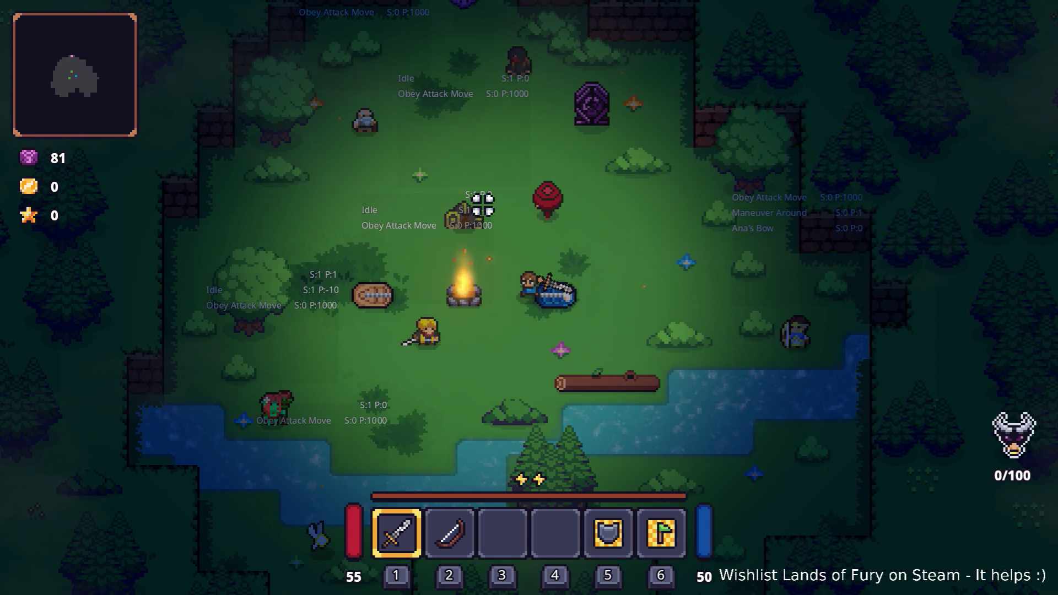
key("s")
key("a")
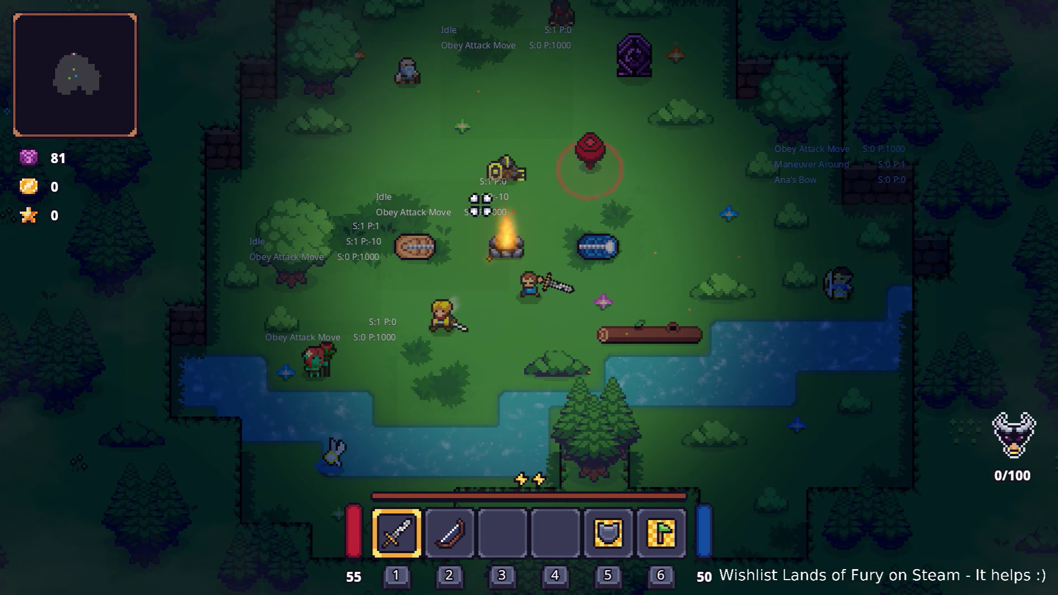
key("w")
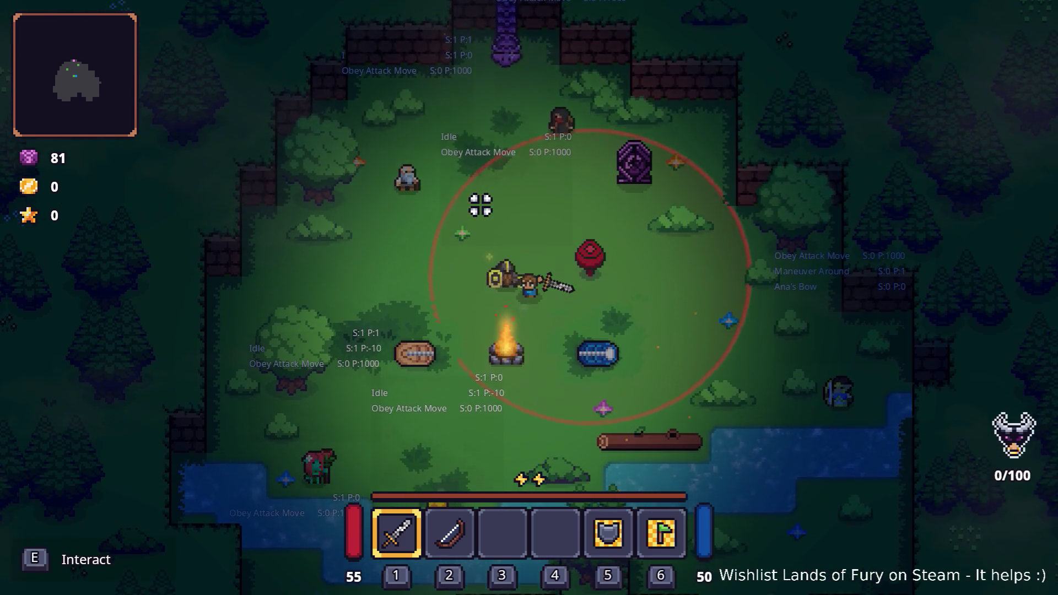
key("s")
key("s")
key("a")
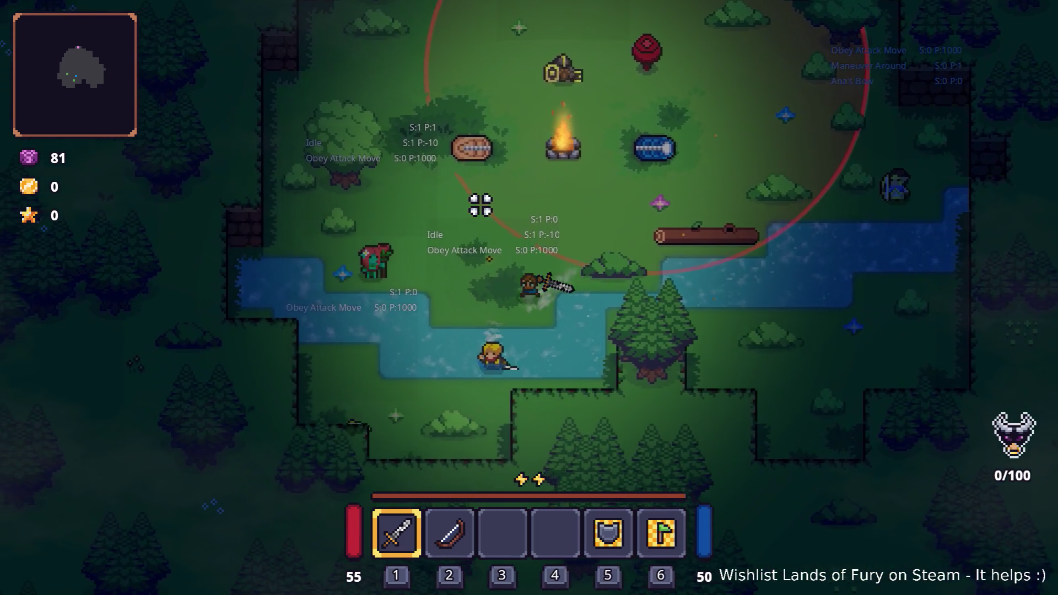
key("w")
key("d")
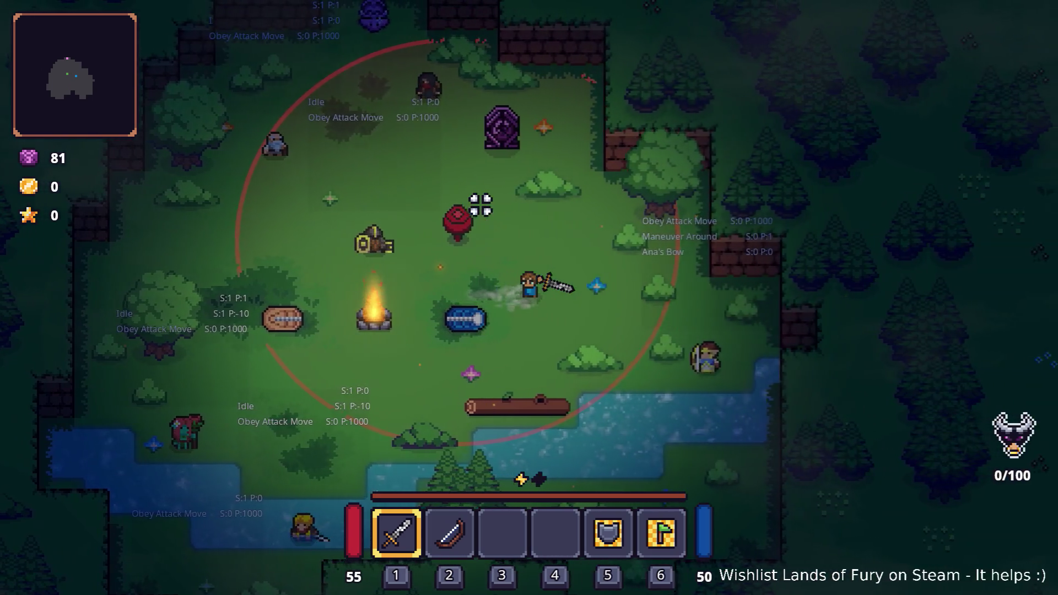
key("d")
key("s")
key("a")
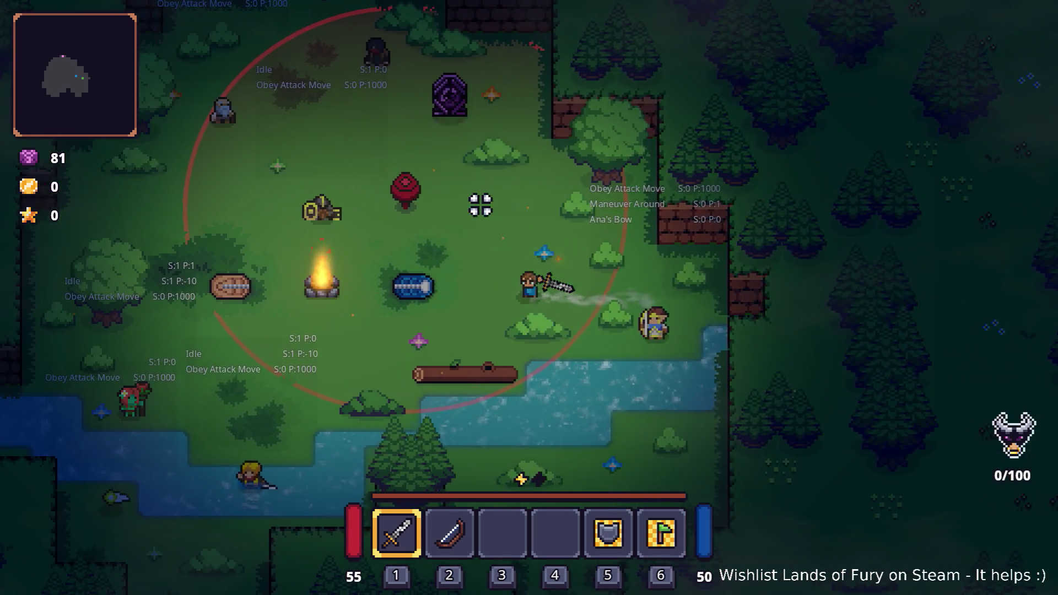
key("a")
key("w")
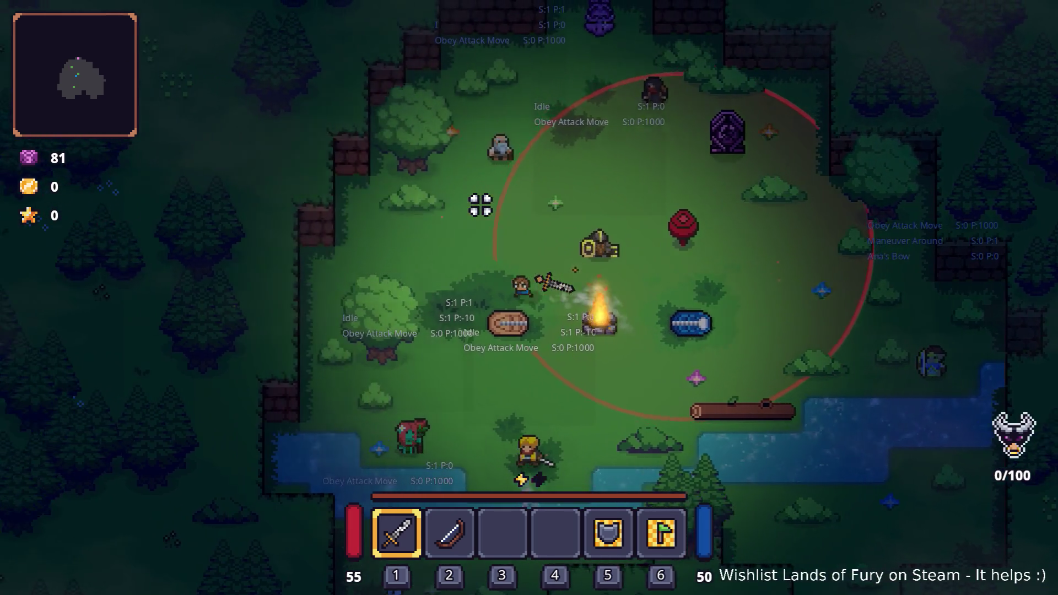
key("d")
key("s")
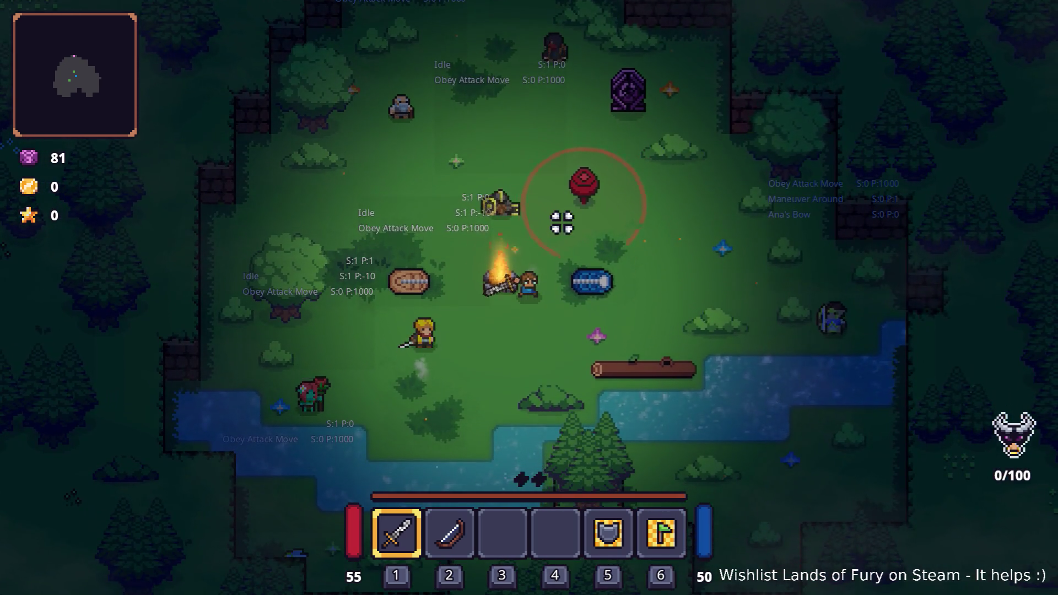
Restart the level from the pause menu, walk north, toggle the inventory, and pause again
key("Escape")
left_click(551, 408)
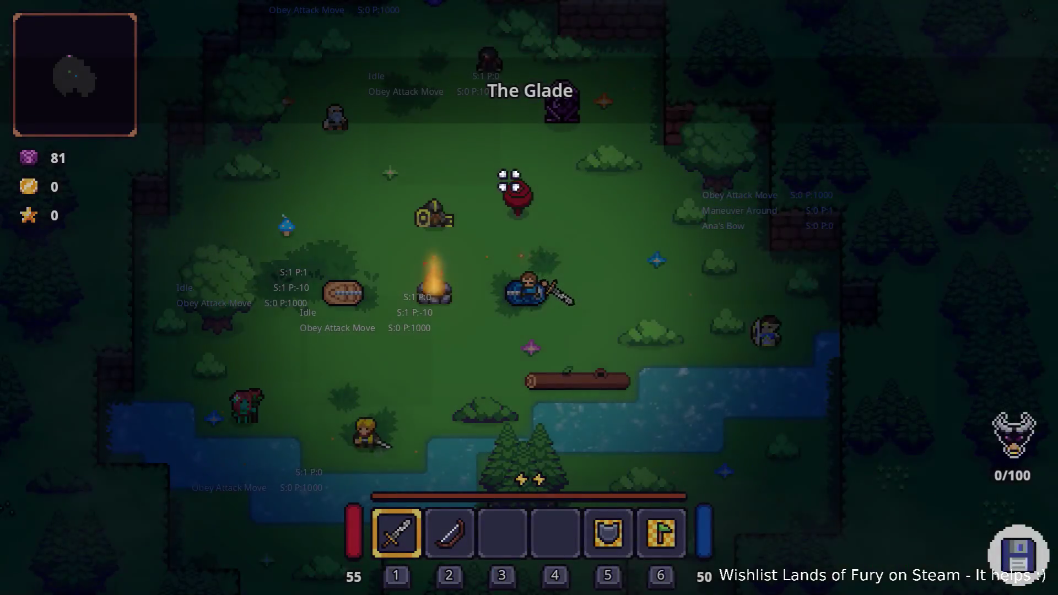
key("w")
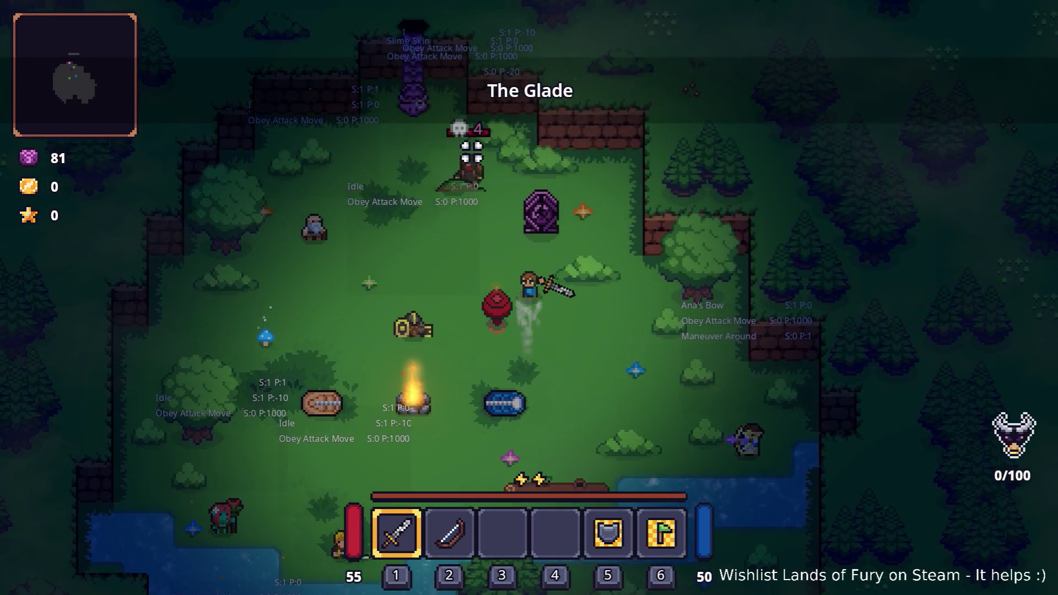
key("Tab")
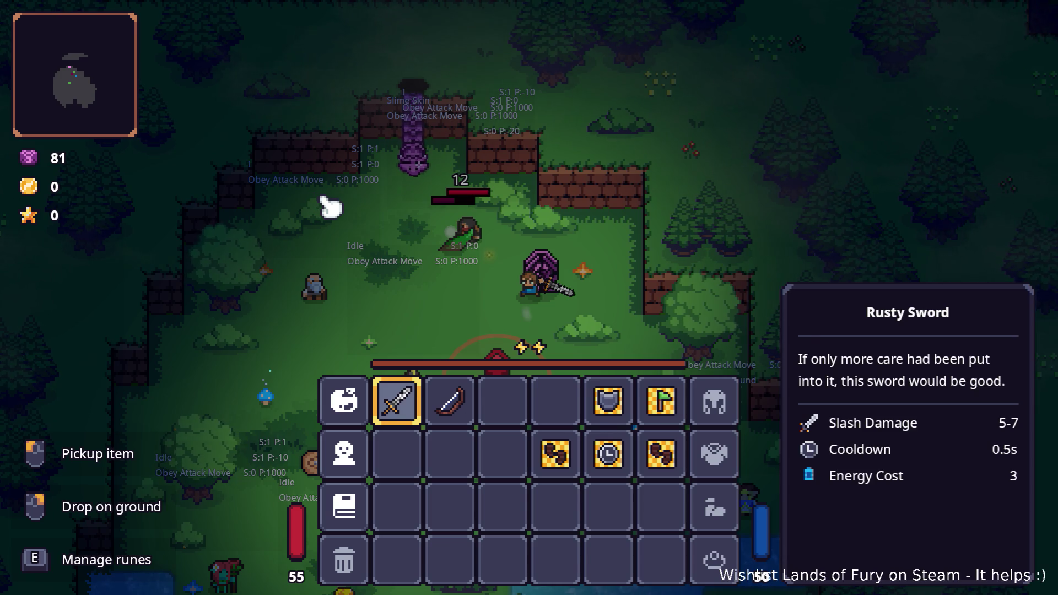
key("Tab")
key("s")
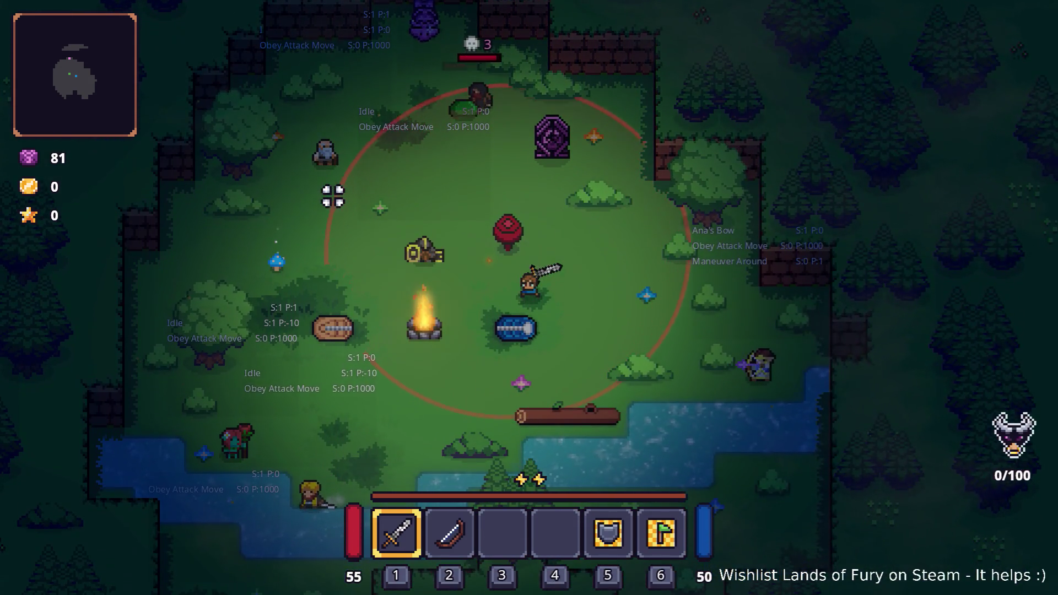
key("Escape")
Quit the game, view the debugger errors, and collapse SpawnComponent in the AlertTrap scene
left_click(615, 528)
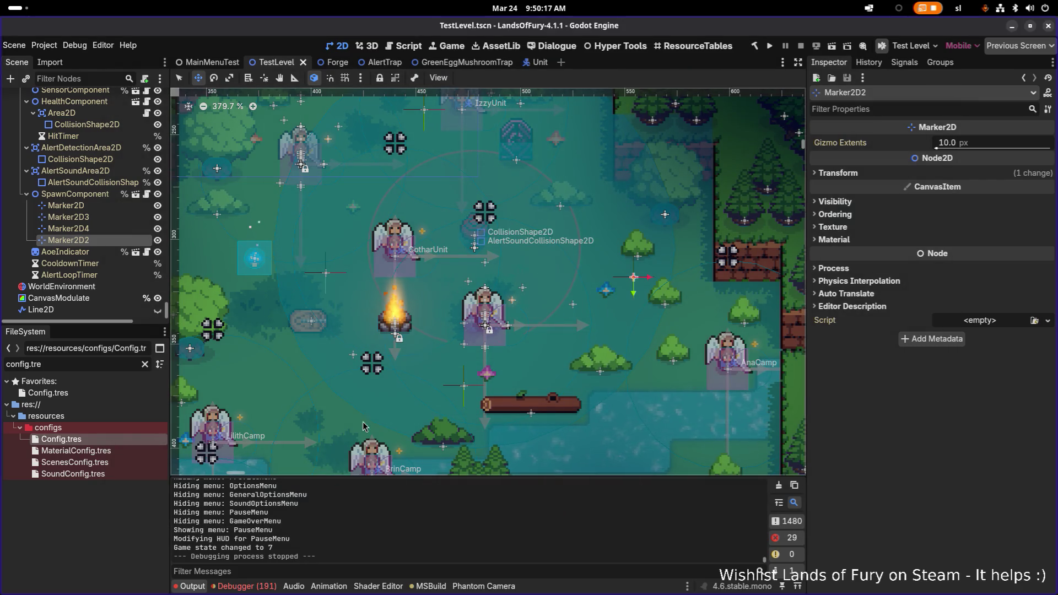
left_click(263, 588)
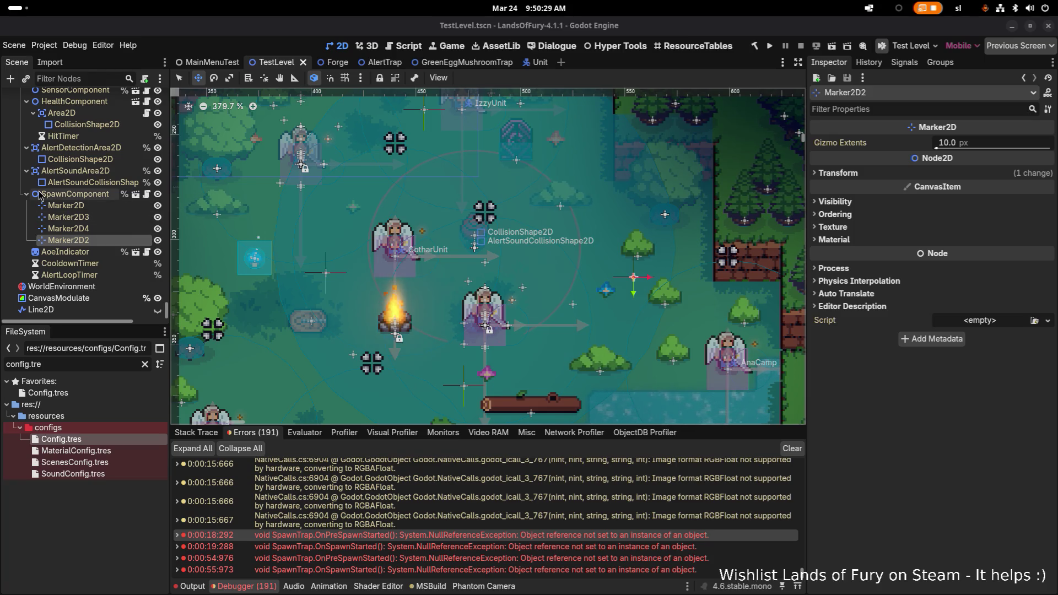
left_click(384, 62)
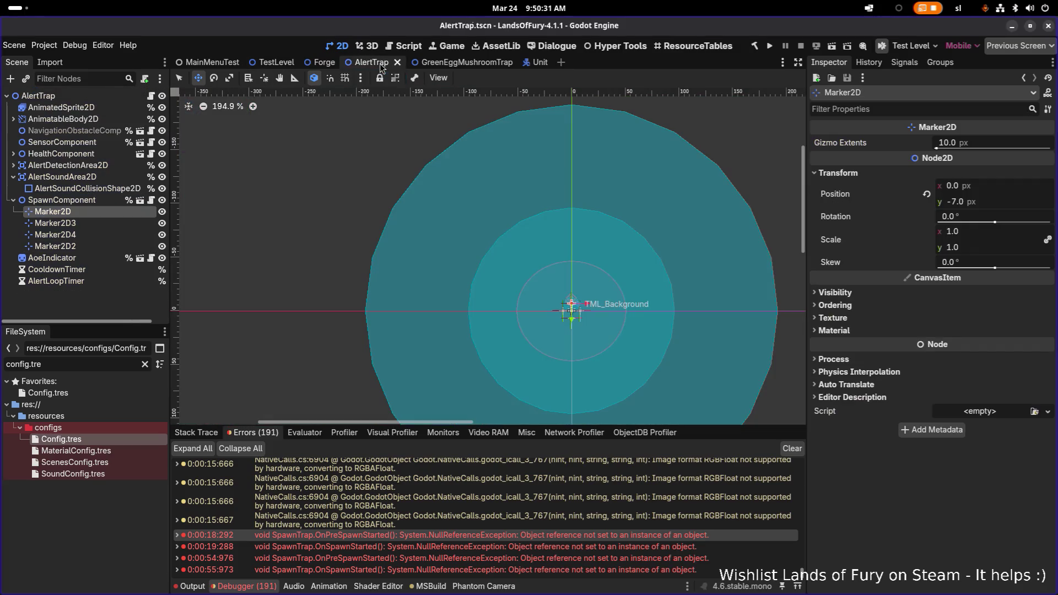
left_click(13, 201)
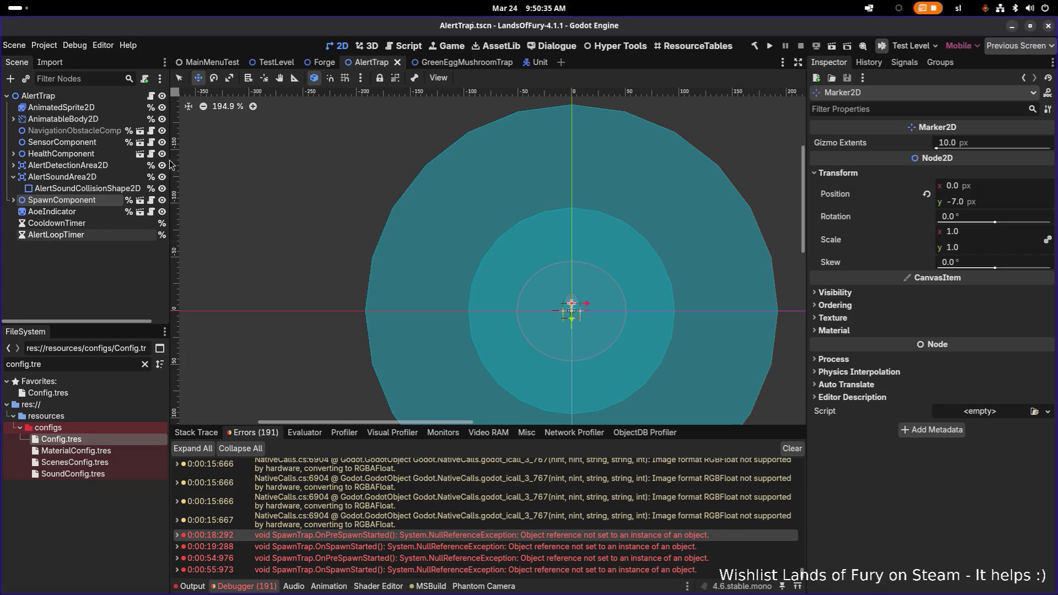
Select the OutlineCueComponent in GreenEggMushroomTrap, then return to the AlertTrap scene
left_click(452, 63)
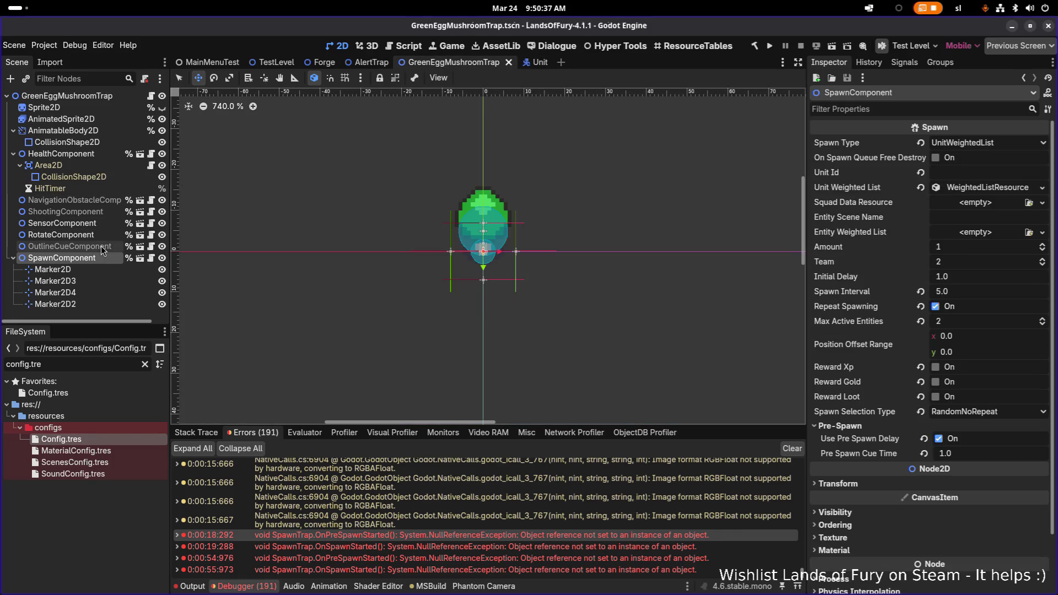
left_click(83, 246)
left_click(364, 63)
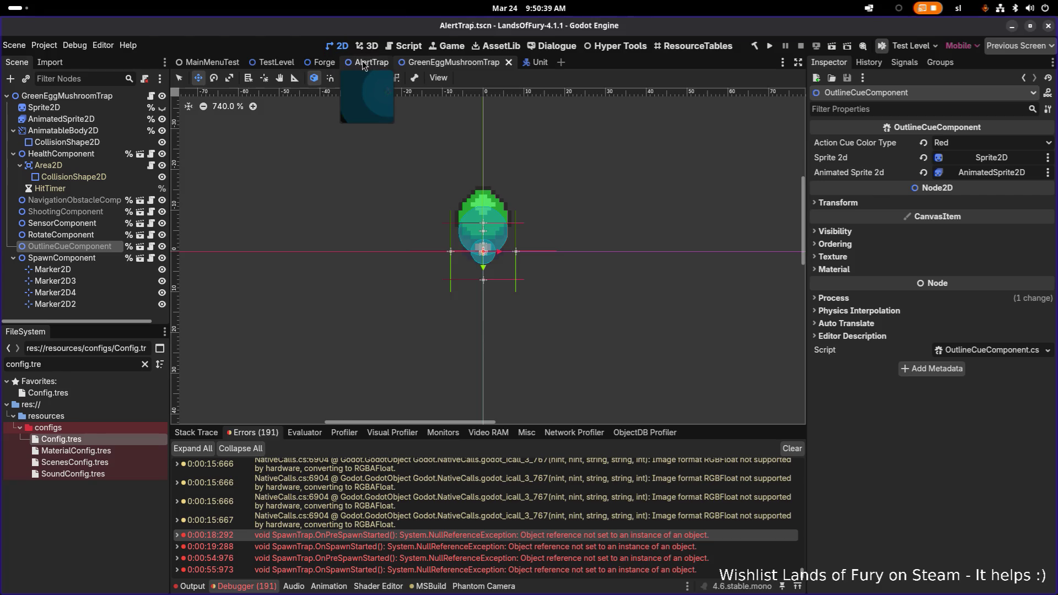
Paste the OutlineCueComponent into AlertTrap and place it right after SpawnComponent
key("ctrl+v")
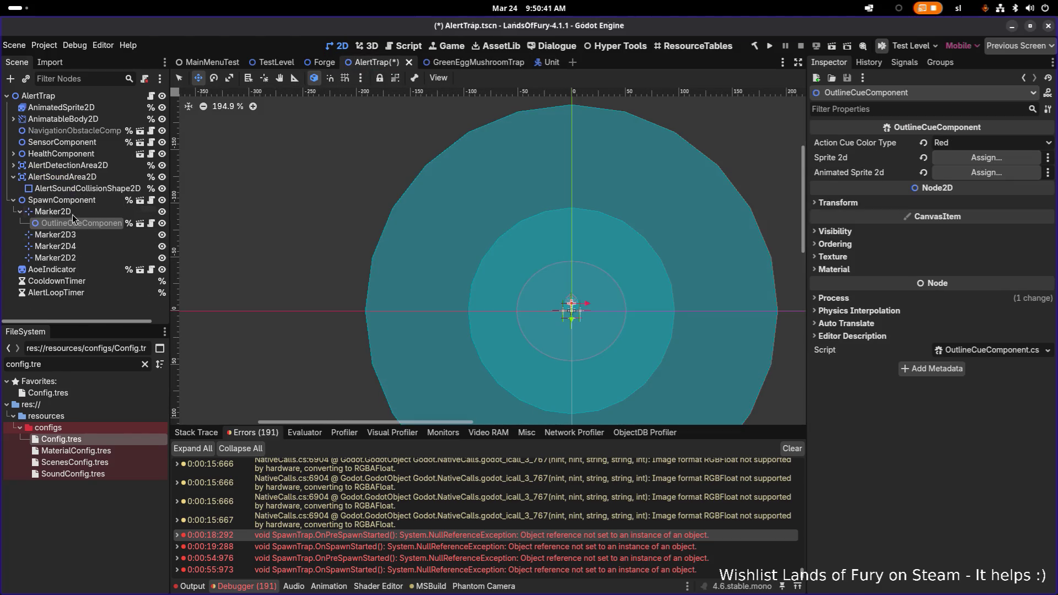
mouse_move(73, 224)
left_mouse_down()
mouse_move(75, 159)
mouse_move(62, 166)
mouse_move(62, 208)
left_mouse_up()
left_click(13, 188)
left_click(13, 201)
left_click(81, 189)
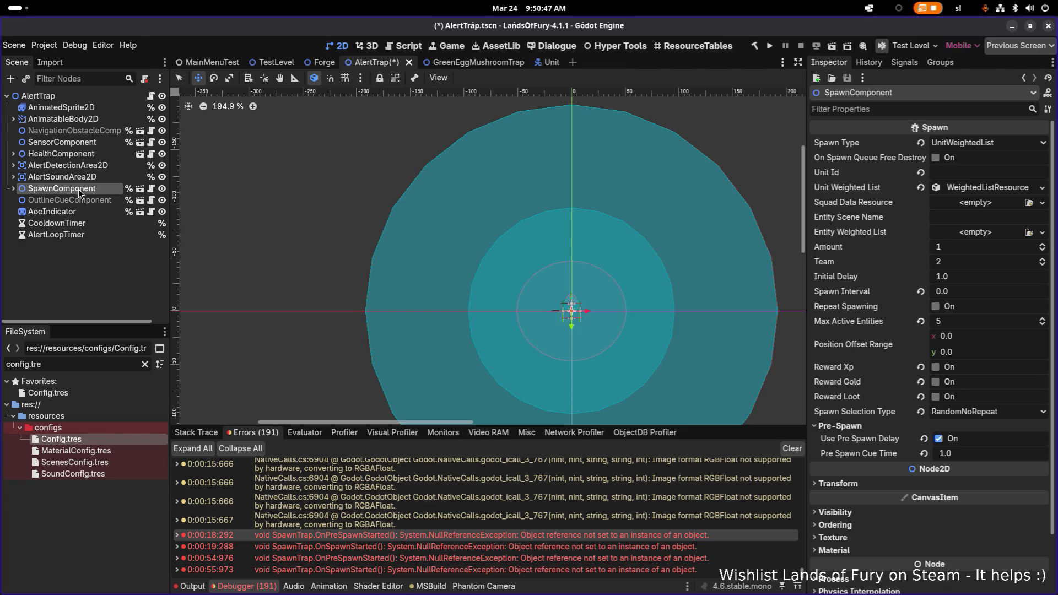
scroll(378, 190, "down", 1)
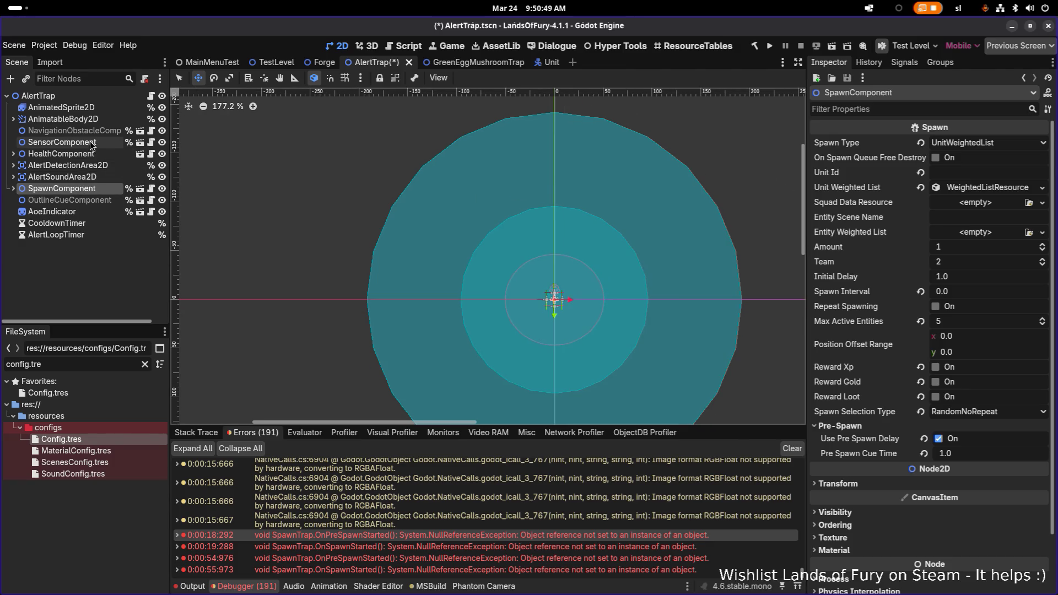
Give AlertTrap's spawns a new AttackMoveUnitCommandResource named 'Attack Move', save, and enable assigning it
left_click(83, 96)
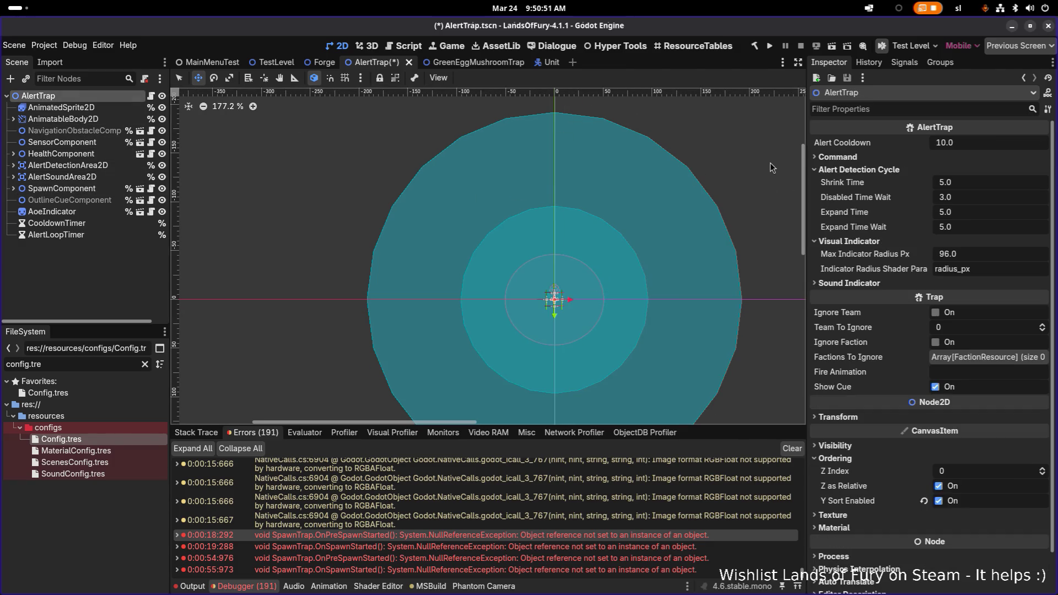
left_click(821, 159)
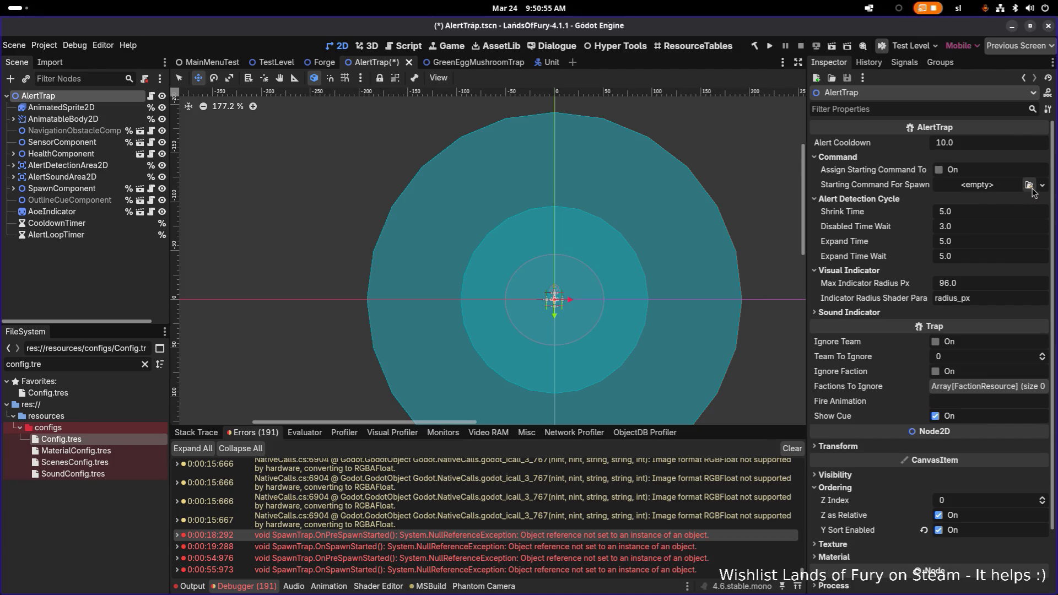
left_click(1000, 187)
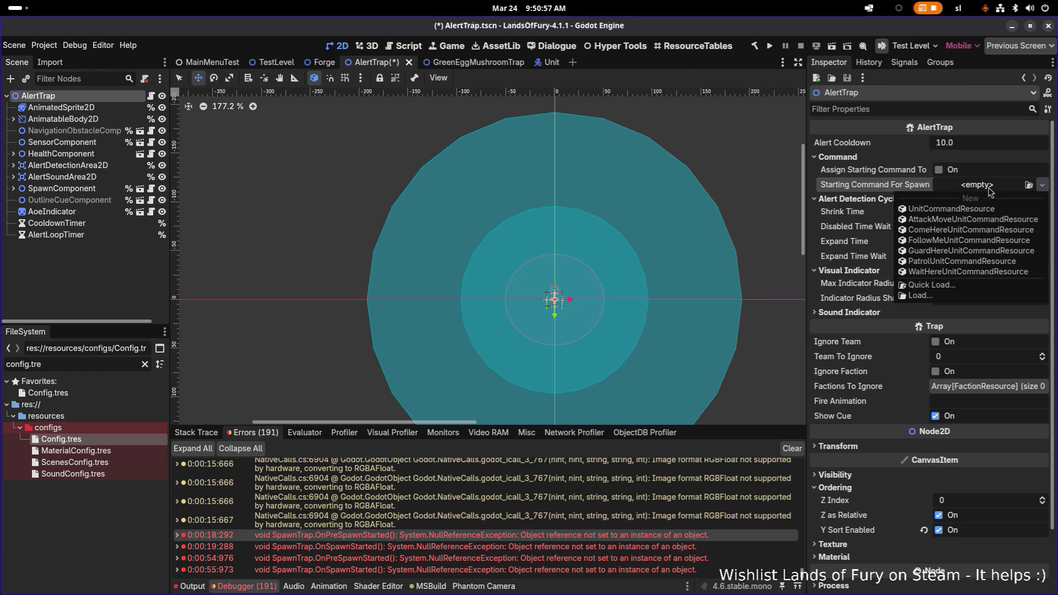
left_click(963, 219)
left_click(987, 185)
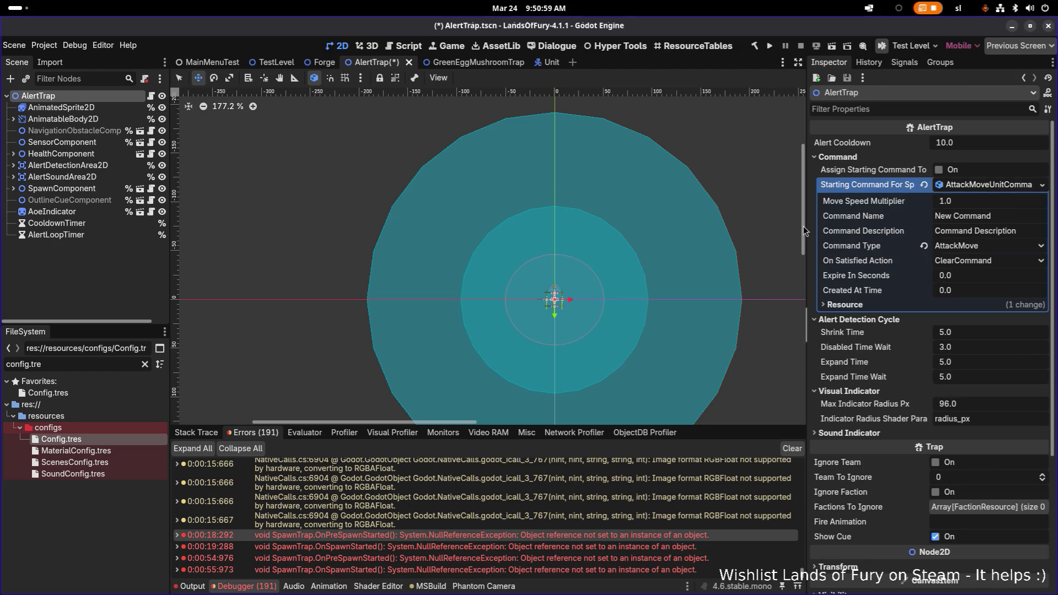
double_click(1015, 216)
key("ctrl+a")
type("At")
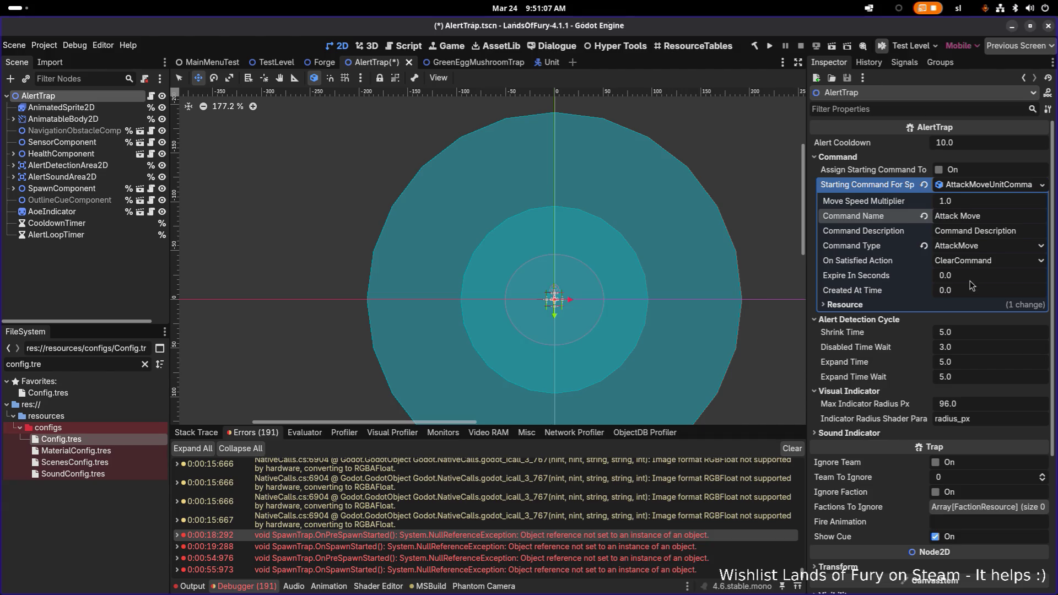
left_click(1001, 186)
key("ctrl+s")
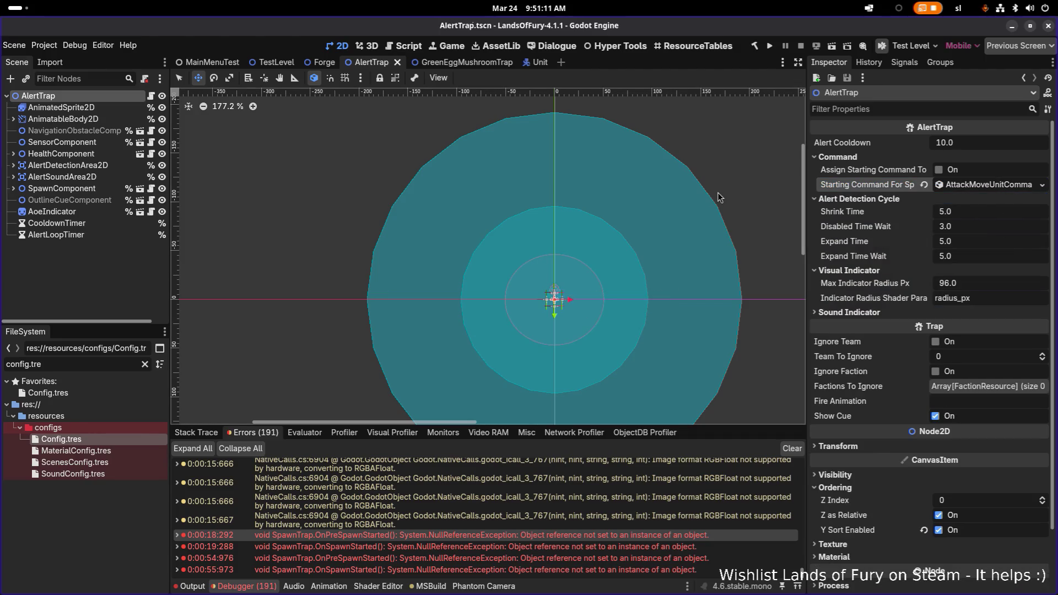
left_click(939, 170)
Save AlertTrap, review the OutlineCueComponent and SpawnComponent settings, then clear the debugger error list
key("ctrl+s")
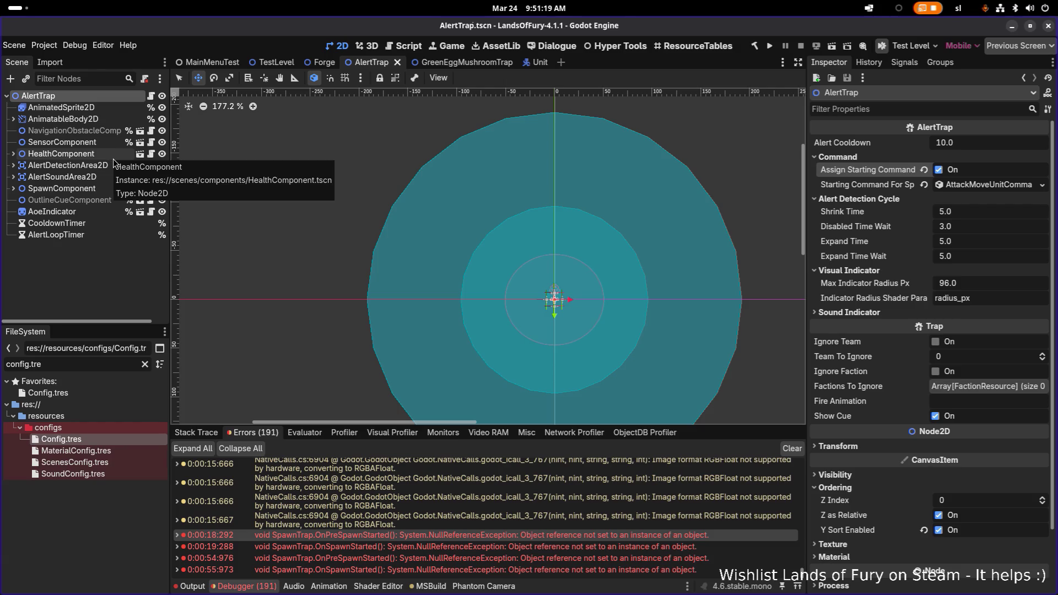
left_click(86, 200)
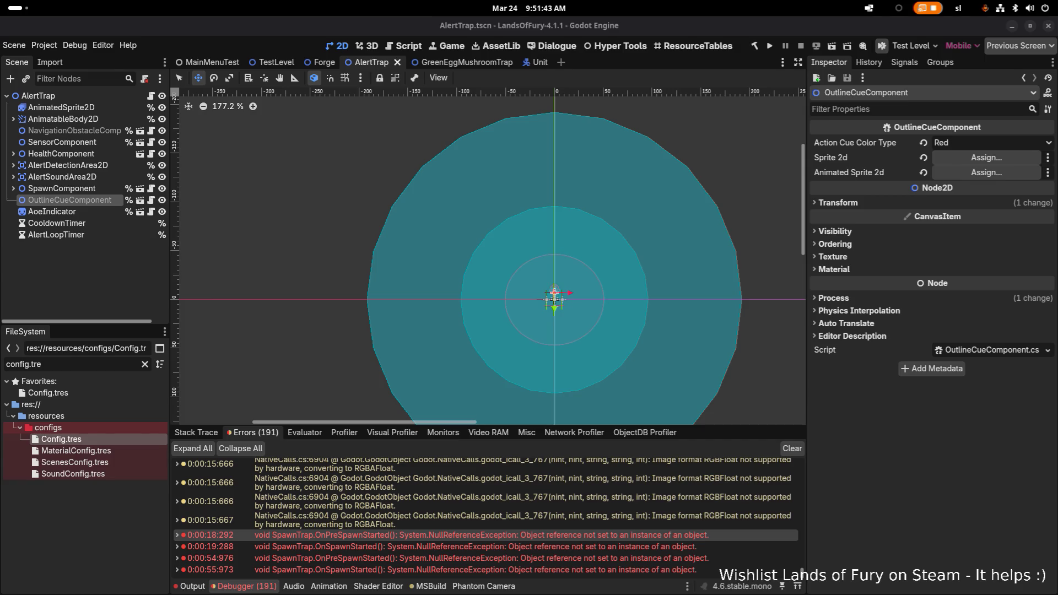
left_click(80, 189)
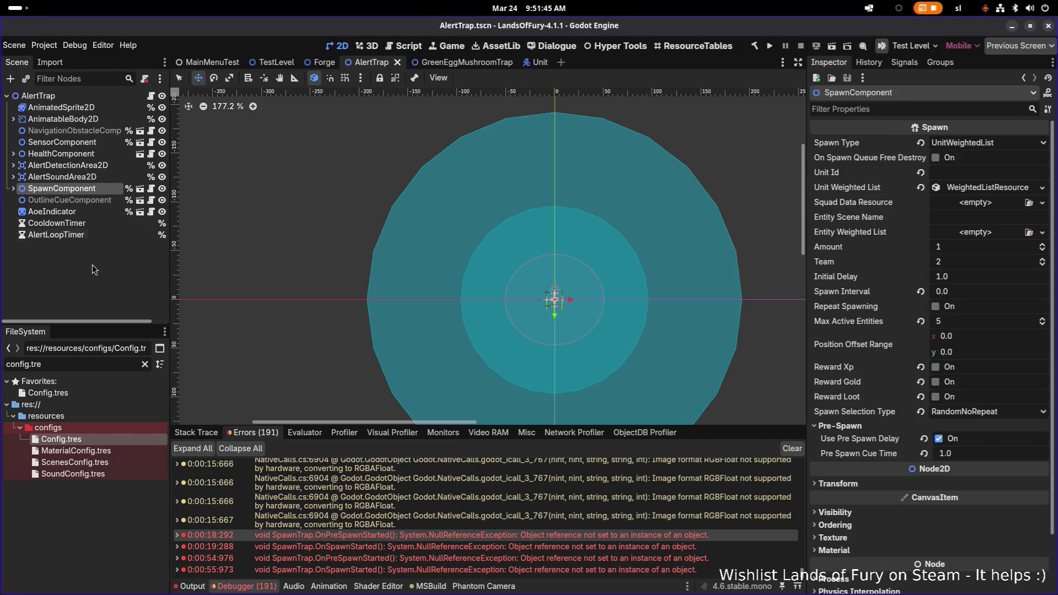
left_click(92, 268)
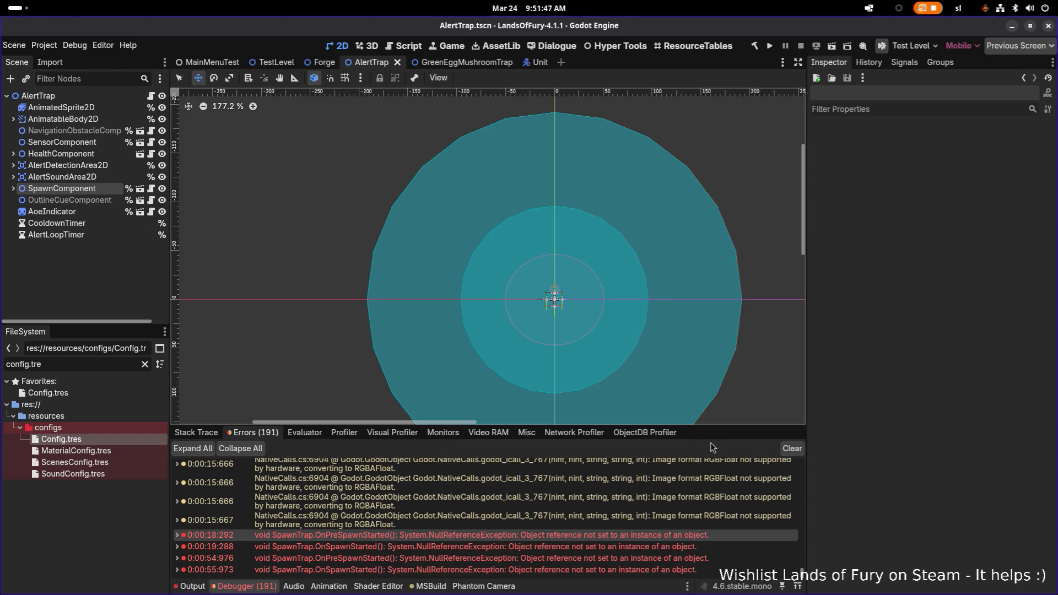
left_click(787, 455)
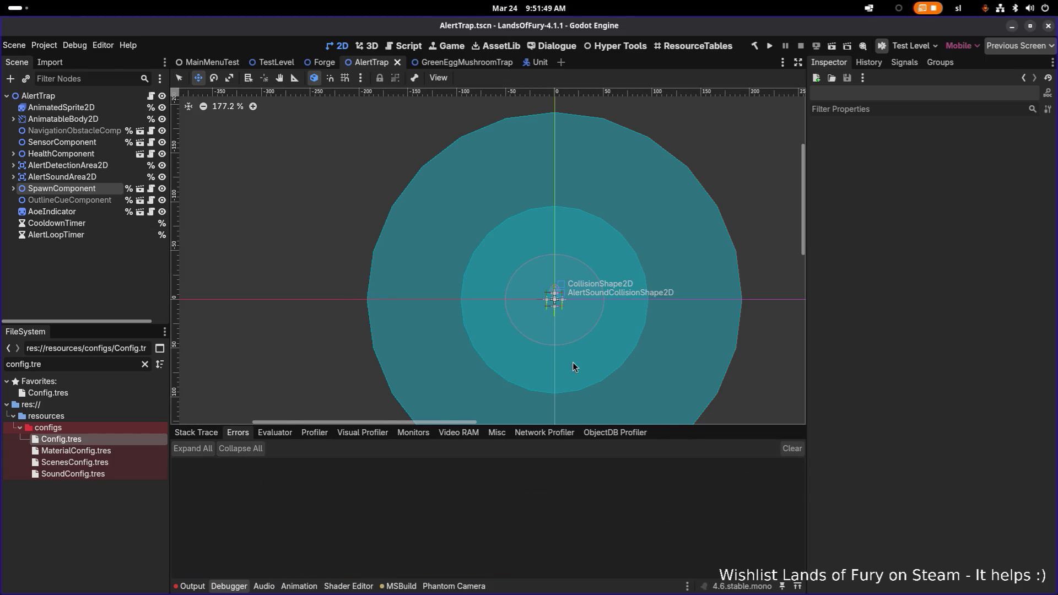
Open AlertTrap.cs at its AssignCommandsToNearbyUnits breakpoint in VS Code and start debugging with F5
key("alt+Tab")
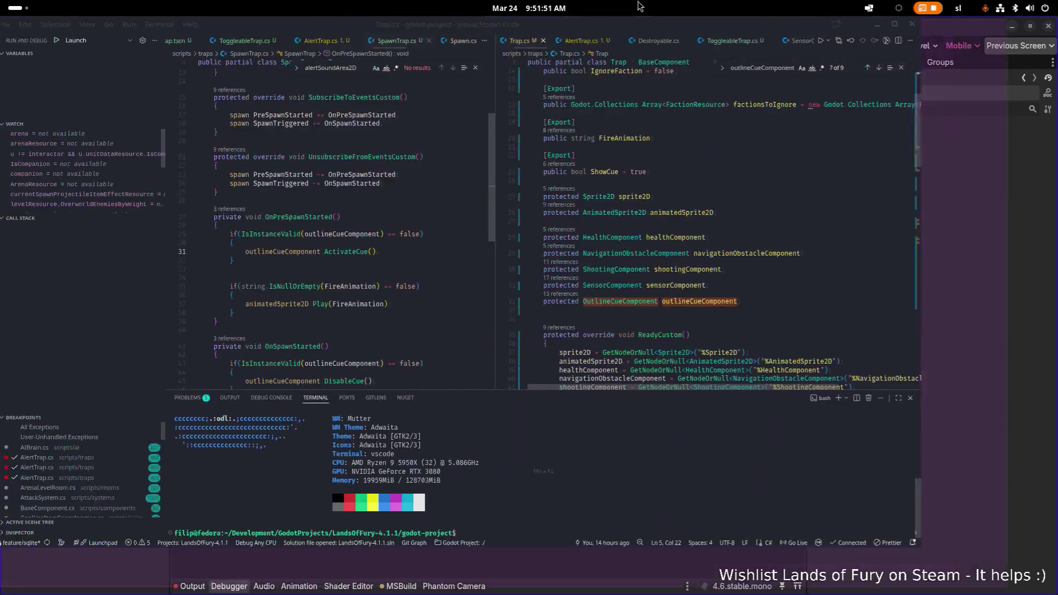
left_click(62, 493)
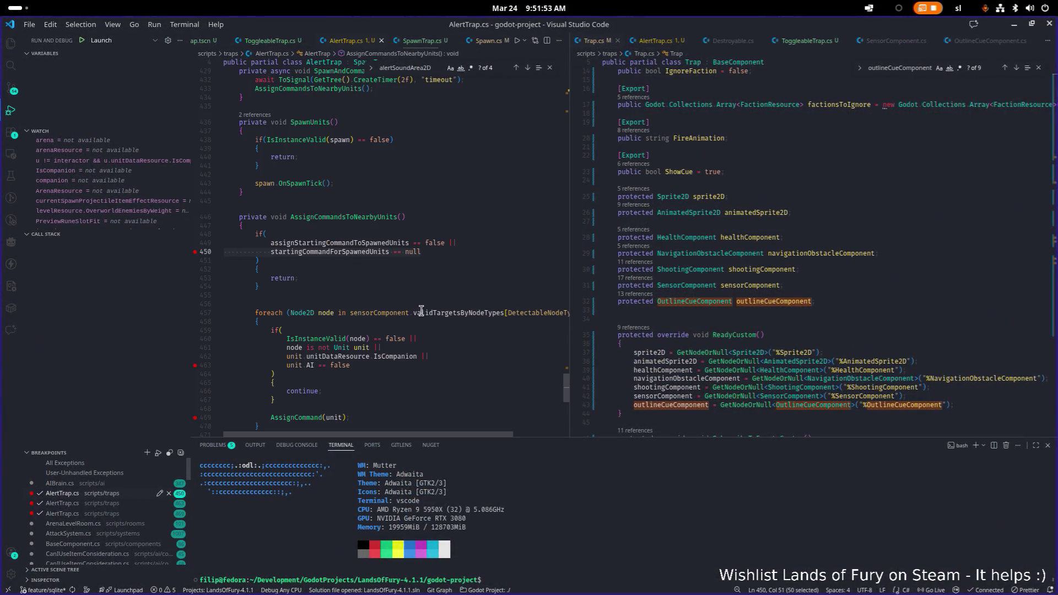
left_click_drag(568, 276, 682, 275)
left_click(576, 269)
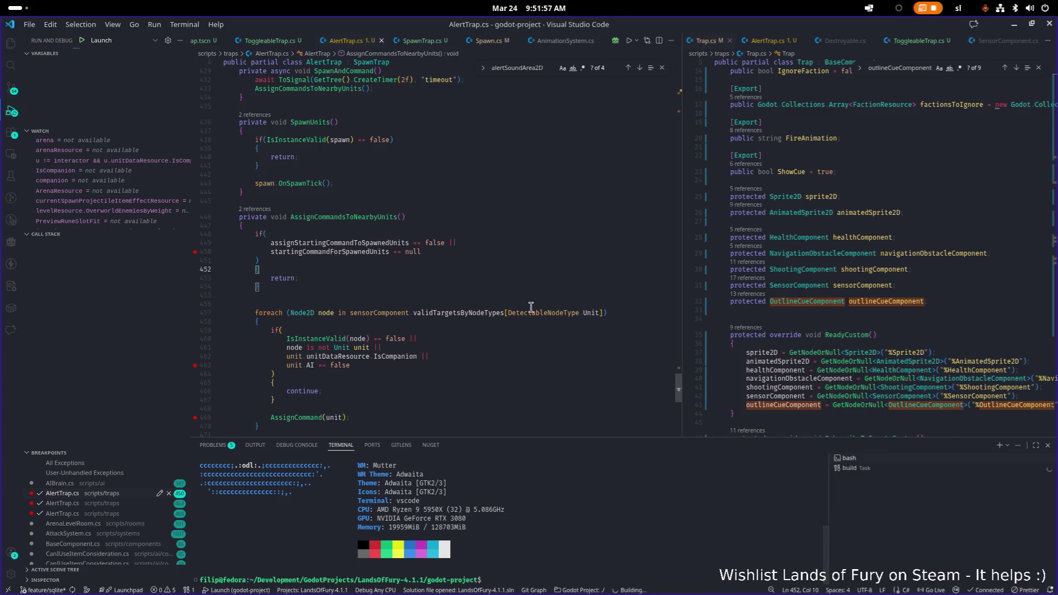
key("F5")
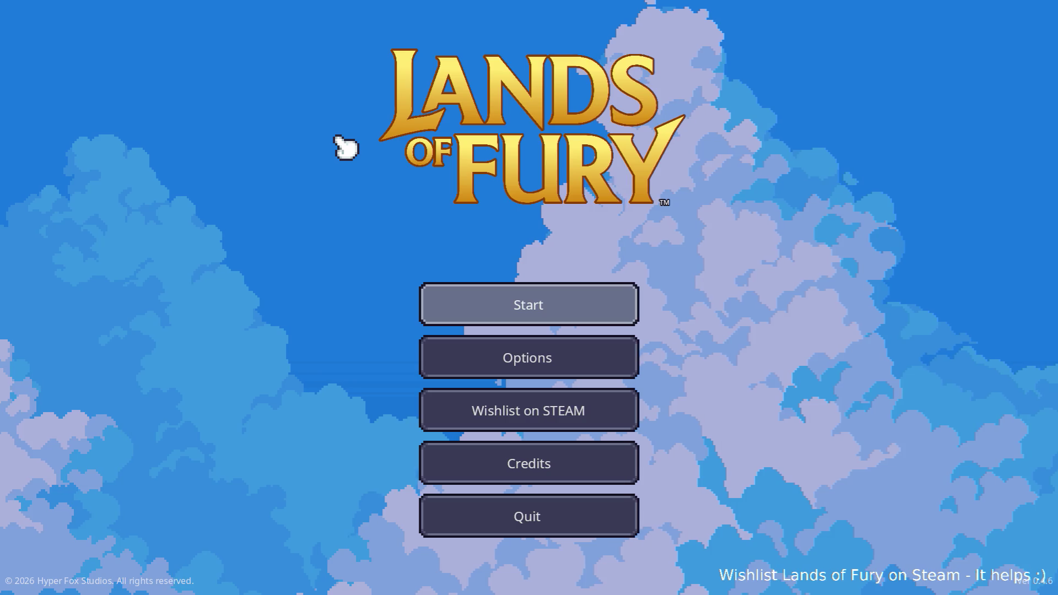
Load a profile into the glade and walk the player back and forth near the alert trap
left_click(521, 304)
left_click(489, 306)
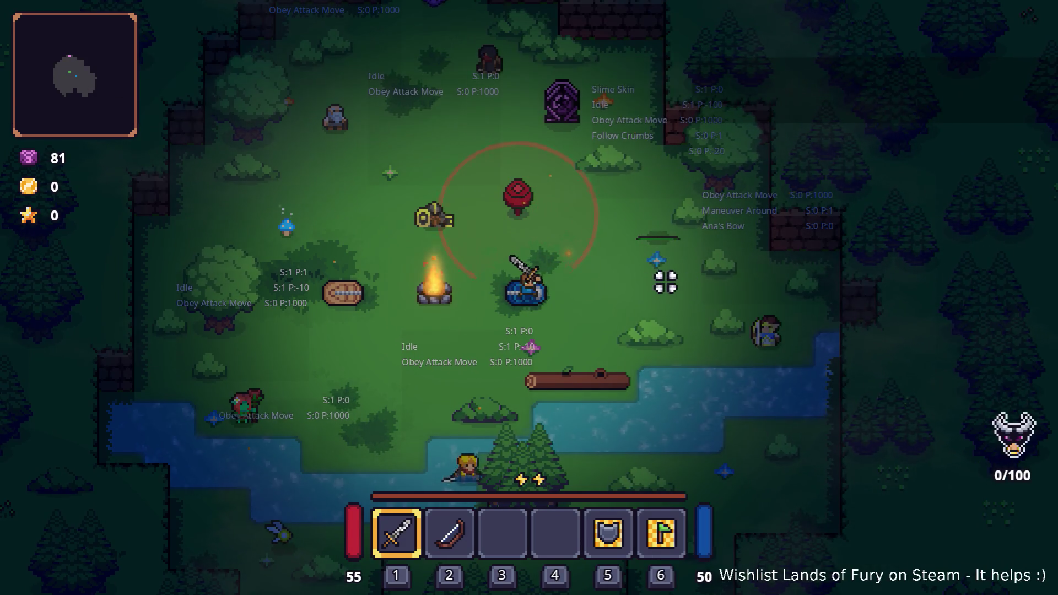
key("w")
key("a")
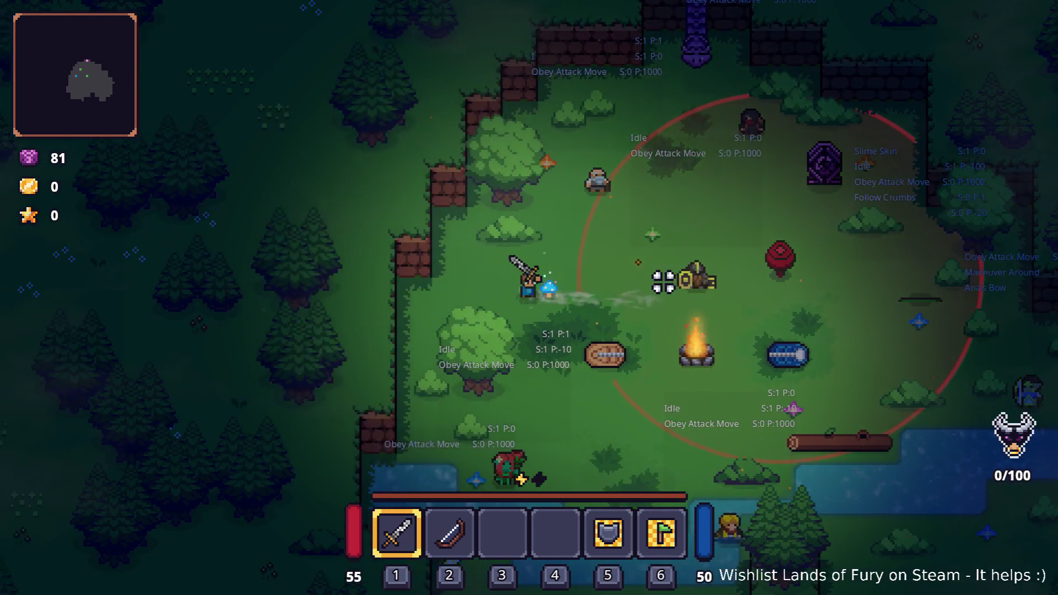
key("d")
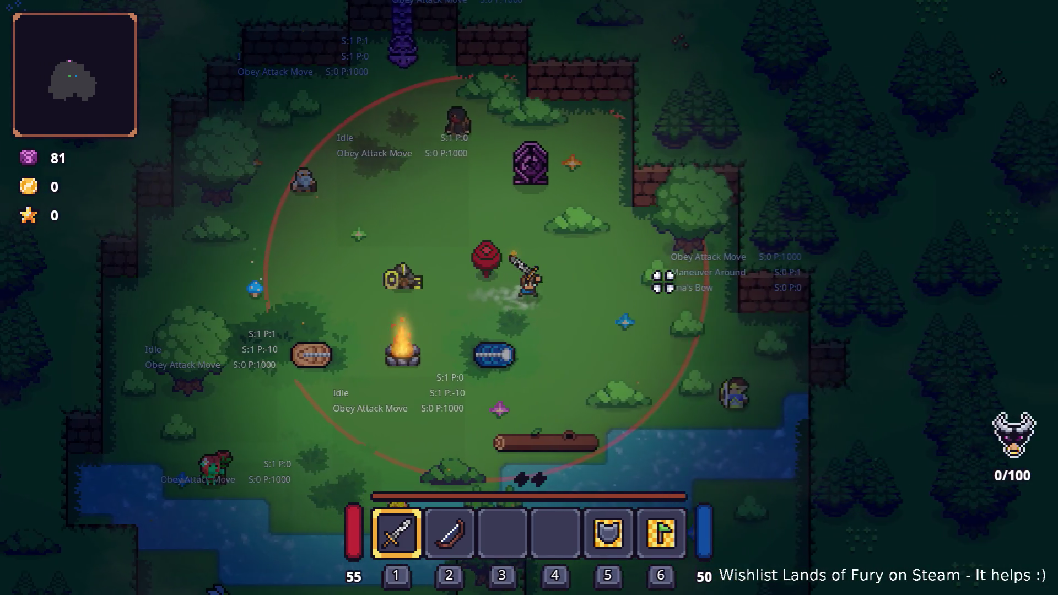
key("s")
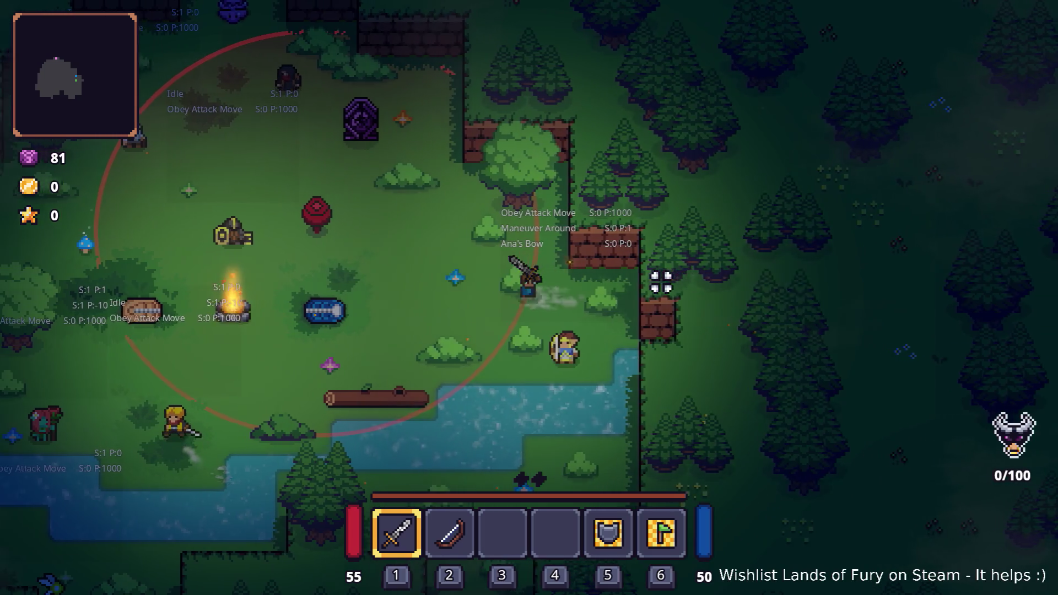
key("d")
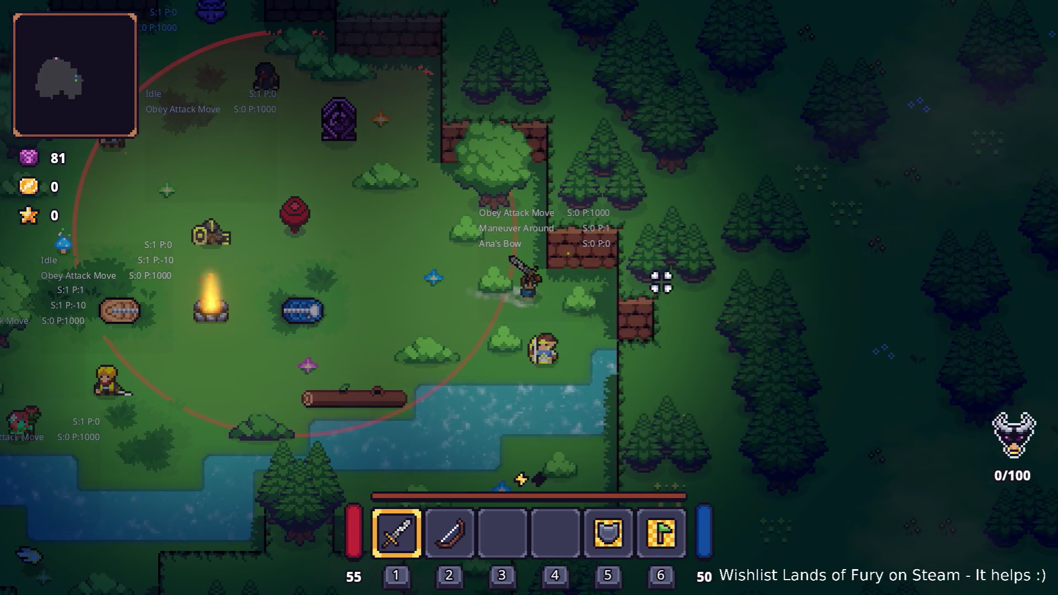
key("a")
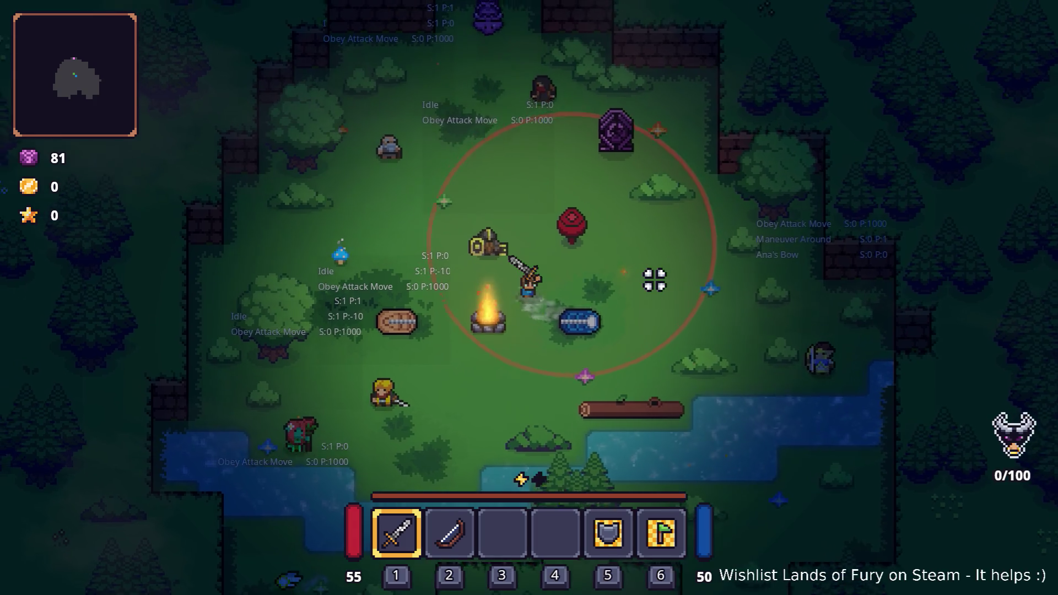
key("w")
key("d")
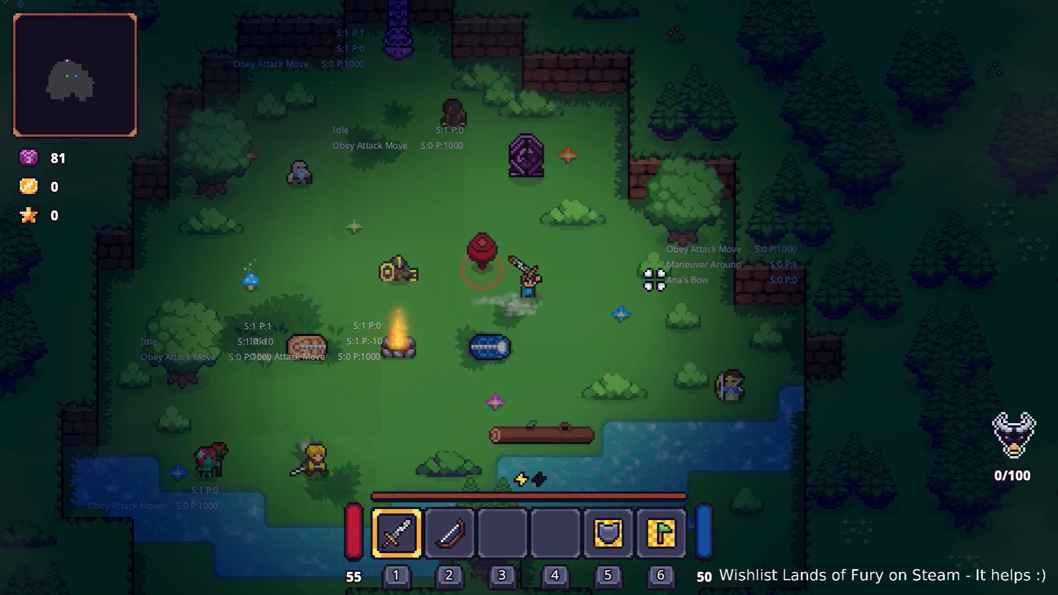
key("a")
key("d")
key("a")
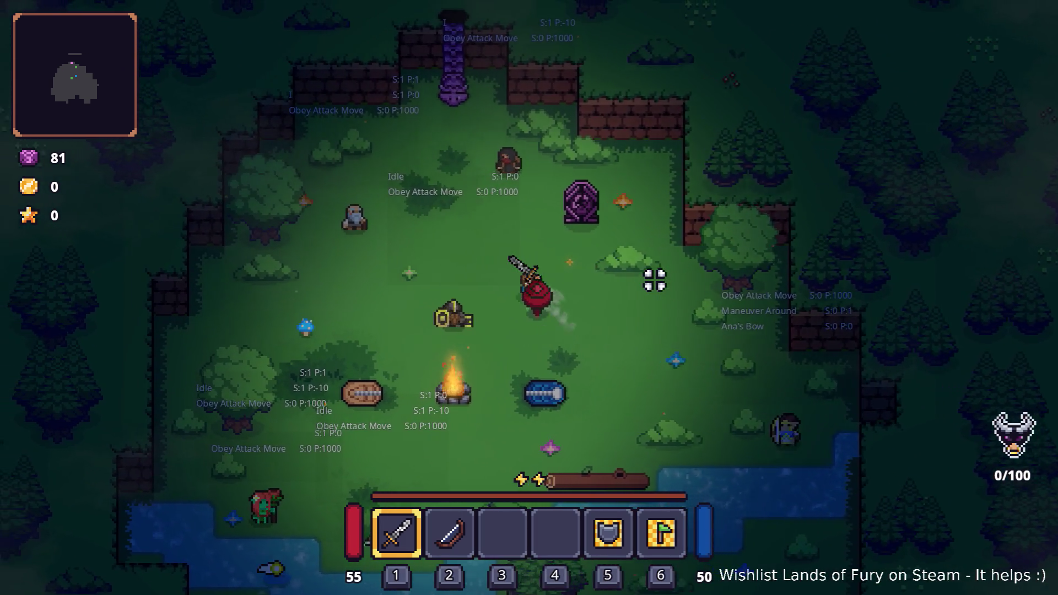
key("d")
Keep walking the hero around the glade, dash left with Space, then return to VS Code
key("d")
key("s")
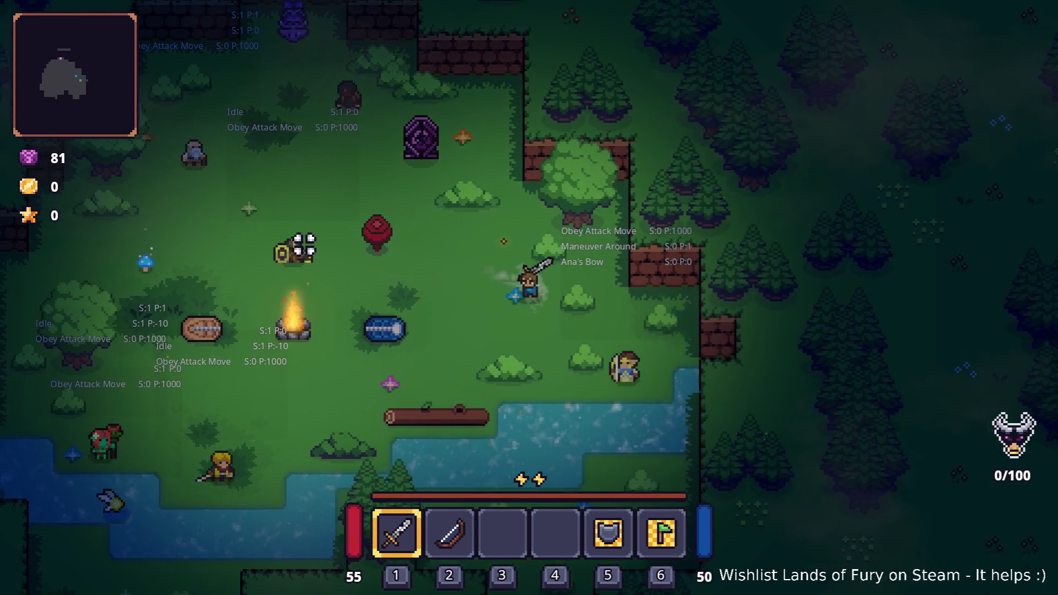
key("a")
key("w")
key("s")
key("d")
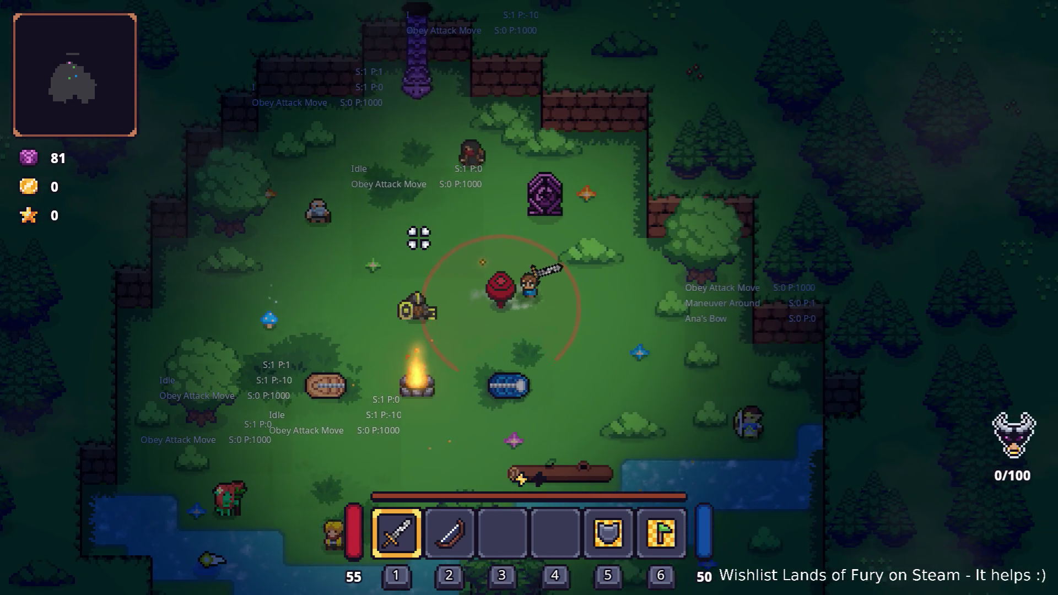
key("d")
key("w")
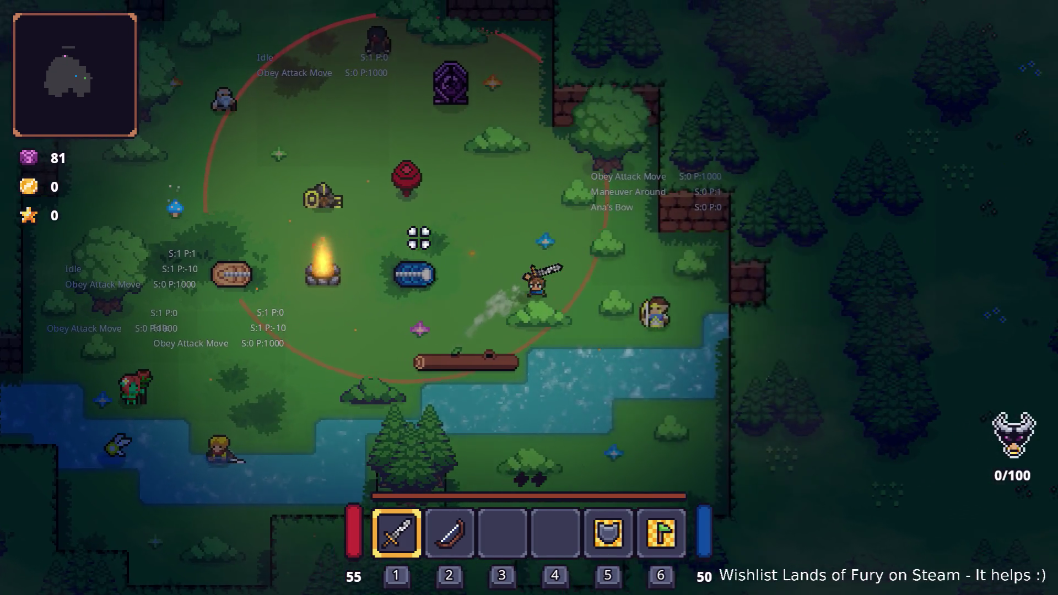
key("a")
key("a")
key("w")
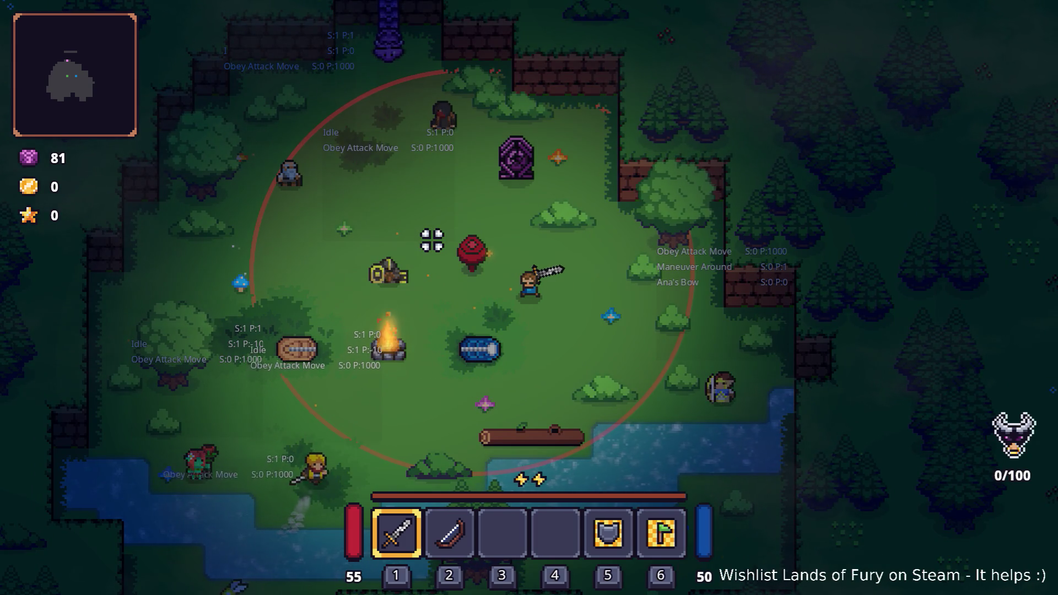
key("w")
key("a")
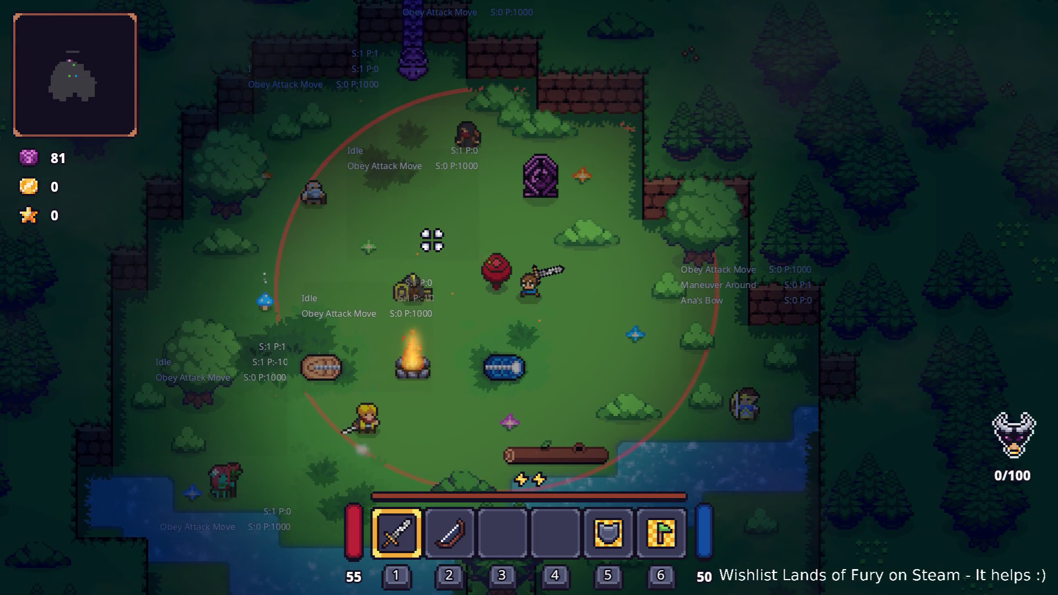
key("d")
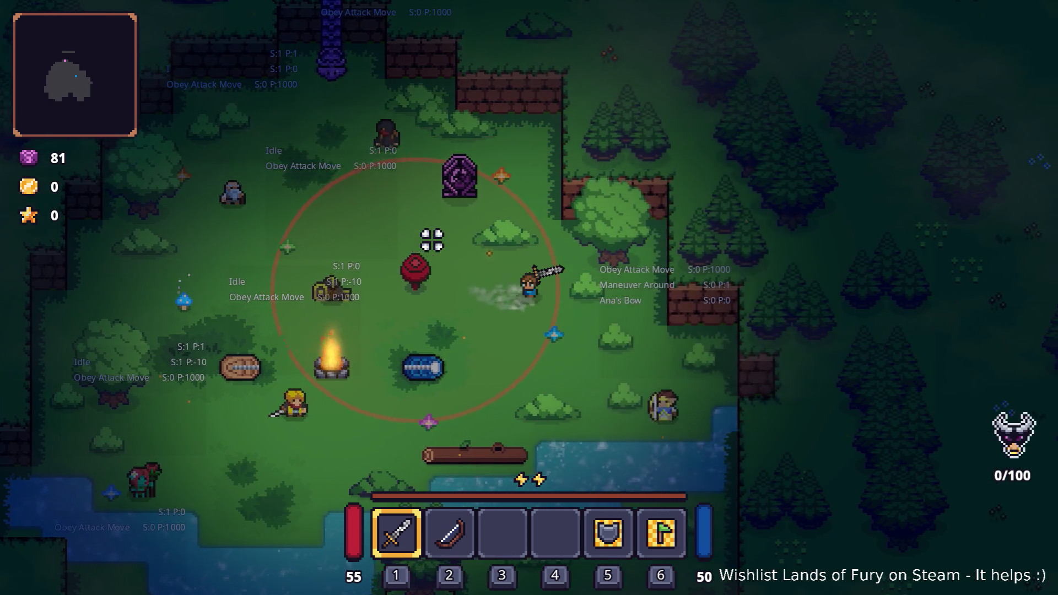
key("a")
key("space")
key("s")
key("a")
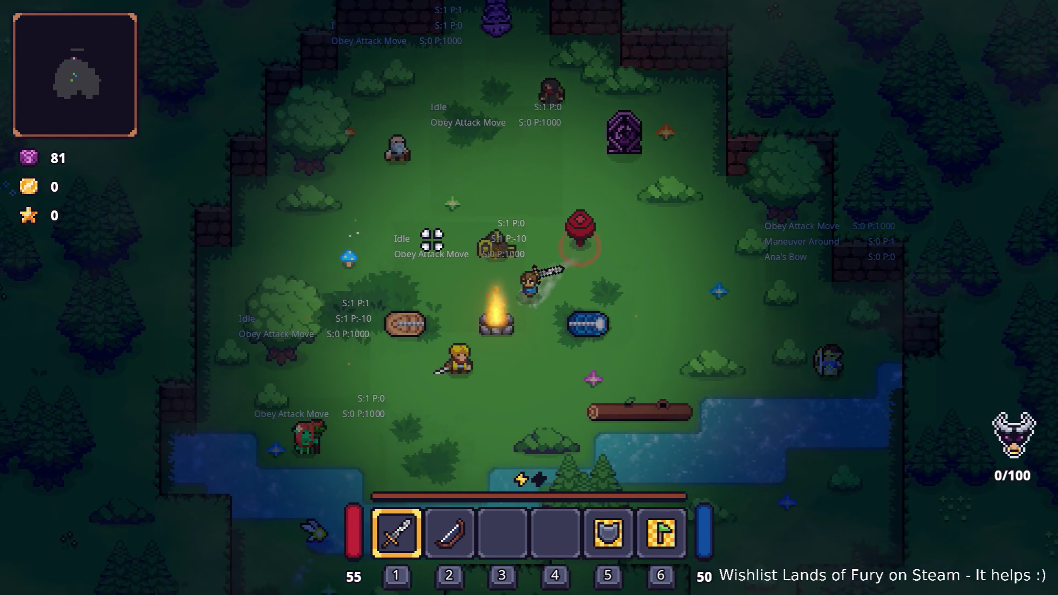
key("alt+Tab")
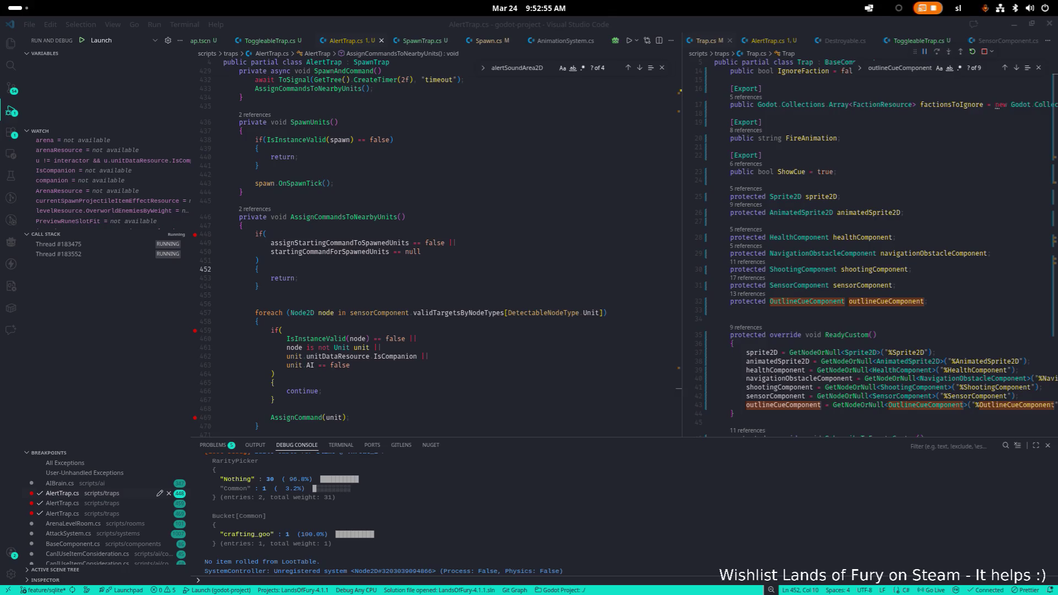
Find the AssignCommandsToNearbyUnits call and set a breakpoint on it
double_click(323, 218)
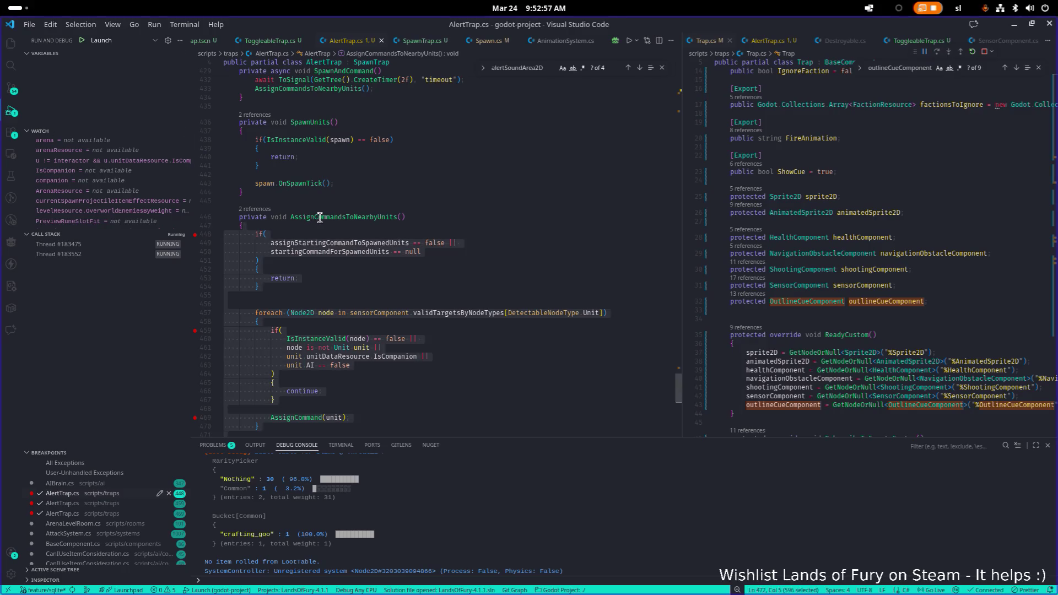
key("ctrl+f")
scroll(322, 217, "up", 4)
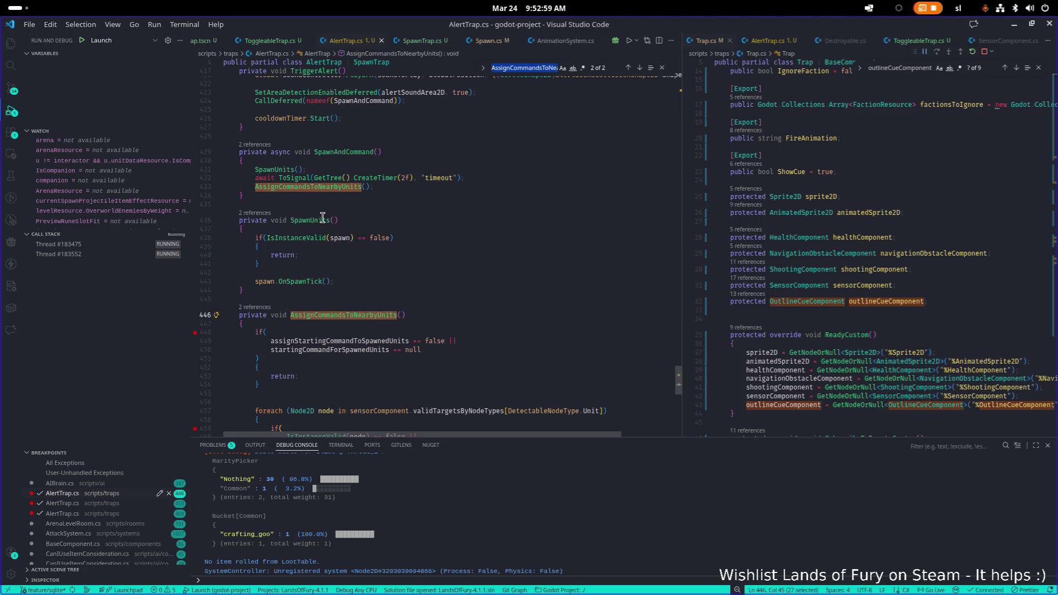
left_click(195, 170)
scroll(353, 208, "up", 2)
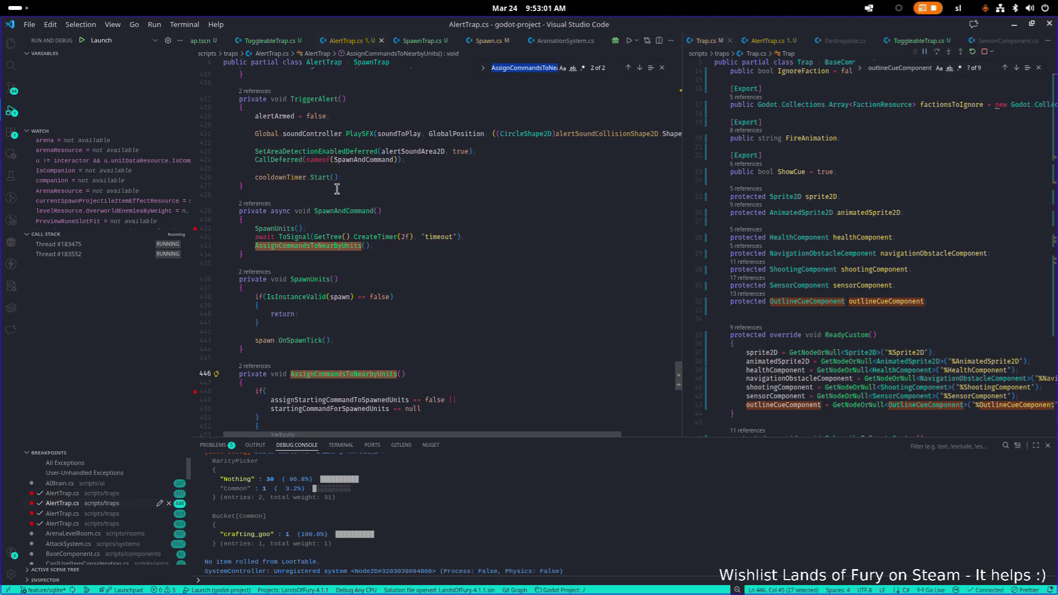
Set a breakpoint on the deferred SpawnAndCommand call
double_click(353, 207)
key("F3")
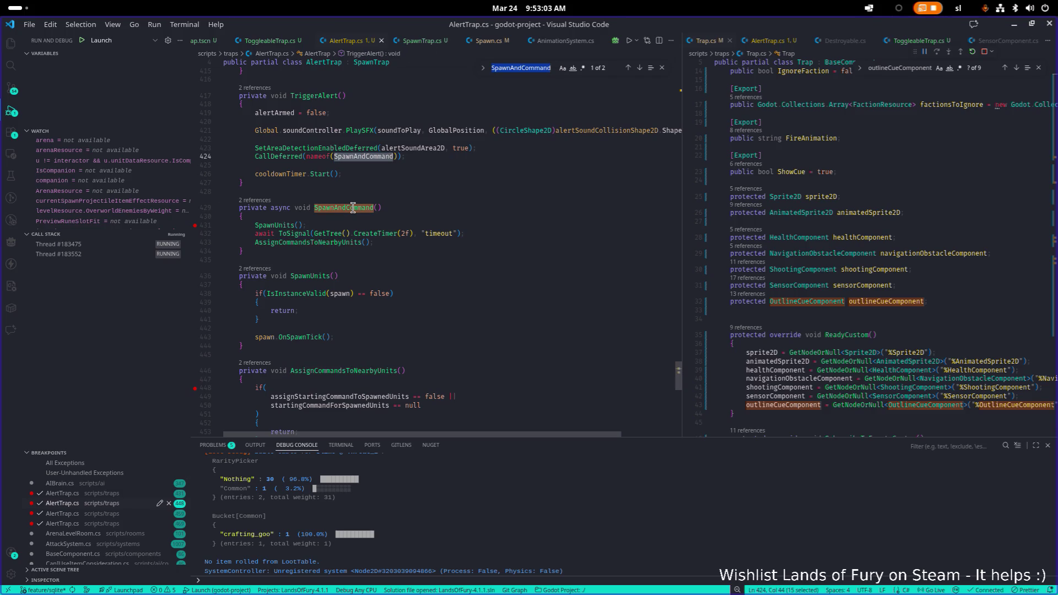
left_click(195, 157)
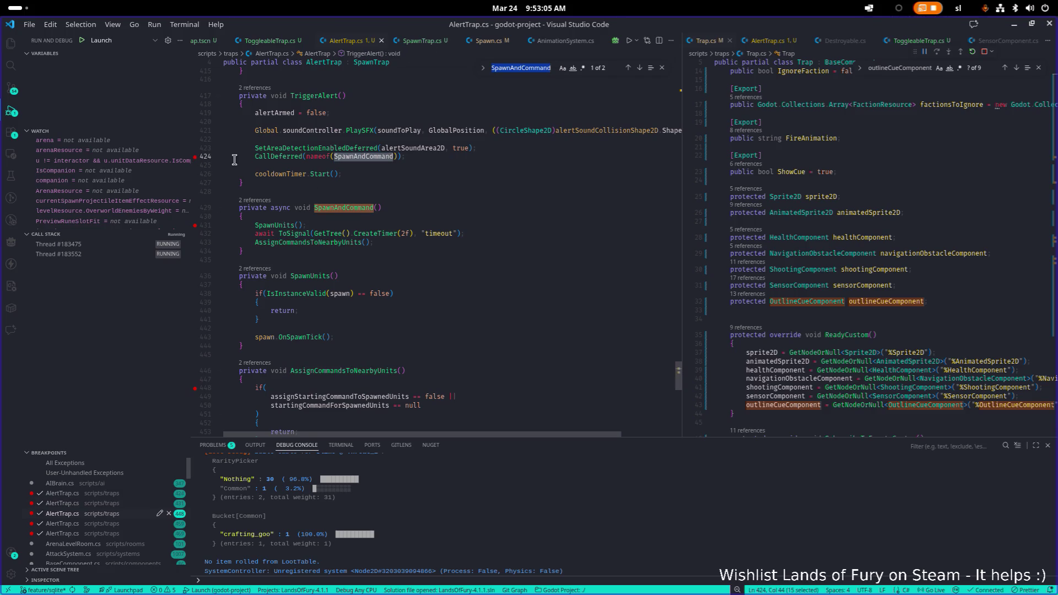
left_click(410, 183)
Set breakpoints on the TriggerAlert call at line 414 and at the start of target detection
double_click(326, 96)
key("F3")
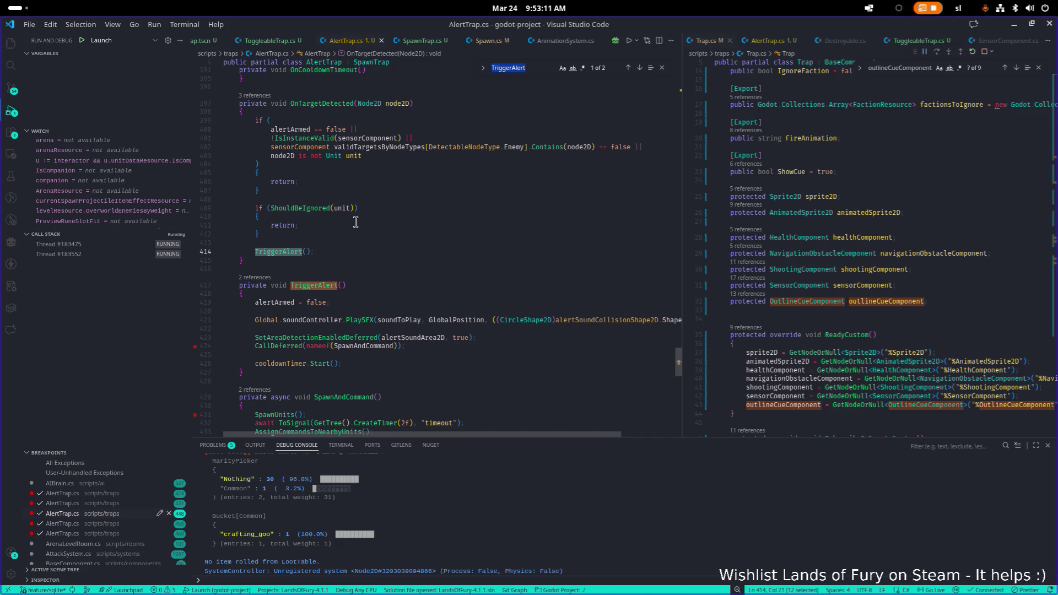
left_click(196, 251)
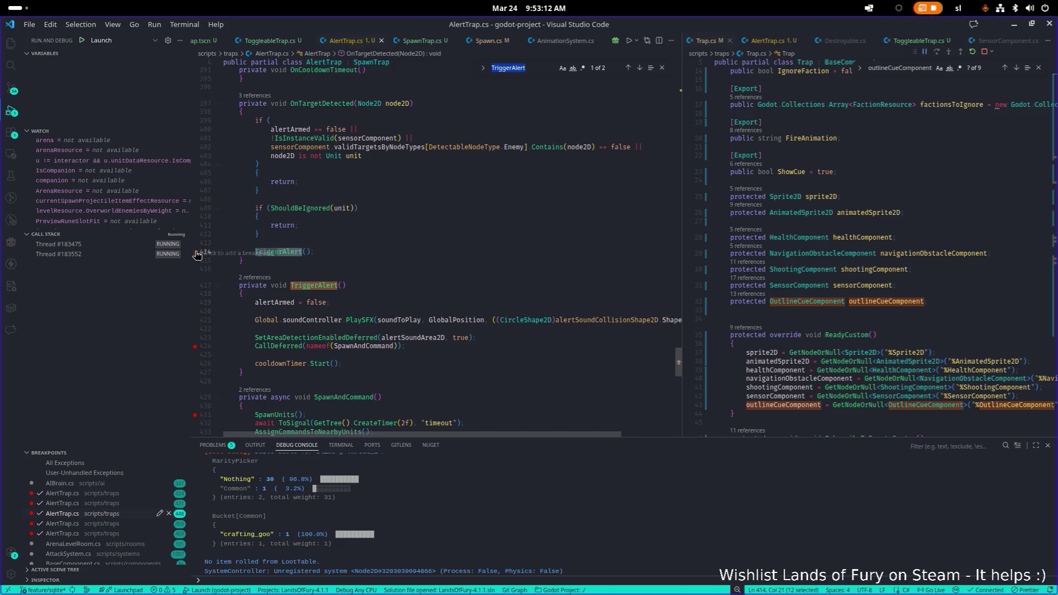
left_click(372, 246)
scroll(375, 247, "down", 1)
scroll(379, 247, "up", 3)
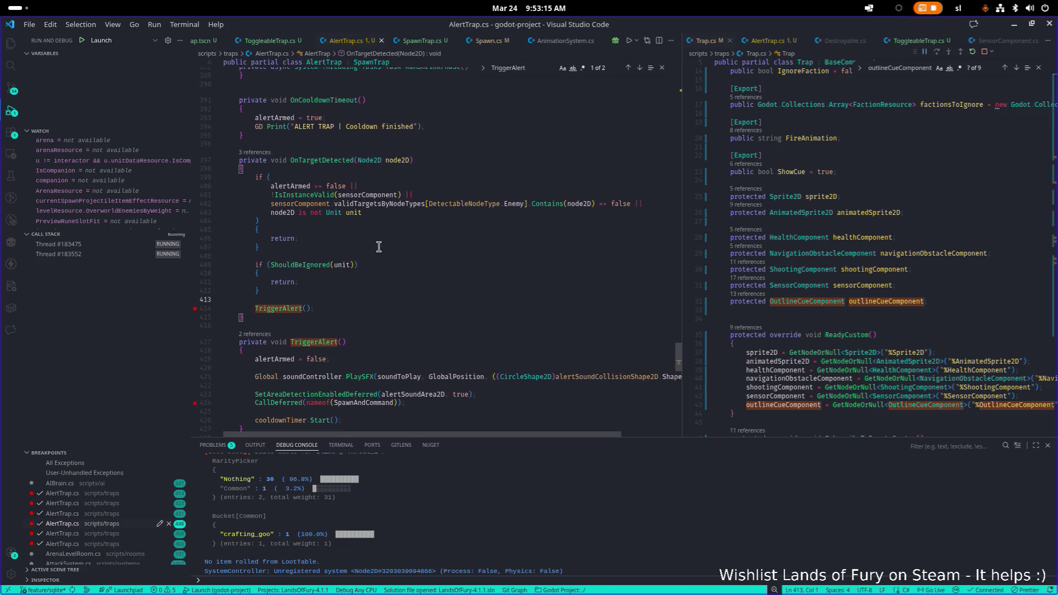
scroll(379, 246, "down", 1)
left_click(197, 208)
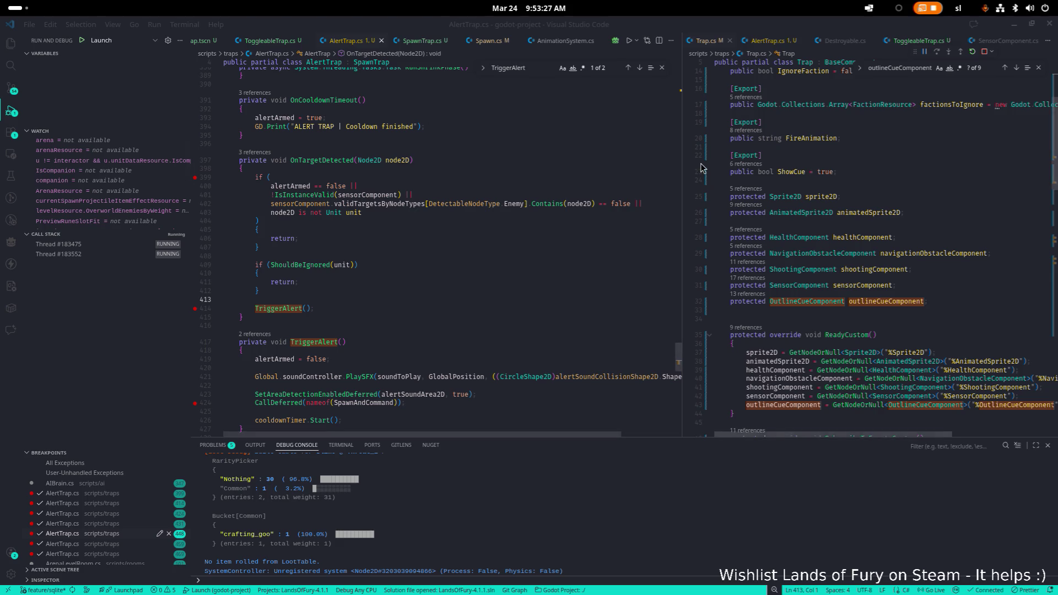
In the Unit scene, set the AIBrain's Debug Mode to None
key("alt+Tab")
key("alt+Tab")
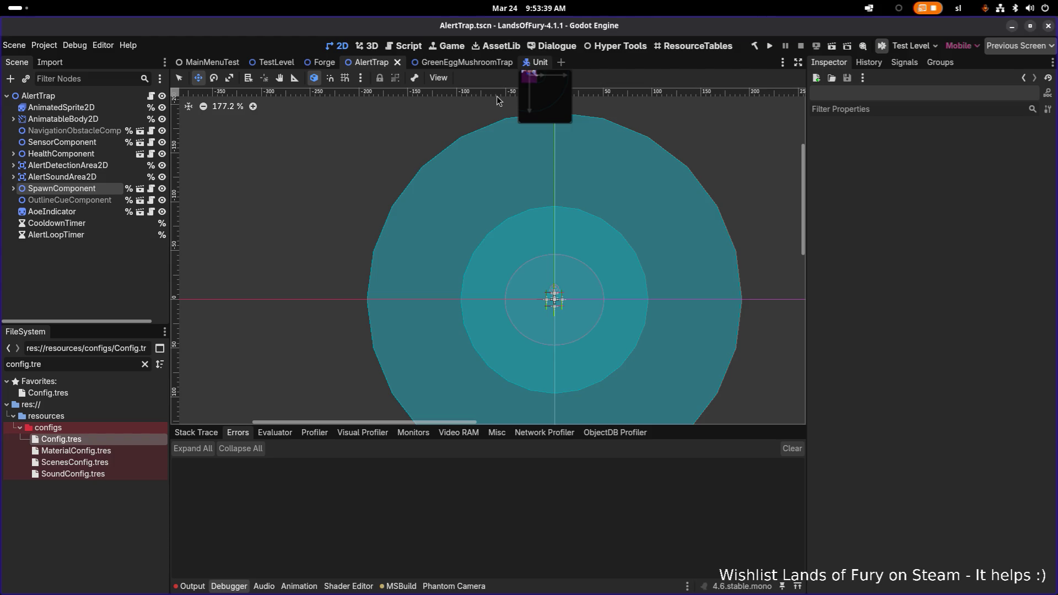
key("ctrl+Tab")
key("ctrl+Tab")
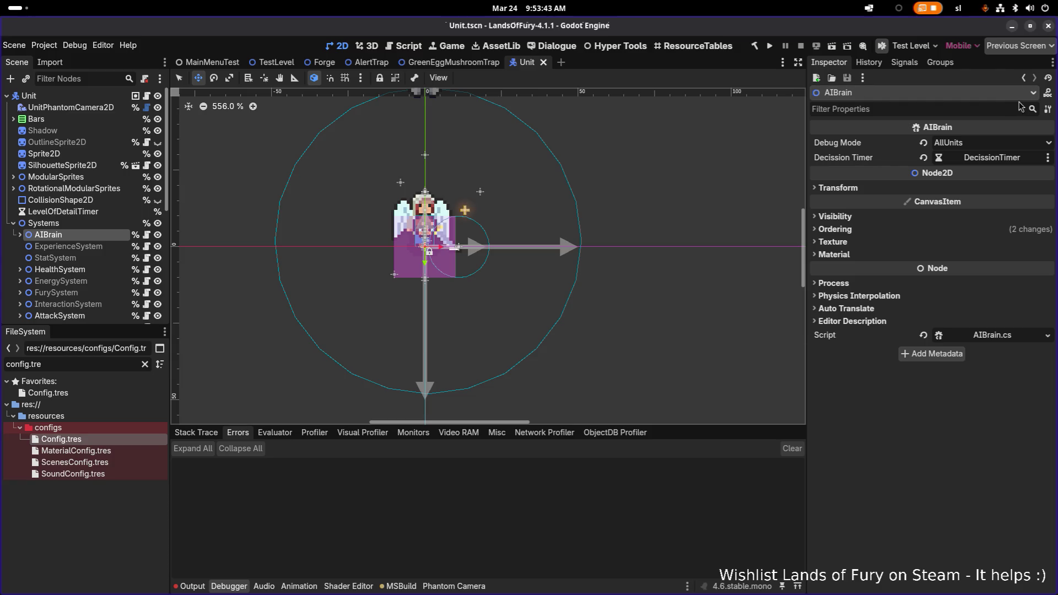
left_click(992, 143)
left_click(970, 157)
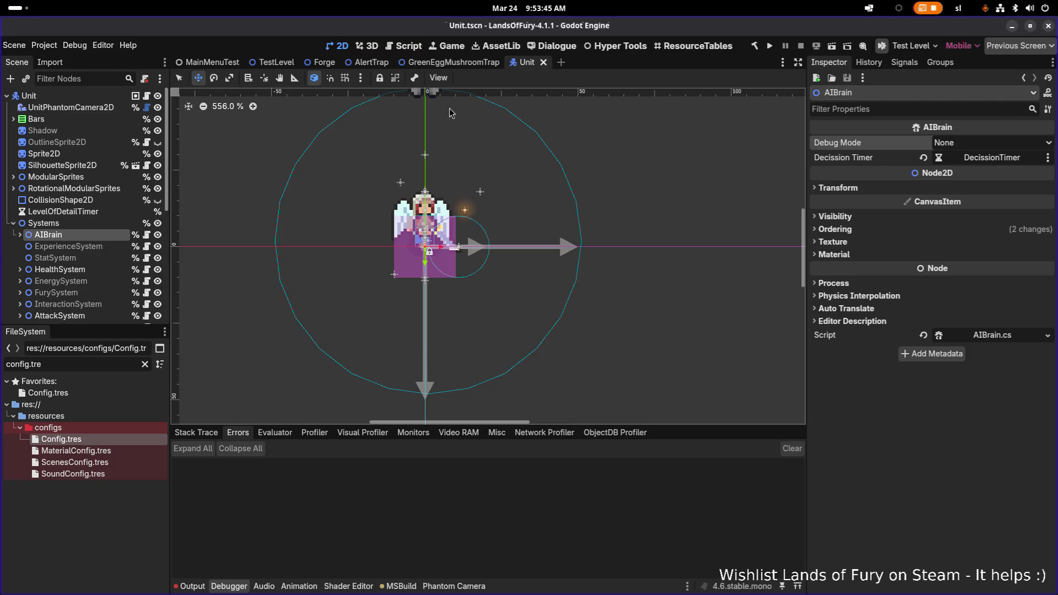
Turn on Visible Collision Shapes in the Debug menu and run the project
left_click(73, 47)
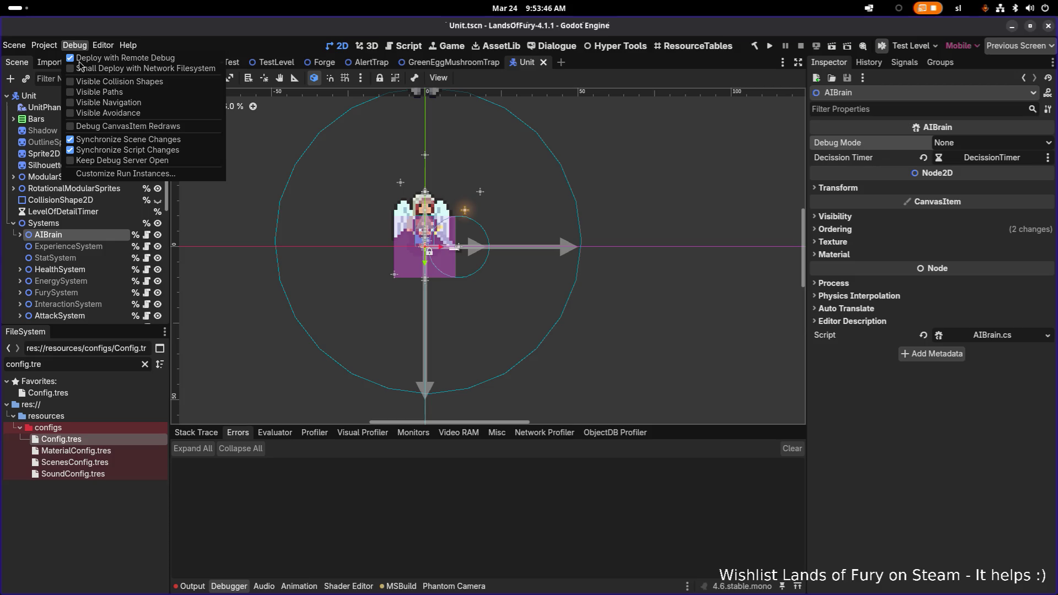
left_click(147, 83)
left_click(728, 60)
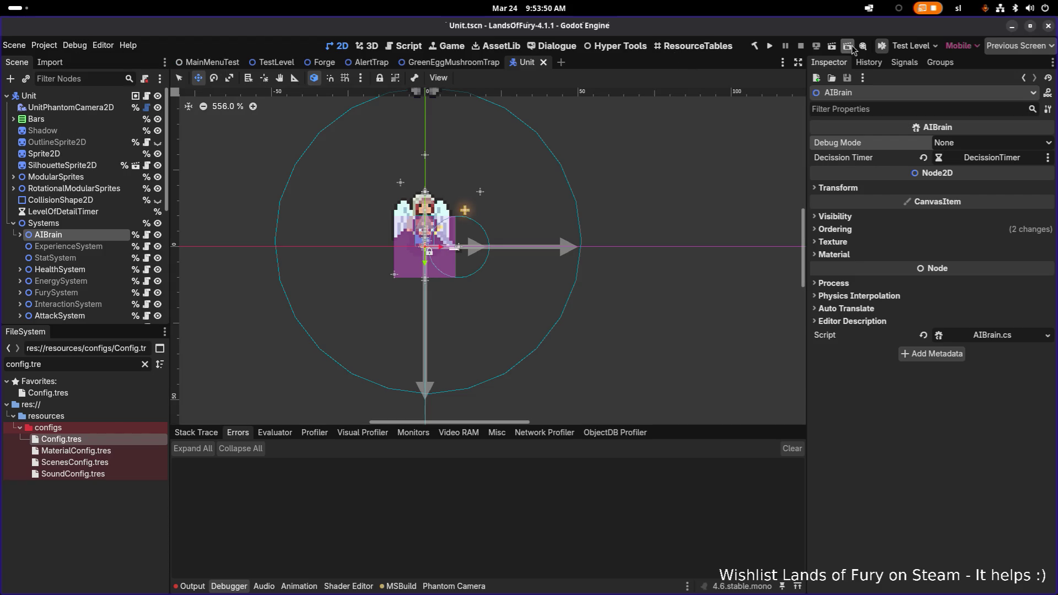
left_click(769, 47)
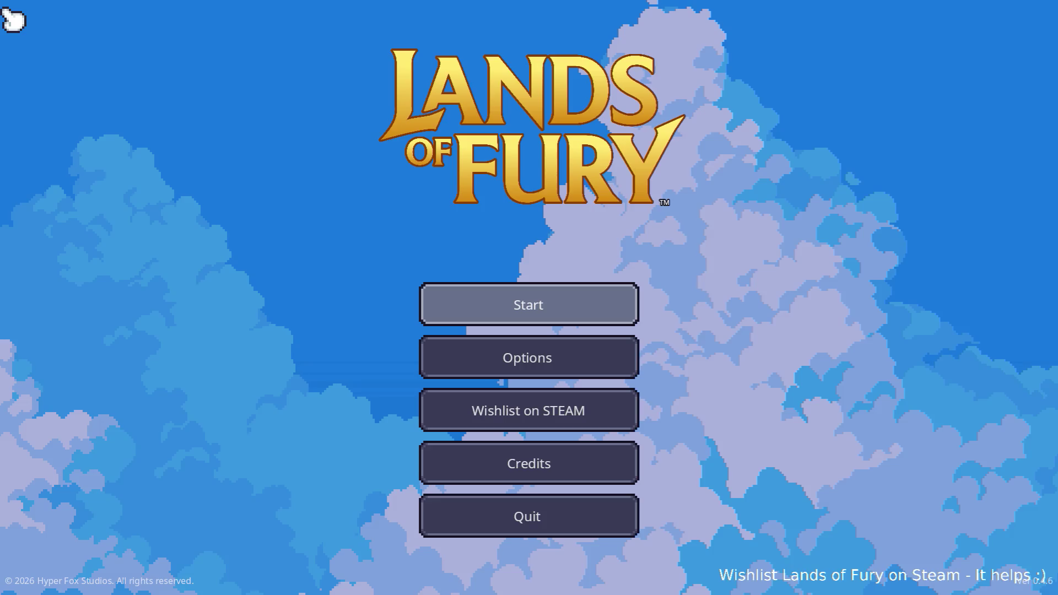
Start a run and walk the hero around The Glade toward the alert trap
key("Return")
key("Return")
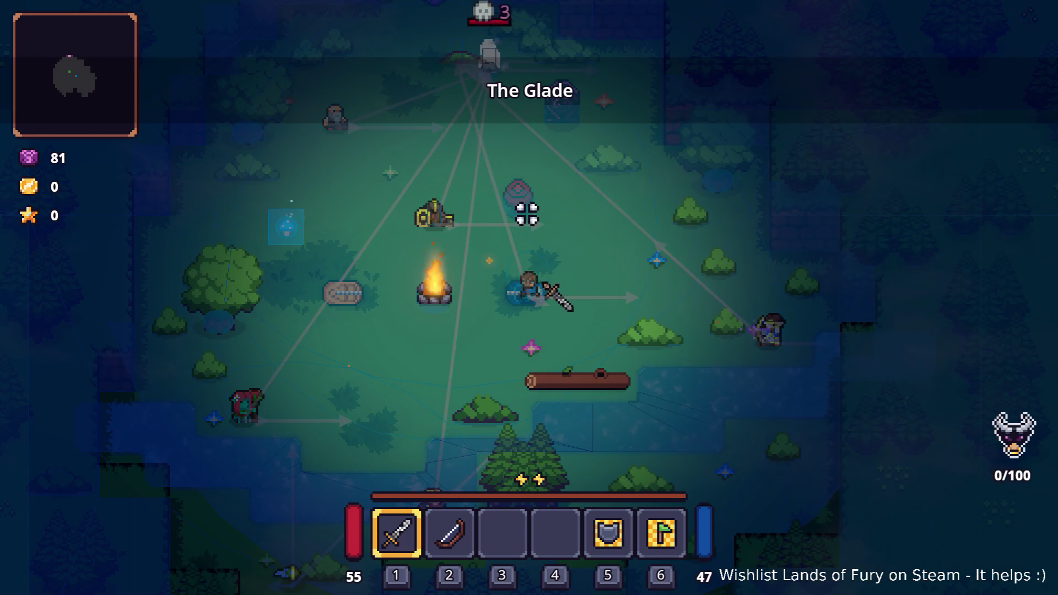
key("a+s")
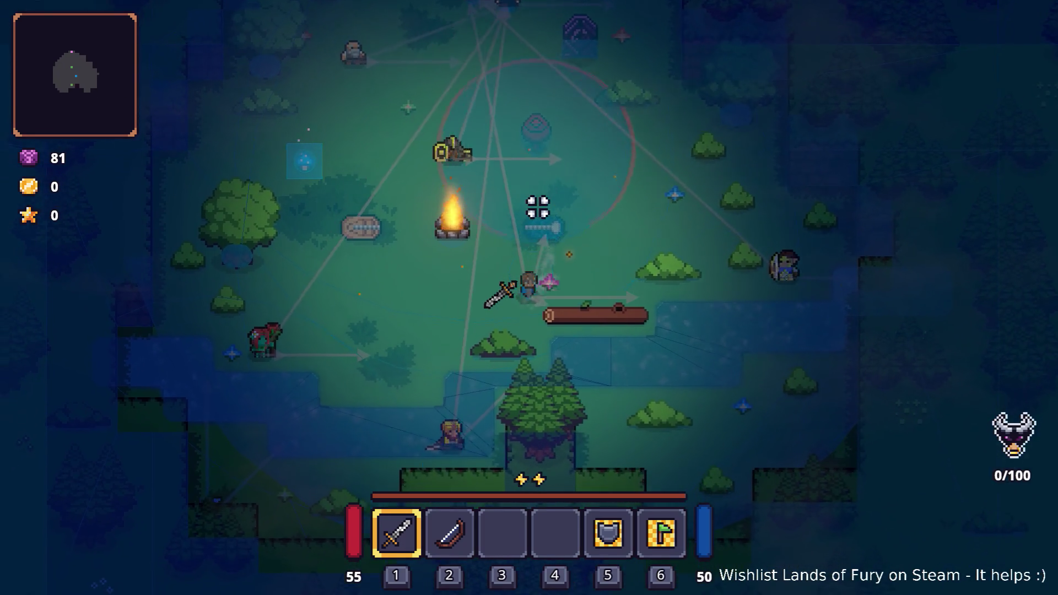
key("w")
key("a+s")
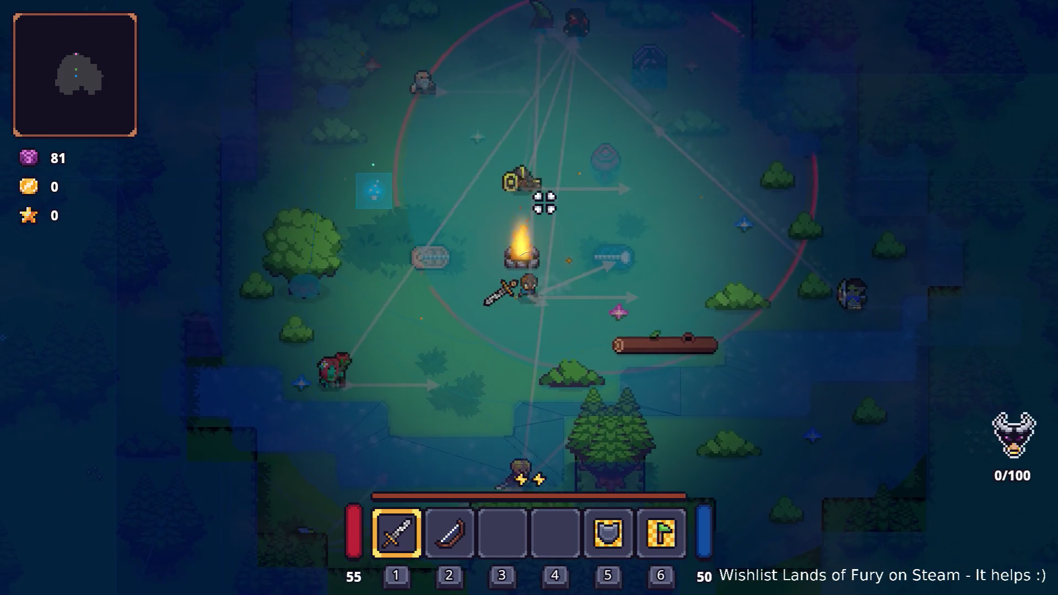
key("d+w")
key("w")
Walk the hero past the trap, then pause and quit Lands of Fury to desktop
key("a+s")
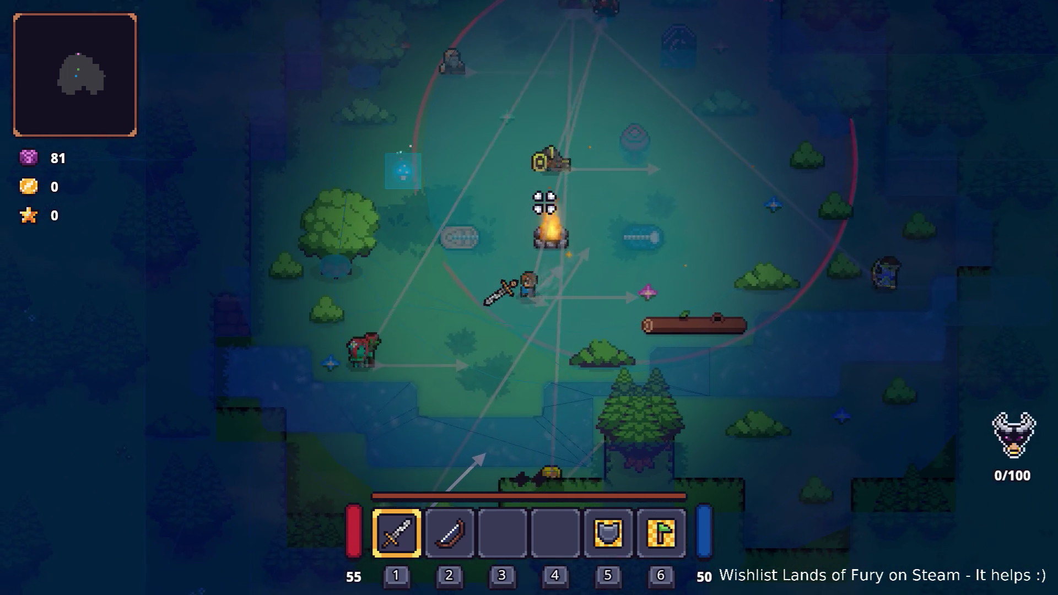
key("d+s")
key("d+w")
key("d+w")
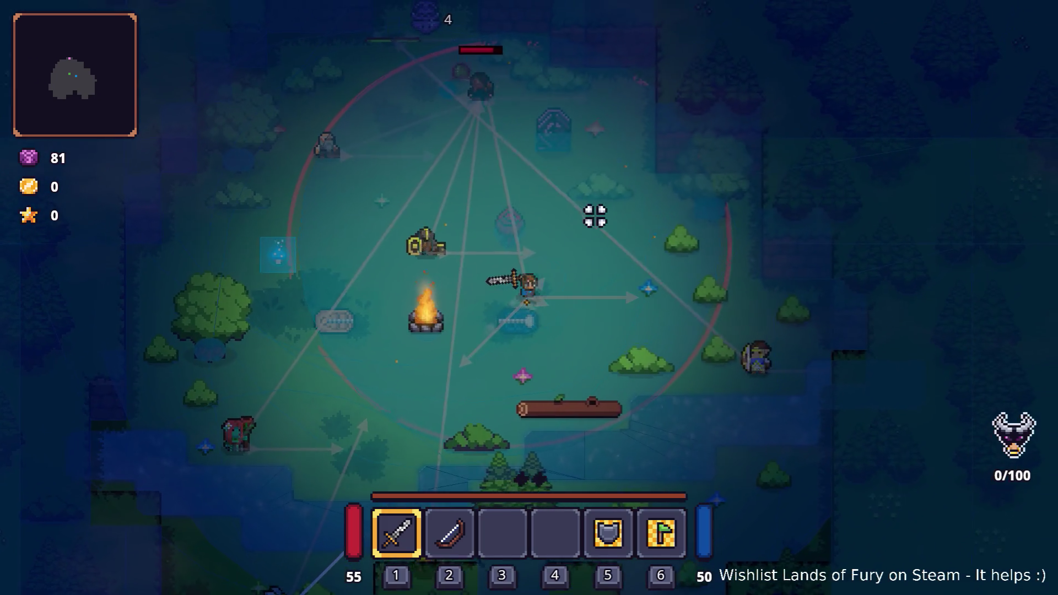
key("w")
key("Escape")
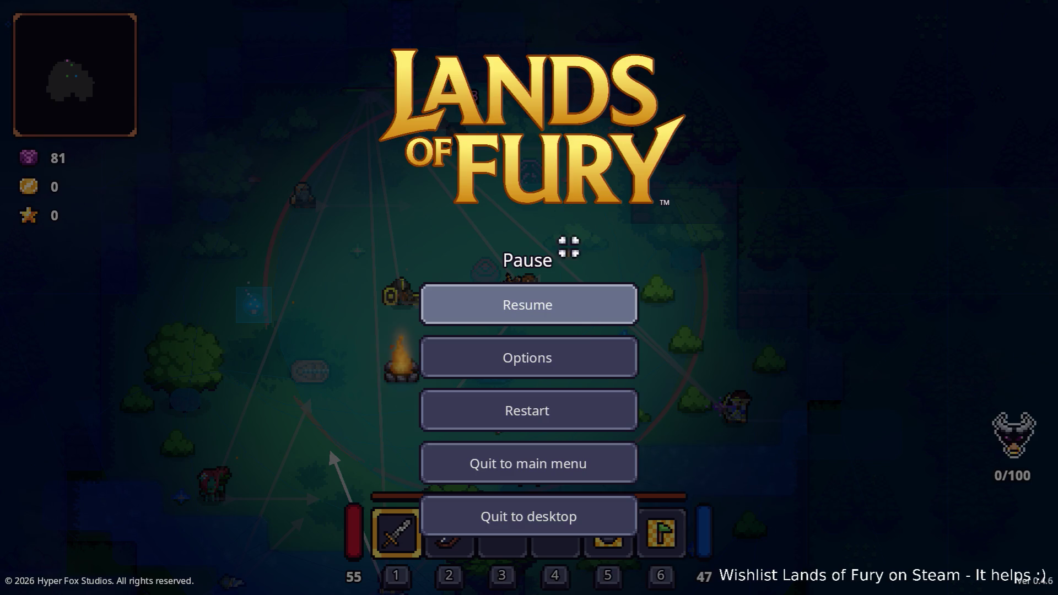
left_click(602, 512)
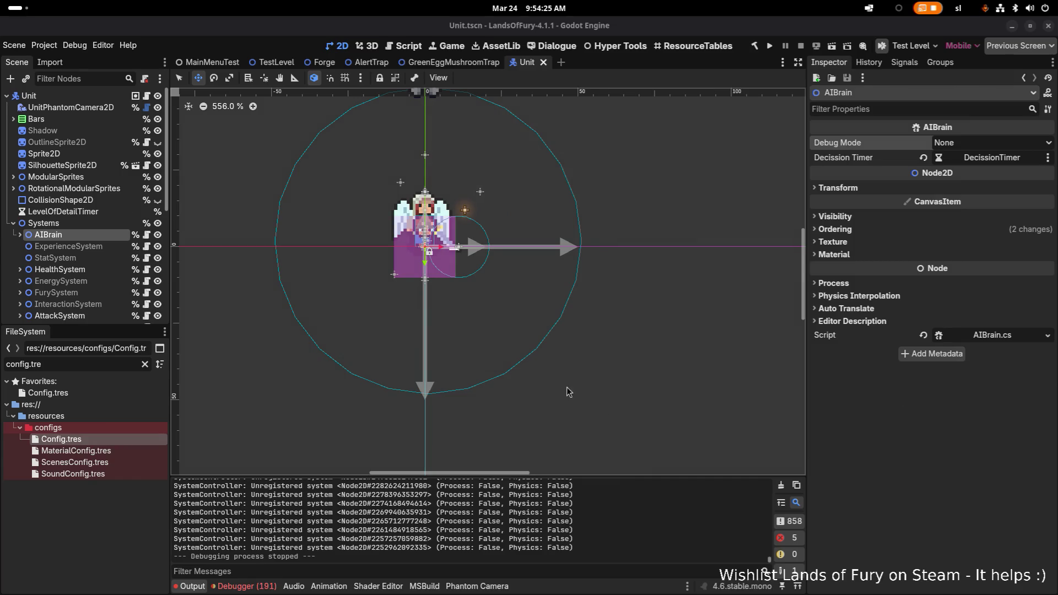
Turn off Visible Collision Shapes in the Debug menu and save the Unit scene
left_click(75, 45)
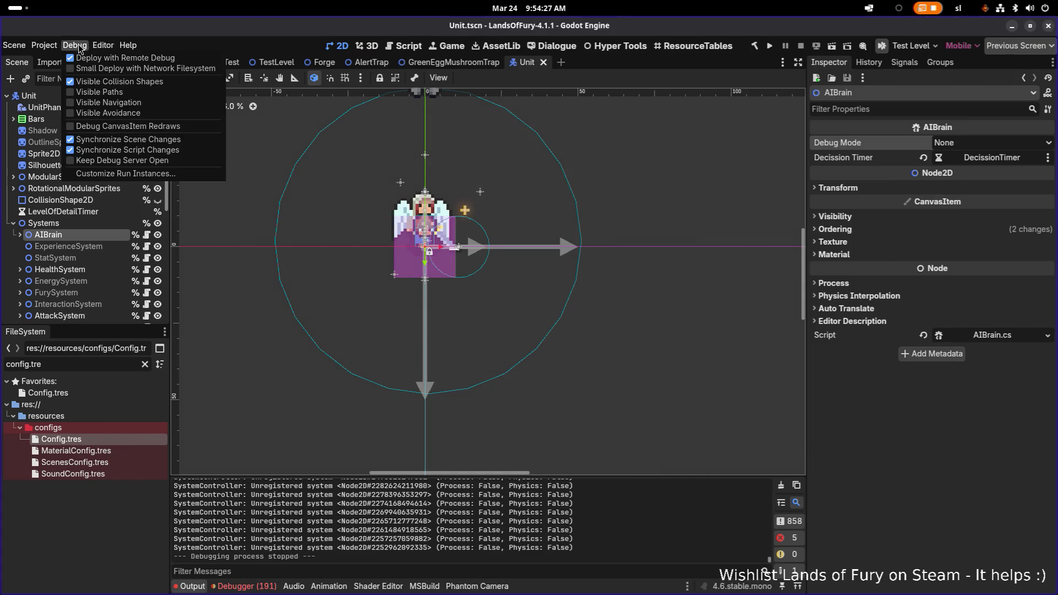
left_click(146, 81)
key("ctrl+s")
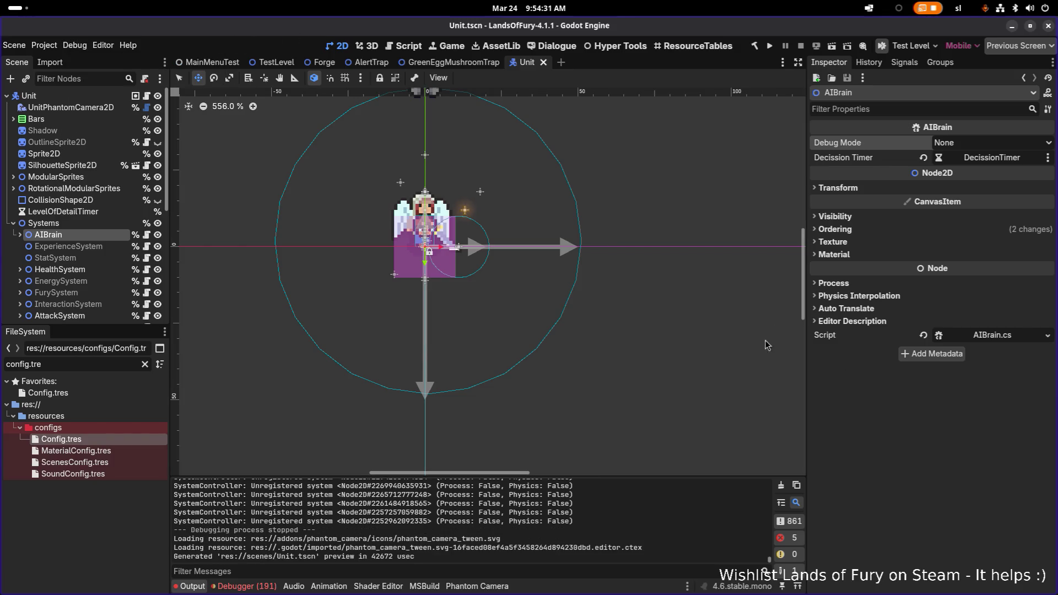
key("alt+Tab")
key("alt+Tab")
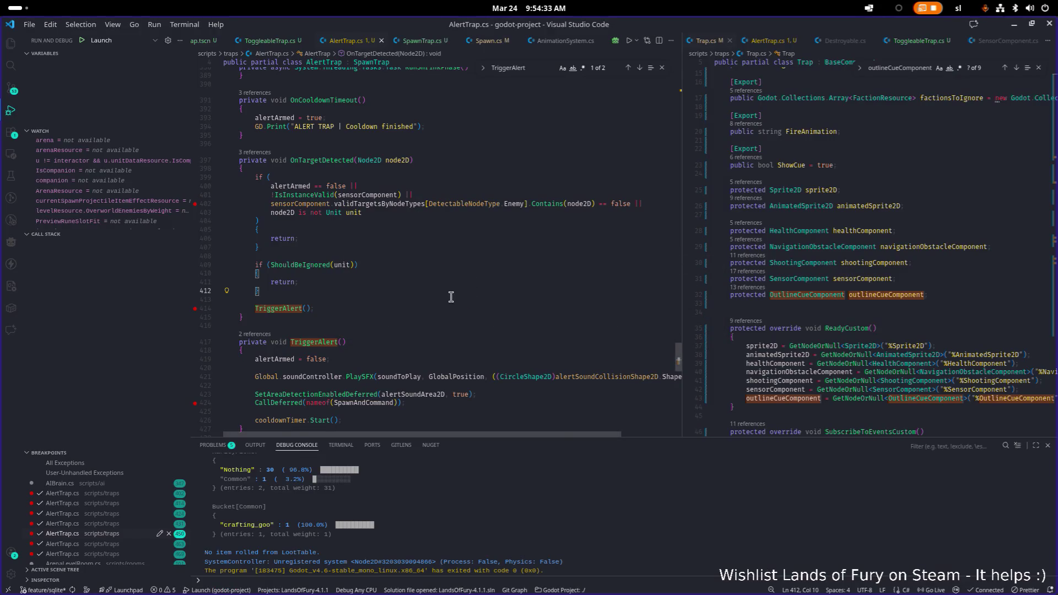
Find where OnTargetDetected is subscribed, then return to its method definition
scroll(452, 297, "up", 3)
double_click(325, 242)
key("ctrl+f")
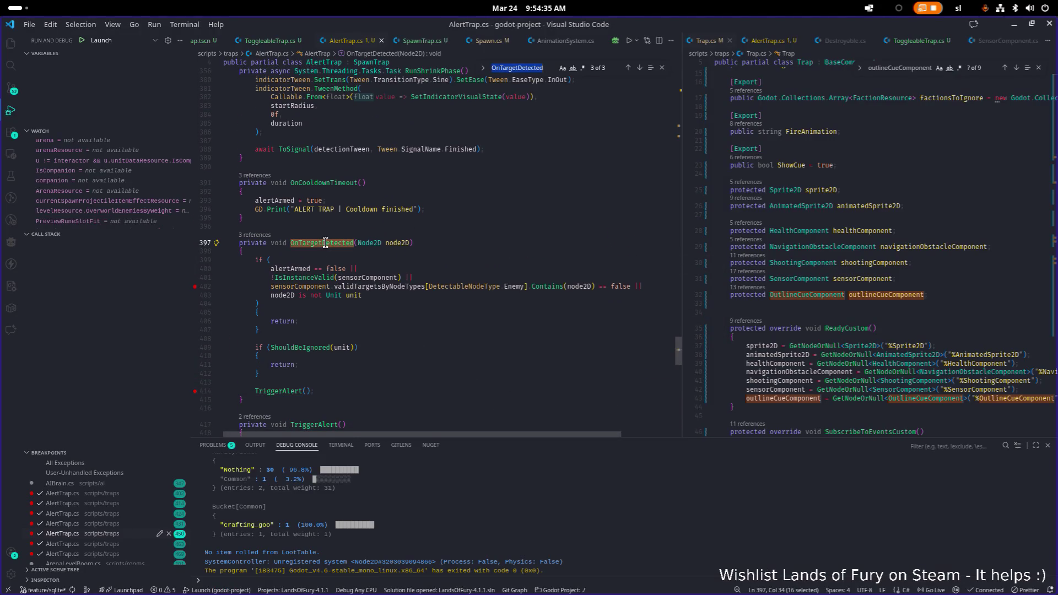
key("Return")
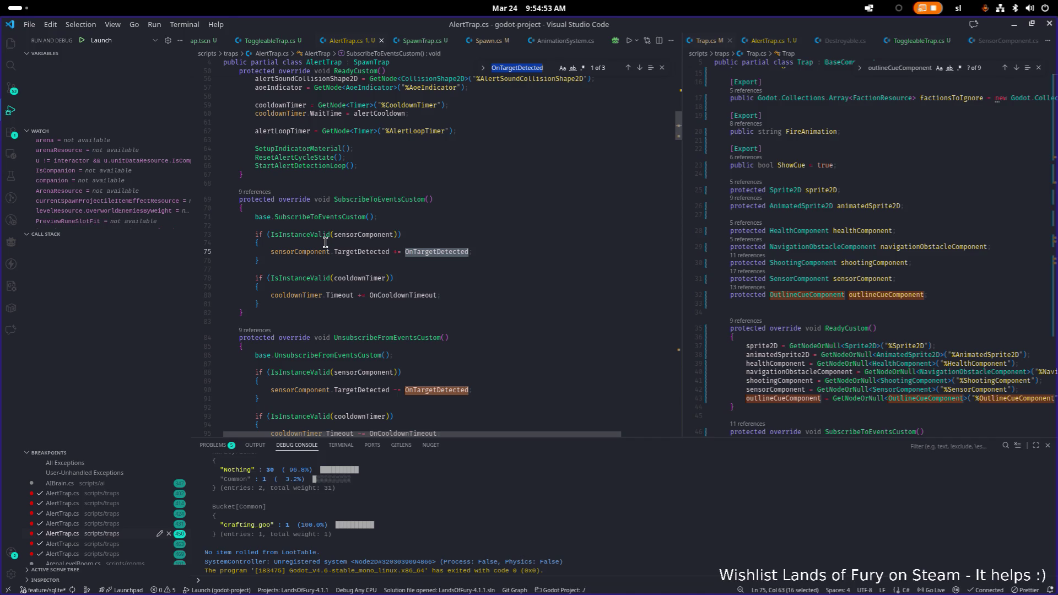
left_click(450, 254, "ctrl")
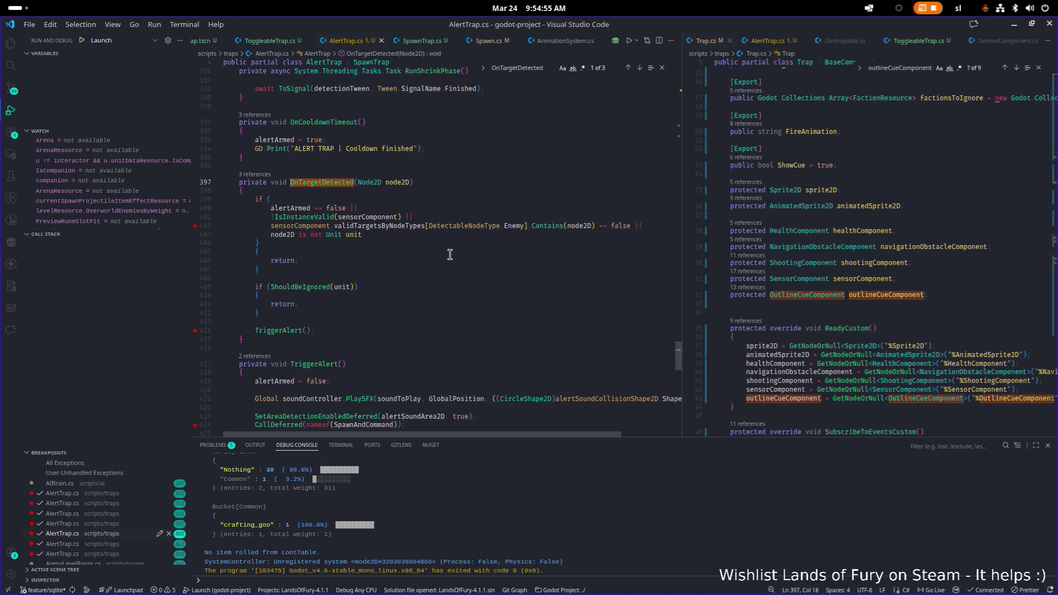
Set a breakpoint on OnTargetDetected's condition check in AlertTrap.cs
left_click(195, 200)
left_click(425, 259)
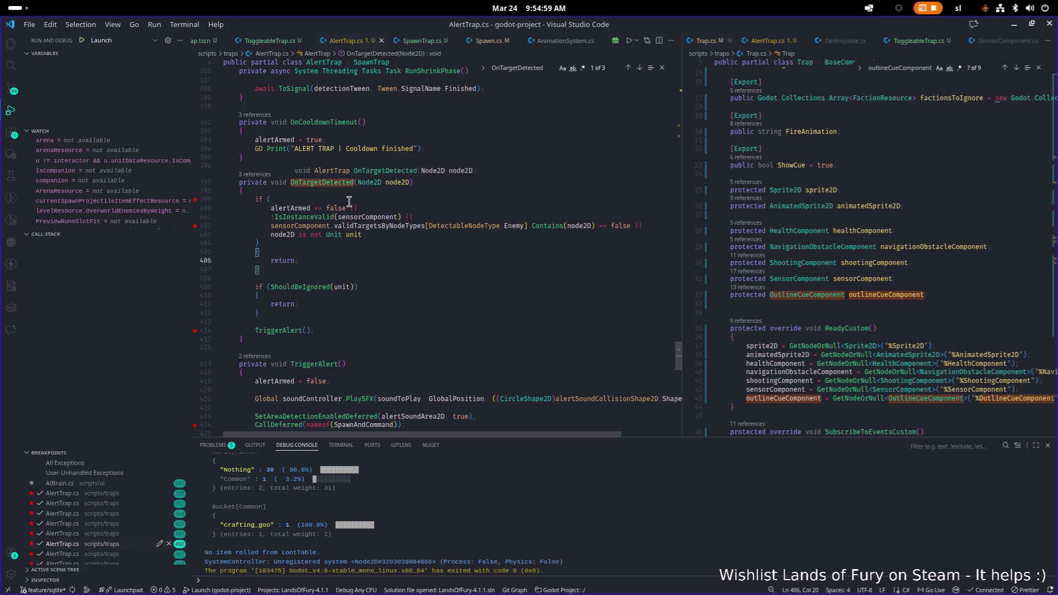
left_click(449, 341)
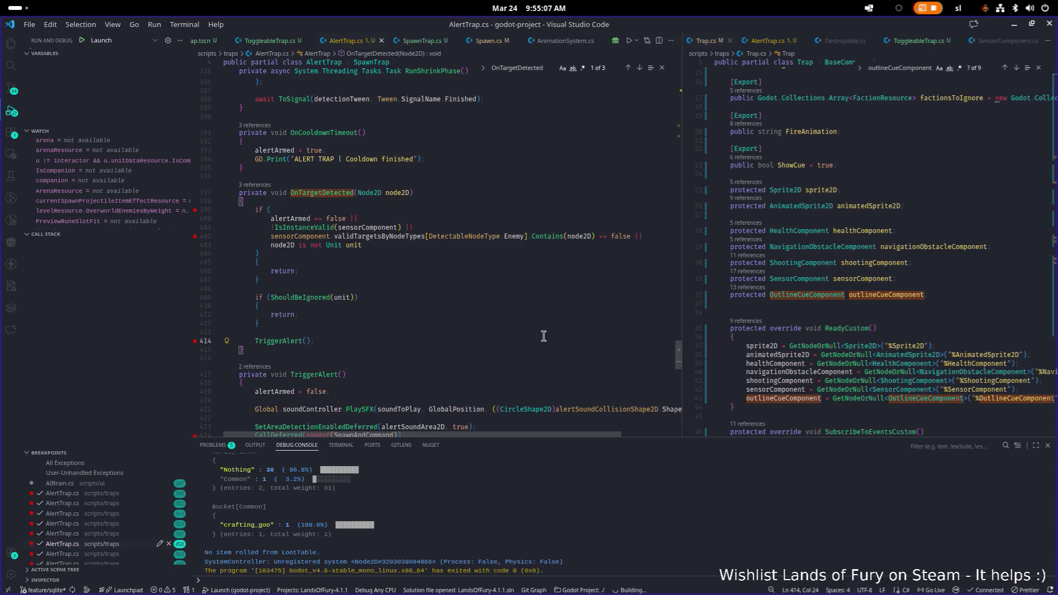
key("alt+Tab")
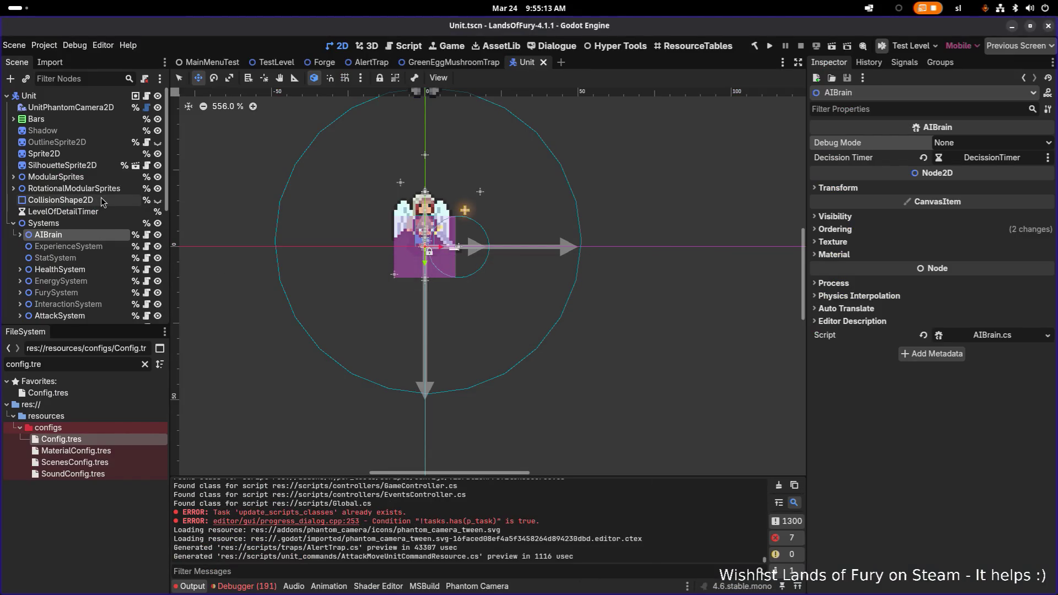
Open the AlertTrap scene, inspect SensorComponent's properties, then start the running game to its profiles
key("alt+Tab")
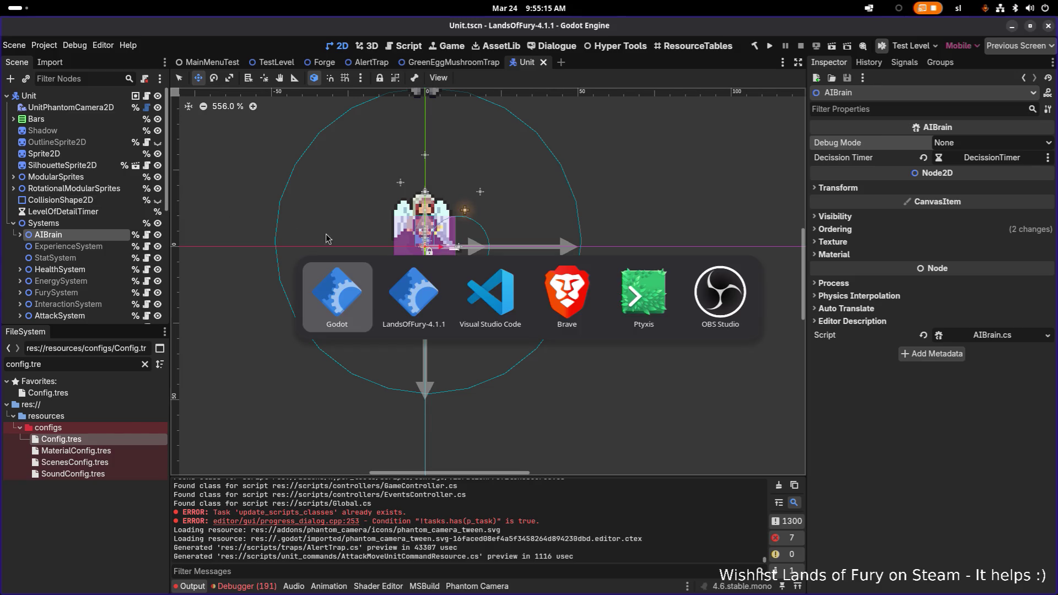
left_click(365, 64)
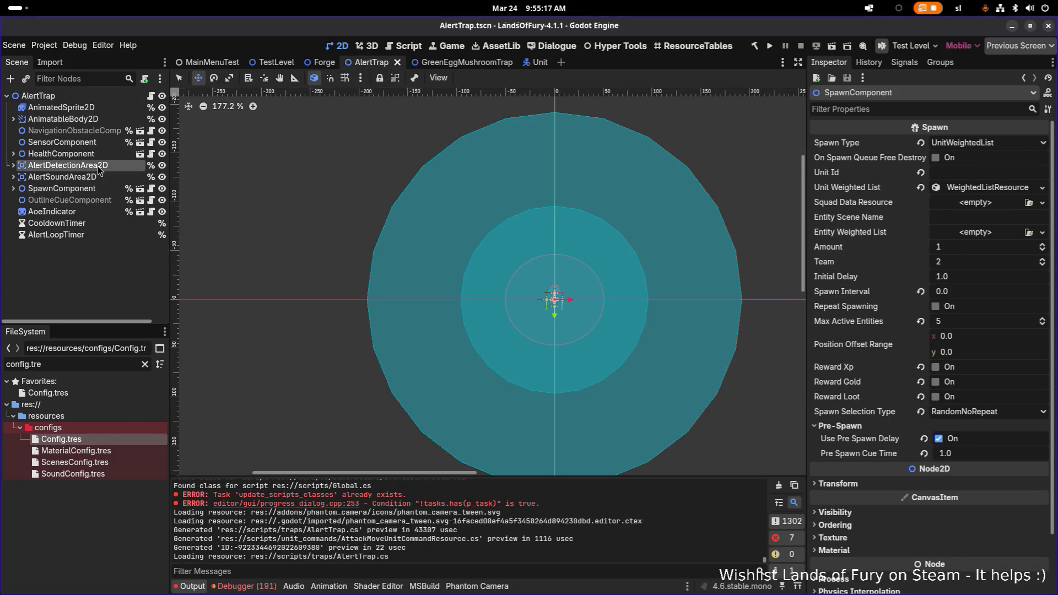
left_click(88, 166)
left_click(93, 155)
left_click(82, 142)
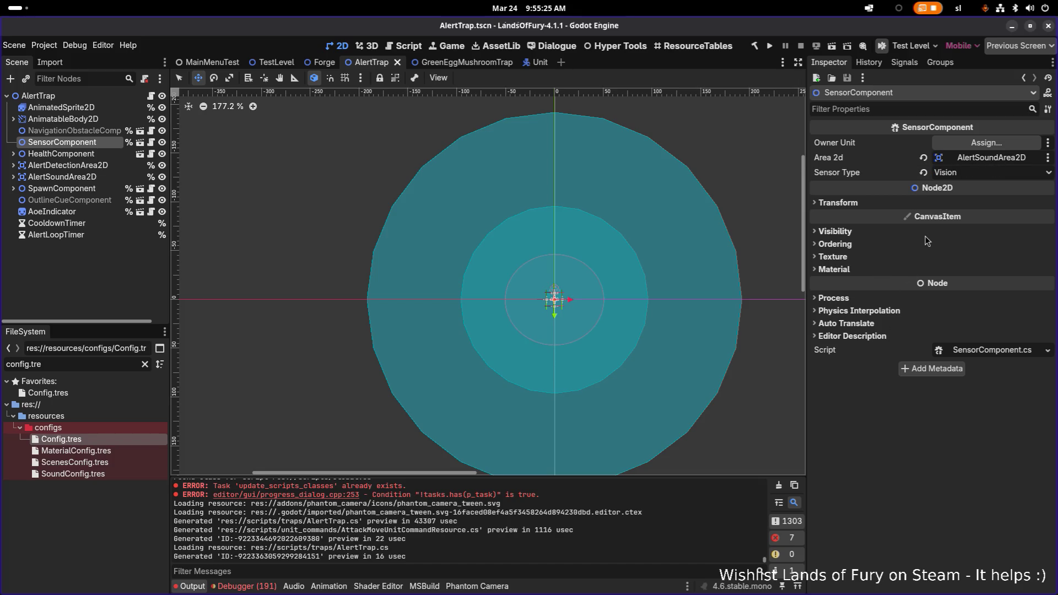
key("alt+Tab")
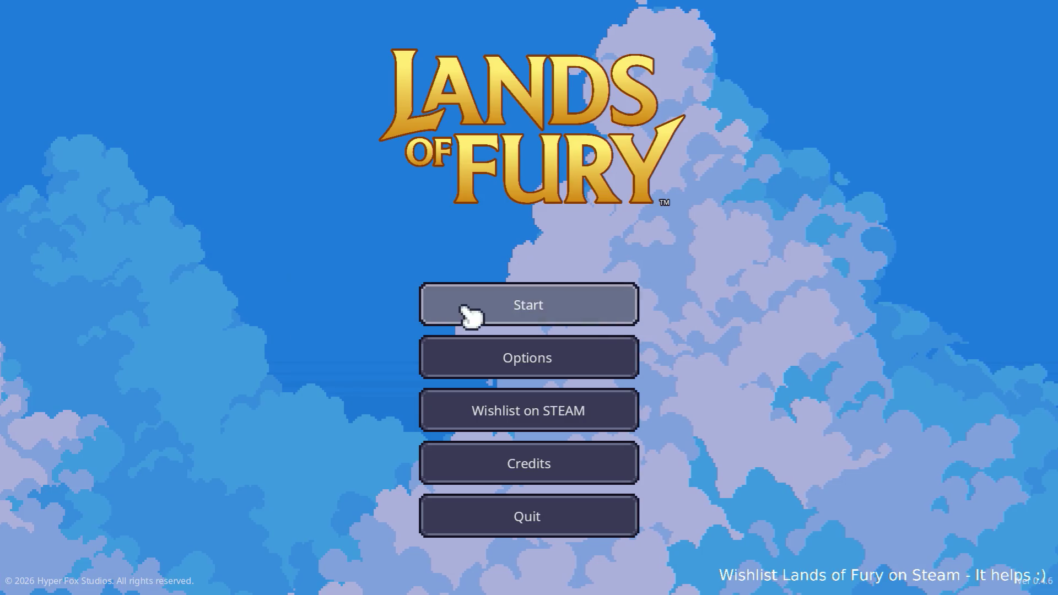
left_click(470, 308)
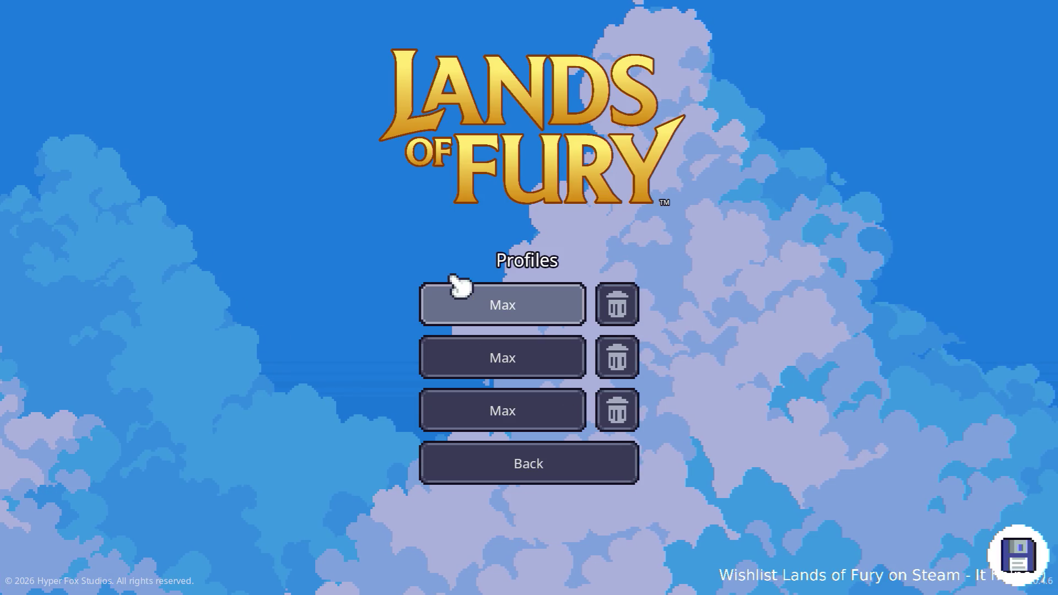
Load the first save profile, attack a nearby enemy, and run the hero toward the trap
left_click(477, 301)
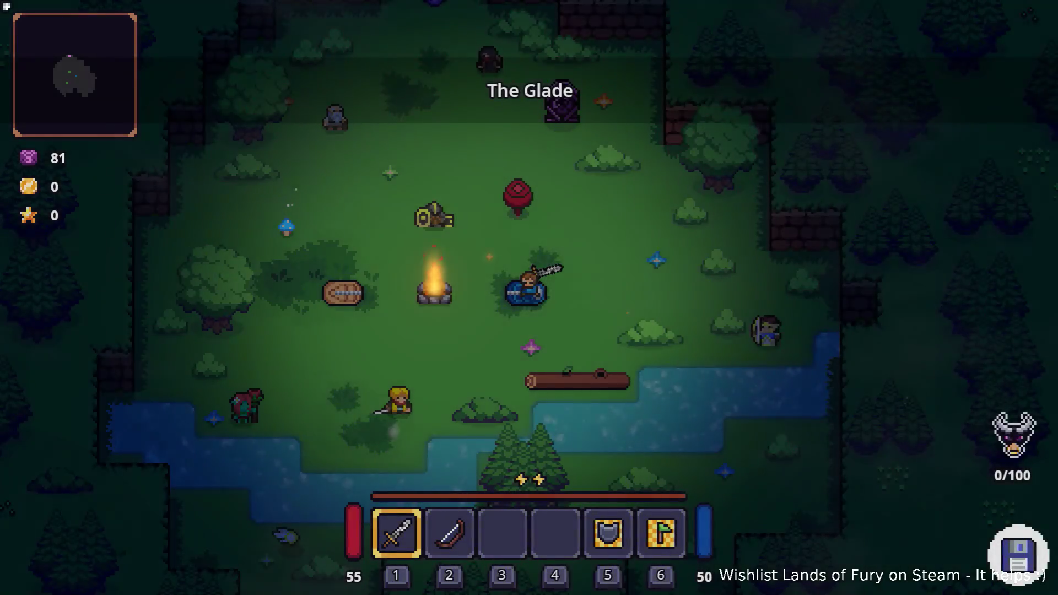
key("w")
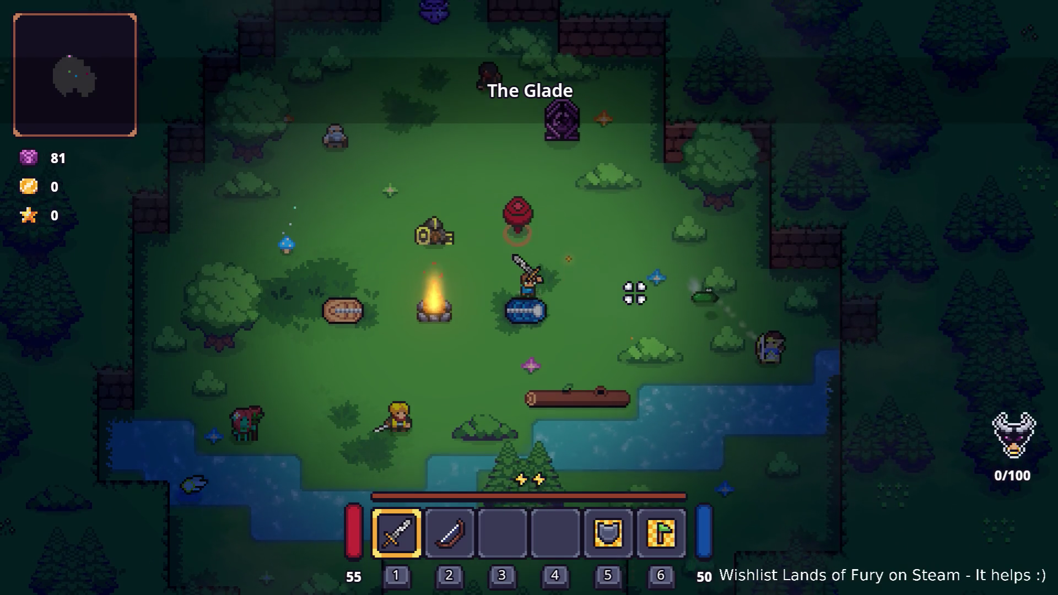
left_click(634, 293)
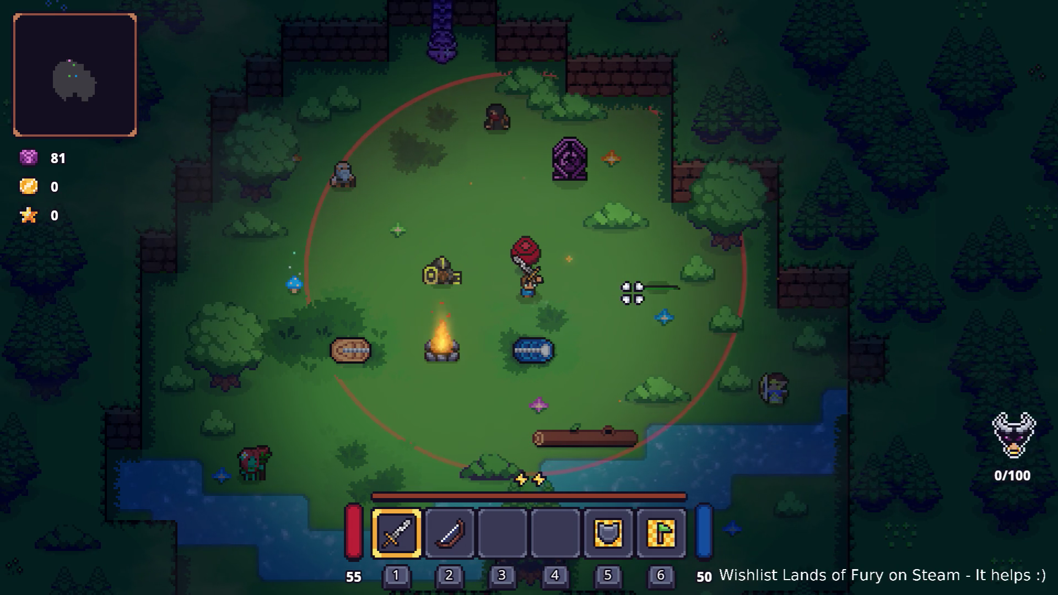
key("a")
key("space")
key("d")
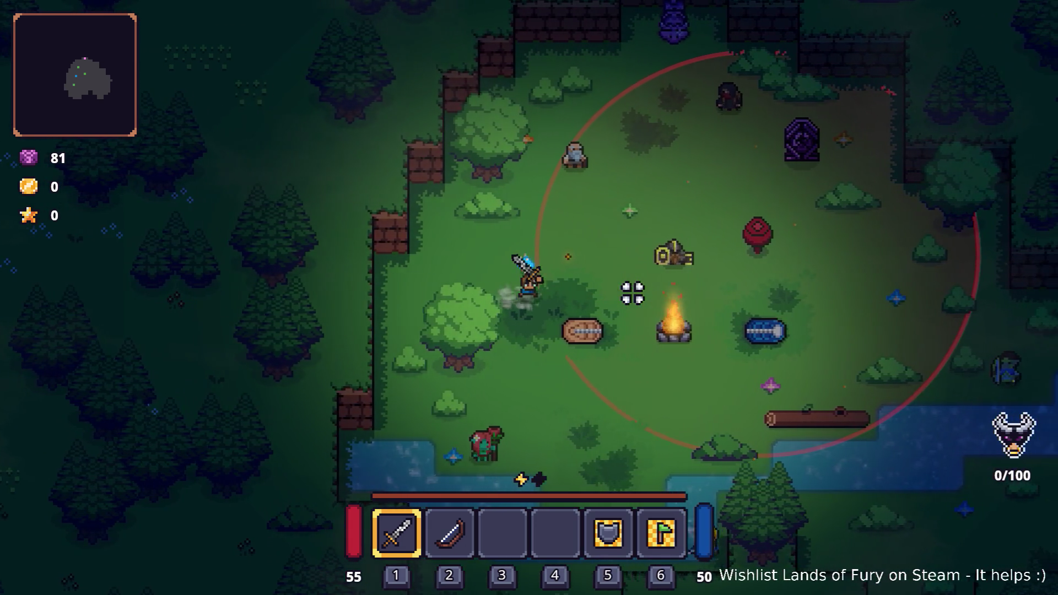
key("w")
key("s")
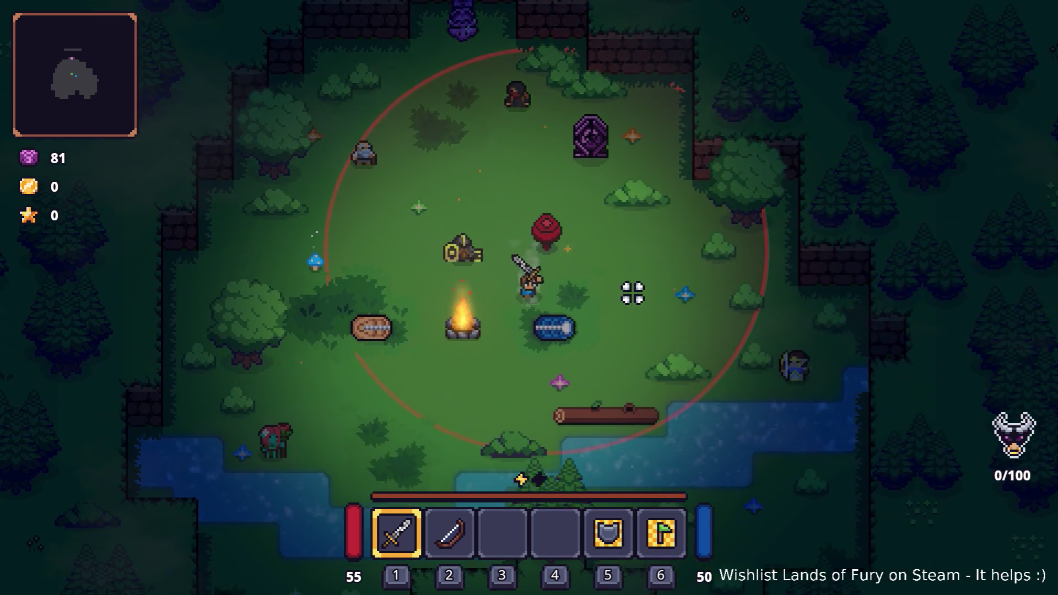
key("a")
key("d")
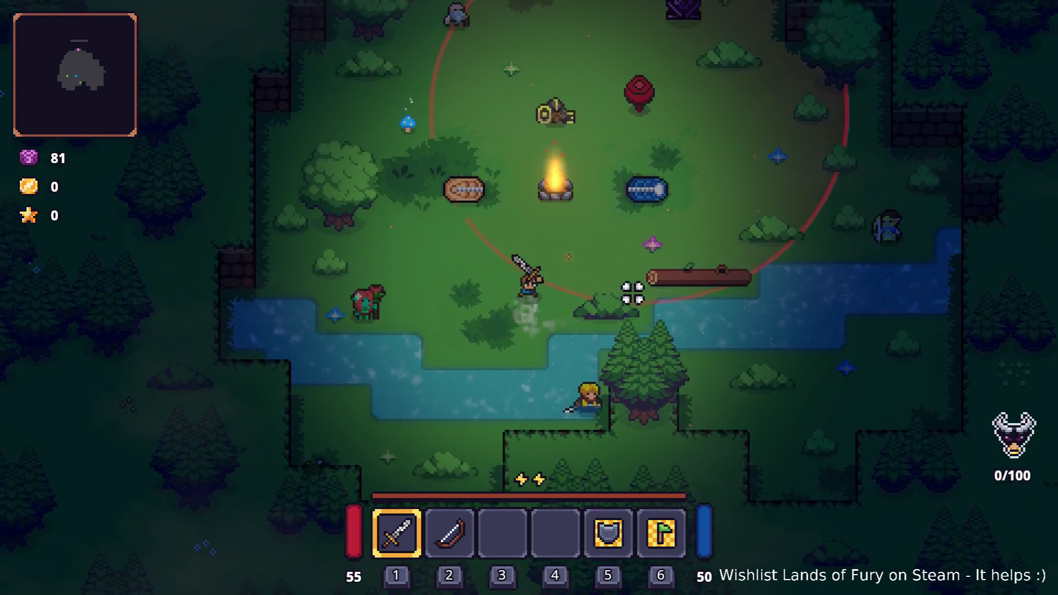
key("w")
key("w")
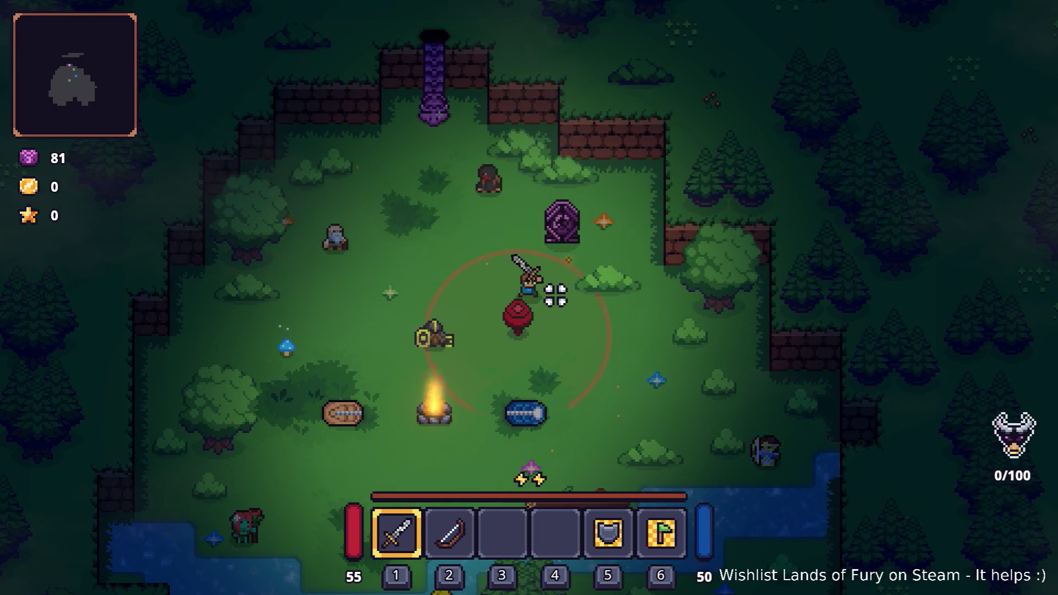
Walk the hero around the alert trap and into its detection range
key("d")
key("s")
key("a")
key("a")
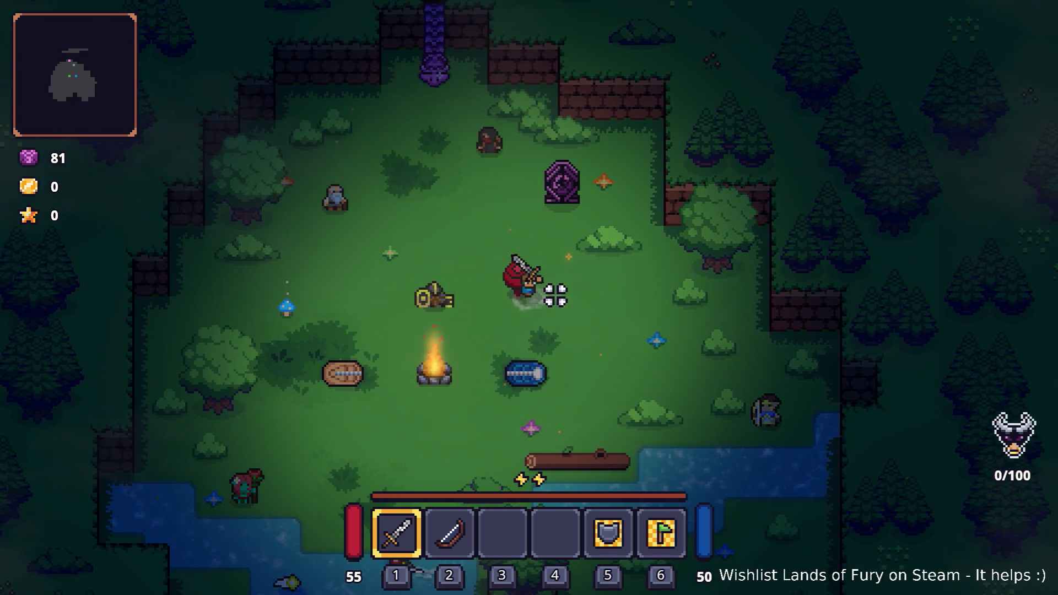
key("s")
key("w")
key("d")
key("w")
key("s")
key("d")
key("w")
key("a")
key("d")
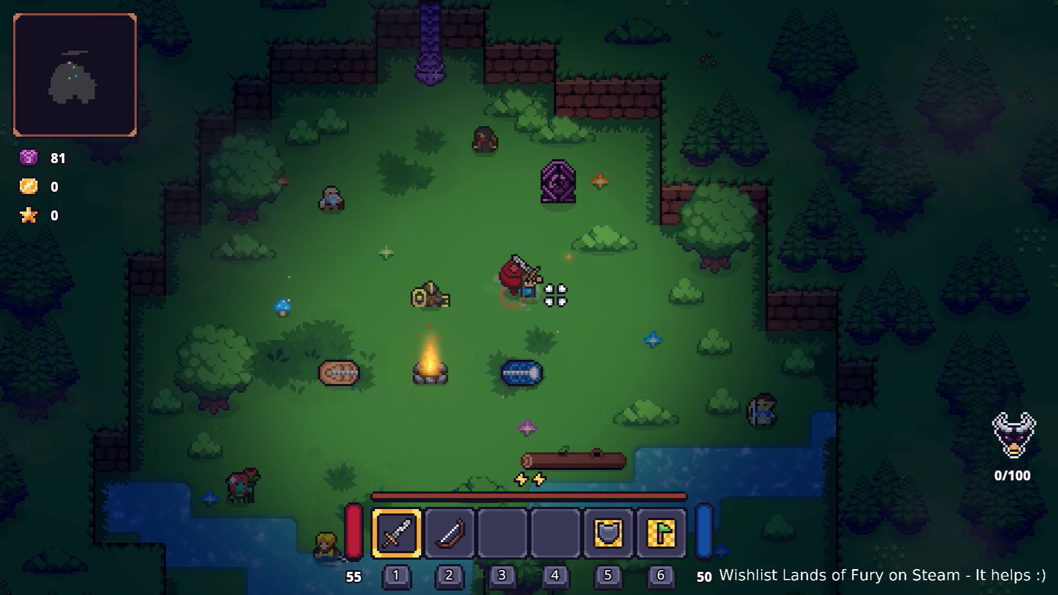
key("s")
key("alt+Tab")
key("Tab")
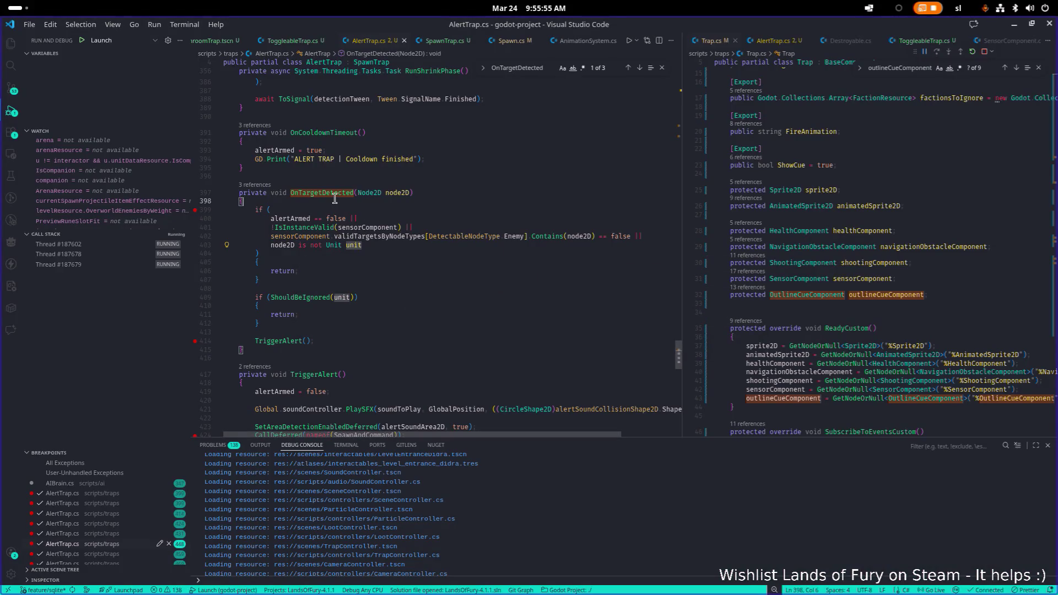
Jump to the OnTargetDetected subscription at line 75 inside SubscribeToEventsCustom
double_click(338, 192)
key("ctrl+f")
key("Return")
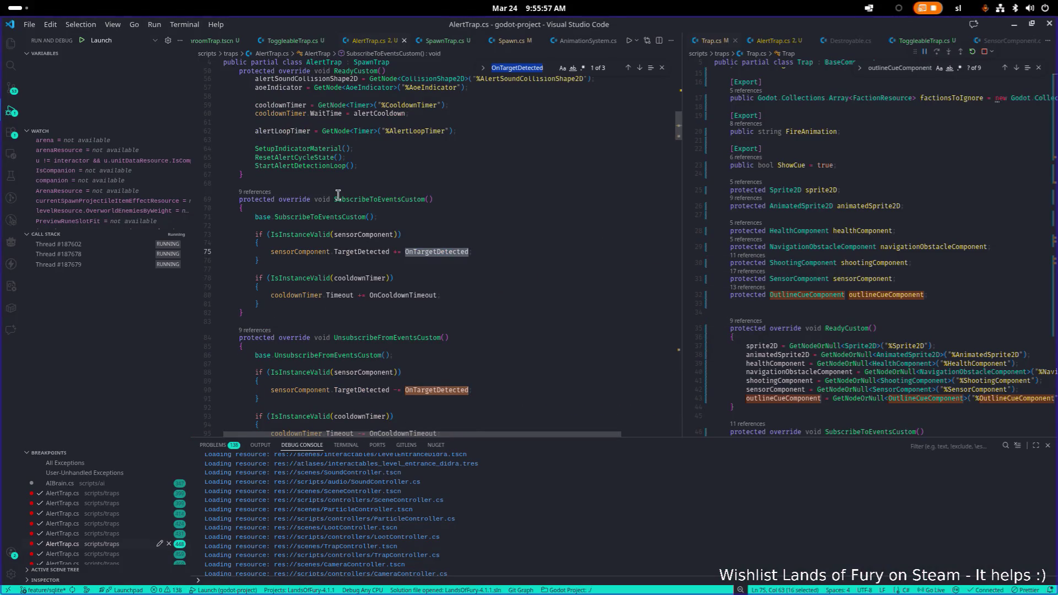
double_click(419, 200)
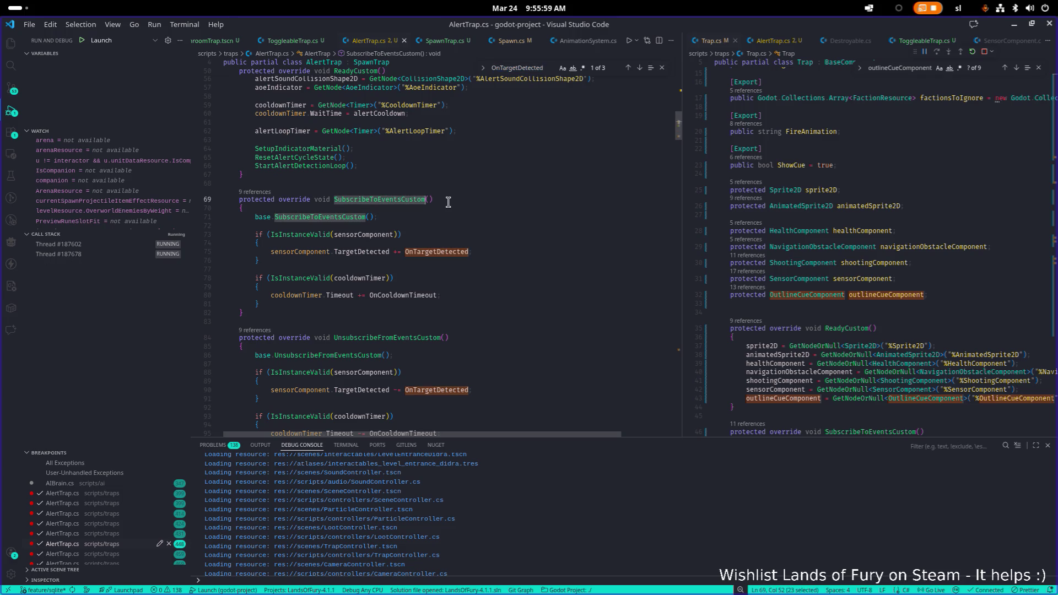
scroll(419, 213, "down", 2)
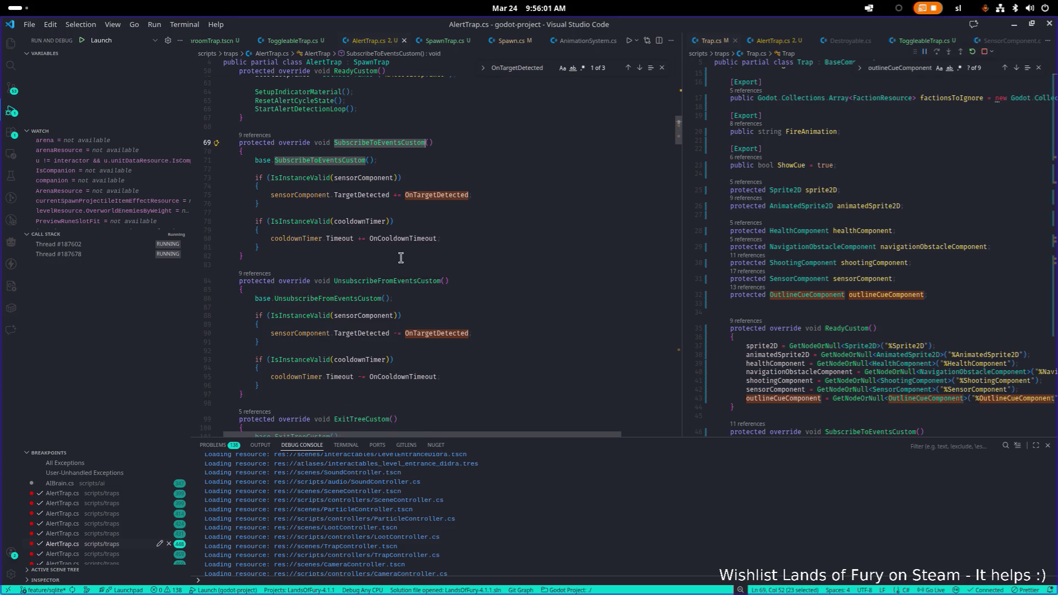
scroll(401, 258, "down", 3)
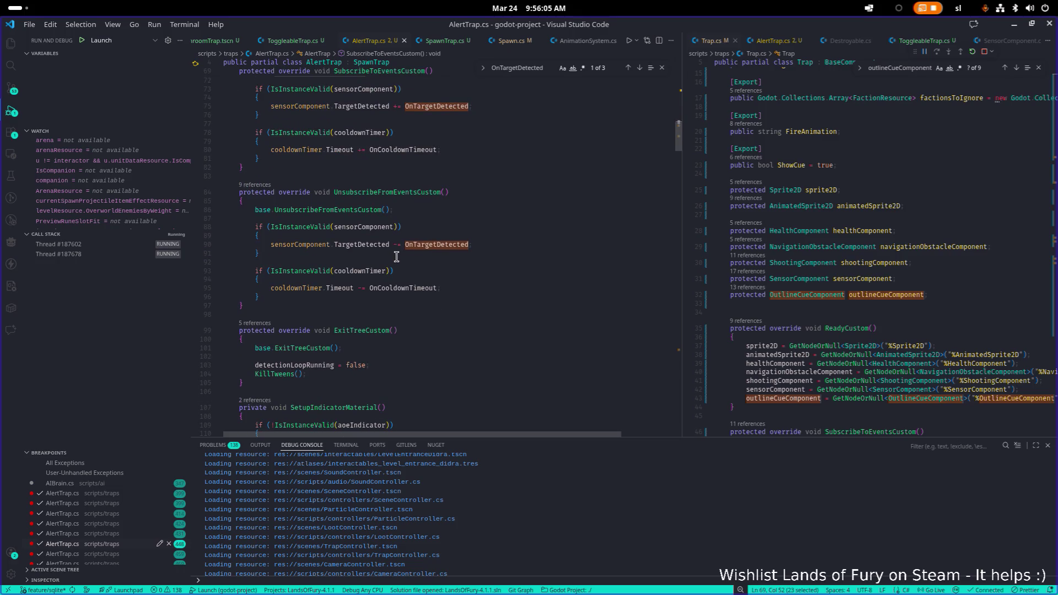
scroll(394, 257, "up", 9)
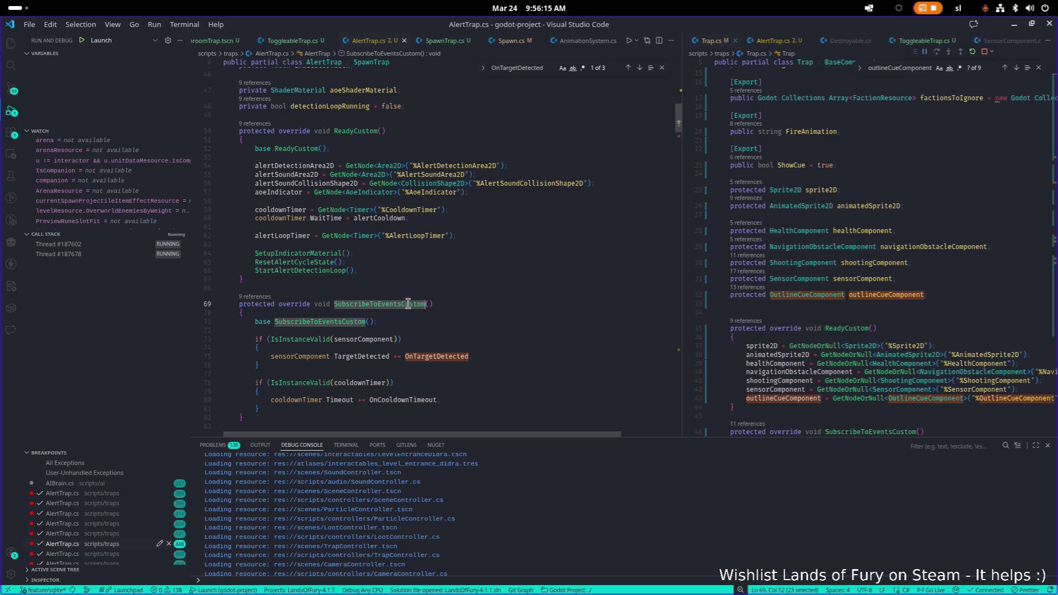
In the Trap.cs pane, quick-search files for 'bas'
left_click(836, 257)
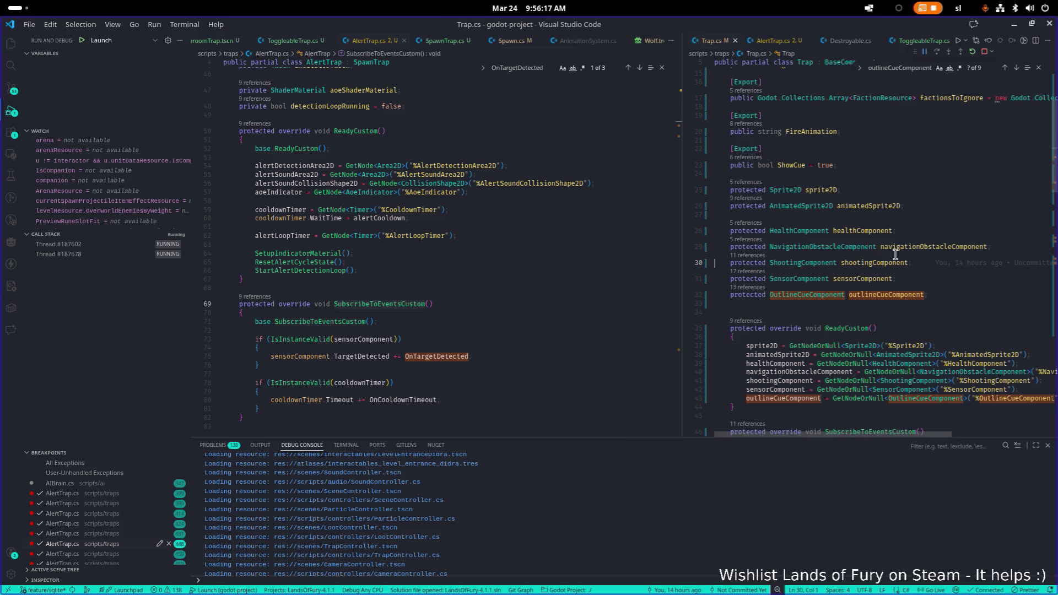
key("ctrl+p")
type("bas")
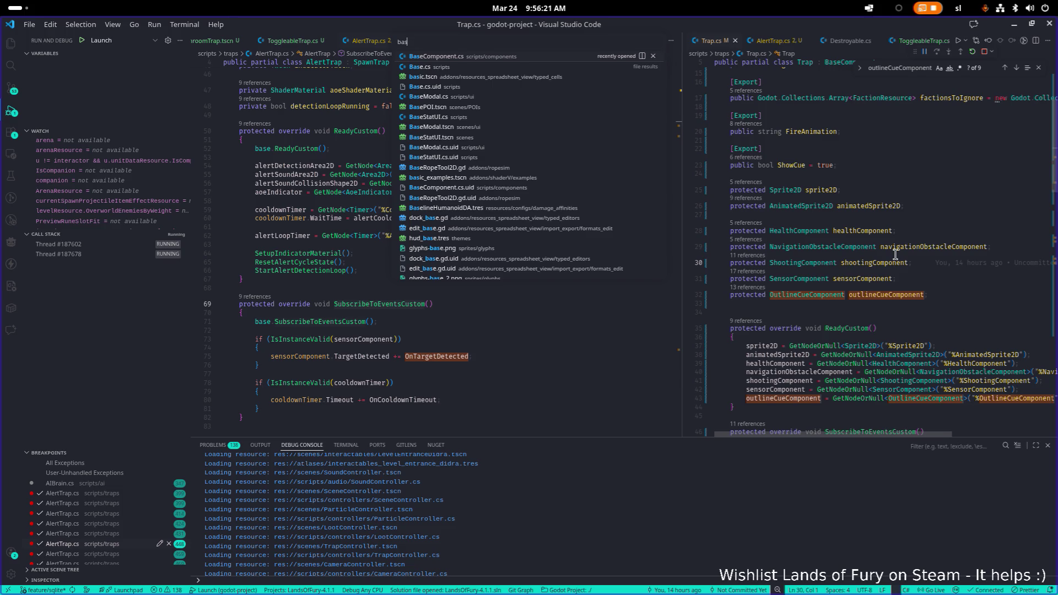
Open BaseComponent.cs and review its SubscribeToEvents and UnsubscribeFromEvents methods
key("Return")
scroll(895, 255, "up", 10)
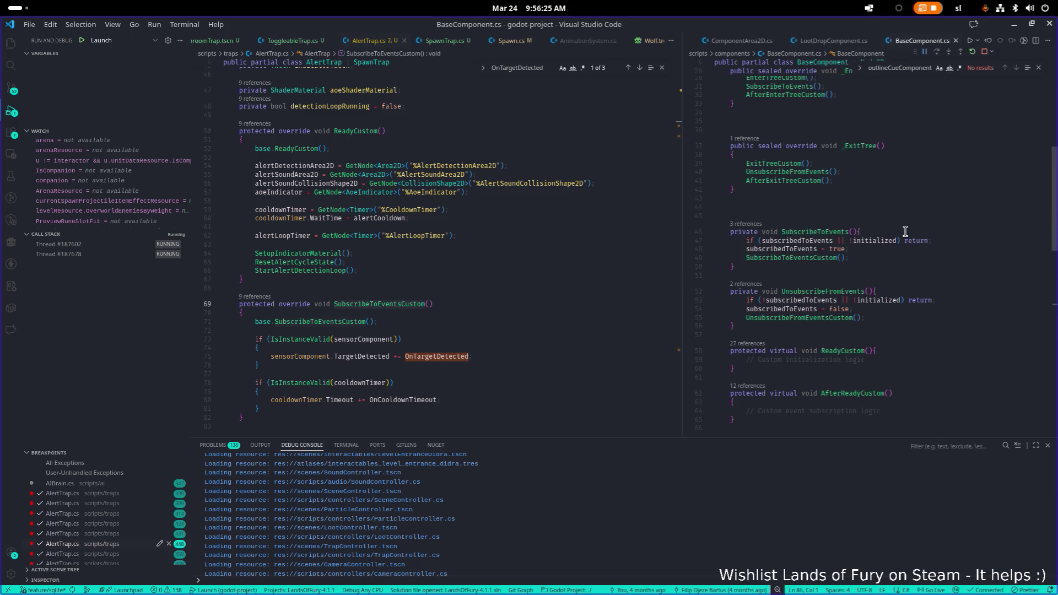
left_click(828, 236)
scroll(868, 218, "up", 3)
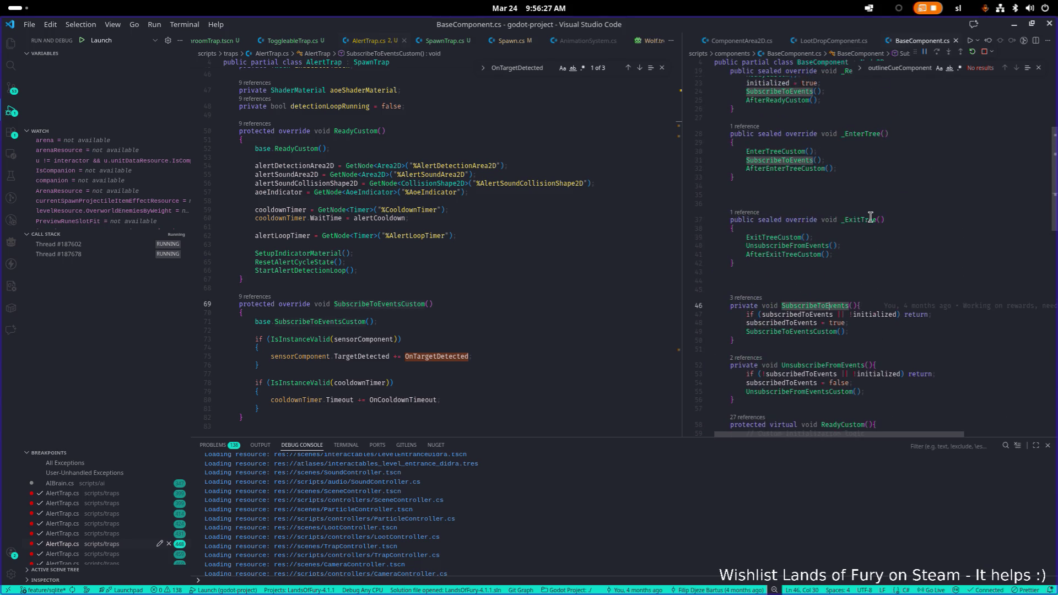
double_click(810, 246)
scroll(868, 254, "up", 1)
scroll(867, 254, "up", 4)
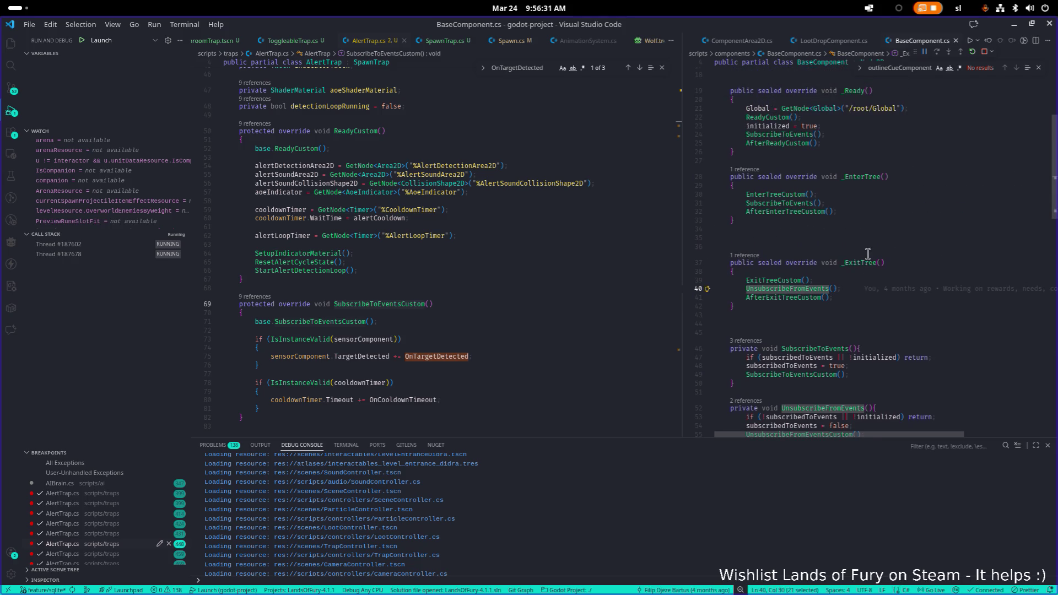
scroll(887, 255, "down", 1)
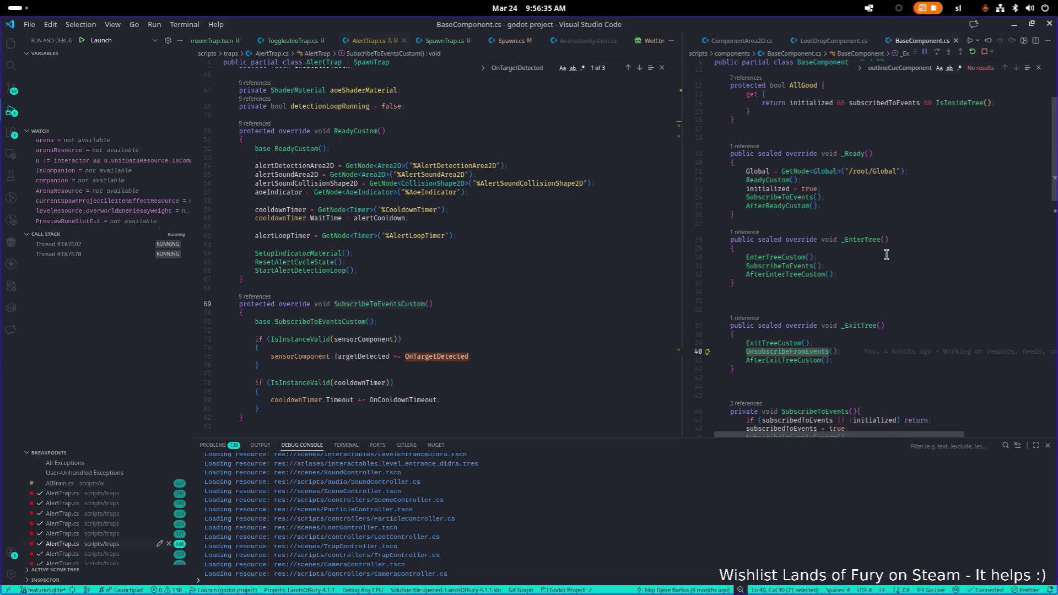
scroll(521, 271, "down", 5)
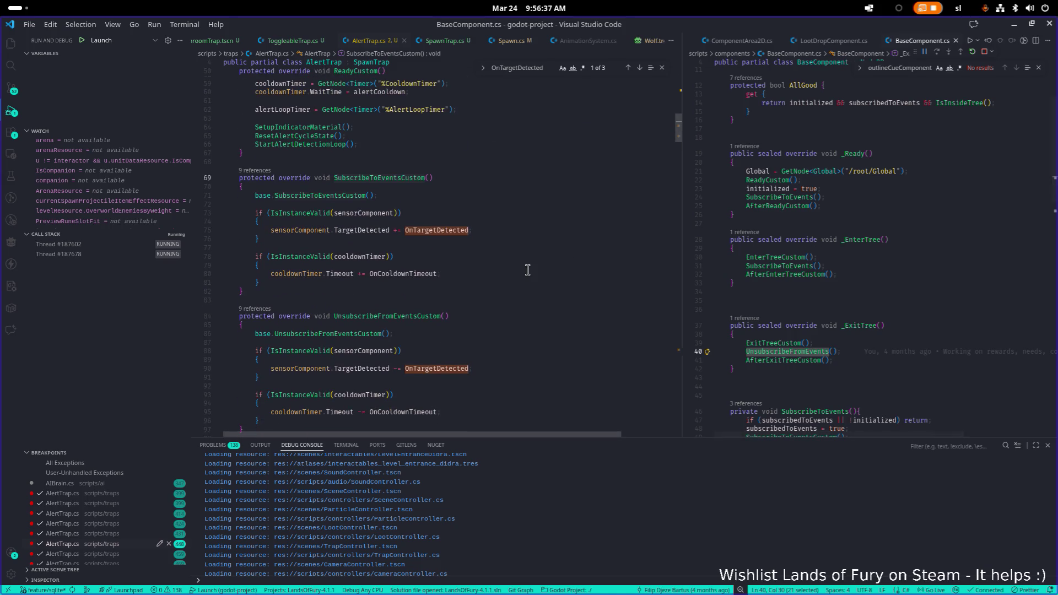
Put a breakpoint on the sensor TargetDetected subscription in SubscribeToEventsCustom
left_click(516, 268)
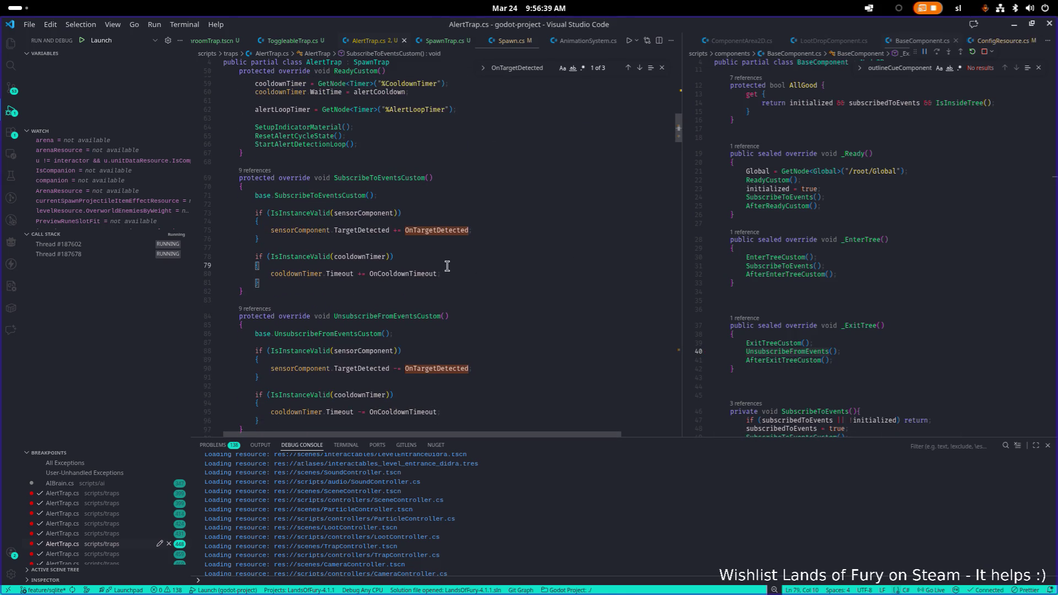
double_click(396, 179)
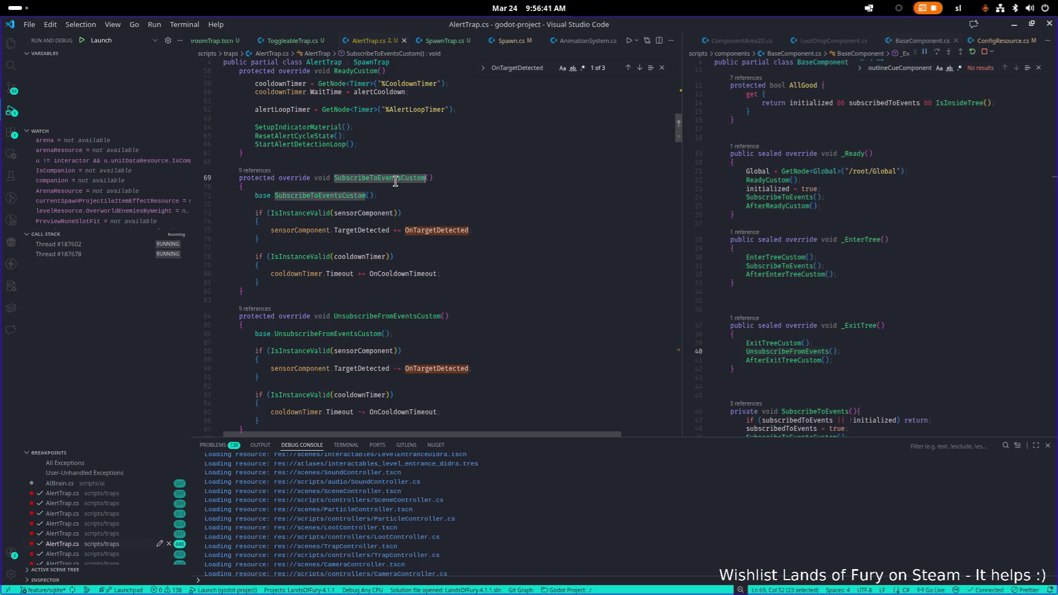
key("ctrl+f")
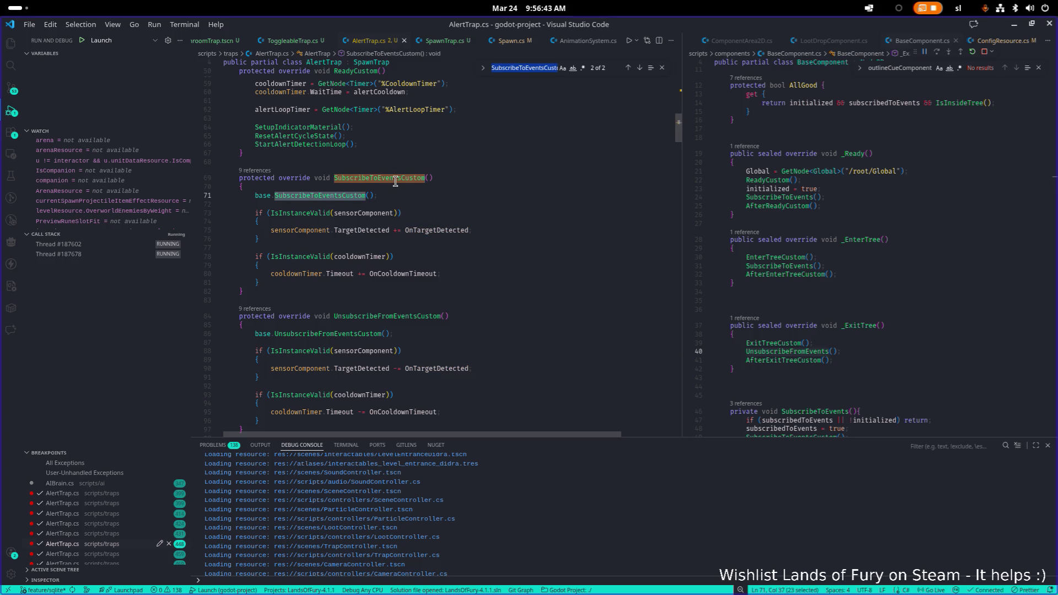
left_click(212, 232)
left_click(553, 237)
key("alt+Tab")
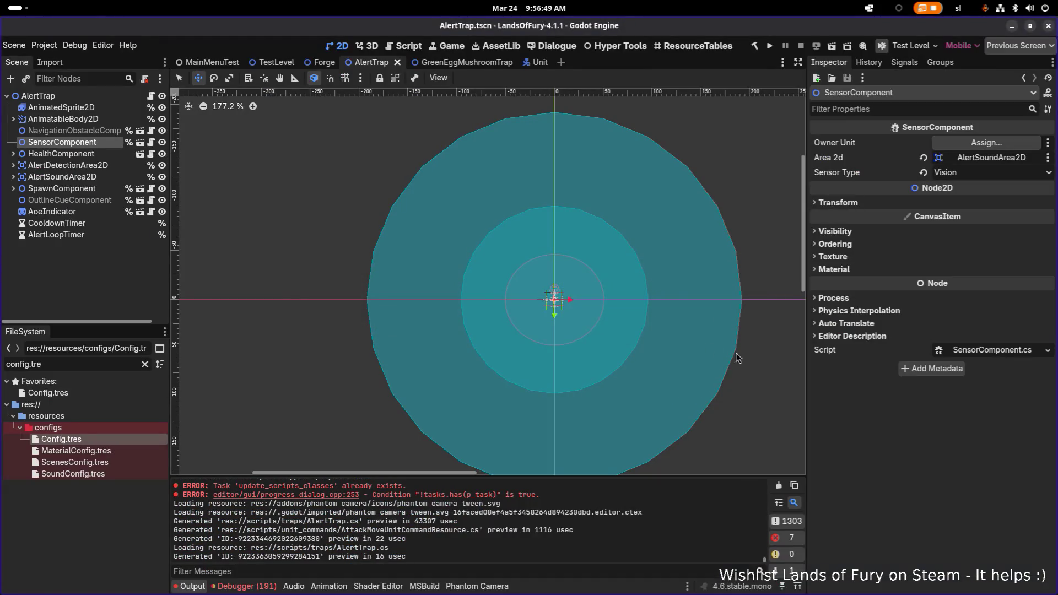
Restart the level in Lands of Fury and walk toward the red trap marker
key("alt+Tab")
key("alt+Tab")
key("Escape")
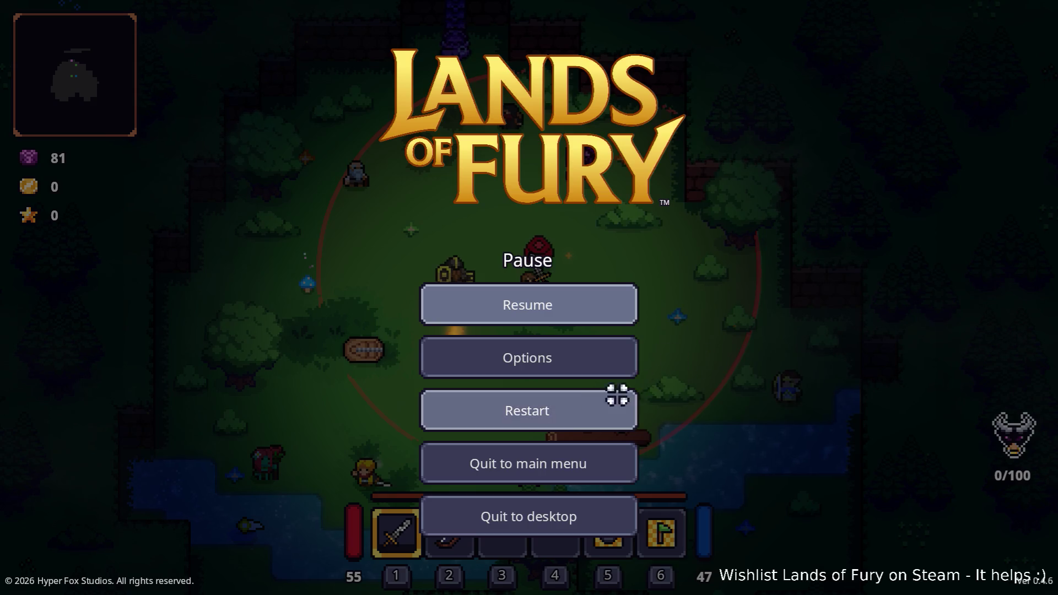
left_click(634, 408)
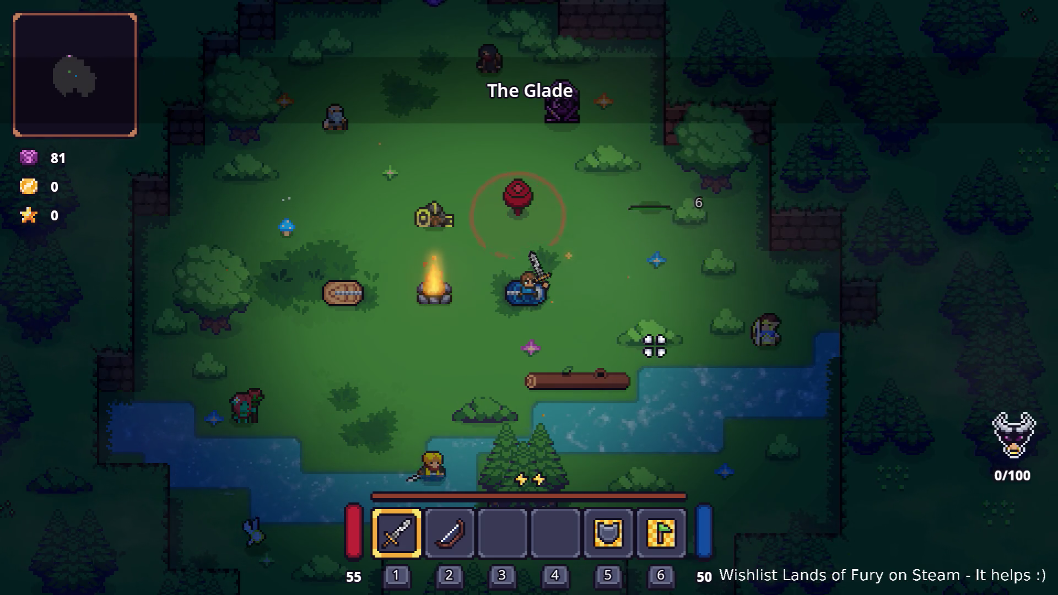
key("w")
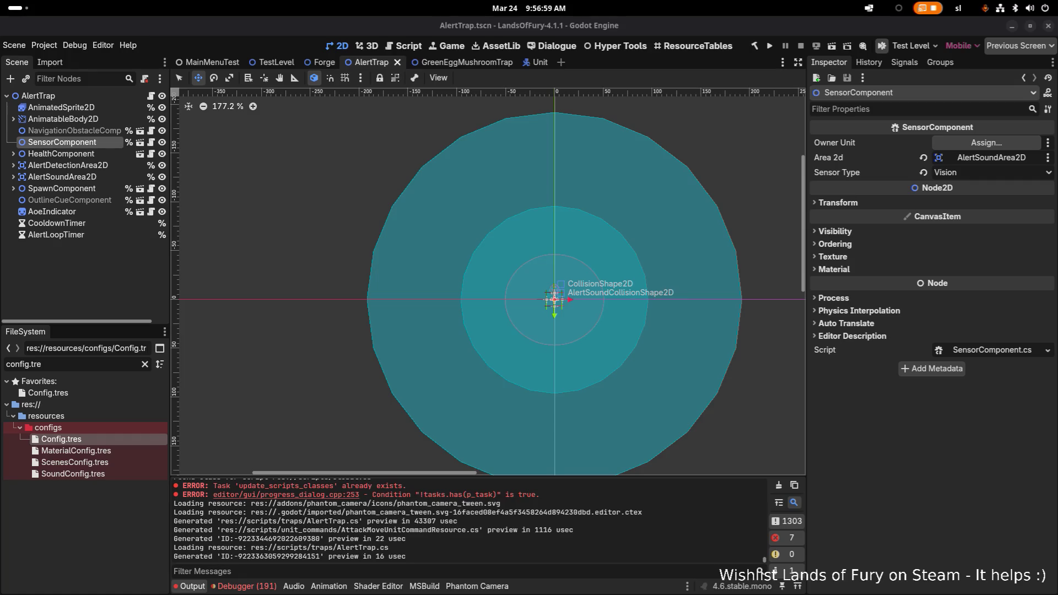
Back in Visual Studio Code, select SubscribeToEventsCustom in AlertTrap.cs to highlight its occurrences
key("alt+Tab")
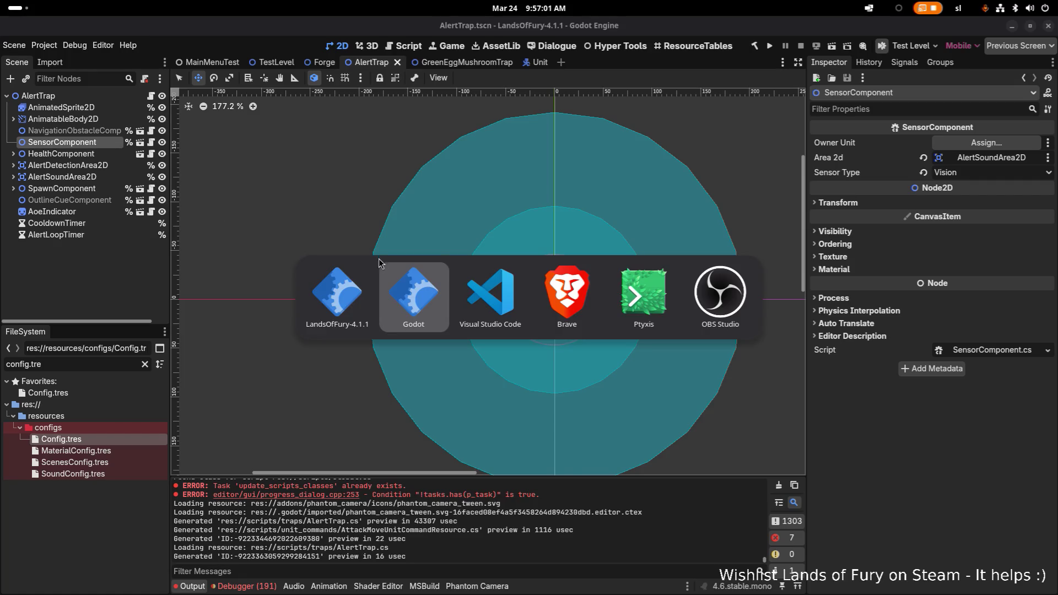
key("alt+Tab")
scroll(389, 269, "up", 3)
double_click(394, 259)
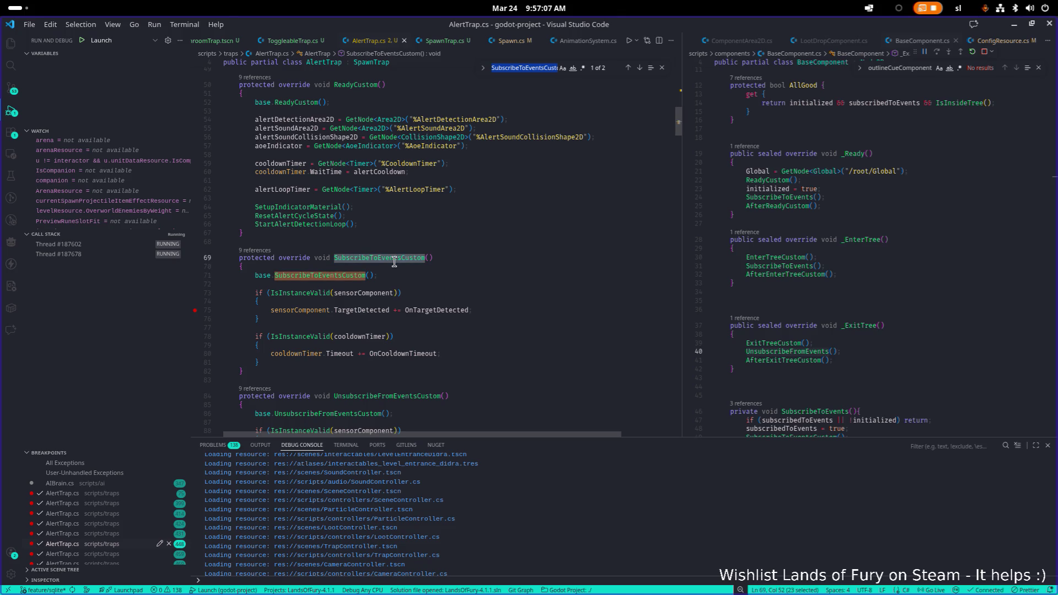
Scroll through the AlertTrap code and the Debug Console's NullReferenceException trace
scroll(394, 262, "up", 1)
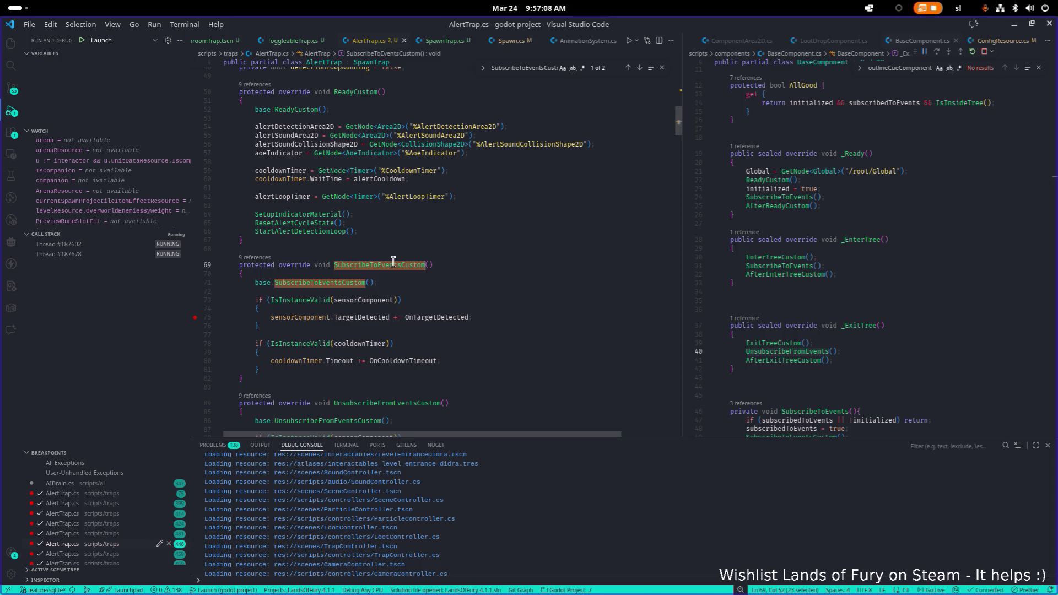
scroll(429, 347, "up", 3)
left_click(487, 314)
key("alt+Tab")
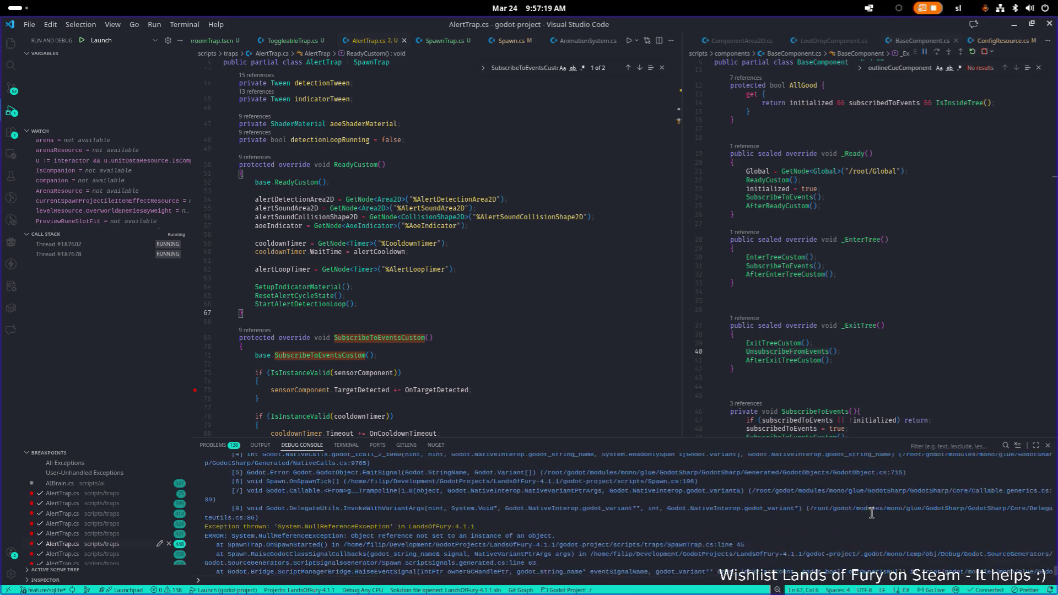
scroll(871, 513, "up", 1)
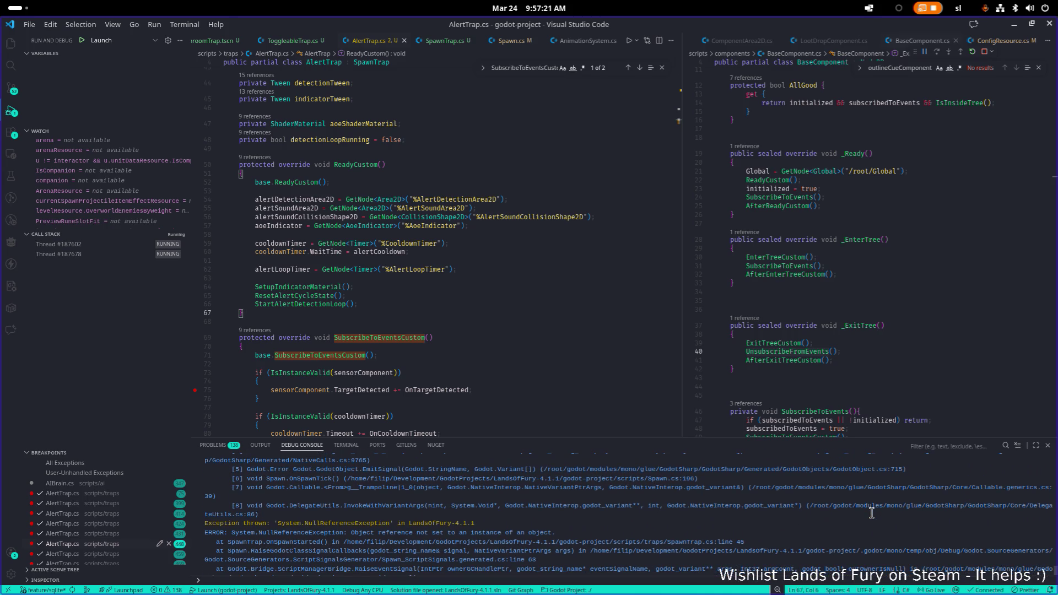
scroll(871, 513, "down", 1)
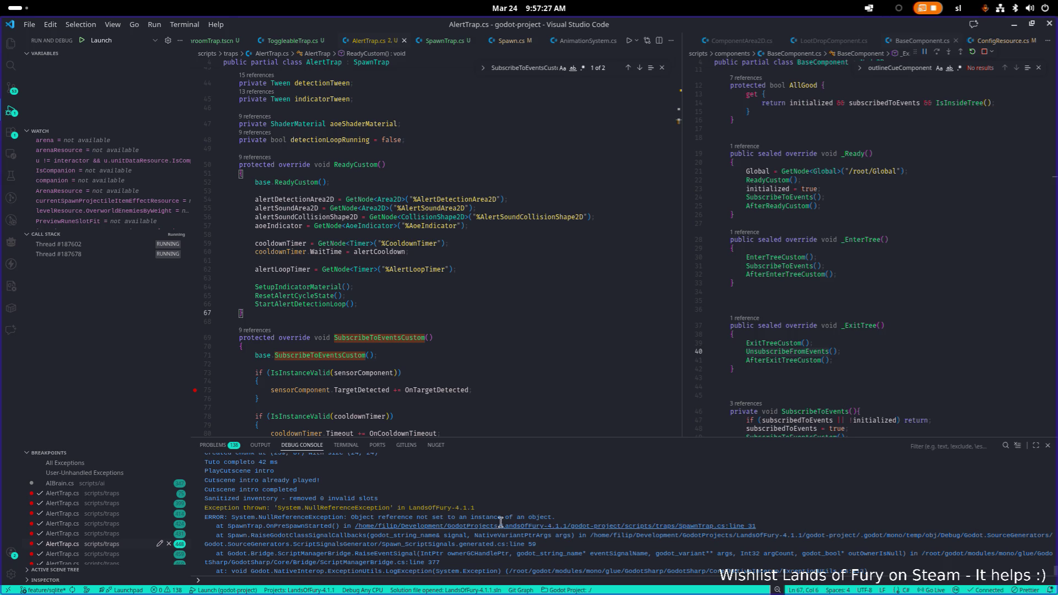
Copy OnPreSpawnStarted from the exception trace and search AlertTrap.cs for it
double_click(320, 528)
right_click(308, 527)
left_click(348, 461)
left_click(450, 361)
key("ctrl+f")
key("ctrl+v")
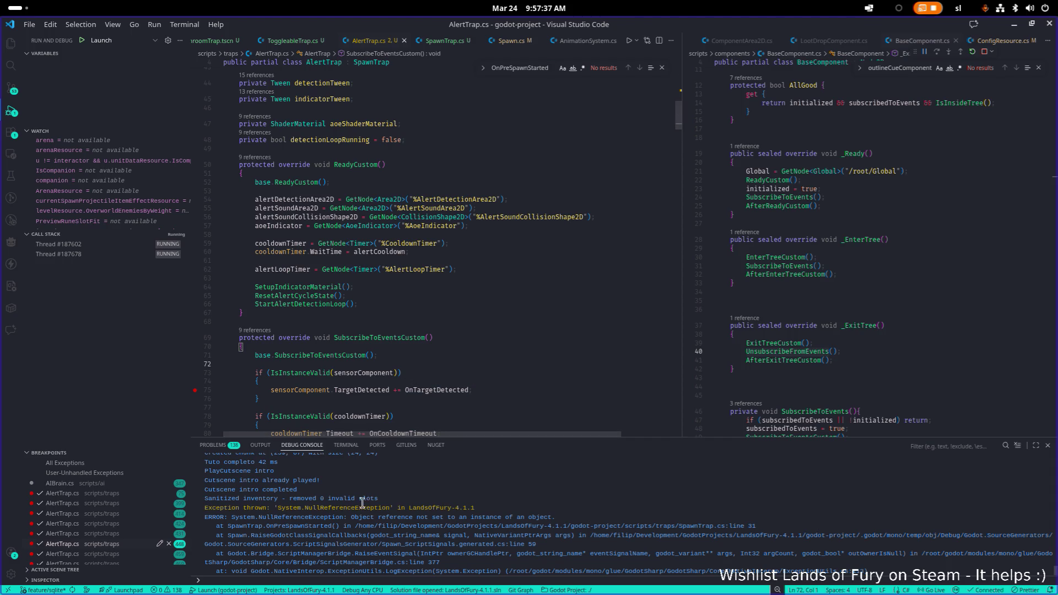
scroll(463, 286, "up", 1)
left_click(466, 280)
Go to the SpawnTrap base class definition to view OnPreSpawnStarted
scroll(467, 280, "up", 10)
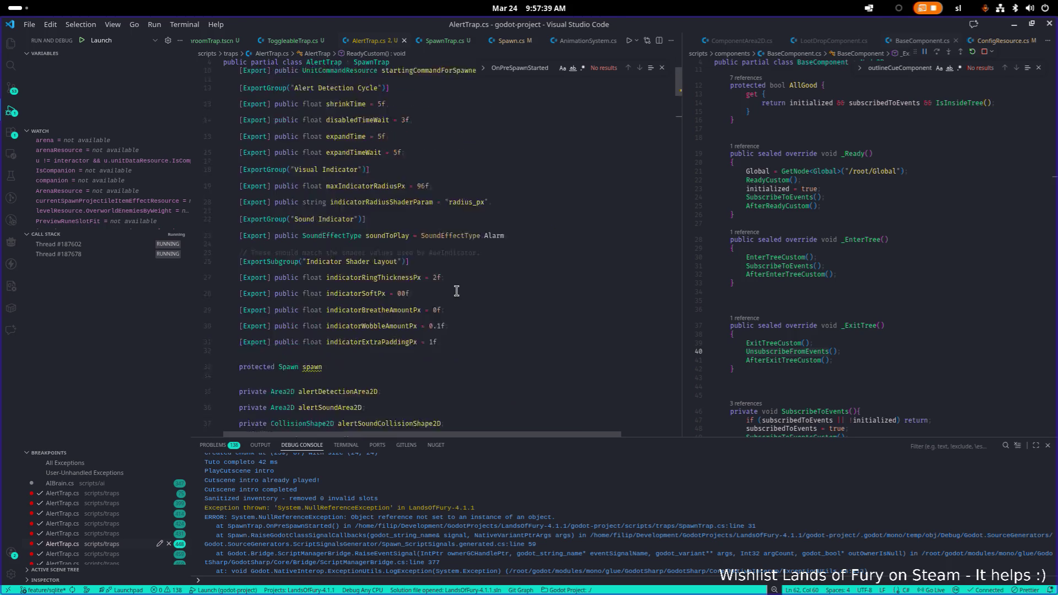
left_click(377, 112, "ctrl")
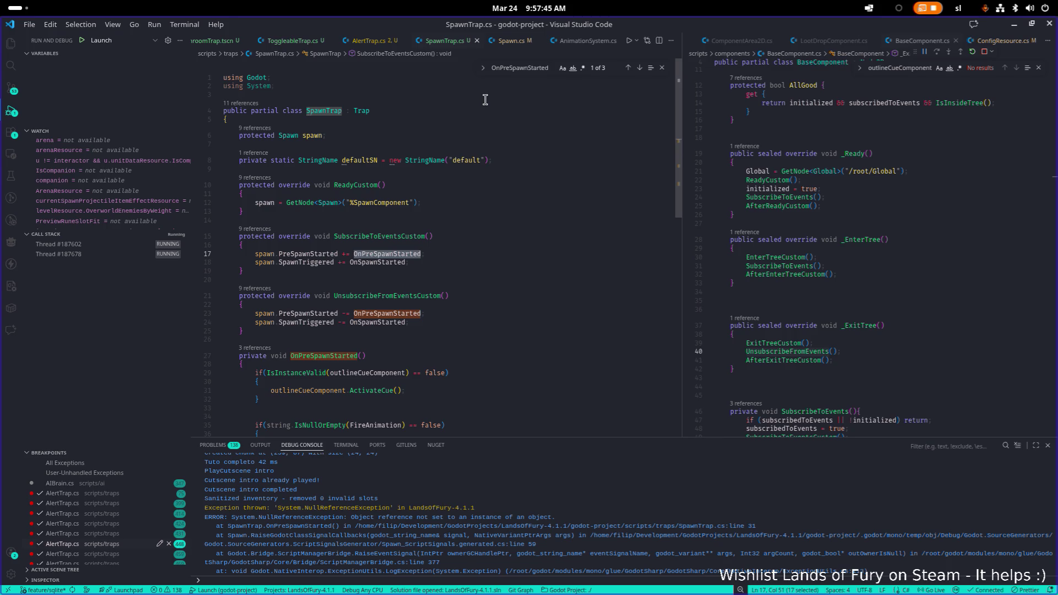
left_click(854, 224)
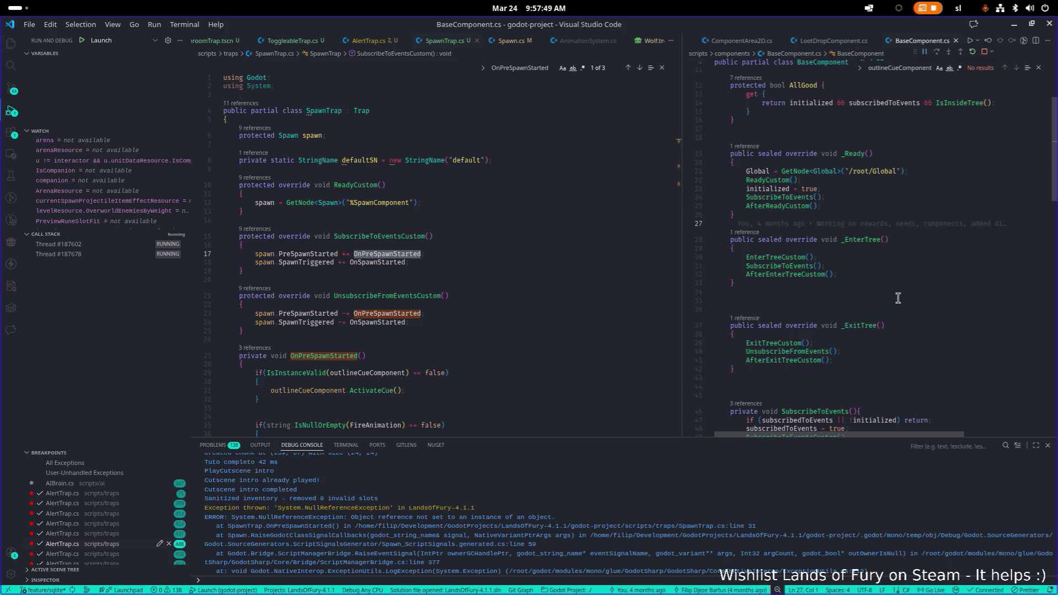
Open AlertTrap.cs via quick file search 'alerttrap' in the right-hand pane
left_click(907, 274)
key("ctrl+p")
type("alerttrap")
key("Return")
key("ctrl+f")
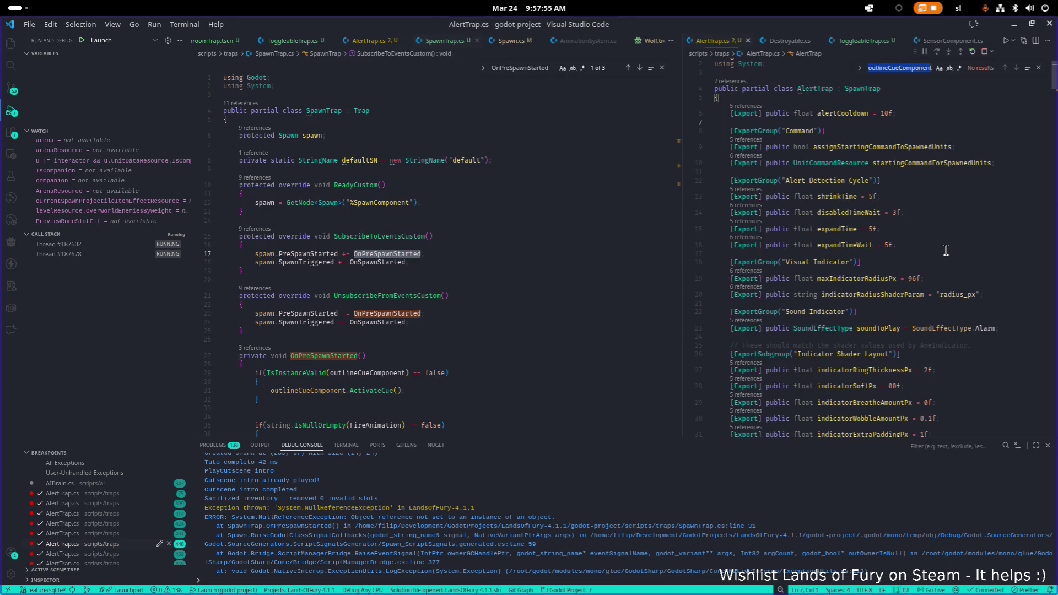
Delete AlertTrap's redeclared 'protected Spawn spawn' field and its blank line, then save AlertTrap.cs
type("spawn")
key("Return")
key("Return")
key("Return")
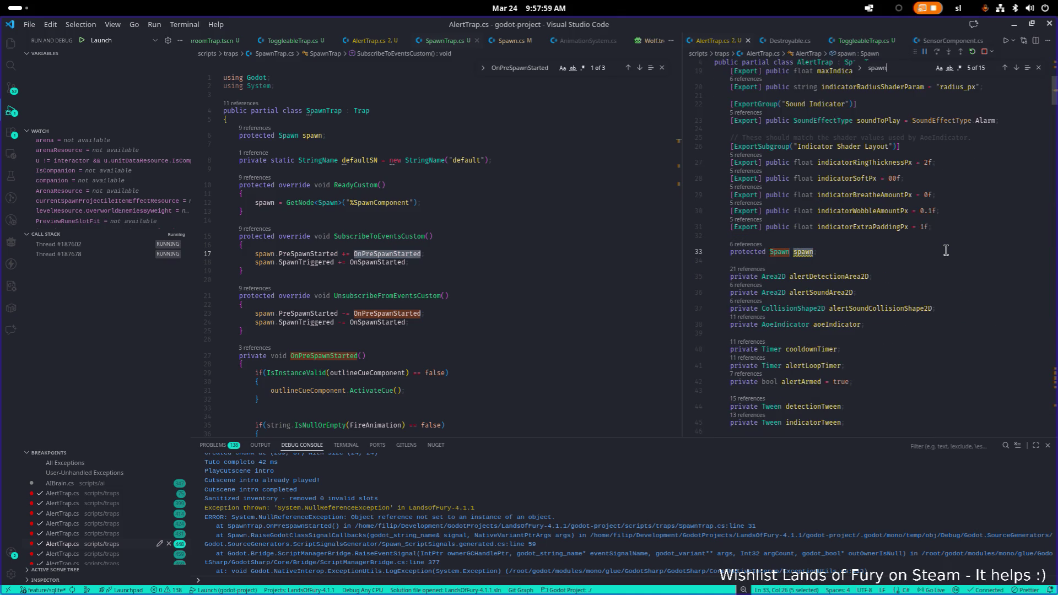
left_click(828, 254)
left_click(826, 260)
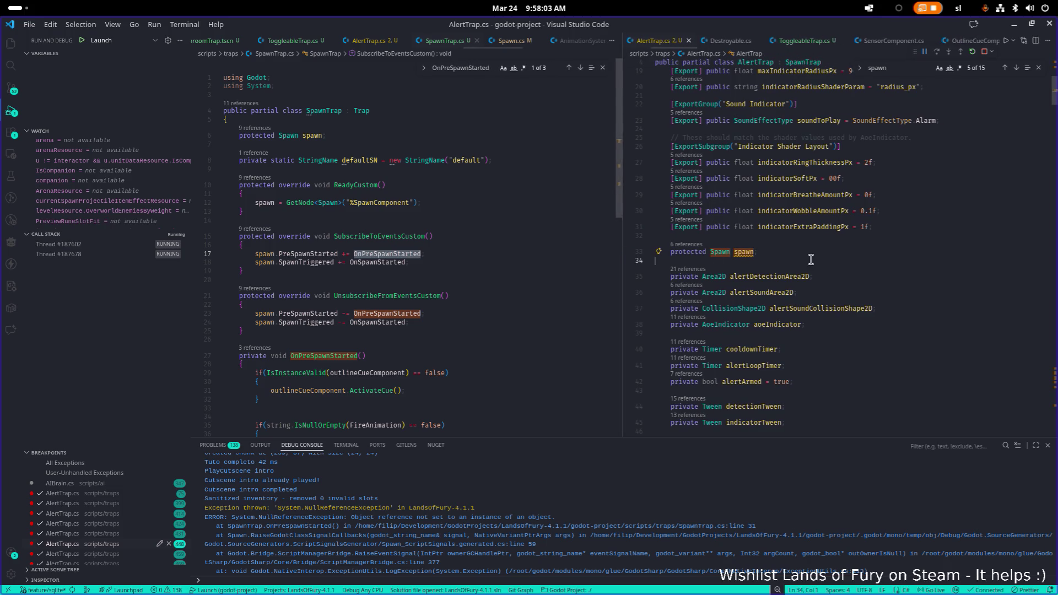
key("Up")
key("Up")
key("shift+End")
key("BackSpace")
key("BackSpace")
key("BackSpace")
key("ctrl+s")
Review the ReadyCustom and StartAlertDetectionLoop code, then restart the debug session with the new build
scroll(868, 254, "down", 8)
left_click(787, 190)
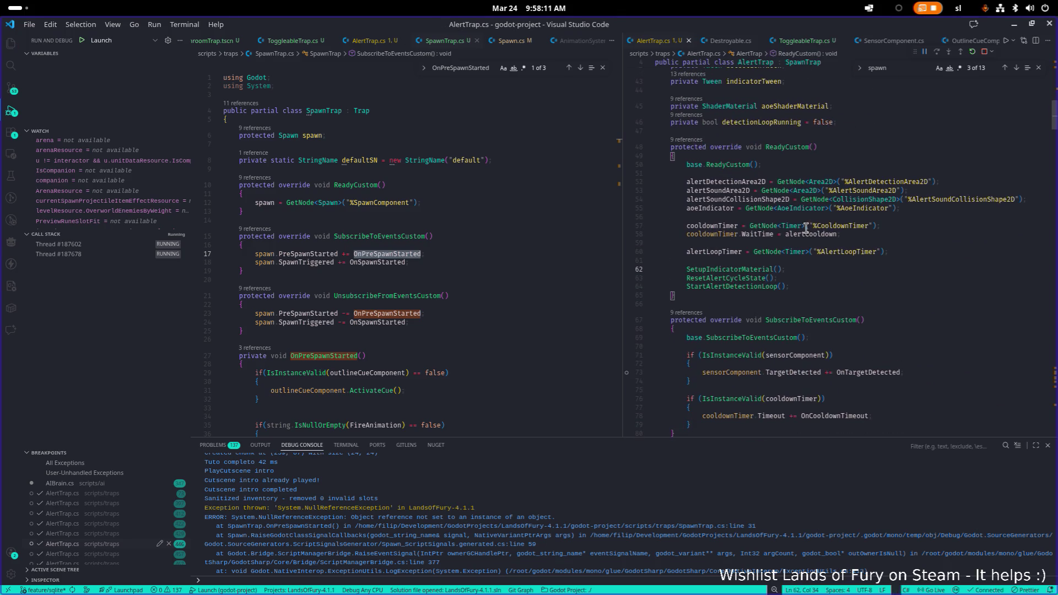
key("ctrl+alt+minus")
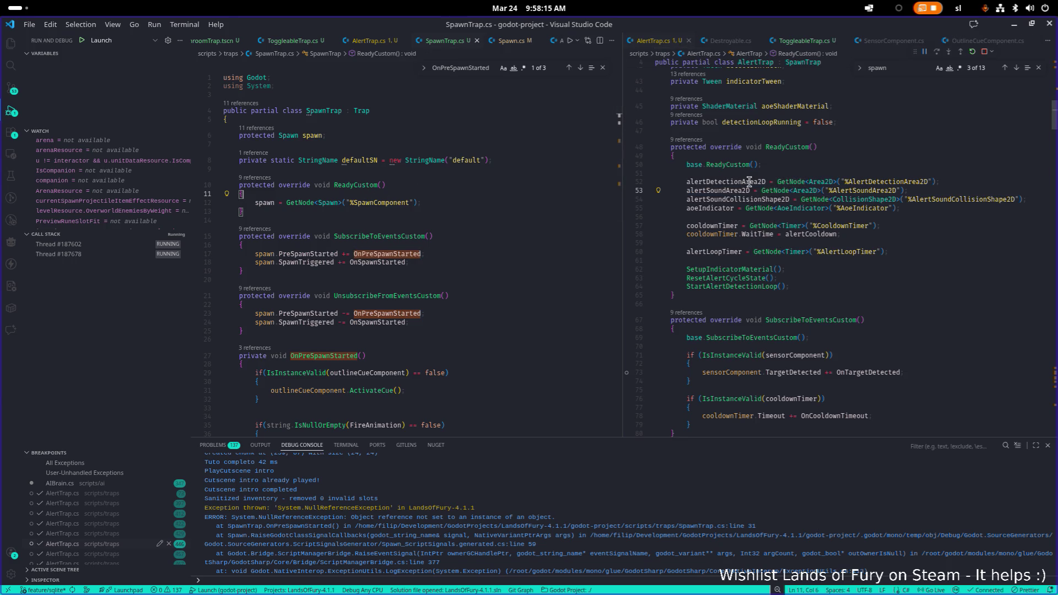
scroll(731, 225, "down", 1)
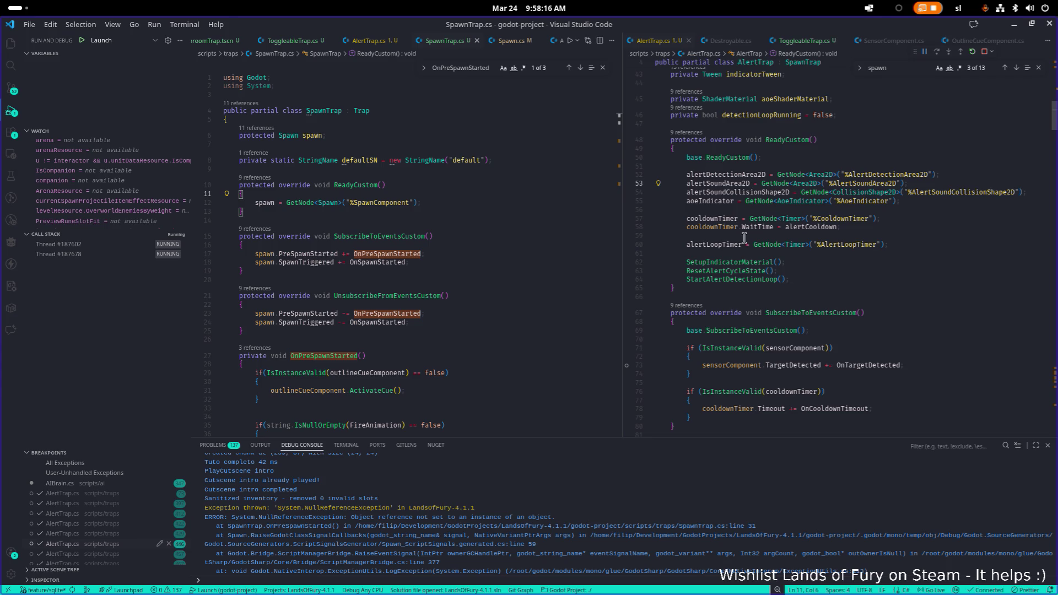
left_click(723, 279)
left_click(973, 52)
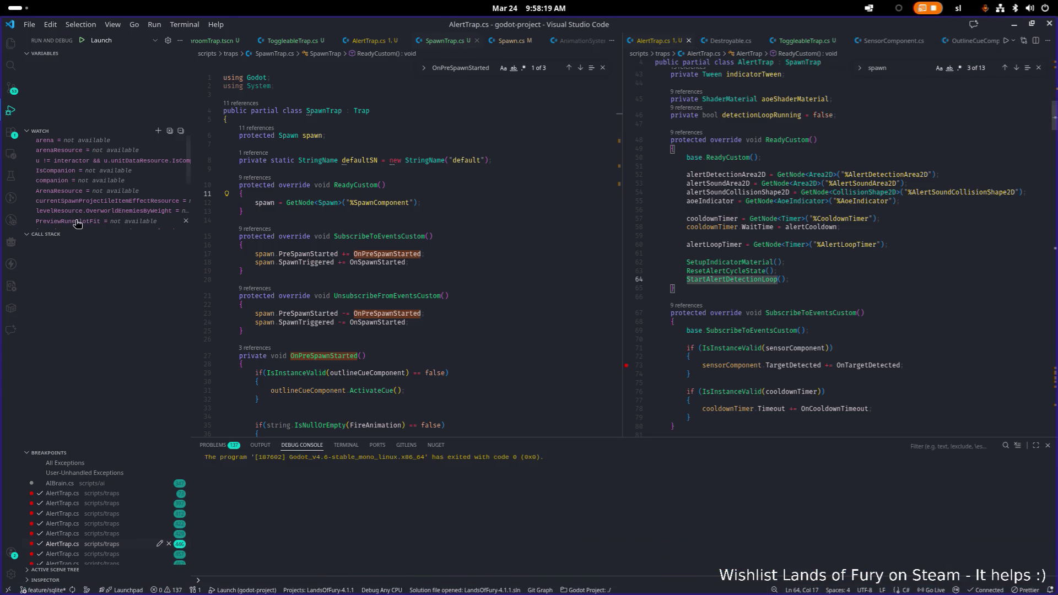
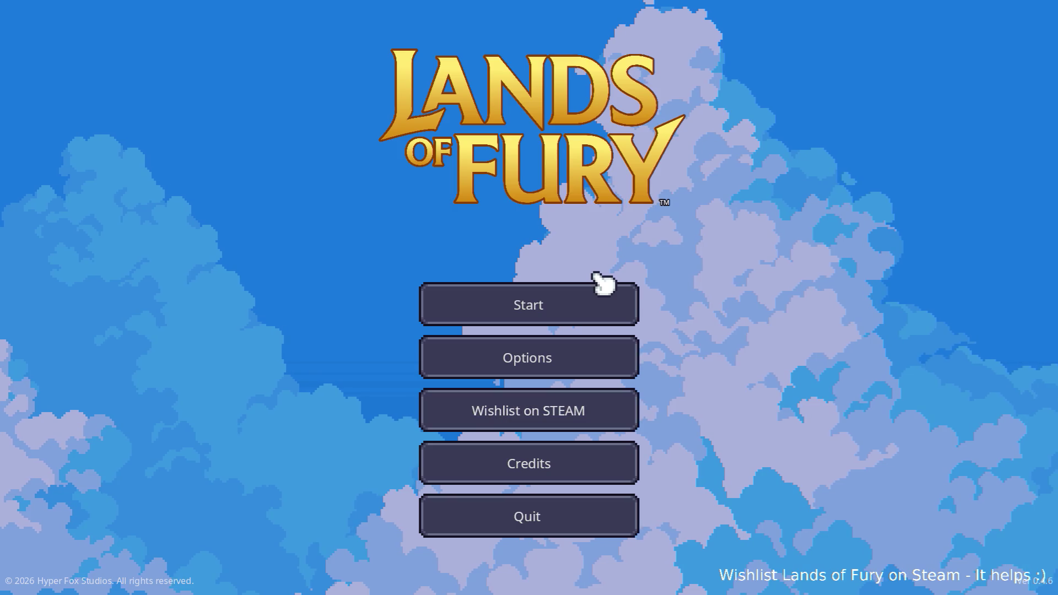
Start a new run with the first profile and walk the hero toward the red totem
left_click(596, 302)
left_click(579, 302)
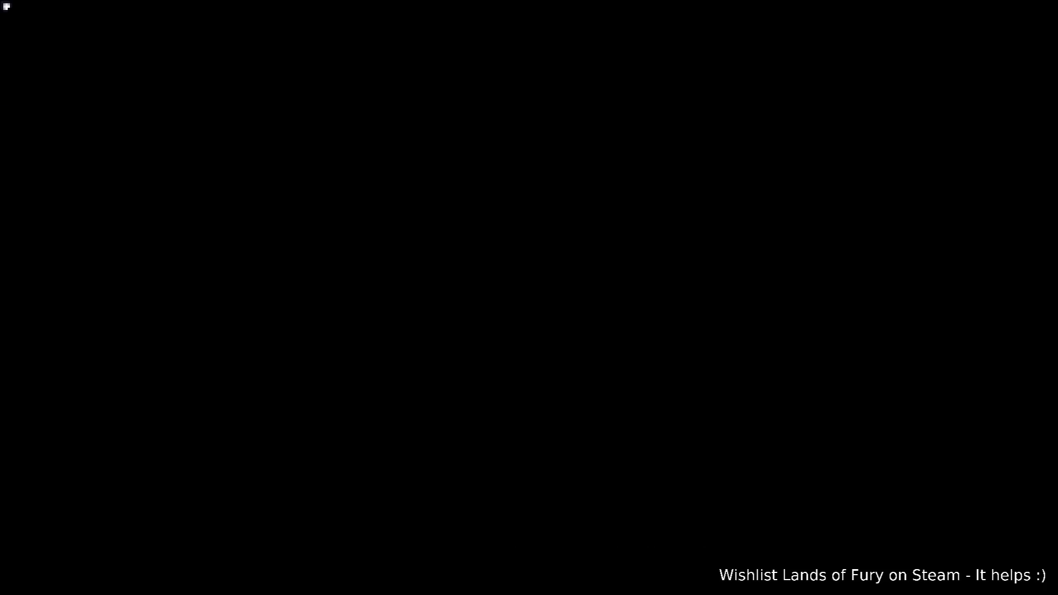
key("w")
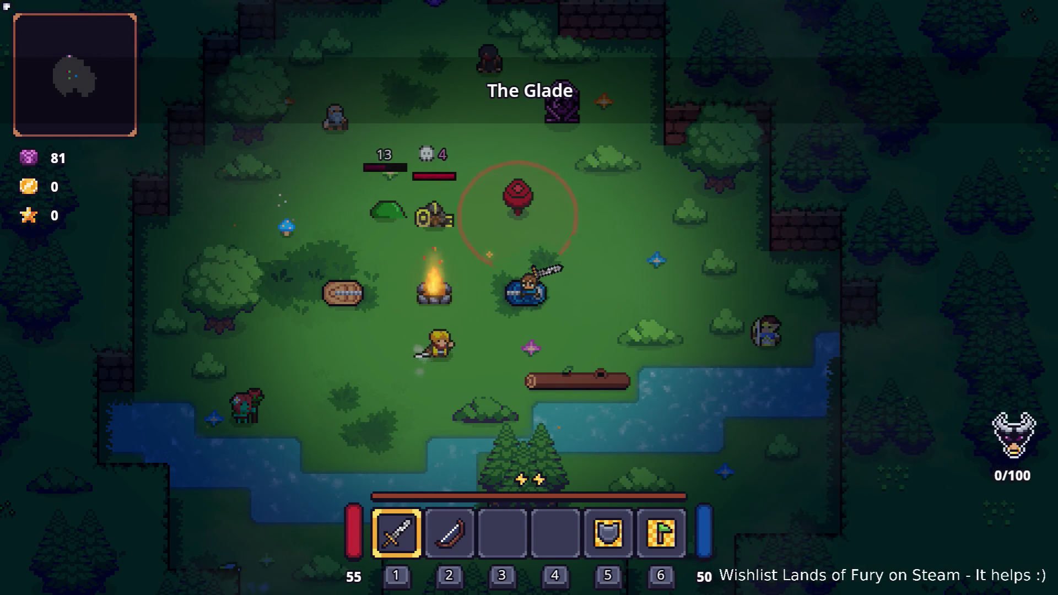
key("d")
Fight enemies in The Glade to reach 4 kills, then switch to Visual Studio Code
key("s")
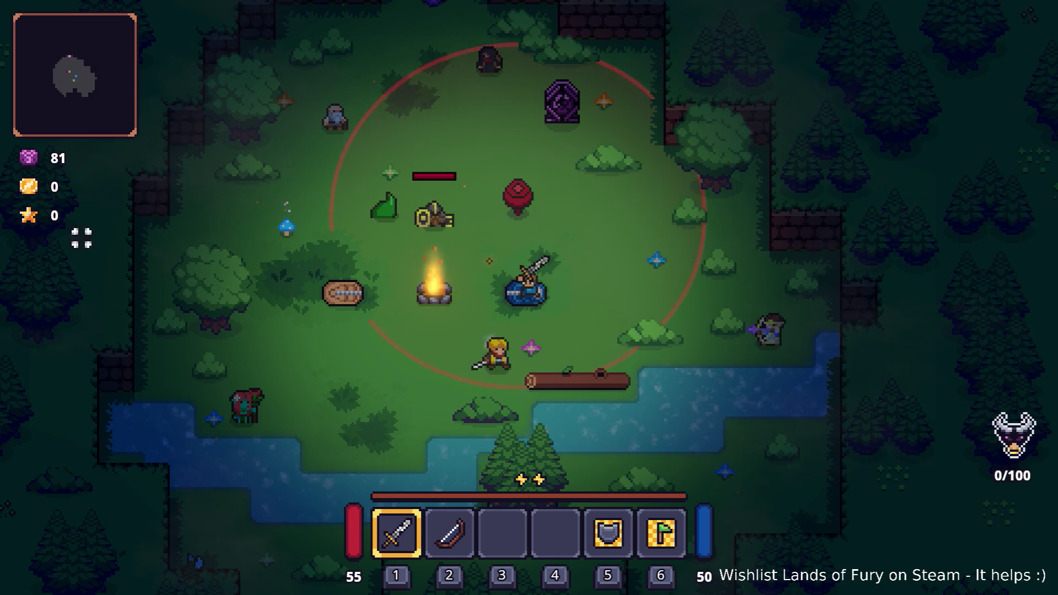
key("w")
key("a")
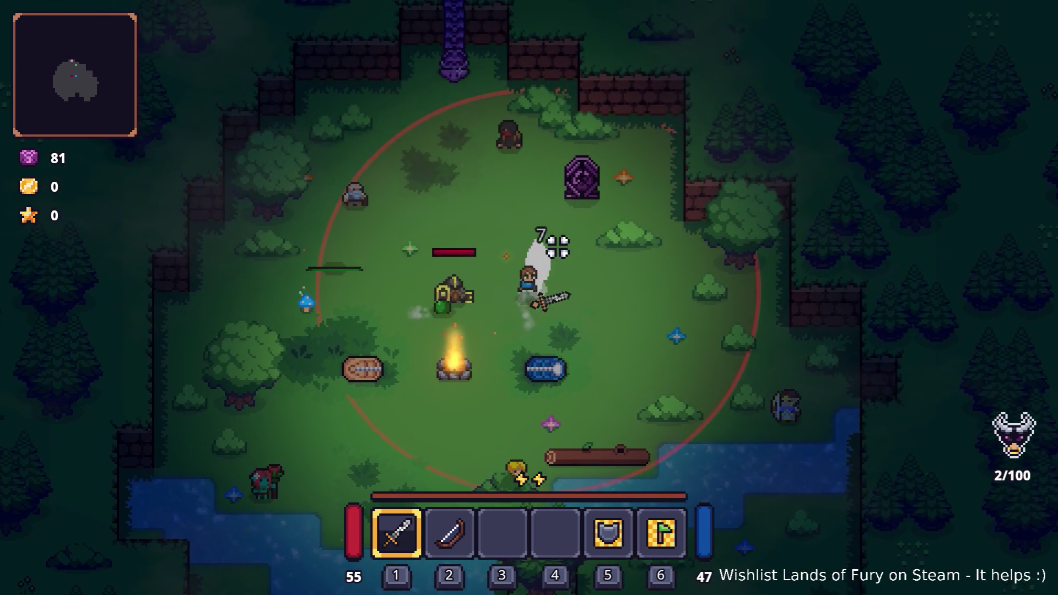
key("d")
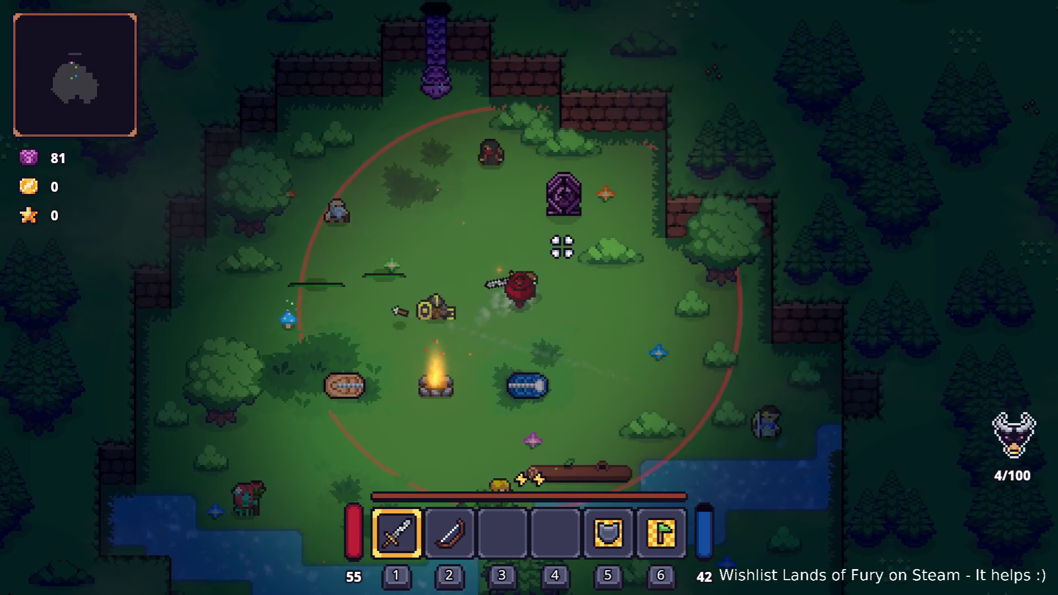
key("alt+Tab")
key("alt+Tab")
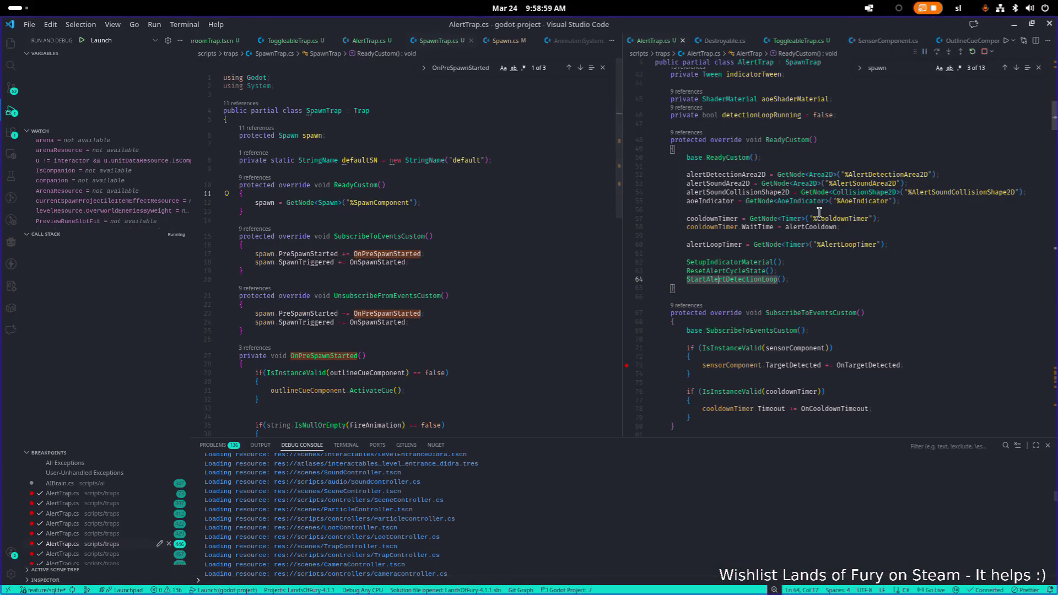
Set a breakpoint on line 50 of AlertTrap.cs and widen the AlertTrap.cs editor pane
left_click(791, 254)
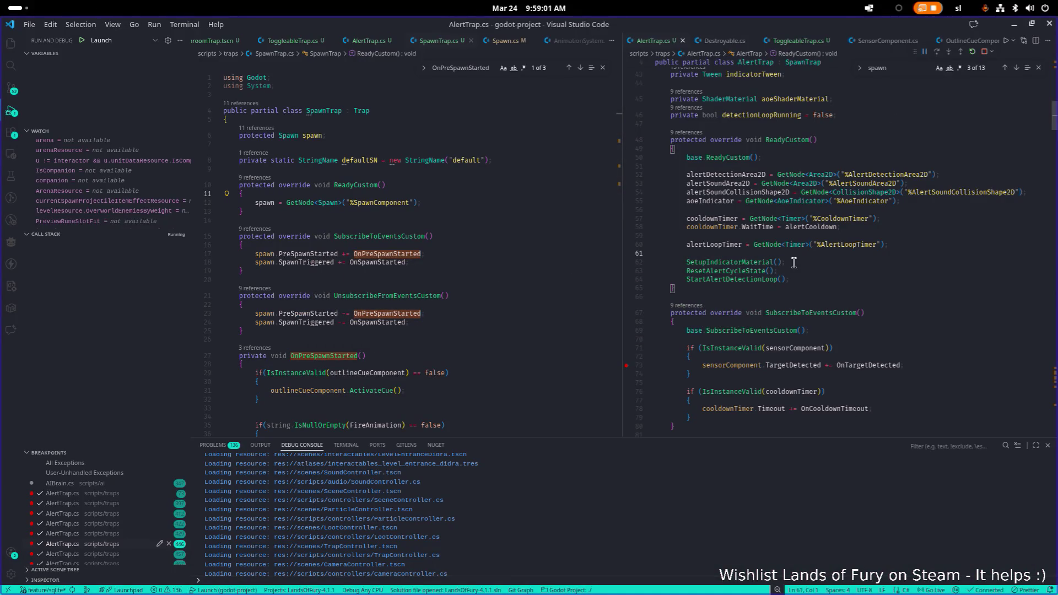
scroll(793, 263, "down", 1)
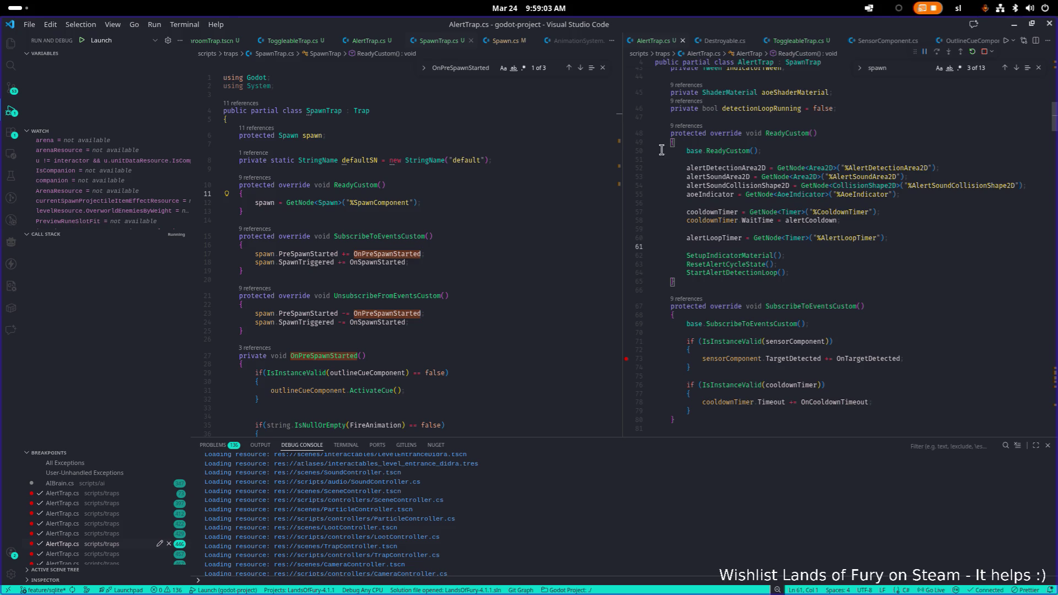
left_click(628, 156)
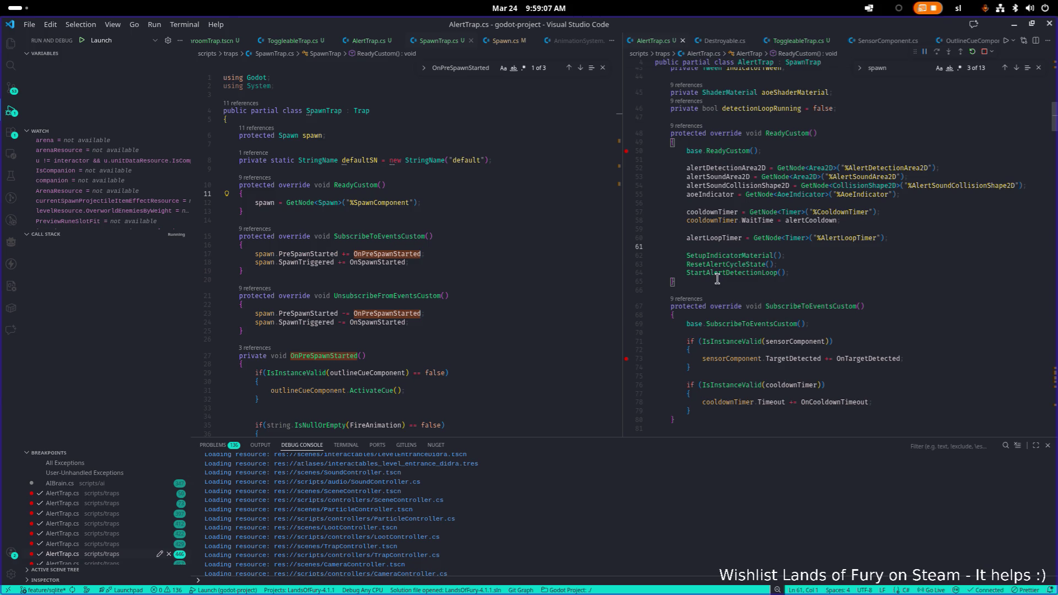
double_click(812, 307)
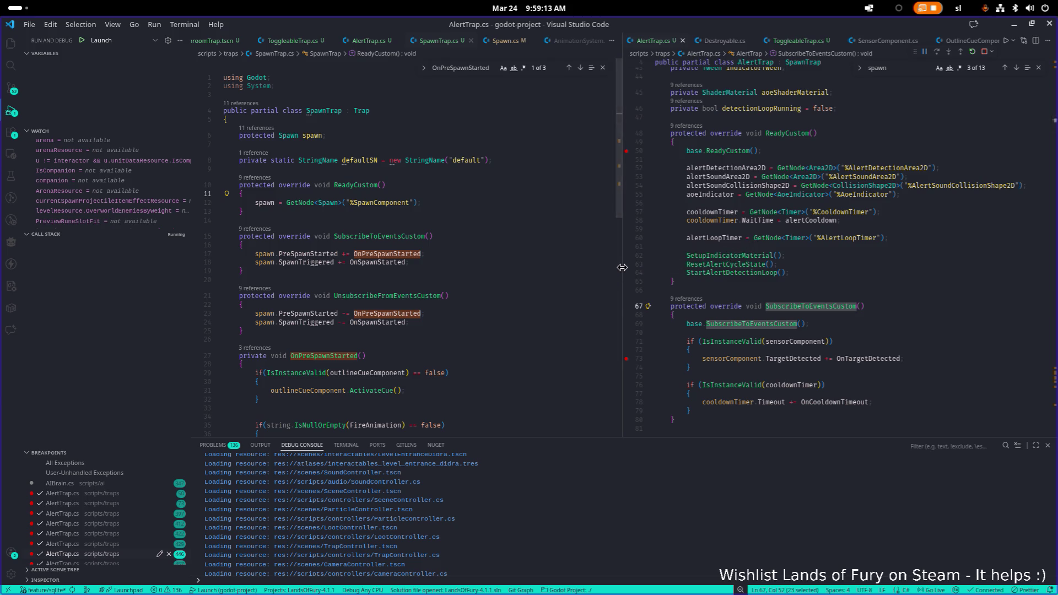
left_click_drag(622, 268, 539, 268)
left_click(783, 255)
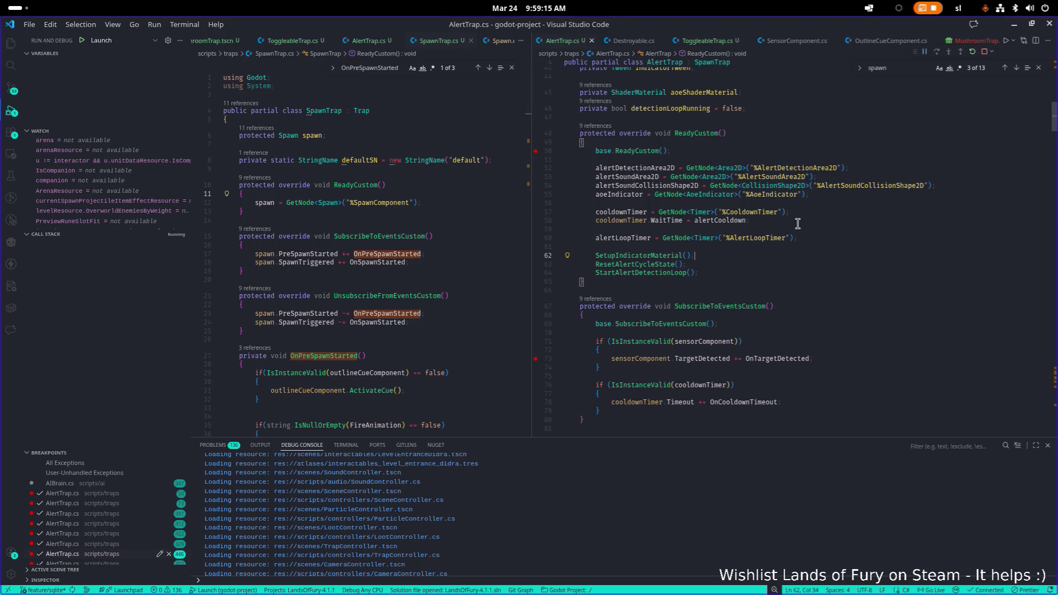
scroll(836, 124, "down", 1)
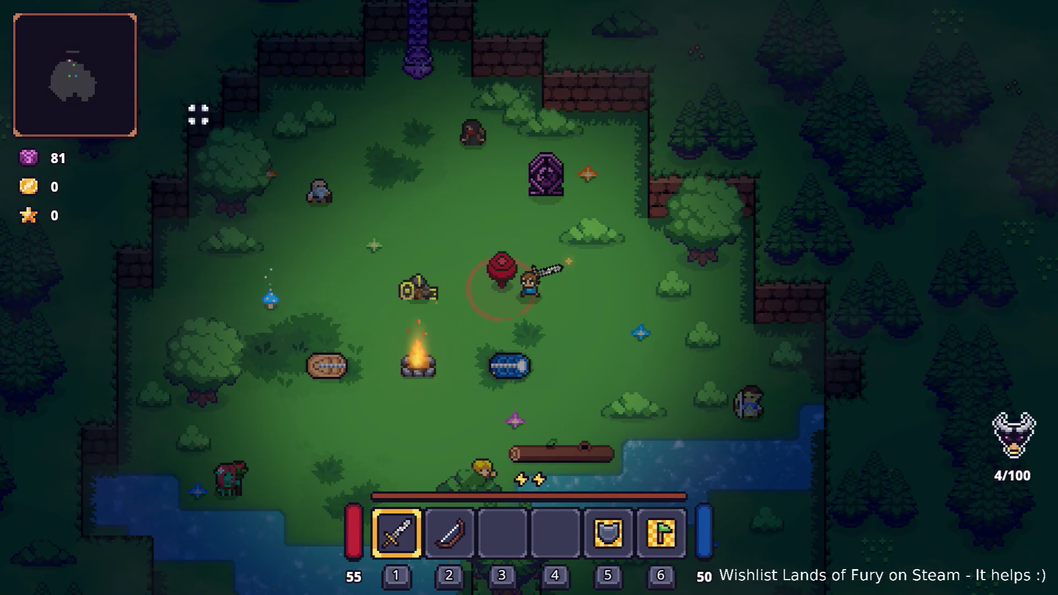
Attack nearby enemies, then pause and quit the run to the main menu
left_click(534, 262)
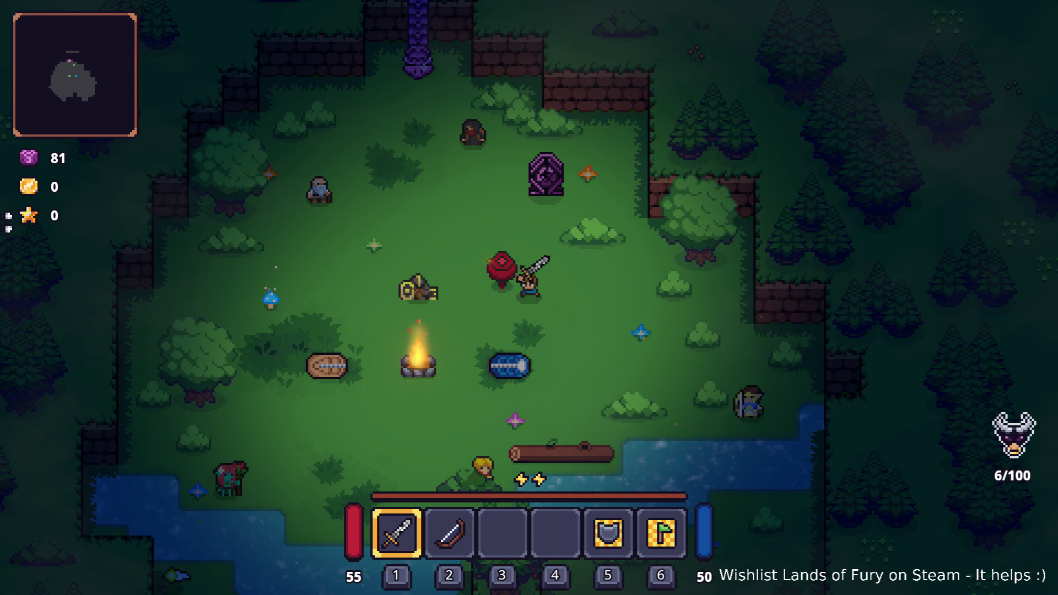
left_click(353, 262)
key("Escape")
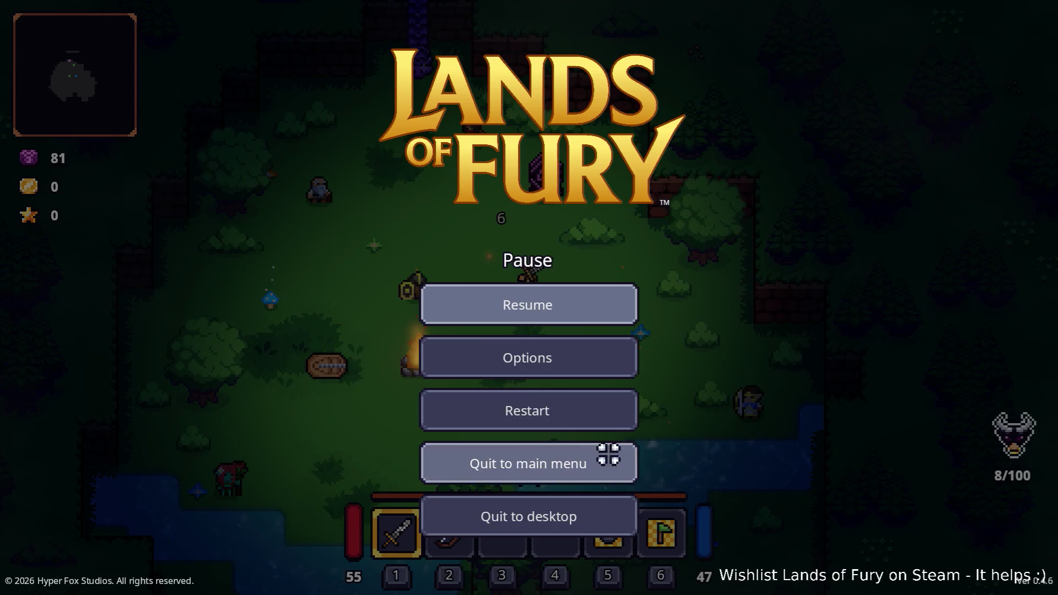
left_click(614, 453)
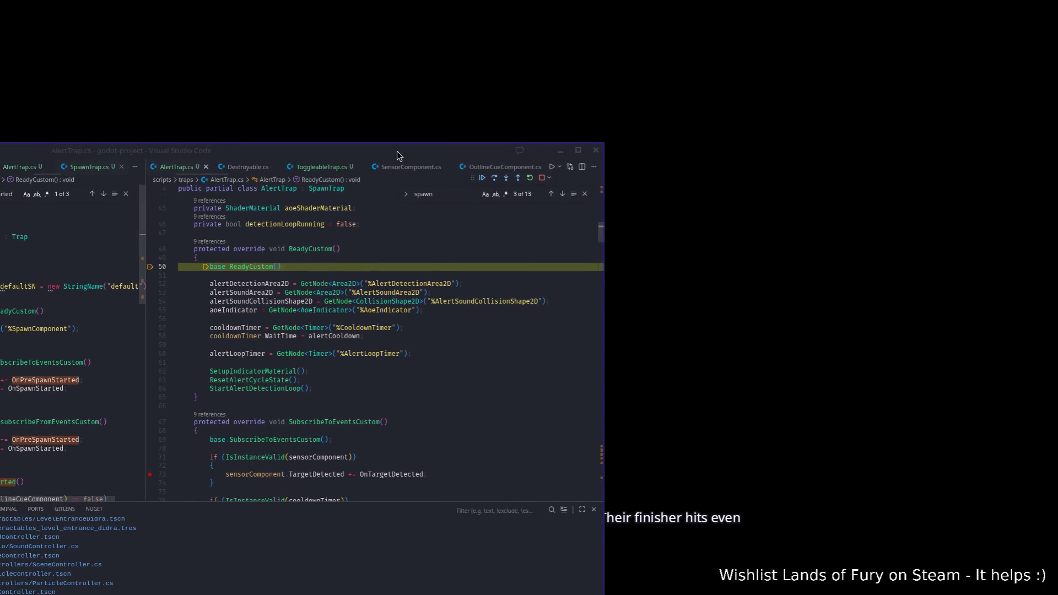
key("F5")
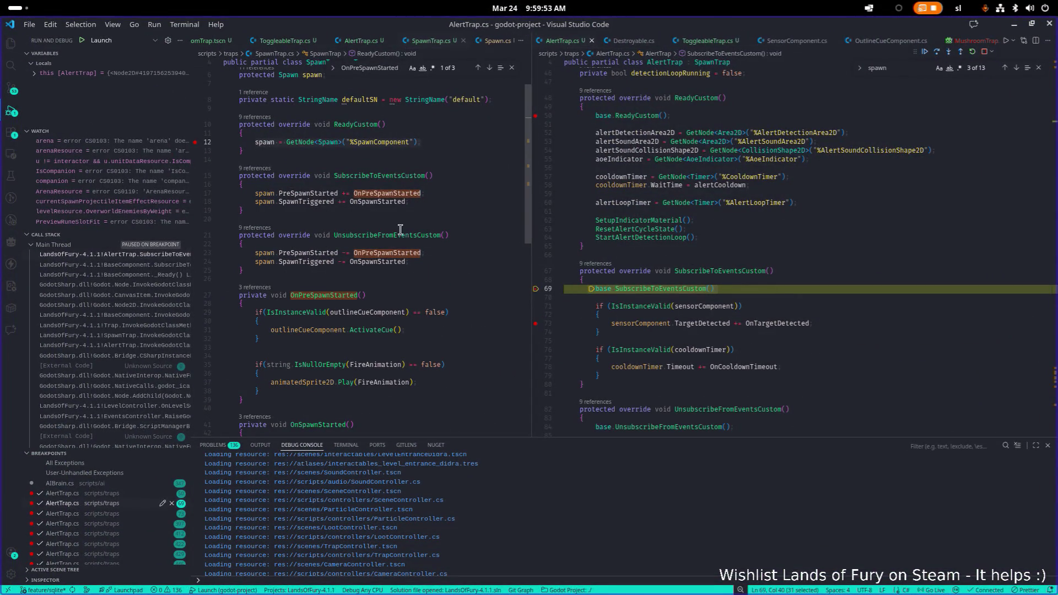
Set a breakpoint at SpawnTrap.cs line 17 and resume until execution stops there
left_click(201, 193)
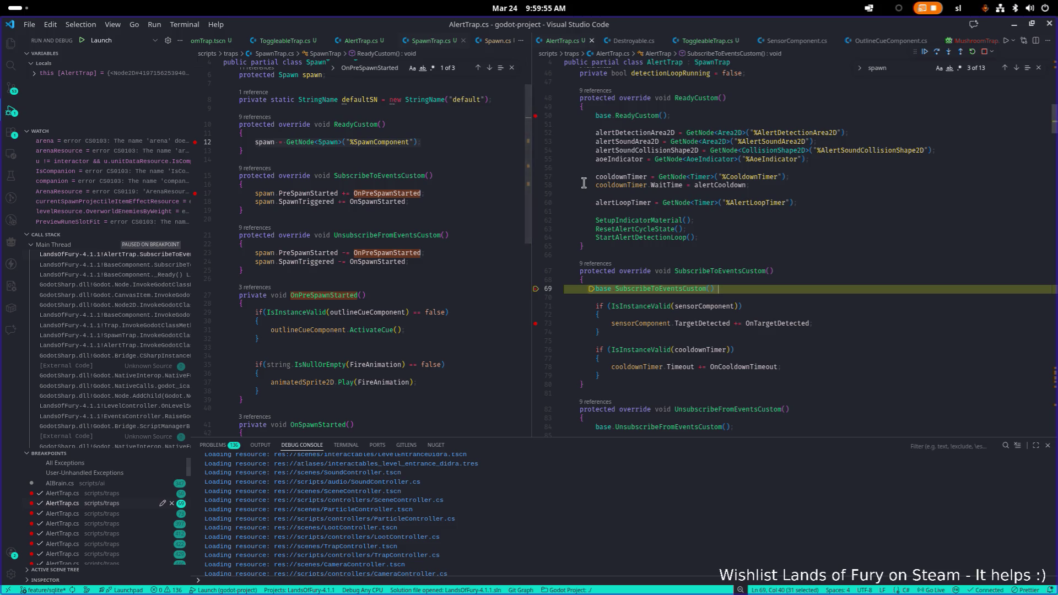
left_click(926, 53)
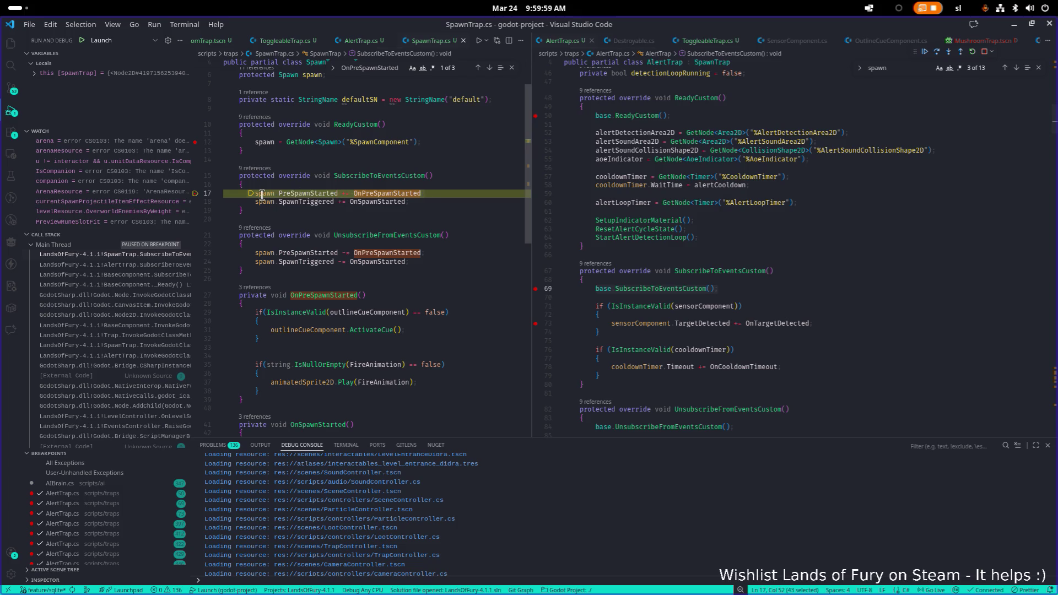
mouse_move(265, 194)
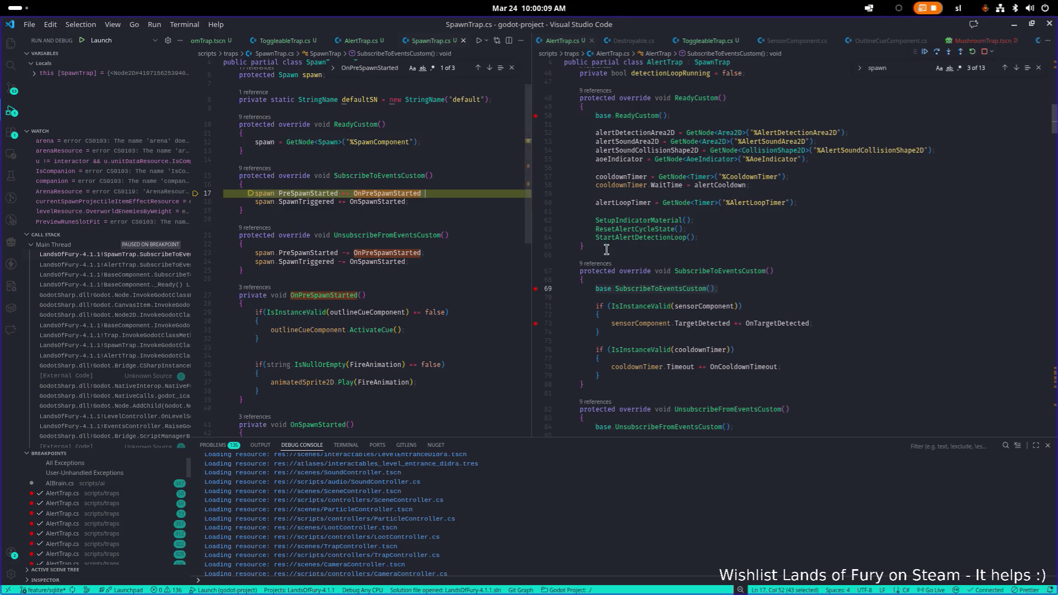
Add breakpoints at AlertTrap.cs lines 71 and 76 and highlight sensorComponent's uses
left_click(540, 307)
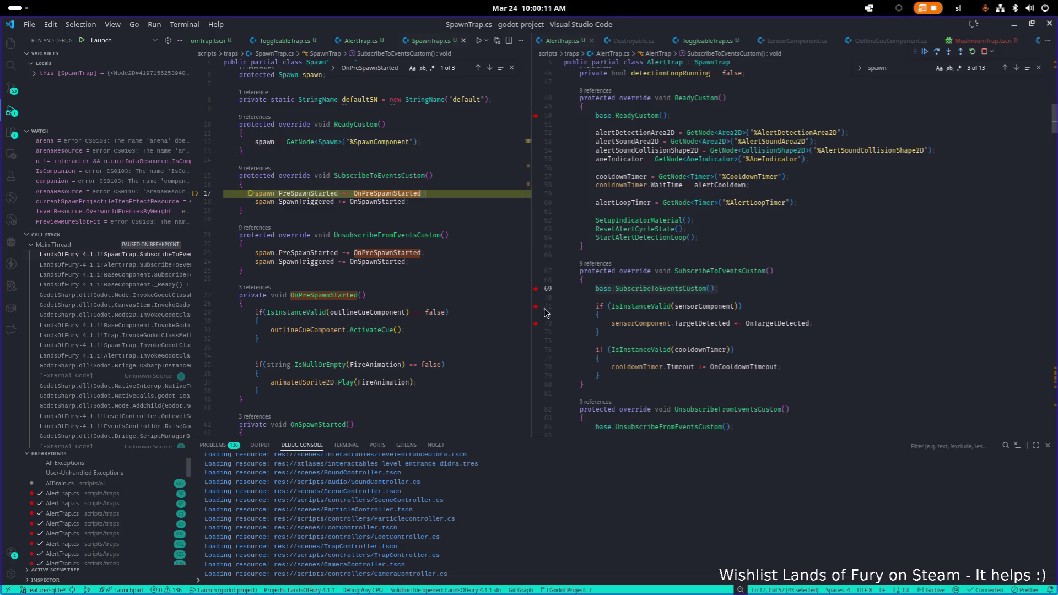
left_click(536, 350)
double_click(707, 306)
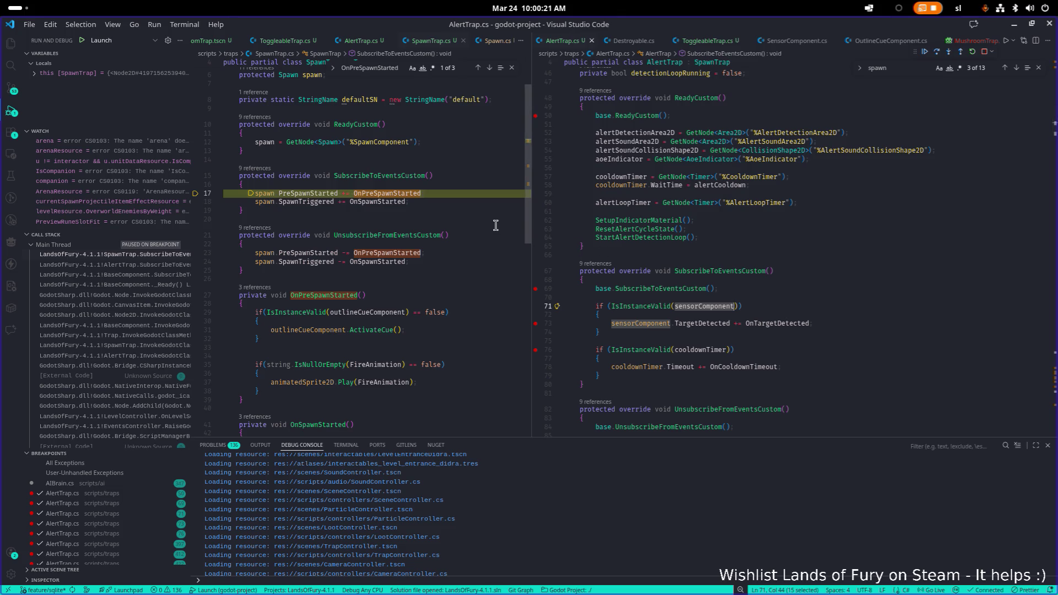
scroll(495, 225, "up", 1)
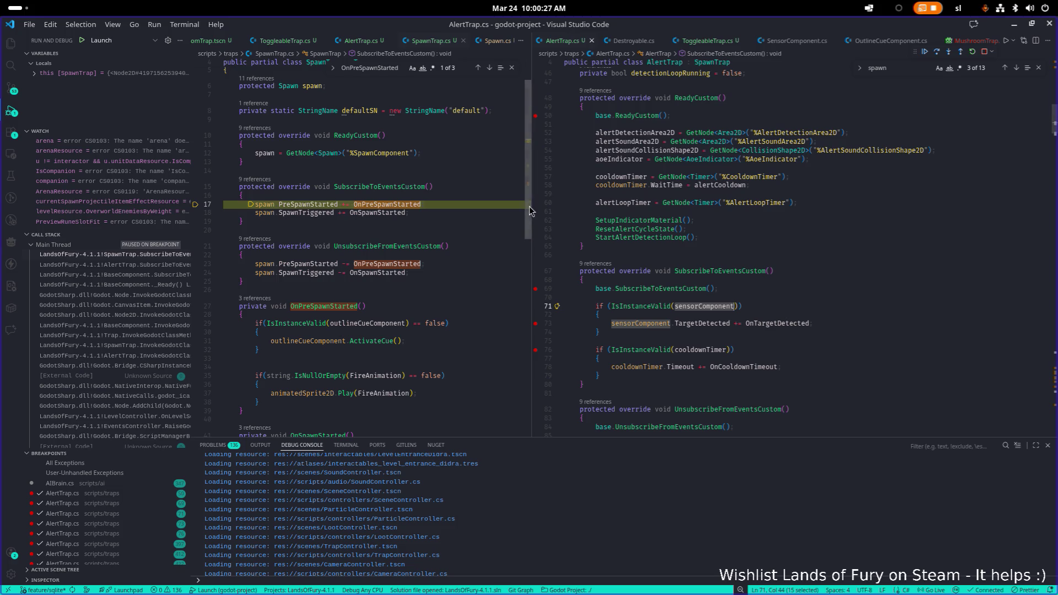
scroll(463, 242, "up", 2)
left_click(424, 188)
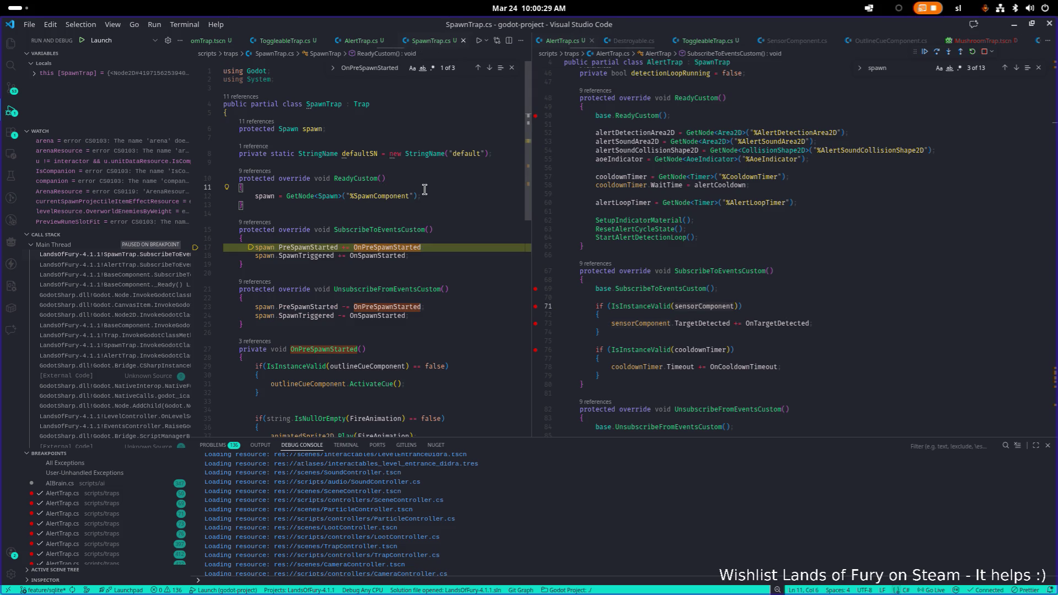
Add base.ReadyCustom(); to SpawnTrap's ReadyCustom and save SpawnTrap.cs
key("Return")
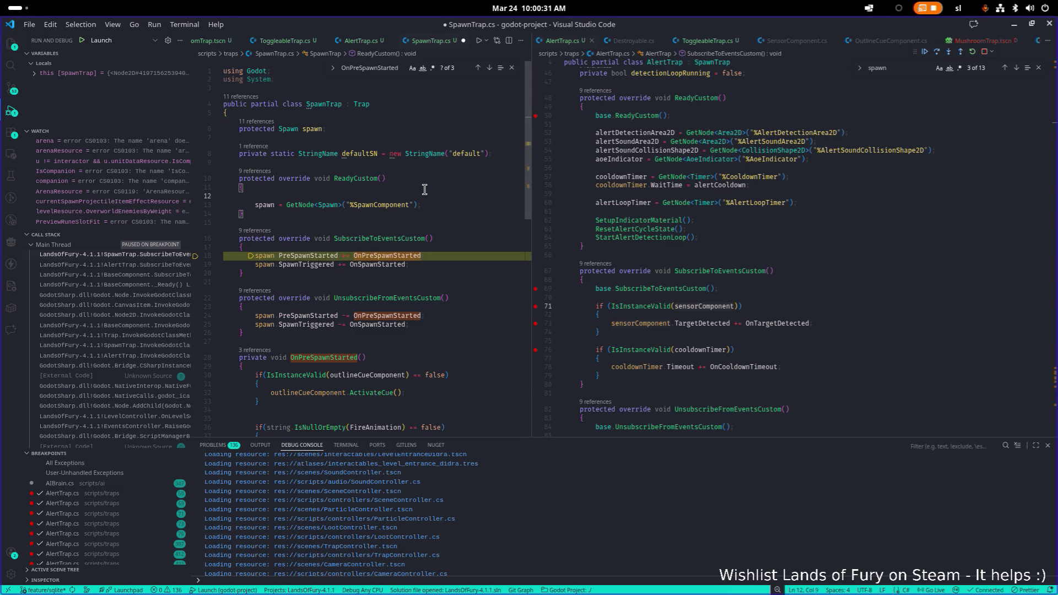
type("base.Rea")
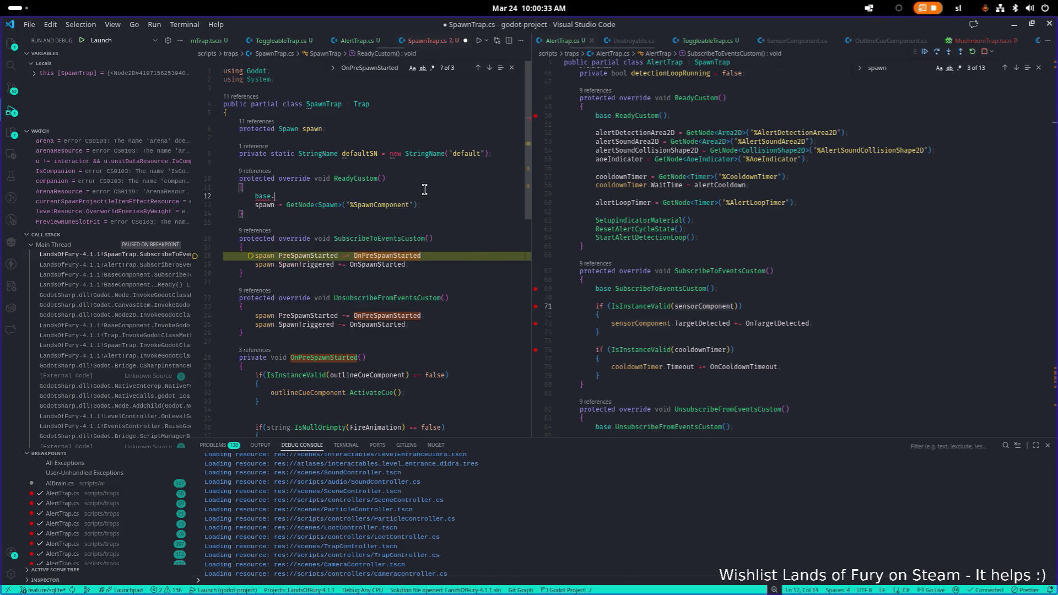
key("Down")
key("Tab")
type("();")
key("ctrl+s")
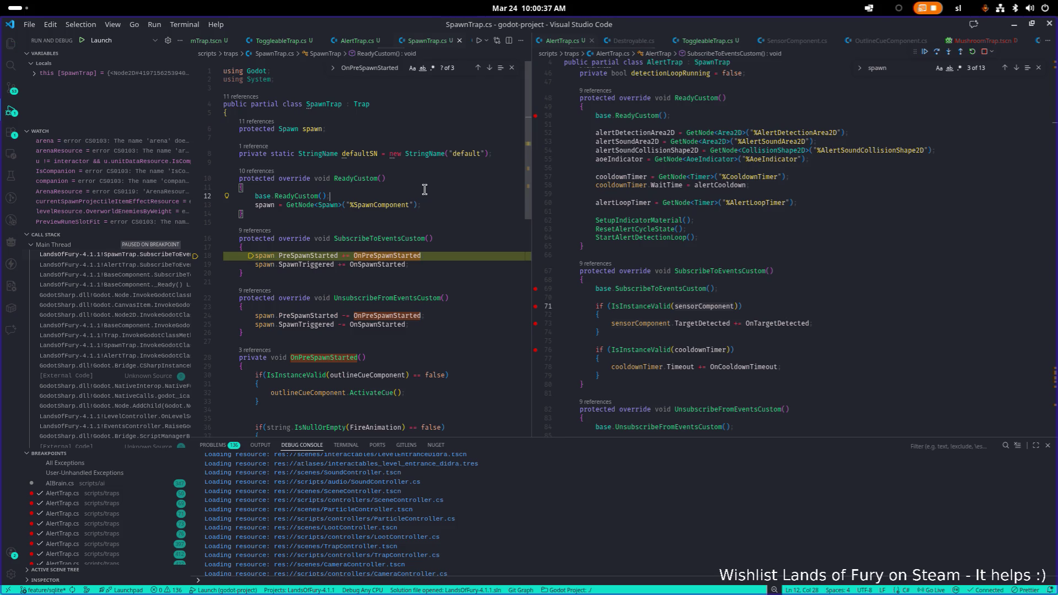
Go to the Trap base class definition, review its ReadyCustom, then return to the game
left_click(364, 105, "ctrl")
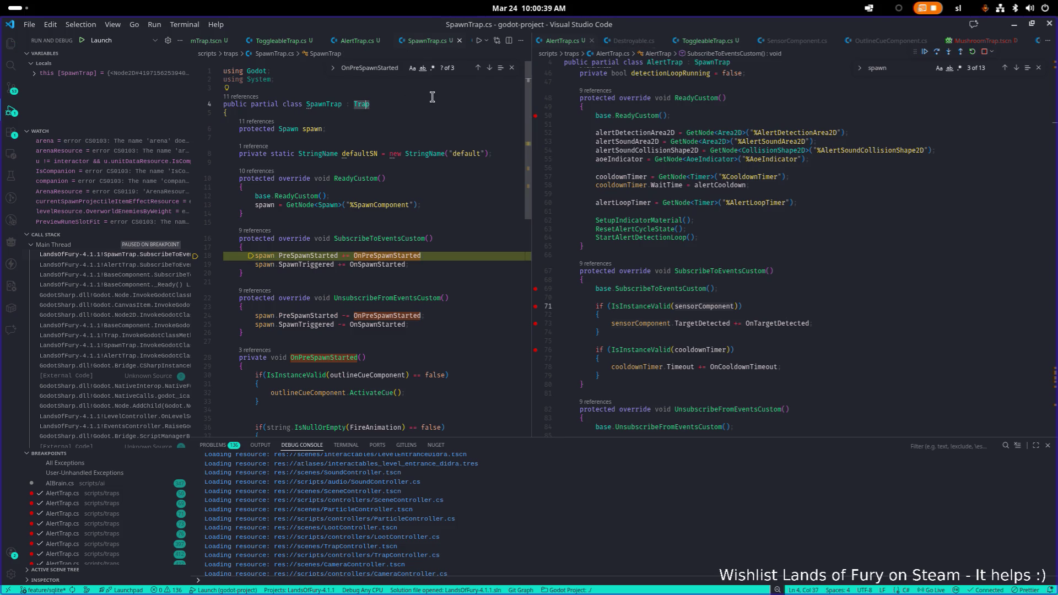
scroll(390, 215, "down", 10)
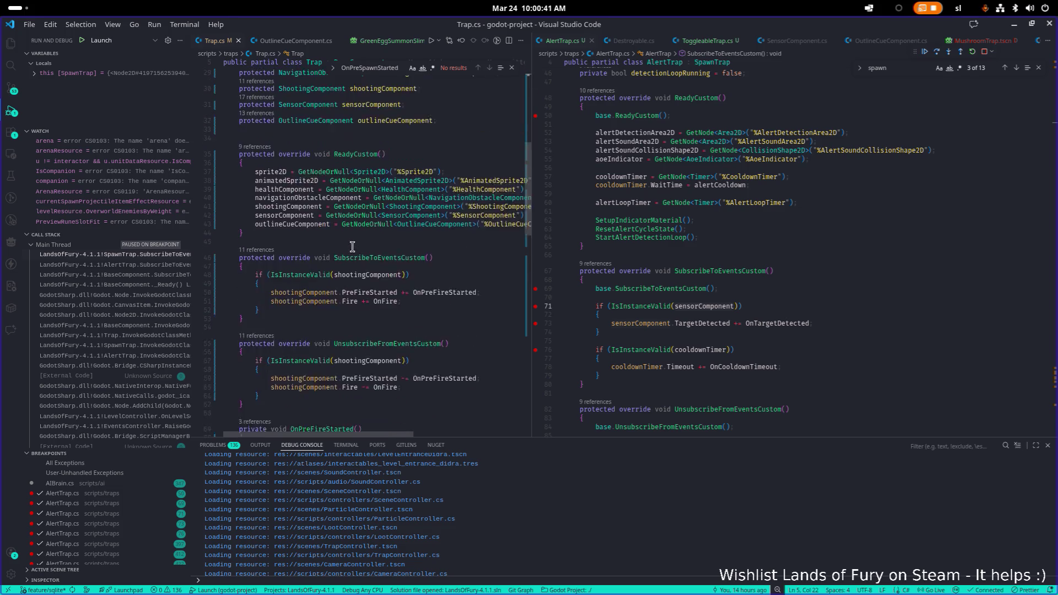
left_click(259, 193)
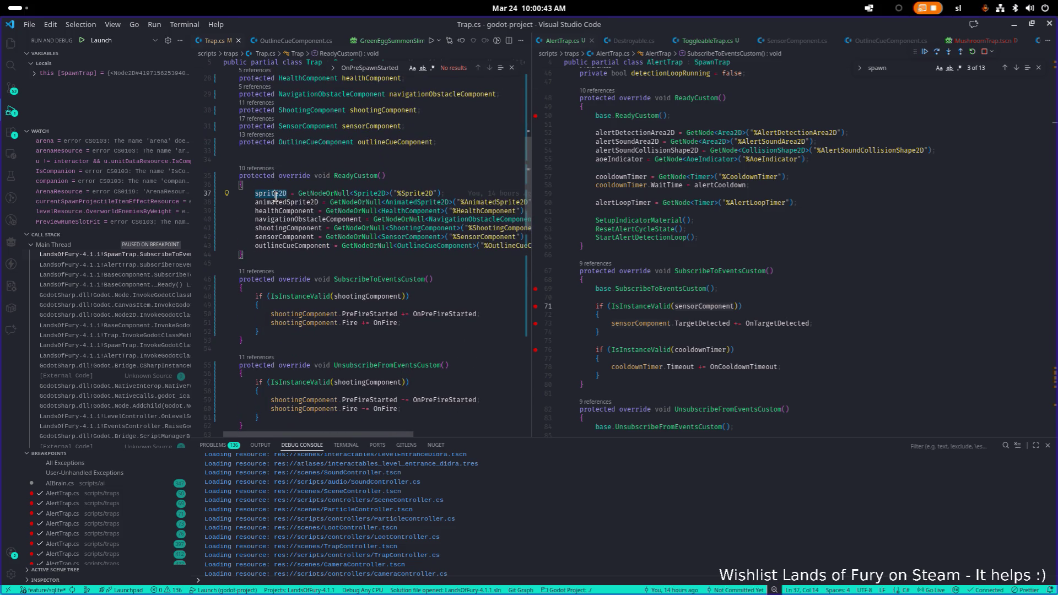
left_click(422, 228)
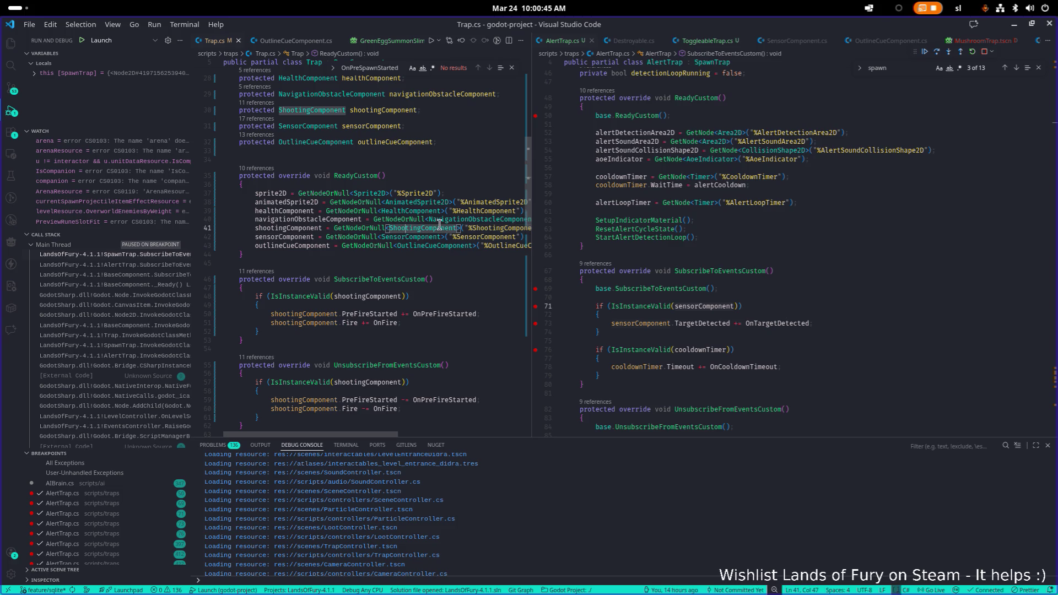
mouse_move(890, 24)
left_mouse_down()
mouse_move(650, 114)
mouse_move(757, 15)
left_mouse_up()
key("F5")
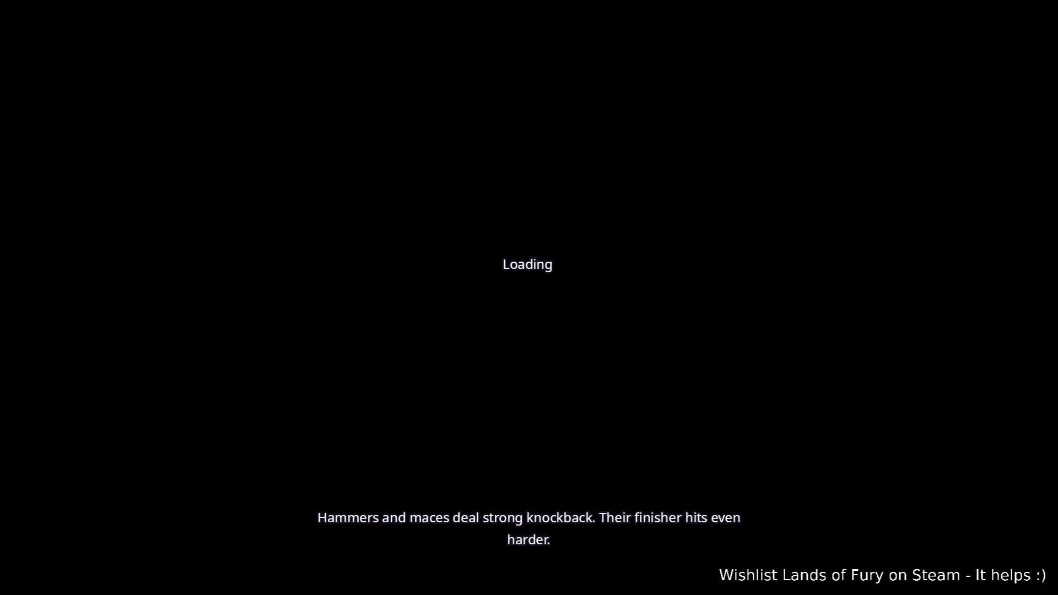
Leave the loading game for the Godot editor and bring Visual Studio Code forward
key("alt+Tab")
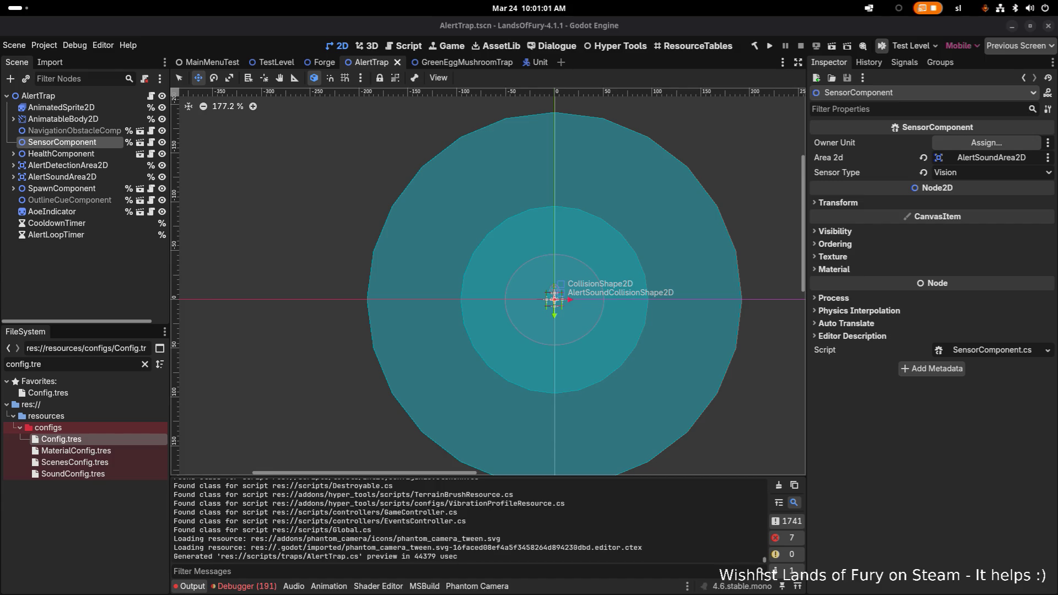
key("alt+Tab")
left_click(484, 112)
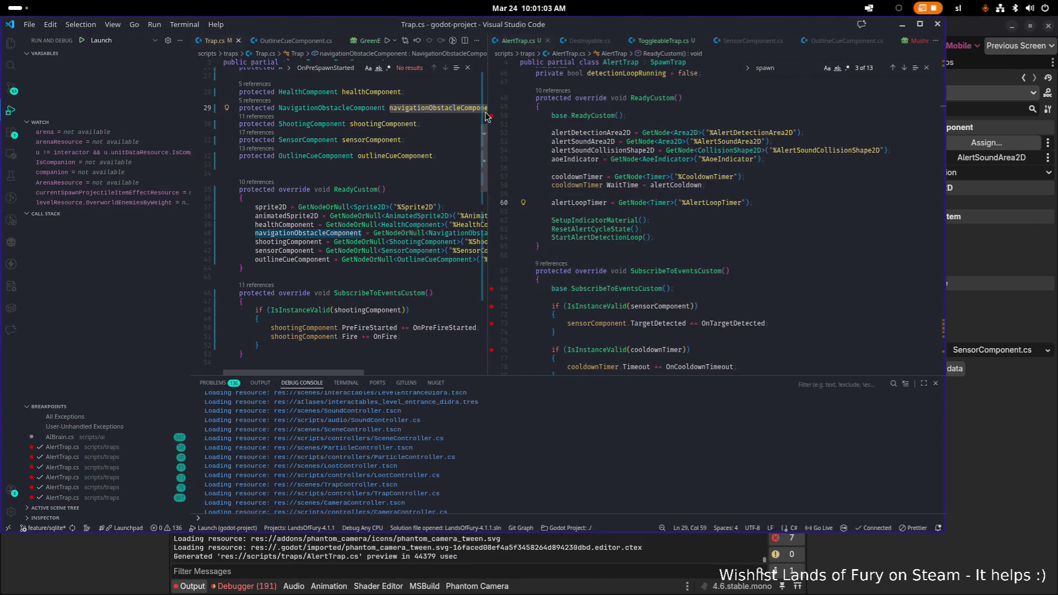
Widen the left code pane and open SpawnTrap.cs via quick file search
left_click_drag(485, 115, 652, 115)
left_click(433, 200)
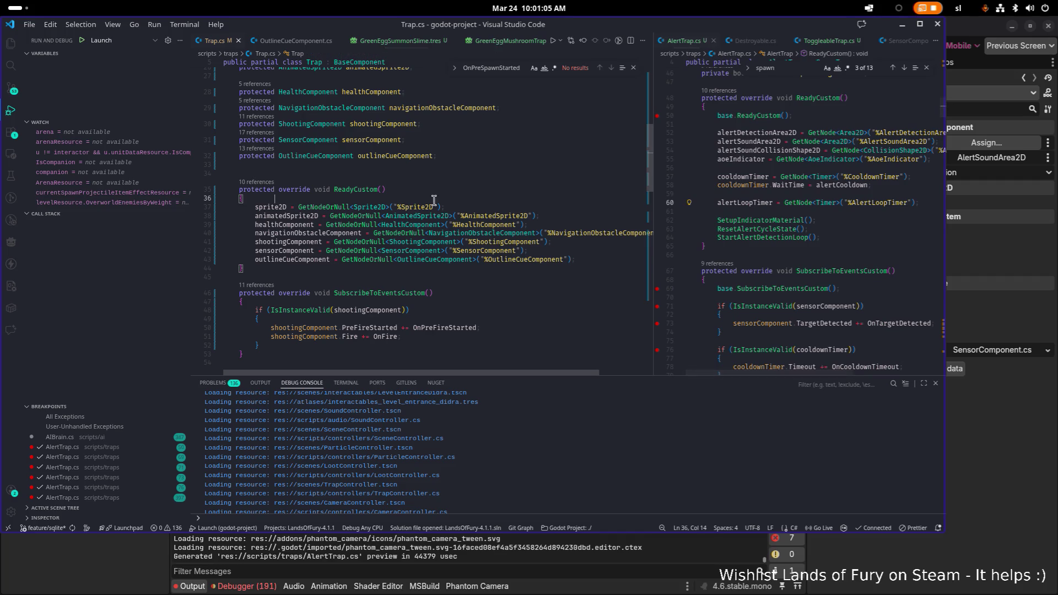
key("ctrl+p")
type("spawn")
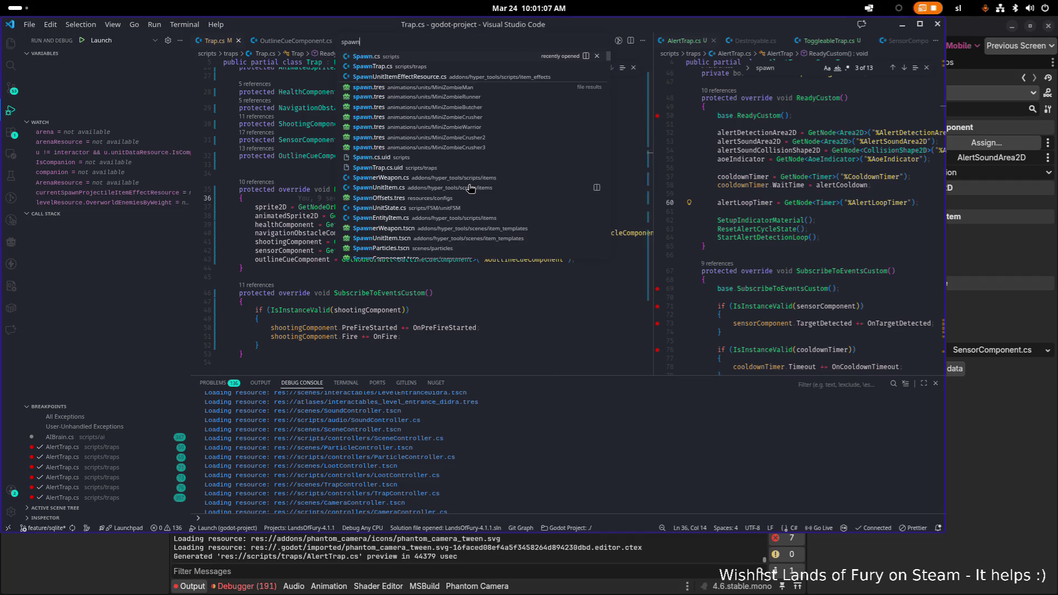
key("Down")
key("Return")
scroll(464, 200, "down", 1)
Add base.SubscribeToEventsCustom(); inside SubscribeToEventsCustom and save SpawnTrap.cs
left_click(508, 204)
key("Down")
key("Return")
type("base.Su")
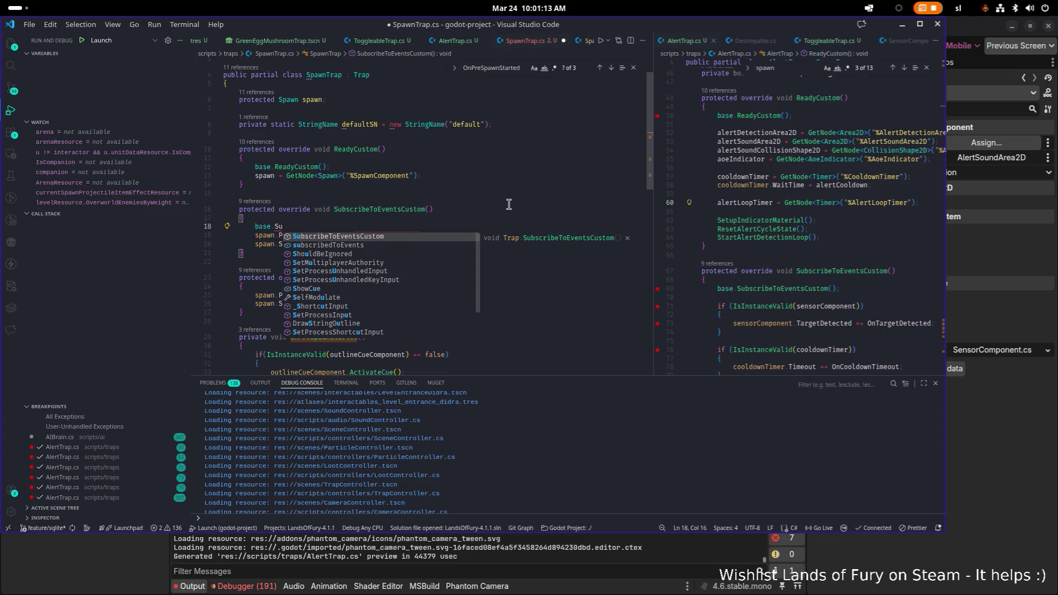
key("Tab")
type("();")
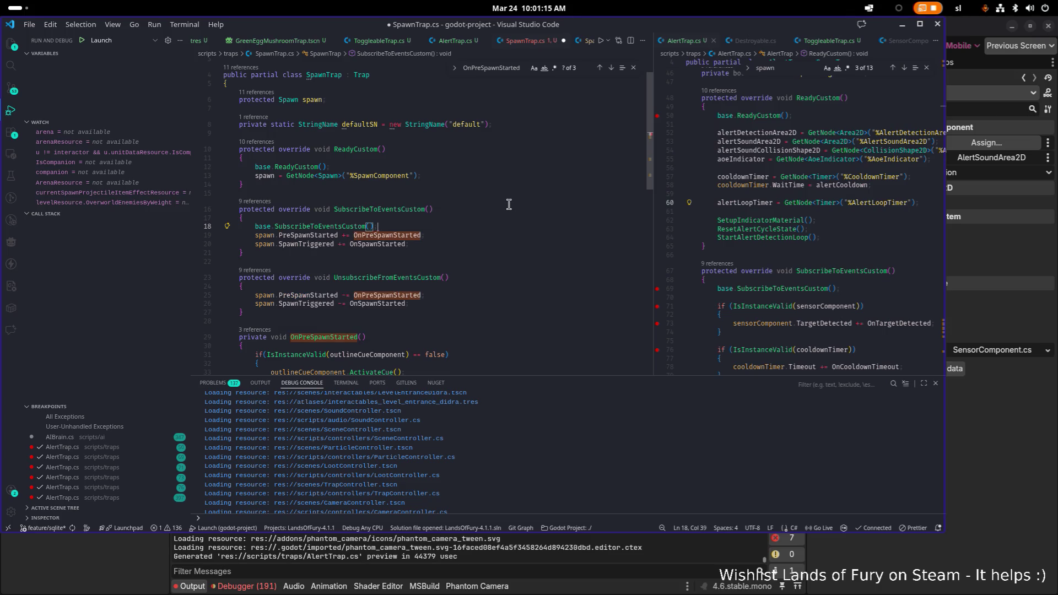
key("ctrl+s")
Add a base.UnsubscribeFromEventsCustom(); call inside UnsubscribeFromEventsCustom
key("shift+Home")
key("ctrl+c")
key("Down")
key("Down")
key("Down")
key("End")
key("Return")
key("ctrl+v")
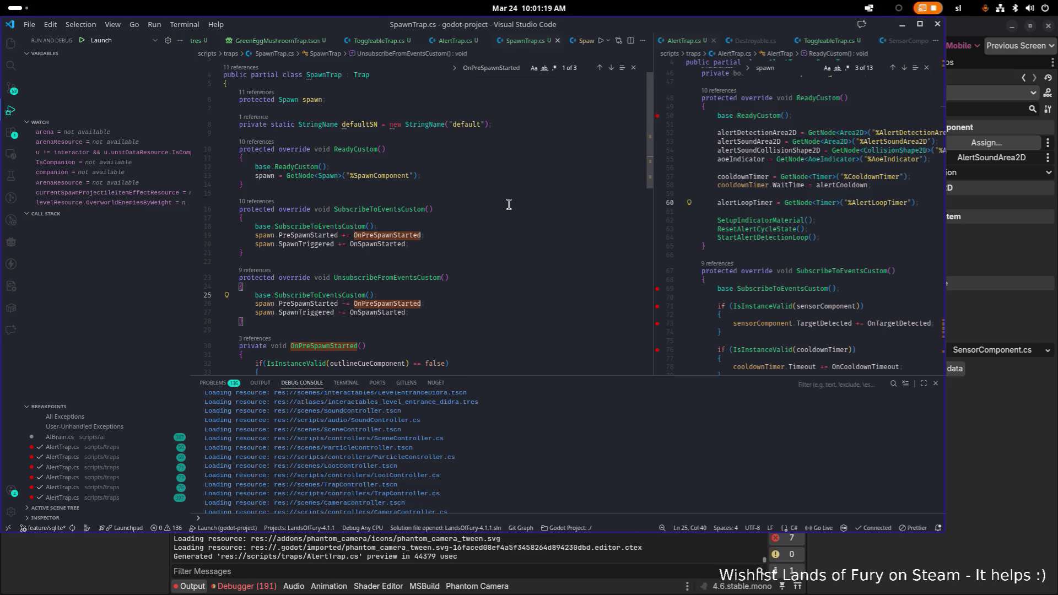
key("Up")
key("Up")
key("ctrl+d")
key("Down")
key("Down")
key("Home")
key("ctrl+Right")
key("Right")
key("ctrl+shift+Right")
key("ctrl+v")
Look over the edited SpawnTrap.cs, then switch back to the Godot editor
scroll(509, 205, "down", 3)
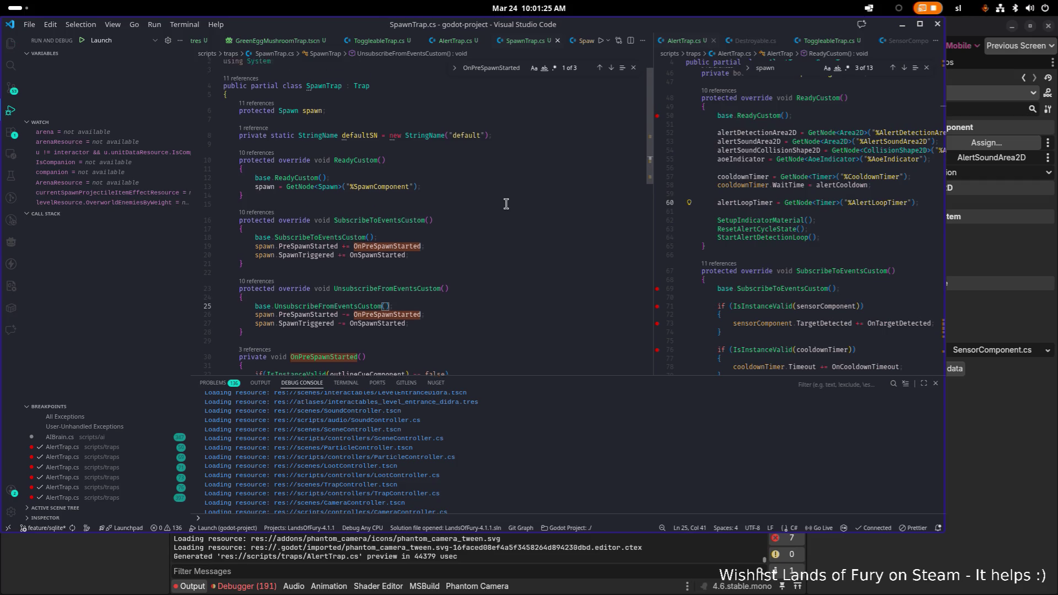
scroll(505, 204, "up", 3)
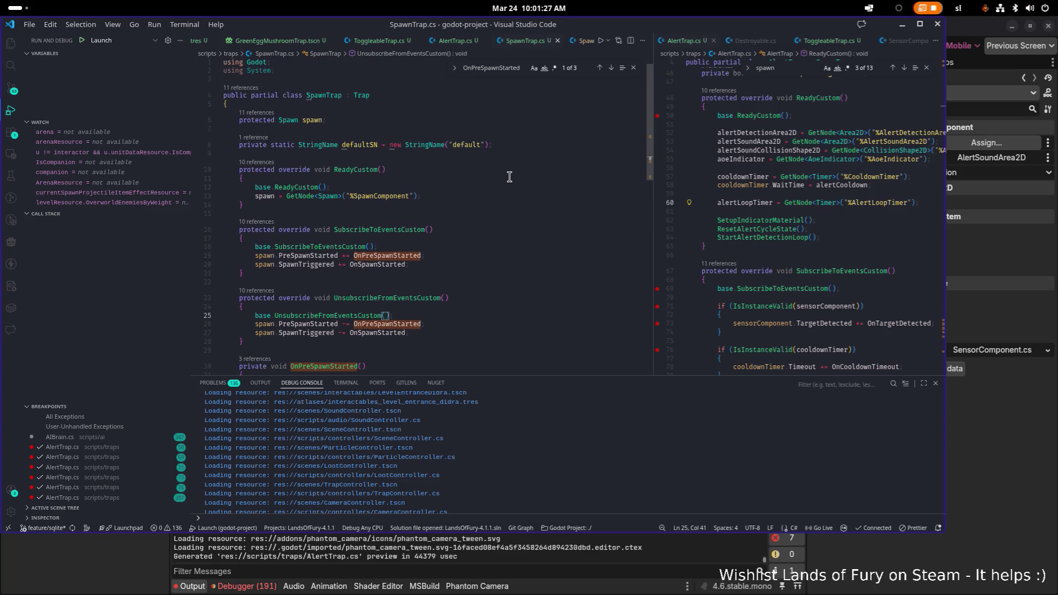
scroll(509, 176, "down", 9)
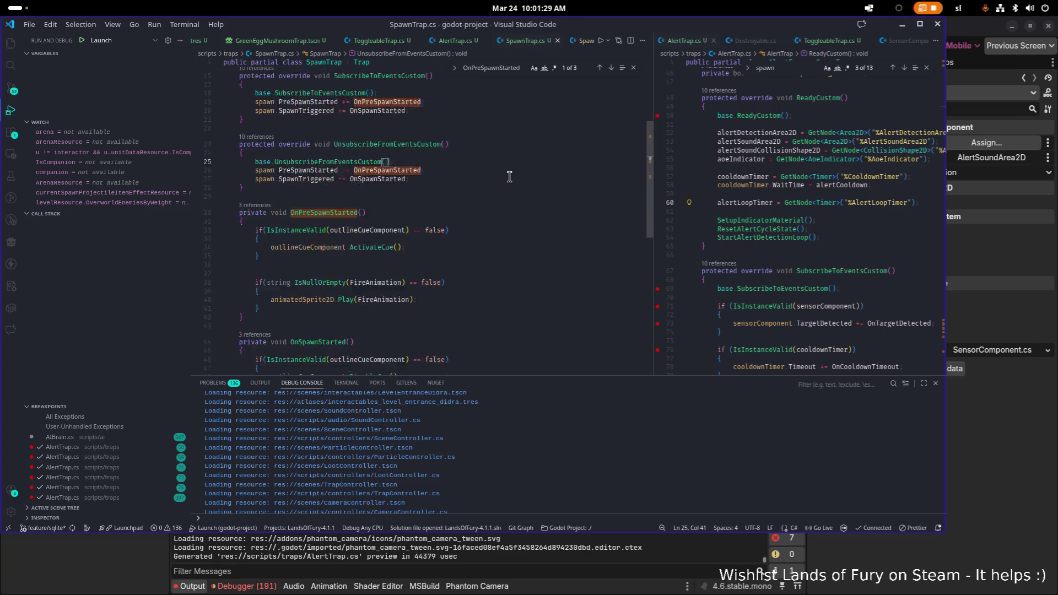
key("alt+Tab")
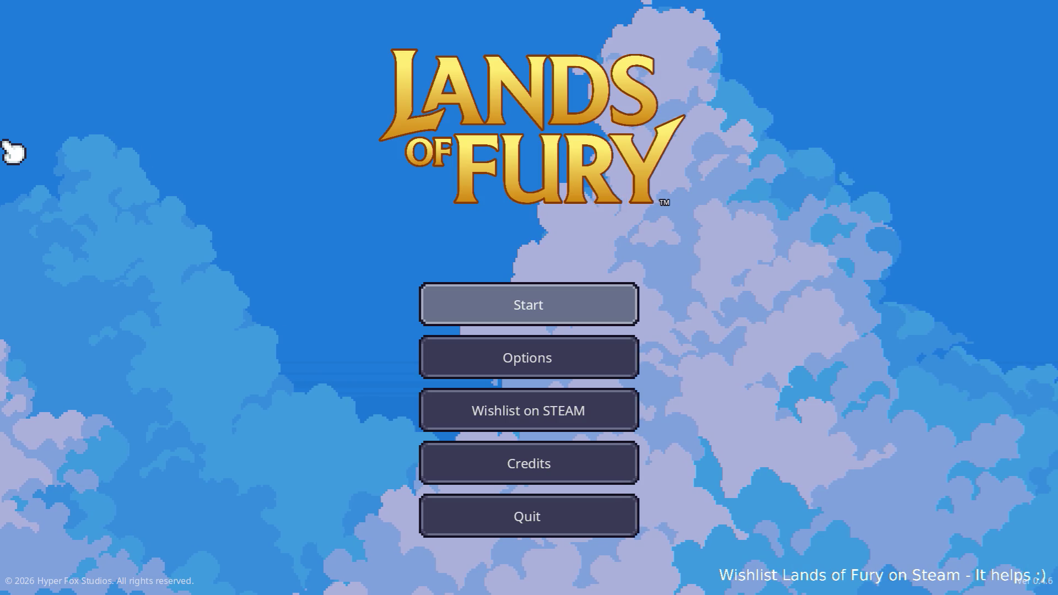
Choose Start in the Lands of Fury main menu to begin loading the level
key("Return")
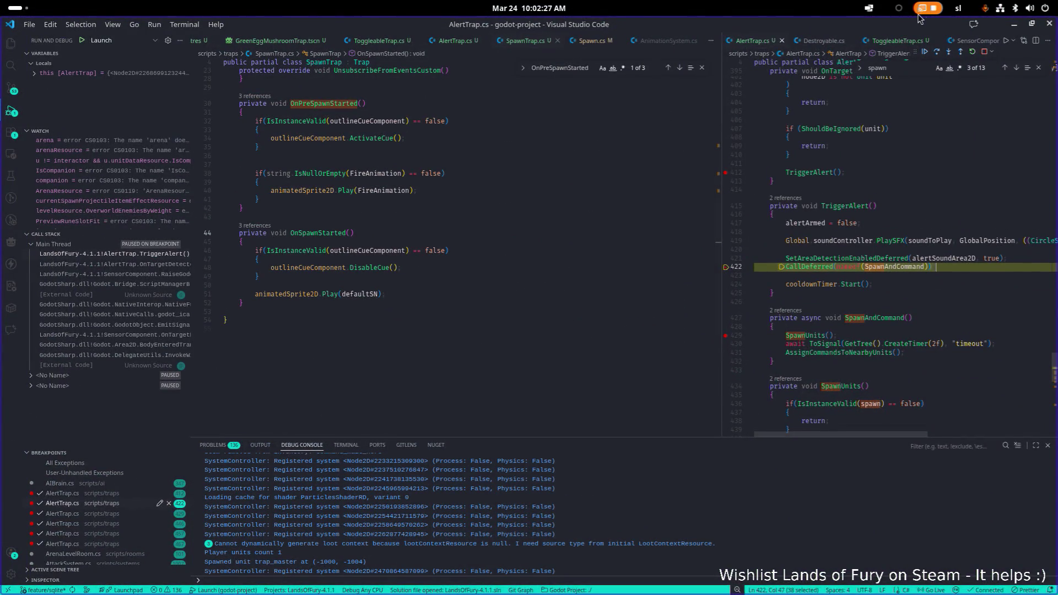
Continue past the TriggerAlert breakpoint at AlertTrap.cs line 422 with F5
key("F5")
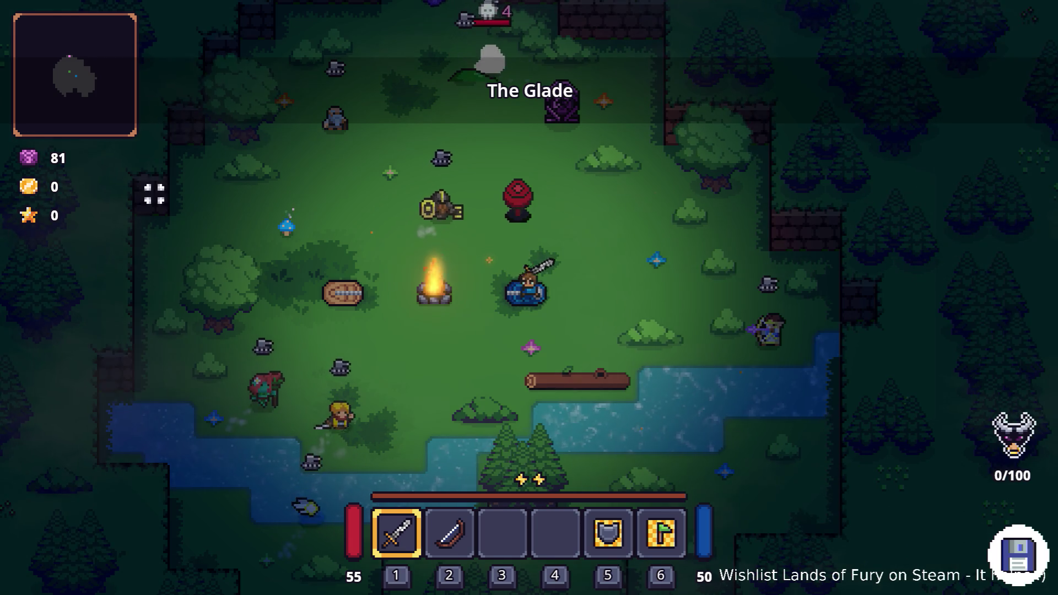
Walk through The Glade and switch the player to the bow
key("w")
key("d")
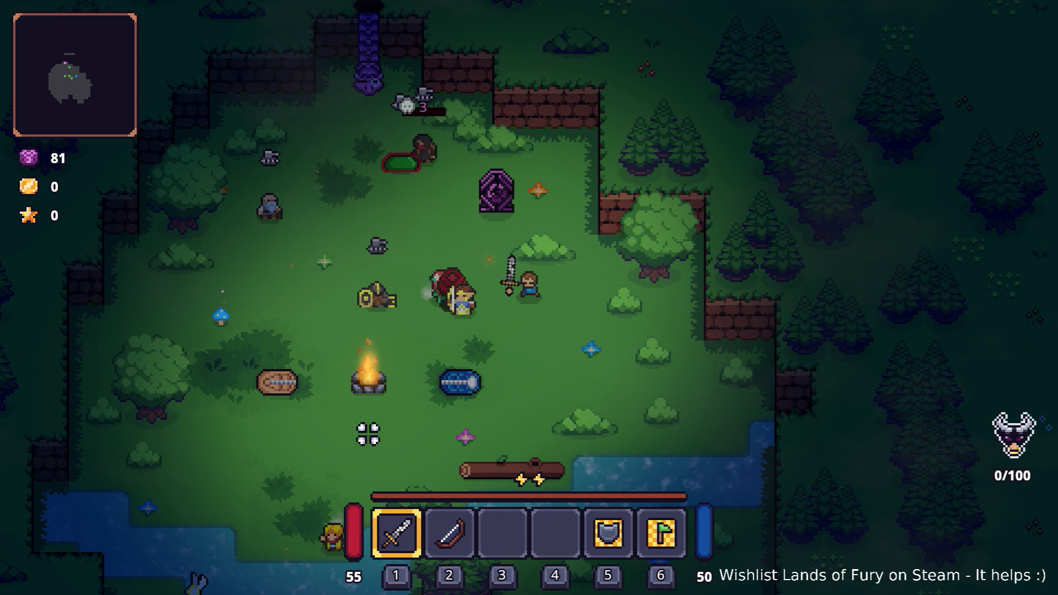
key("2")
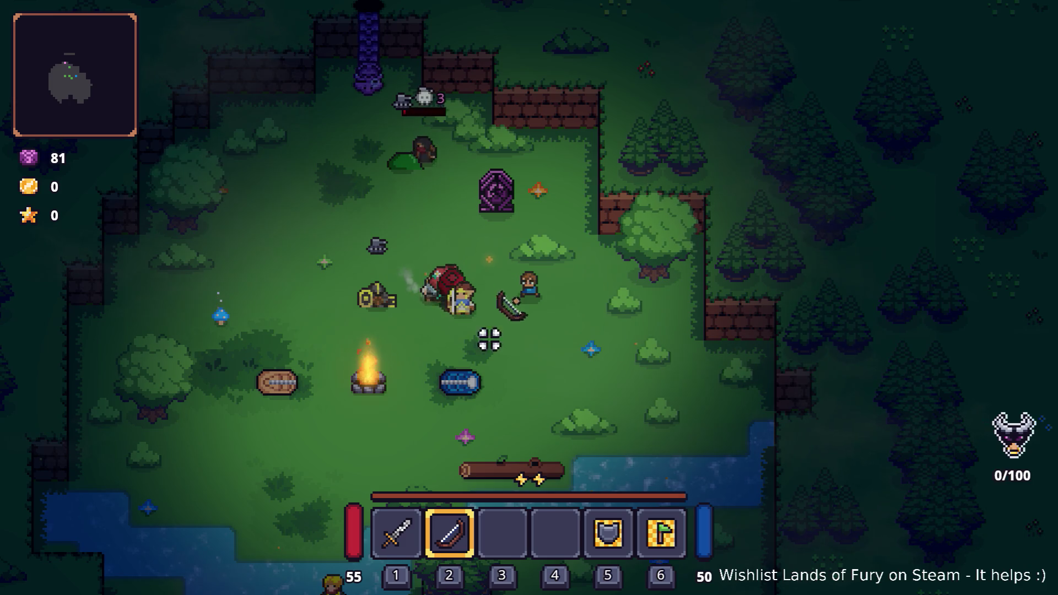
key("s")
key("s")
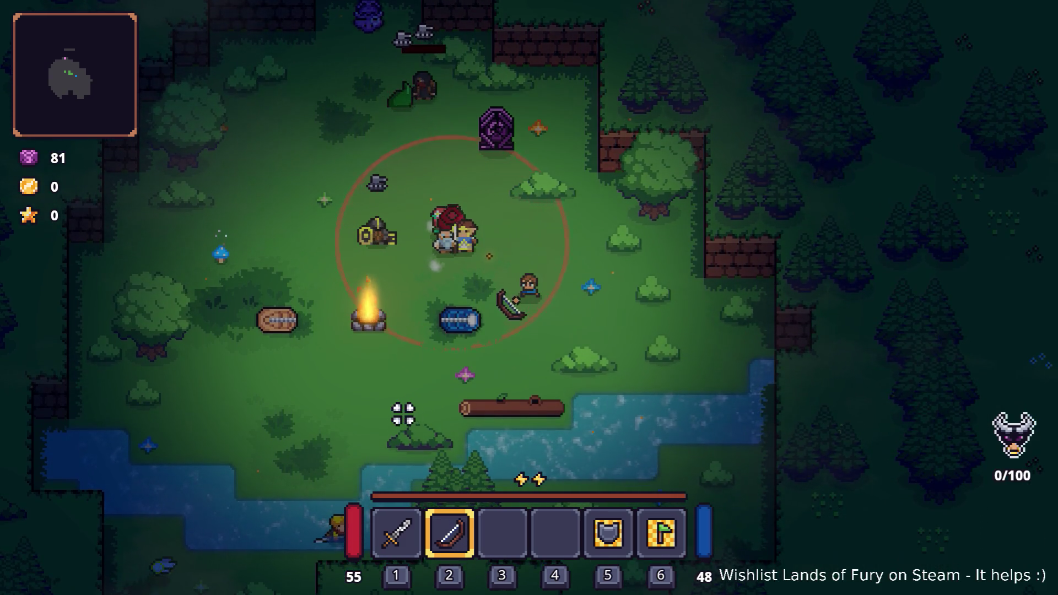
key("d")
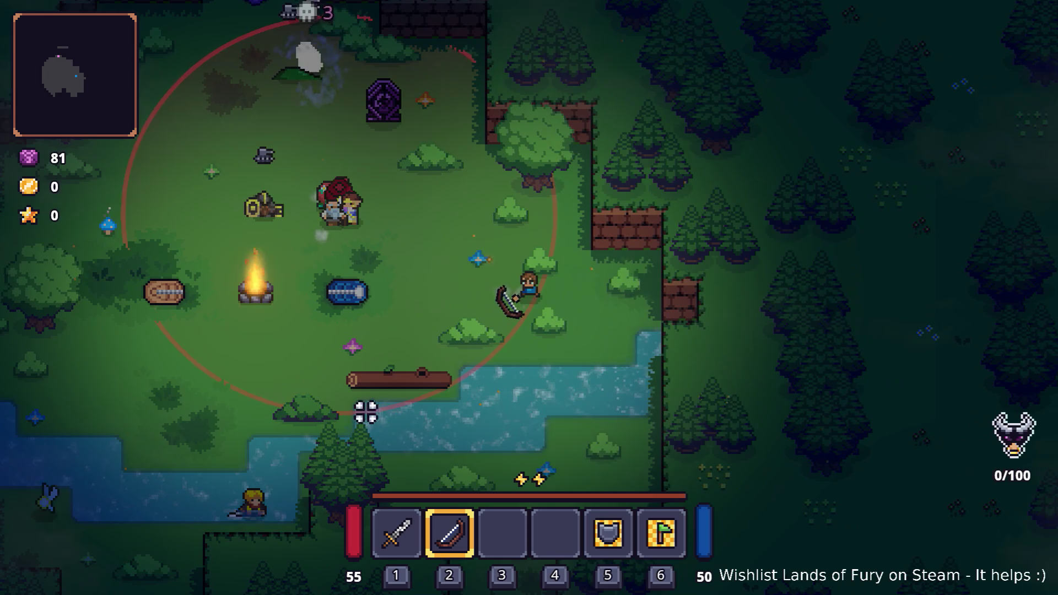
key("a")
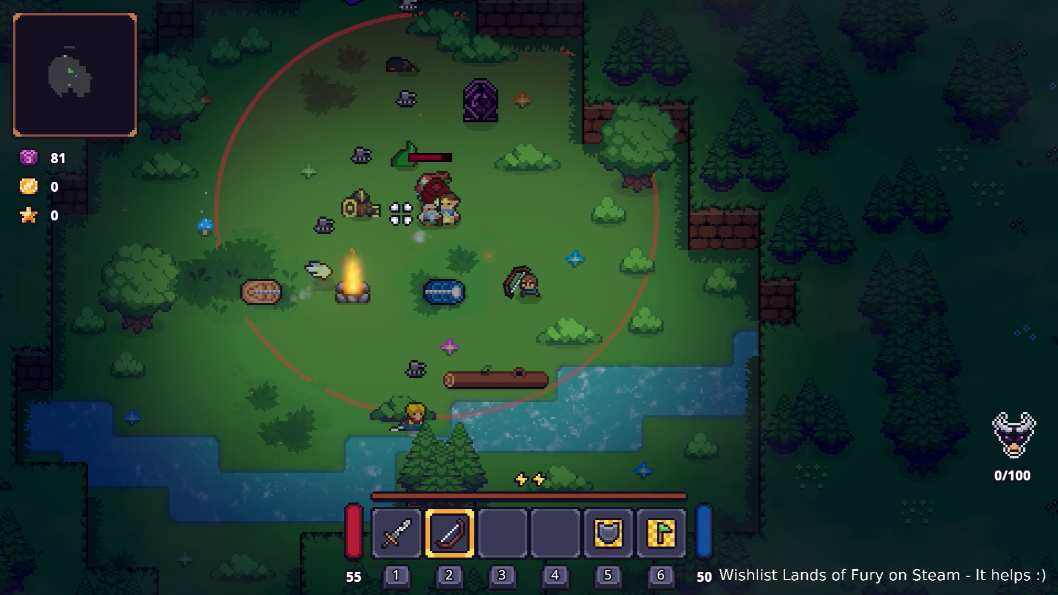
Fight enemies with the bow to reach 1/100 kills, then pause the game
key("w+a")
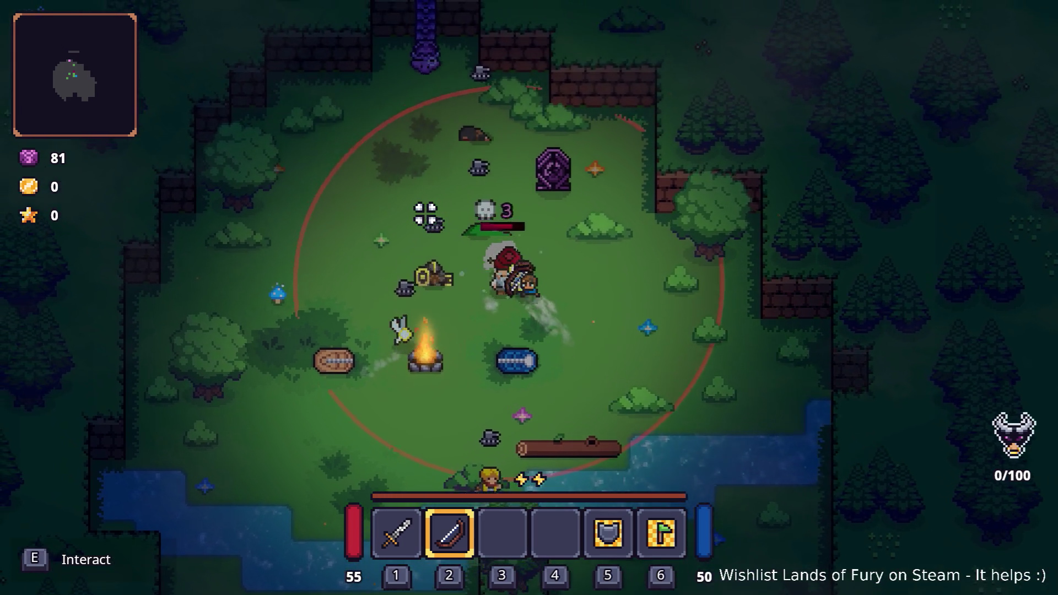
key("a")
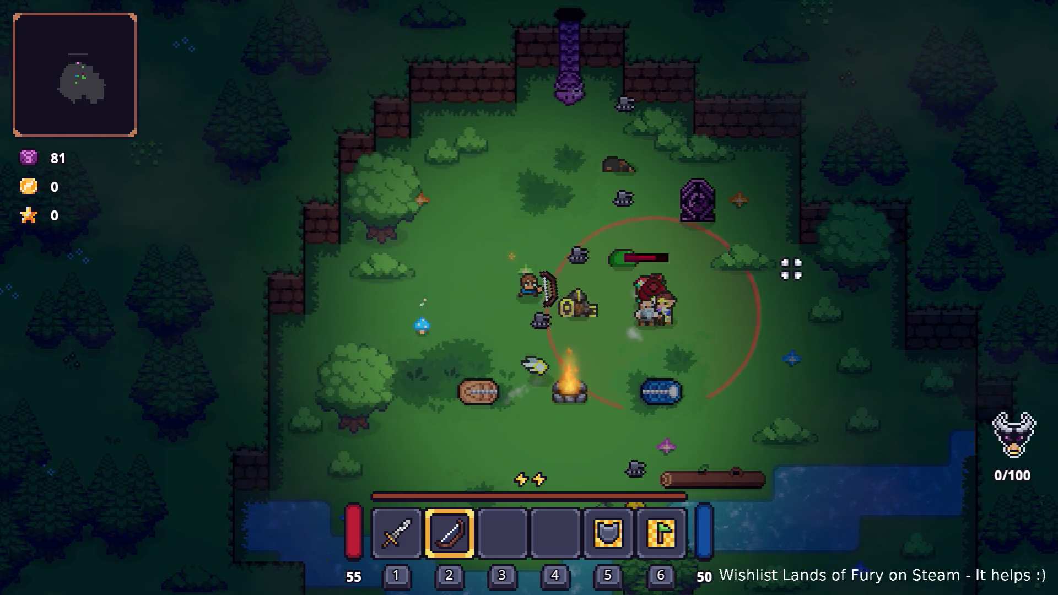
key("s+d")
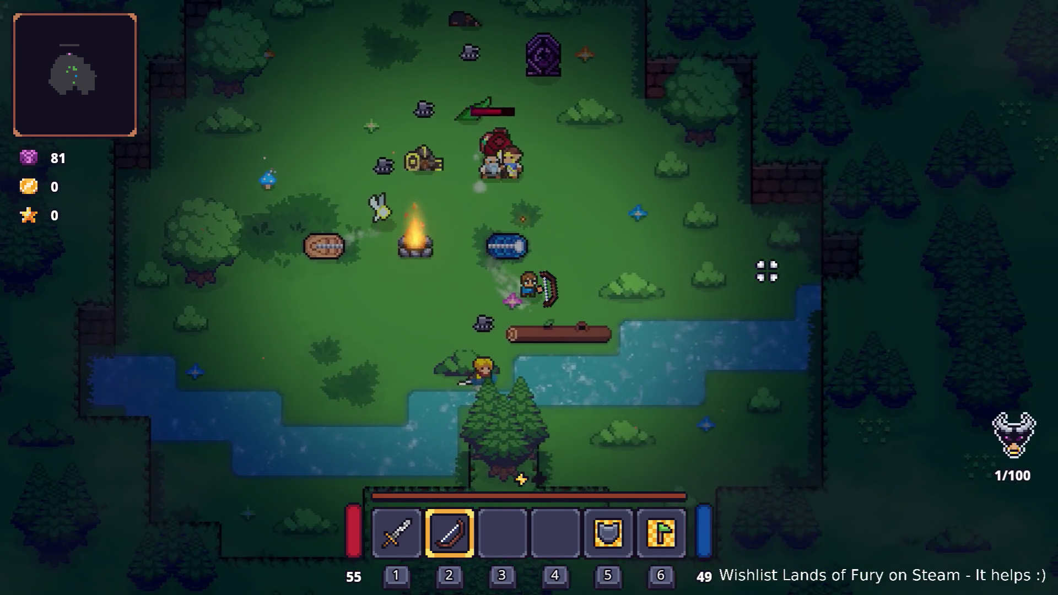
key("w+a")
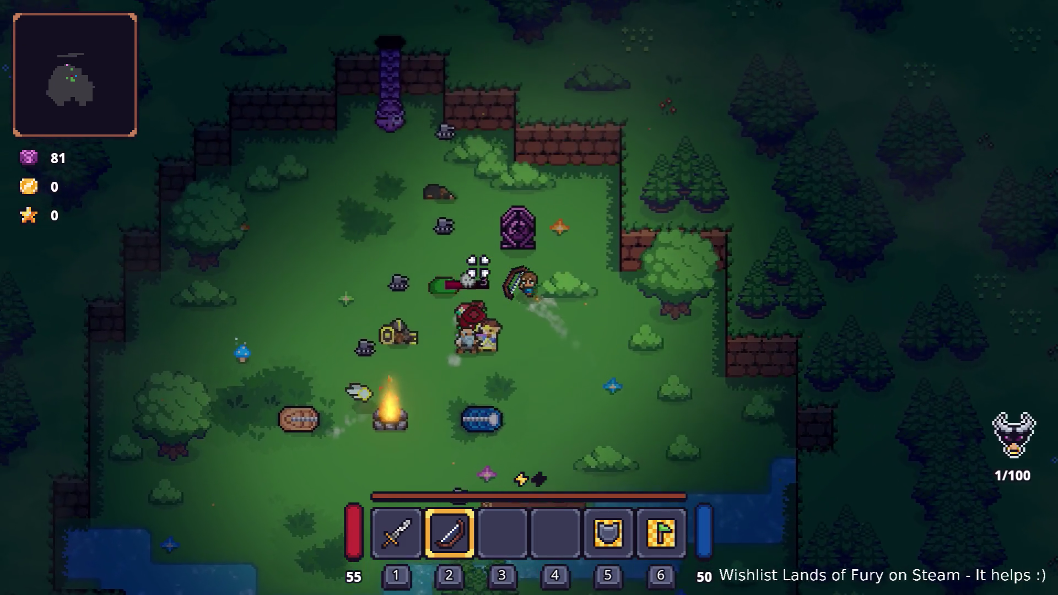
key("s+a")
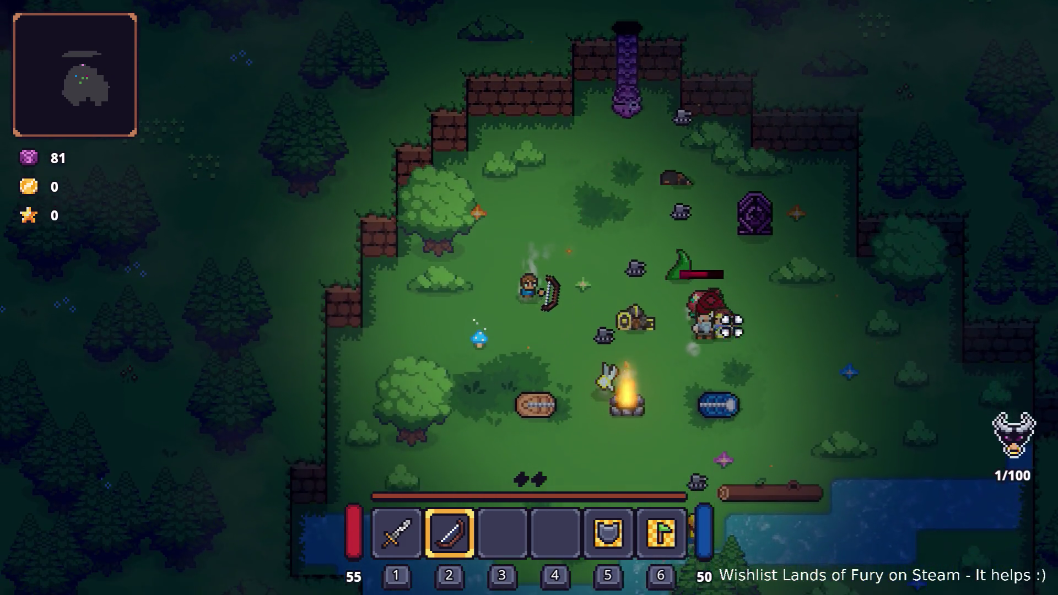
key("d")
key("s")
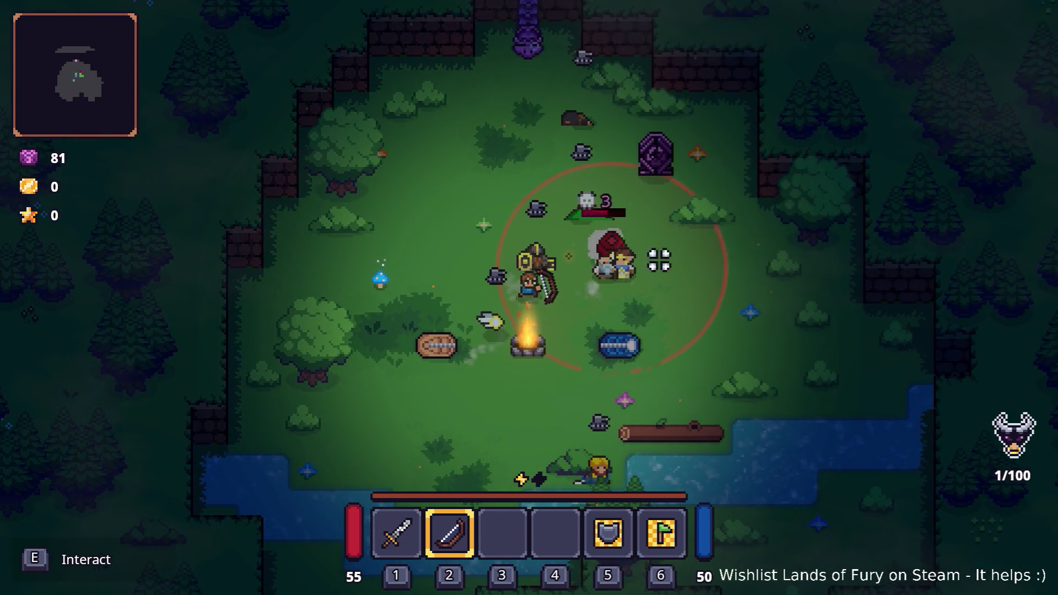
key("d")
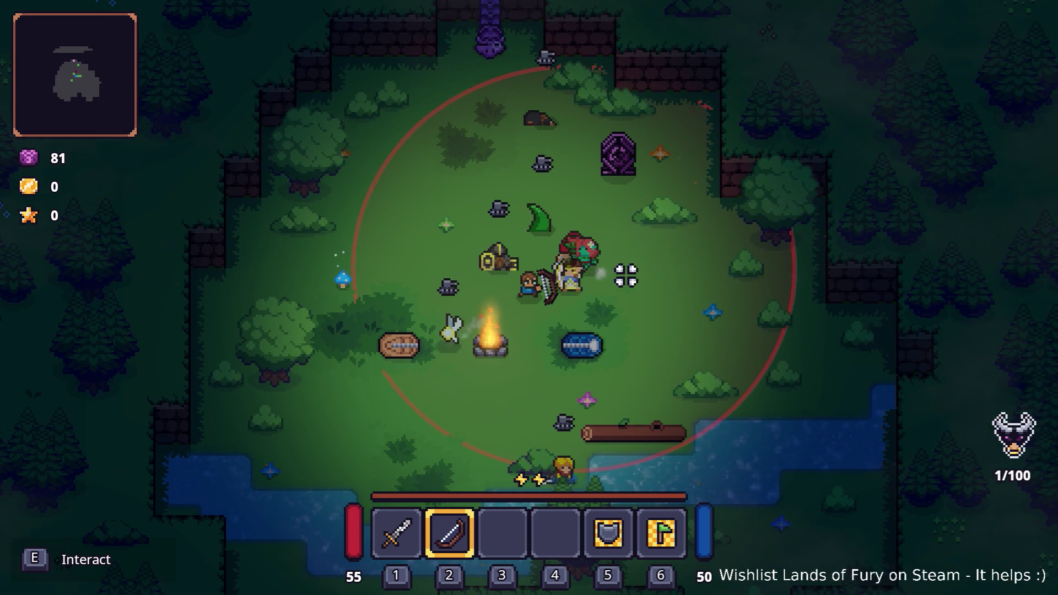
key("s")
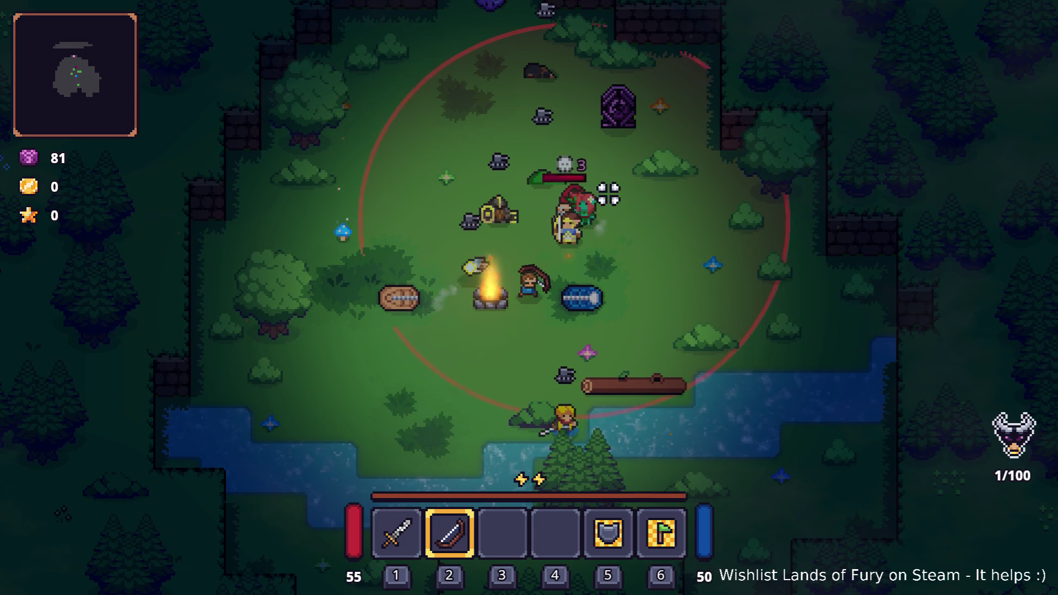
key("Escape")
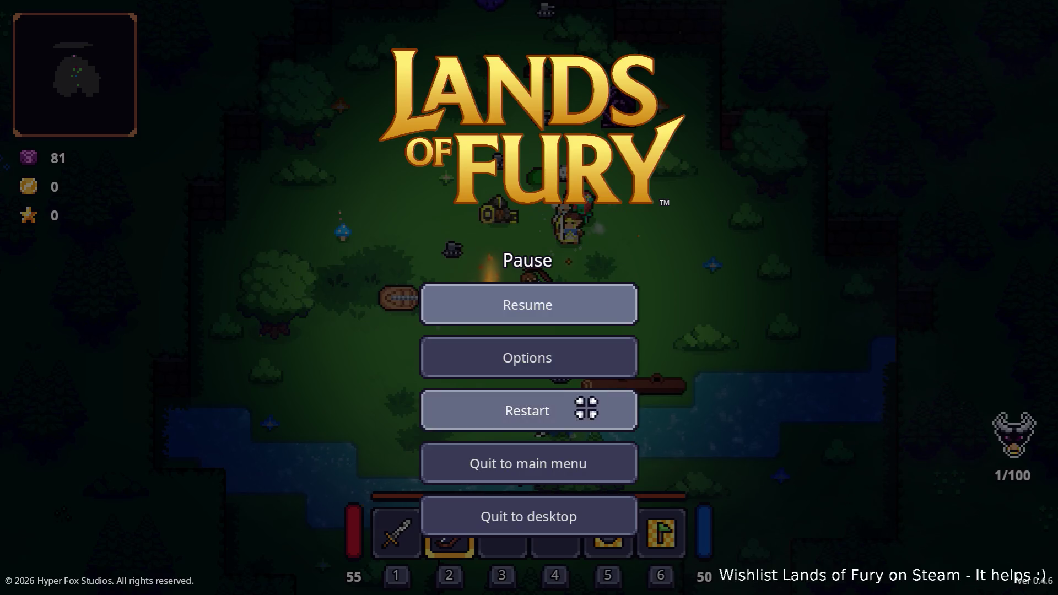
Restart the level, rerun the project, and show the 187 debugger errors in an enlarged bottom panel
left_click(586, 406)
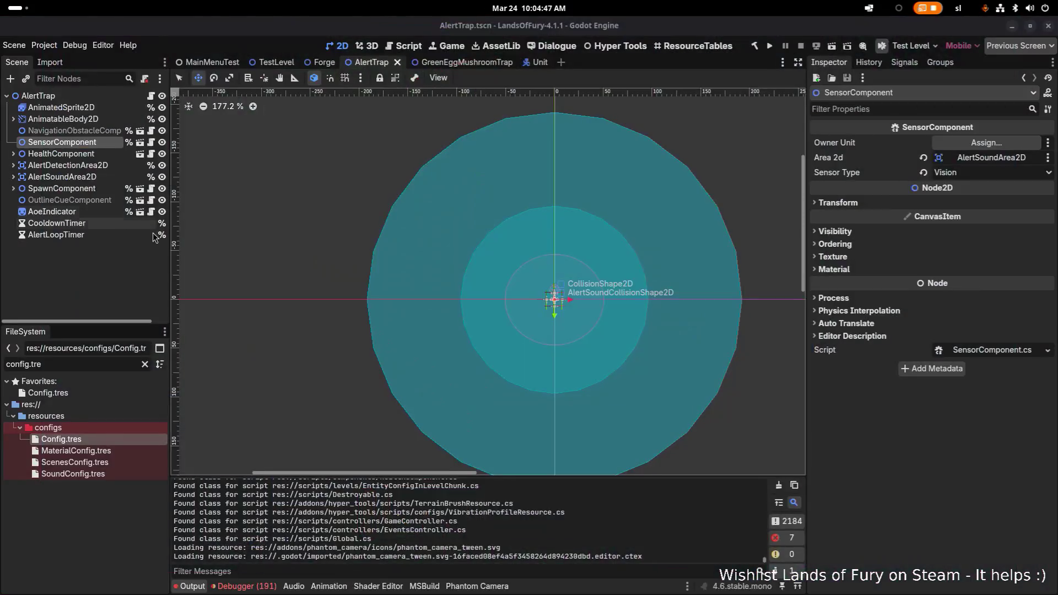
left_click(770, 46)
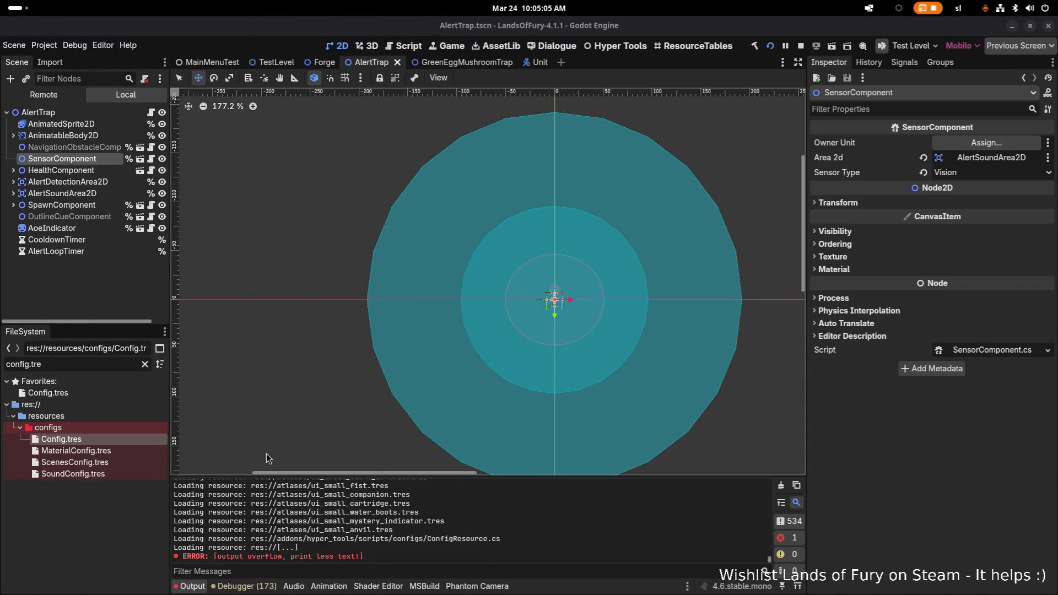
mouse_move(292, 477)
left_mouse_down()
mouse_move(317, 342)
mouse_move(328, 396)
left_mouse_up()
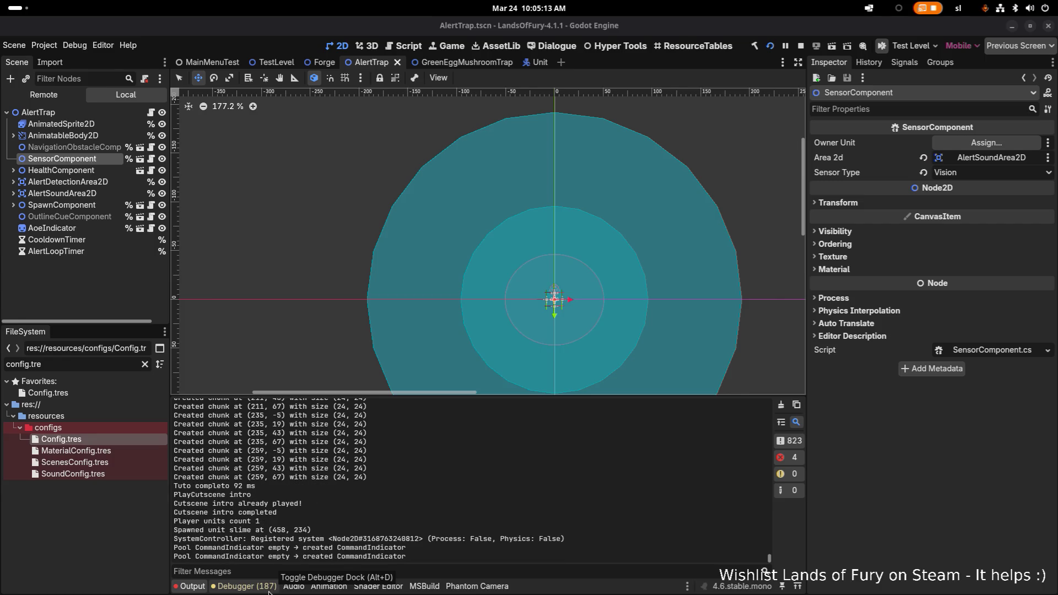
left_click(270, 592)
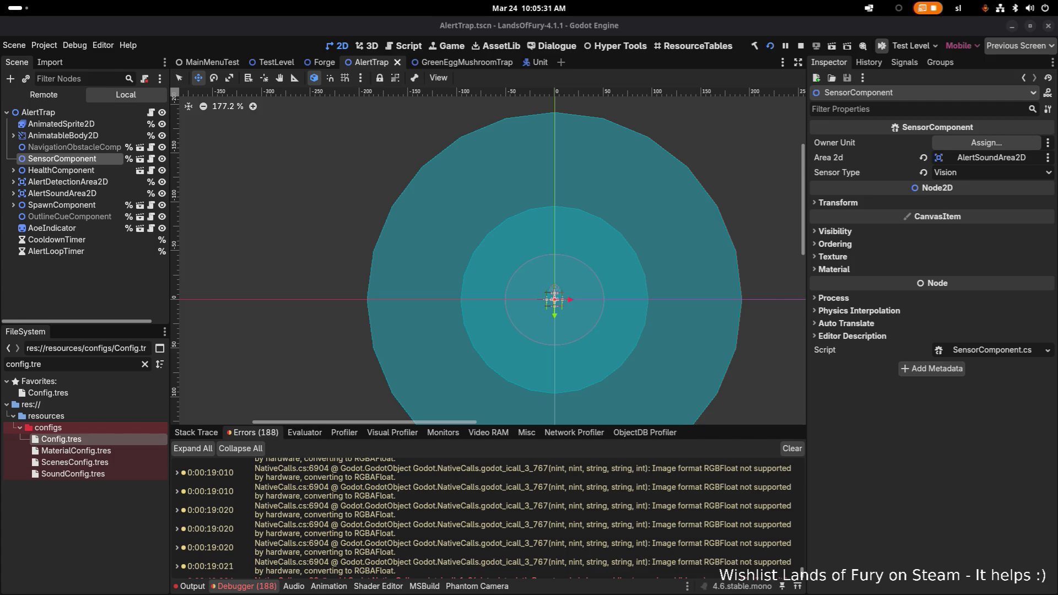
Expand the remove_child error's stack trace, select its UnitCommandResource Cleanup line, and stop the game
scroll(419, 568, "down", 1)
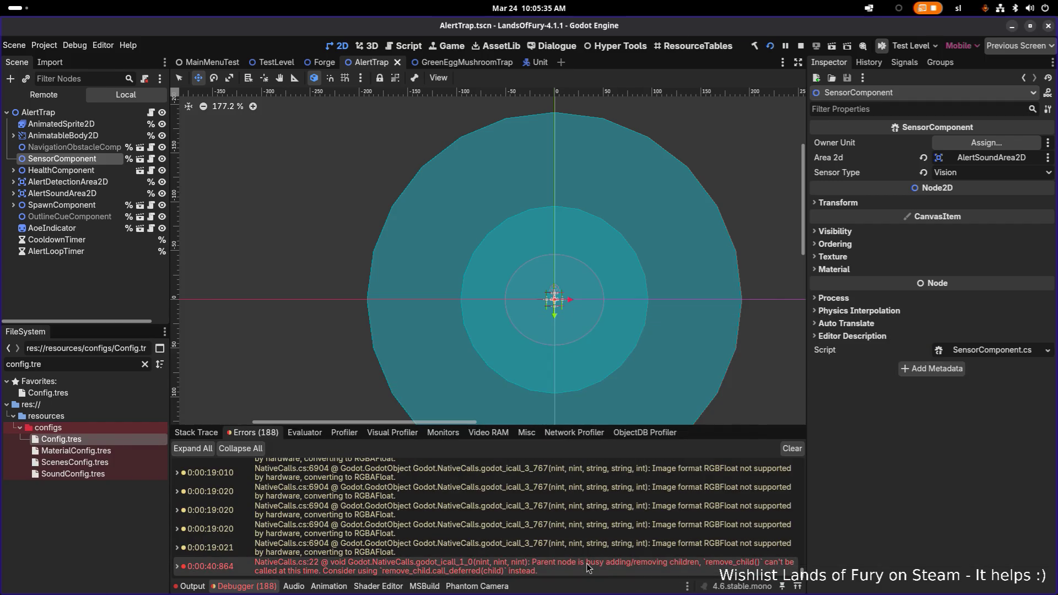
mouse_move(586, 563)
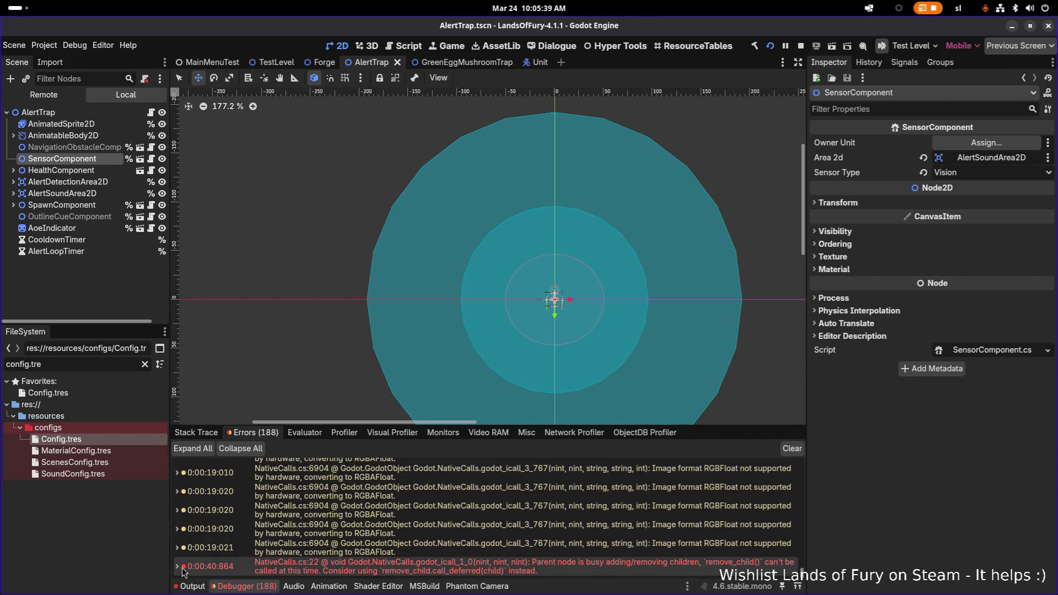
left_click(185, 566)
scroll(377, 536, "down", 5)
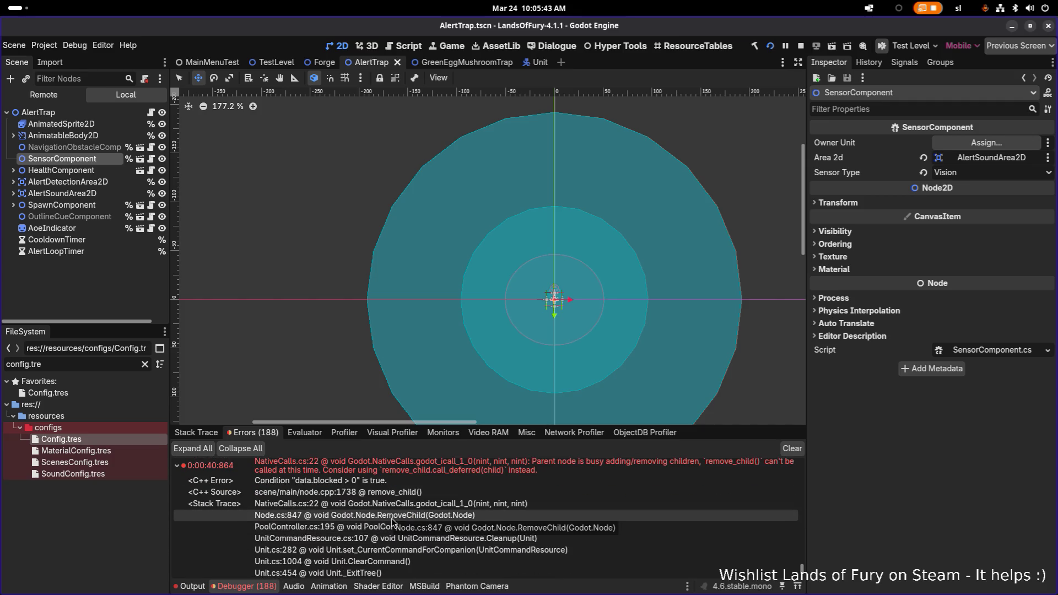
scroll(409, 521, "up", 1)
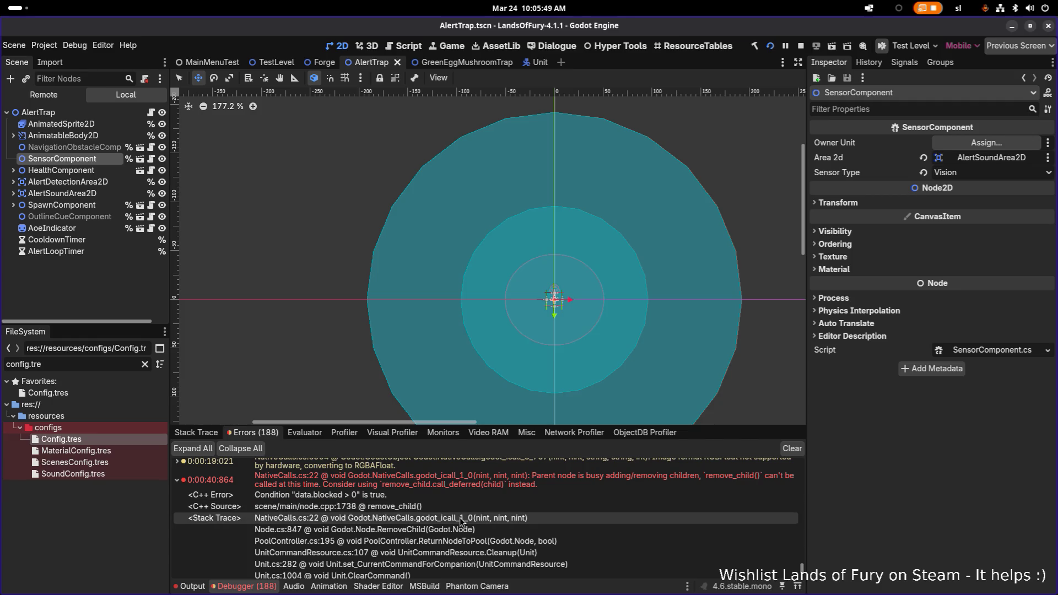
scroll(463, 528, "down", 1)
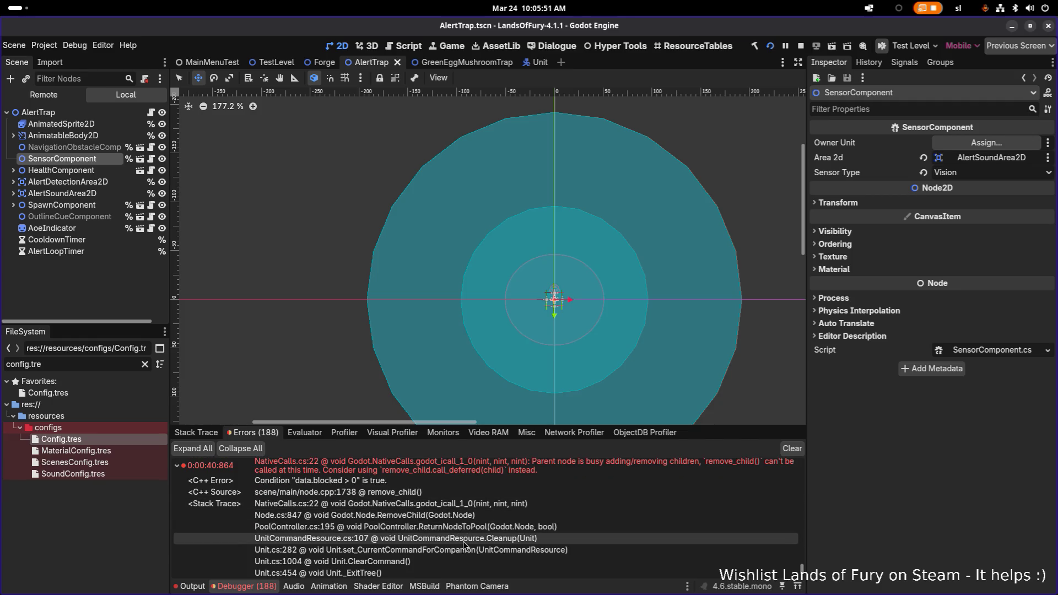
left_click(464, 543)
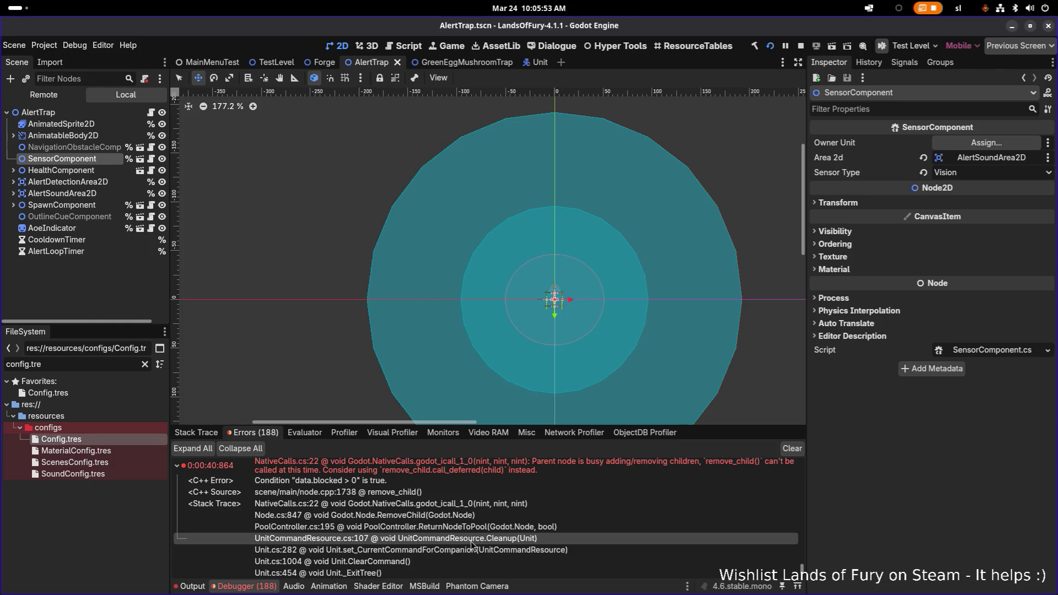
left_click(802, 46)
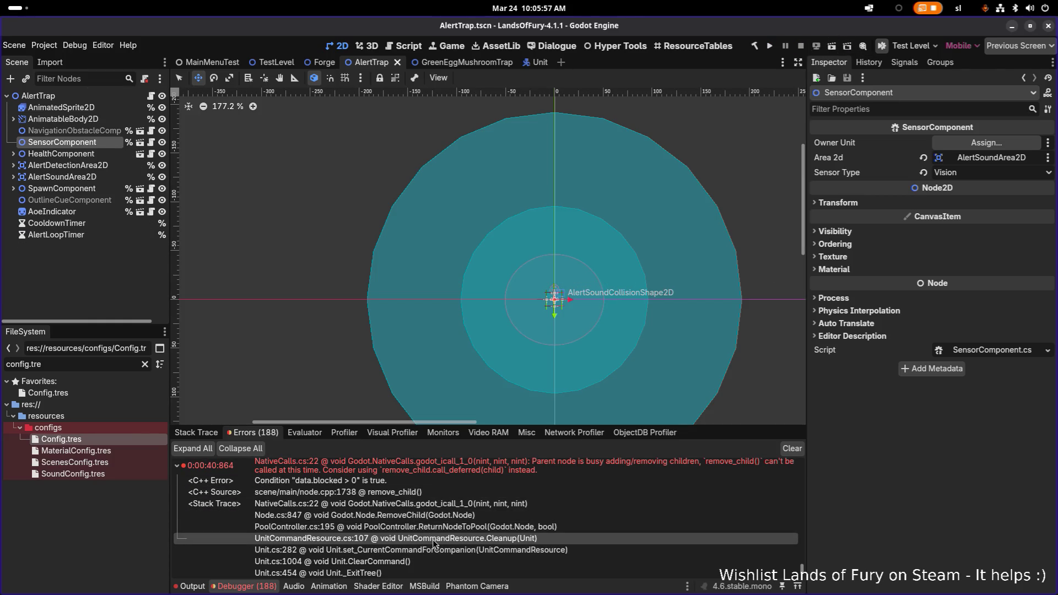
Open UnitCommandResource.cs in Visual Studio Code through quick file search
key("alt+Tab")
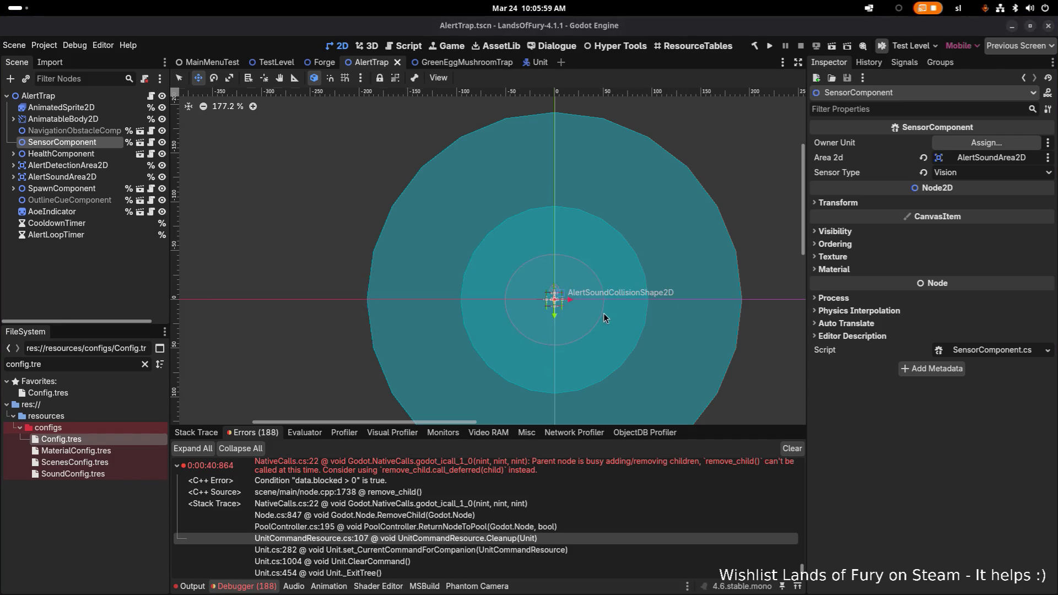
key("alt+Tab")
left_click(339, 184)
key("ctrl+p")
type("unit")
type("commandres")
key("Return")
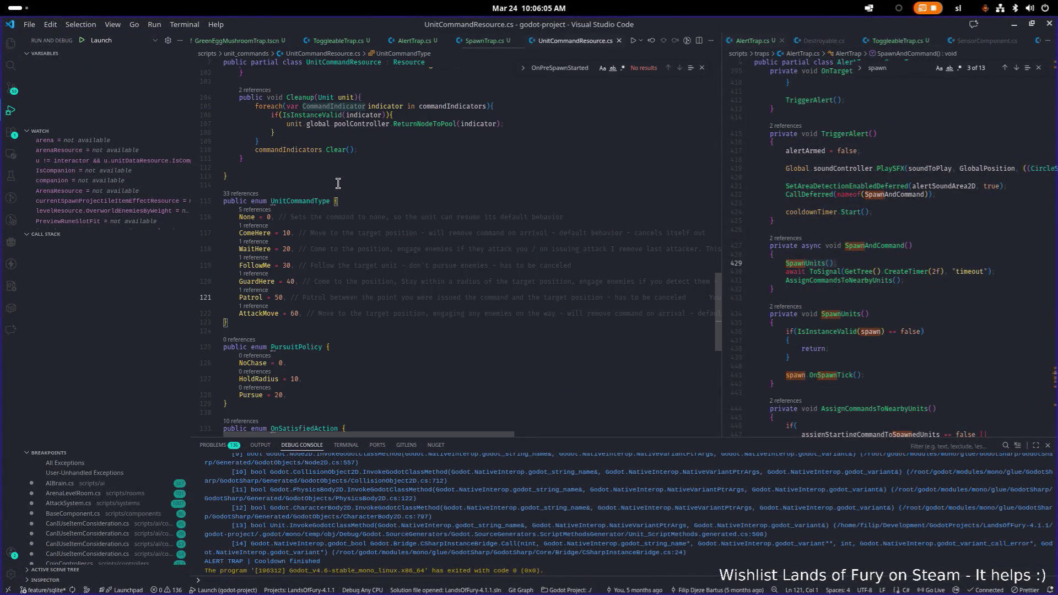
Trace the uses of commandIndicators in UnitCommandResource.cs's Cleanup method back to its declaration
scroll(339, 183, "up", 4)
left_click(389, 226)
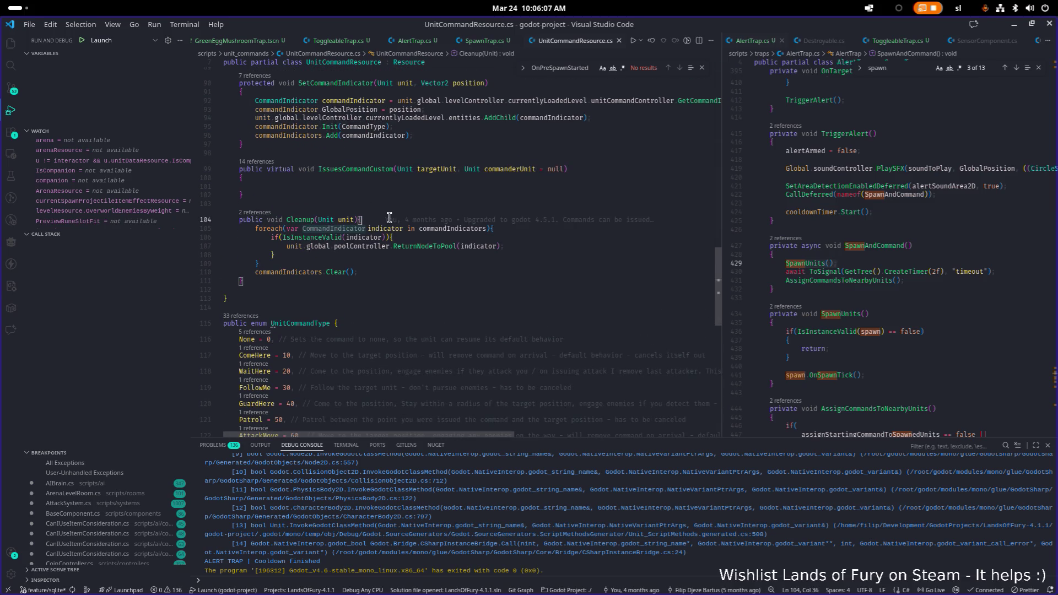
left_click(453, 251)
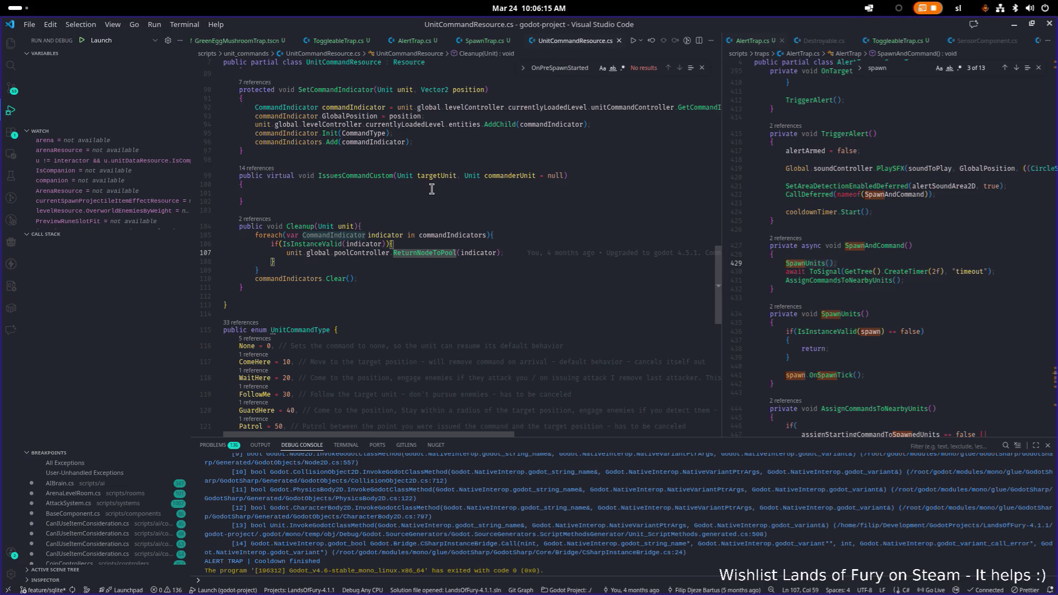
double_click(461, 233)
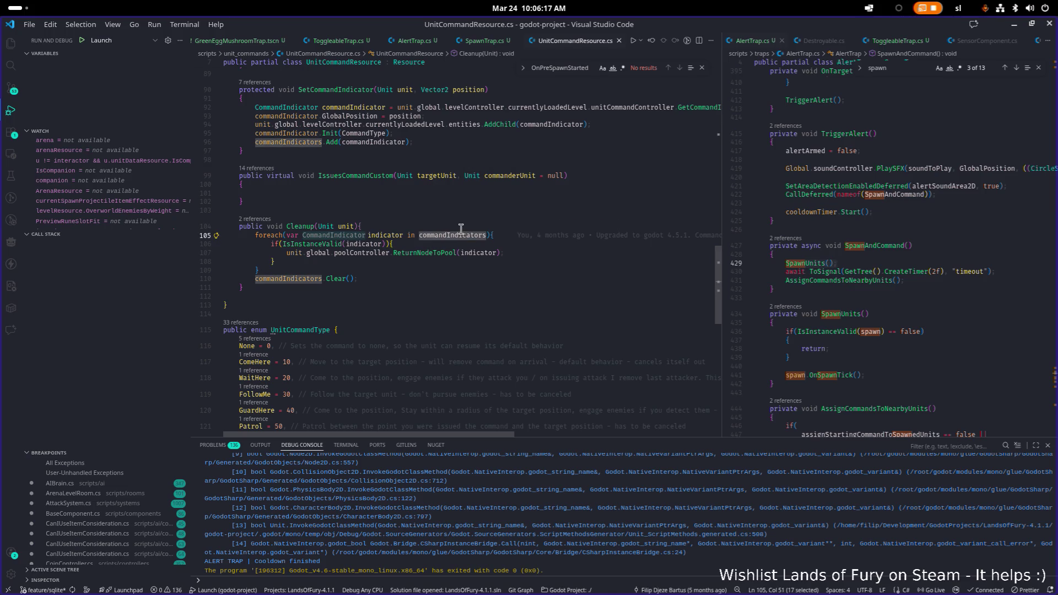
scroll(455, 225, "up", 5)
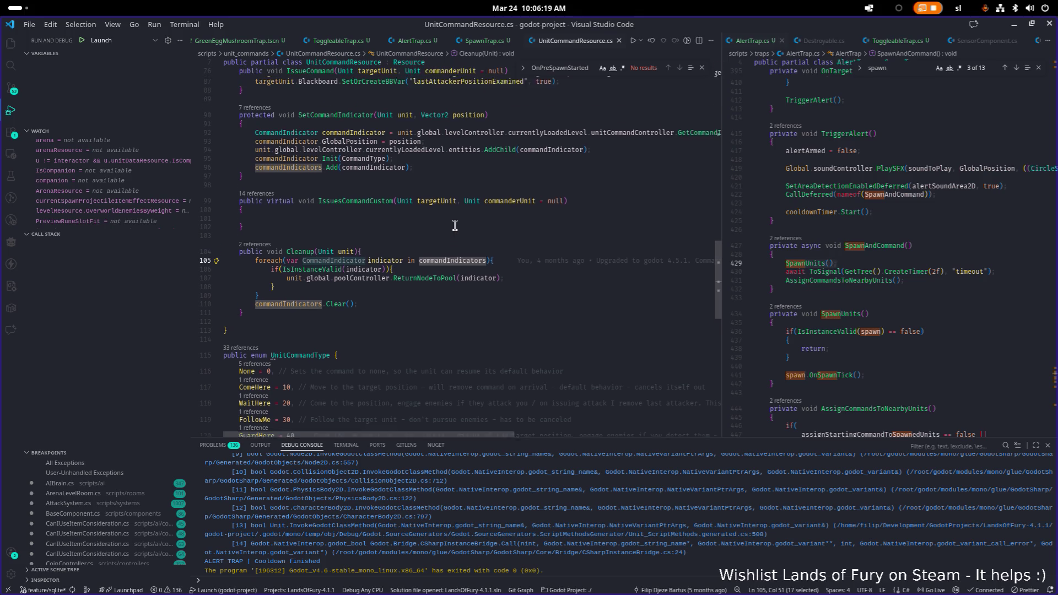
scroll(455, 225, "up", 8)
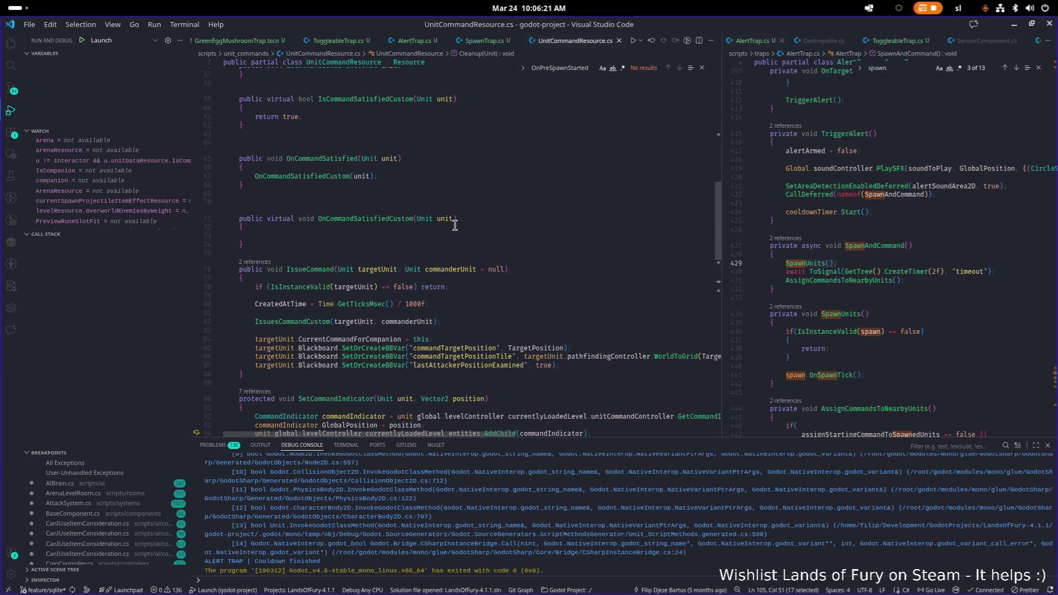
scroll(455, 225, "down", 9)
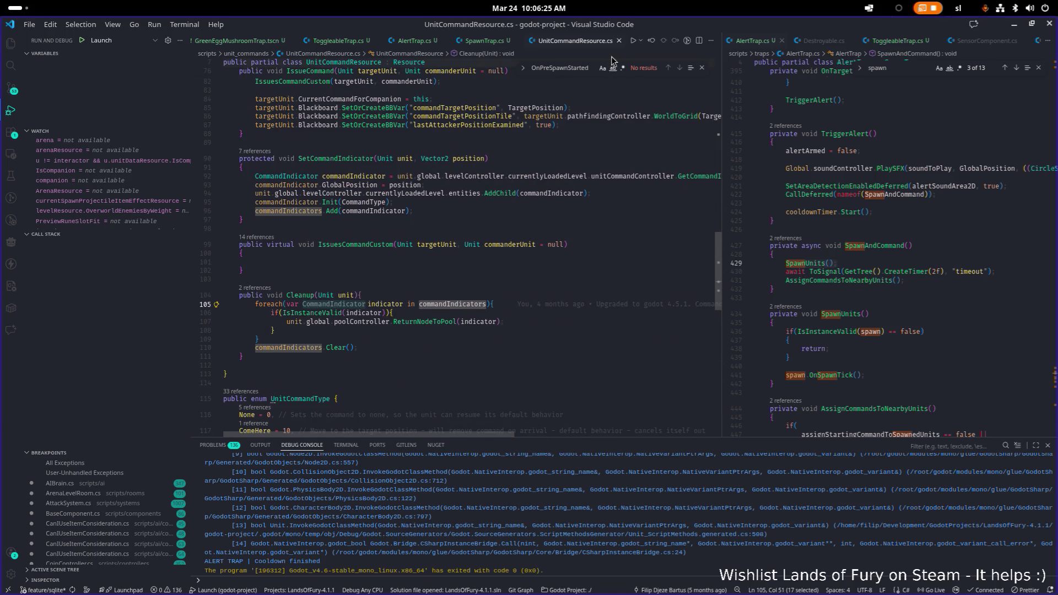
scroll(524, 163, "up", 14)
scroll(524, 164, "up", 11)
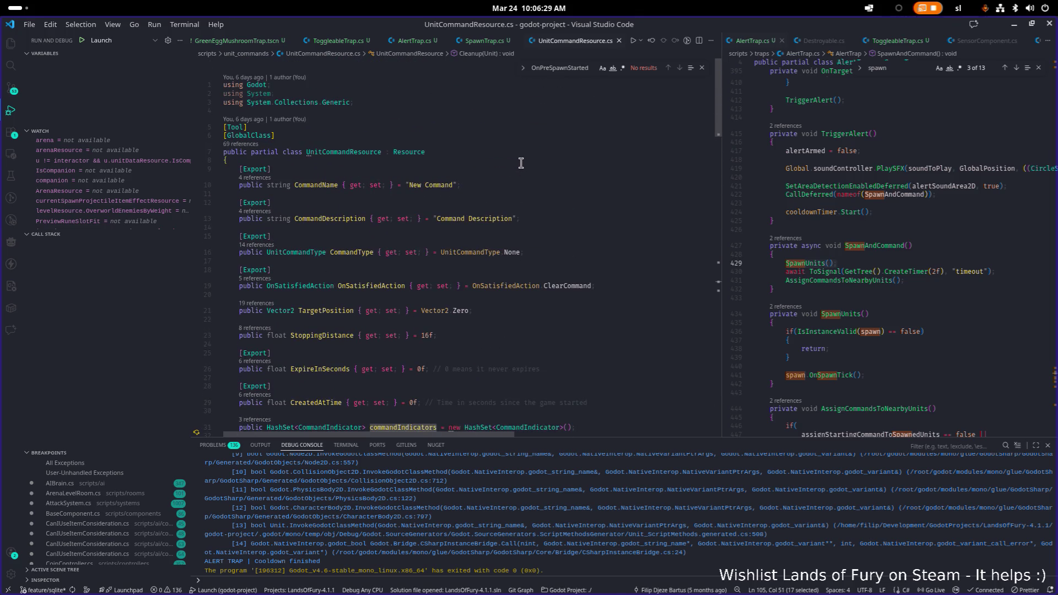
scroll(520, 163, "down", 20)
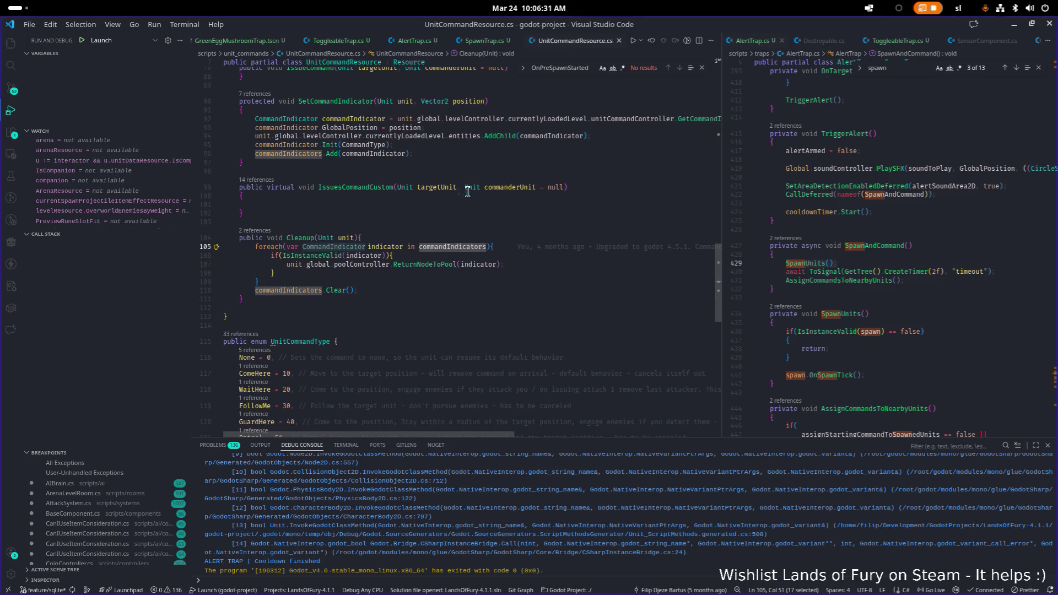
key("ctrl+f")
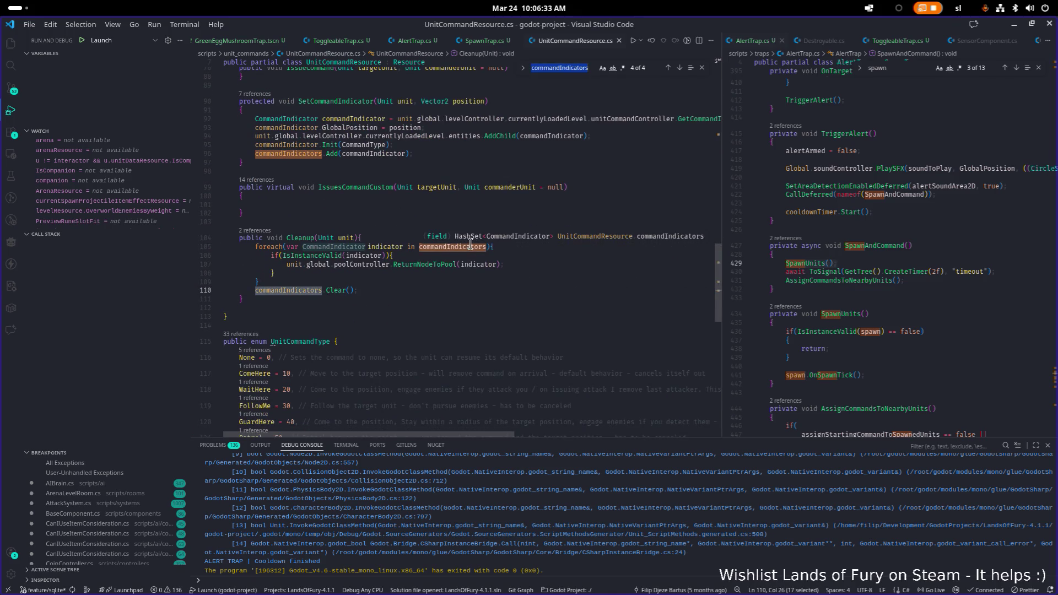
left_click(470, 245, "ctrl")
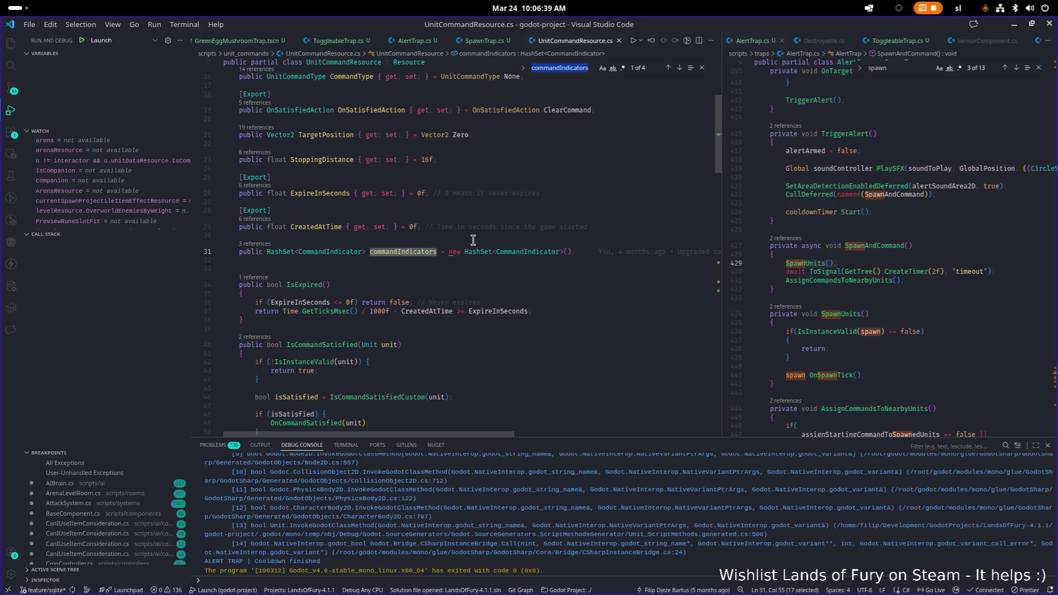
Open CommandIndicator.cs in the widened right-hand pane and review the Cleanup loop
left_click(900, 232)
key("ctrl+p")
type("CommandIndicator")
key("Return")
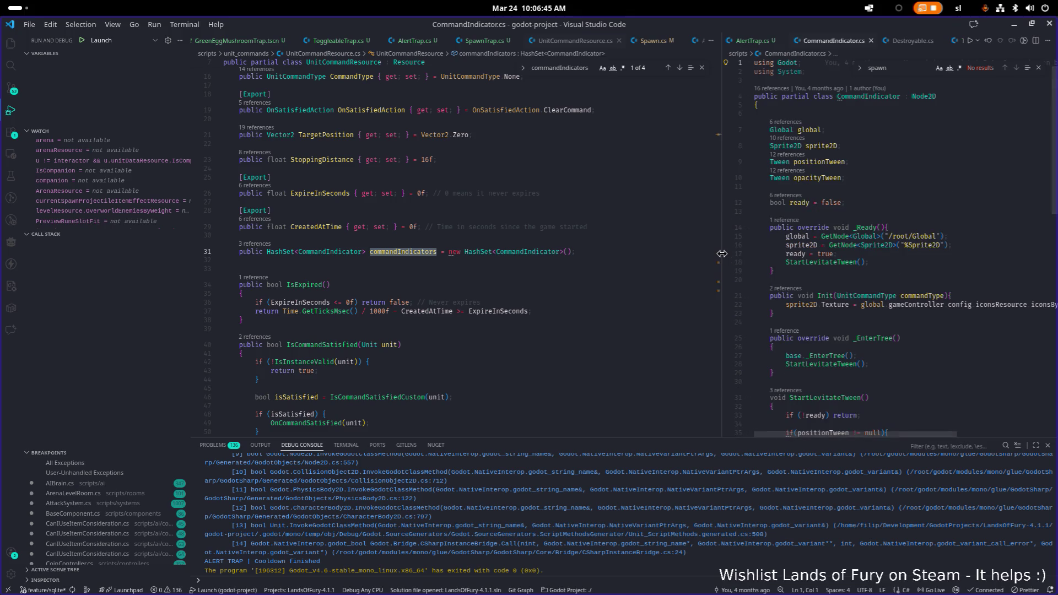
left_click_drag(725, 257, 679, 257)
scroll(579, 257, "down", 15)
scroll(578, 258, "up", 5)
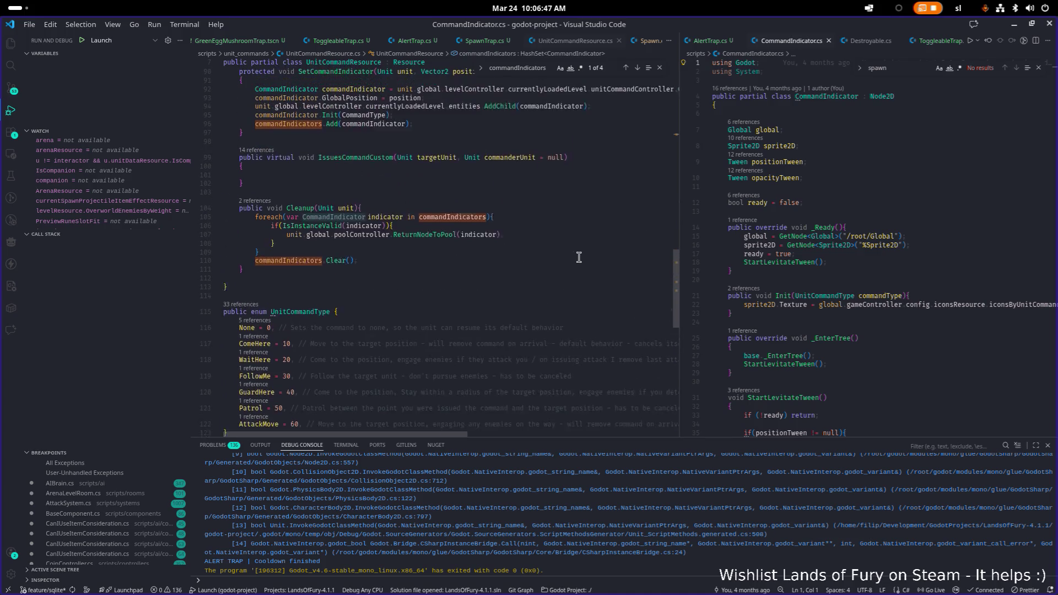
left_click(562, 259)
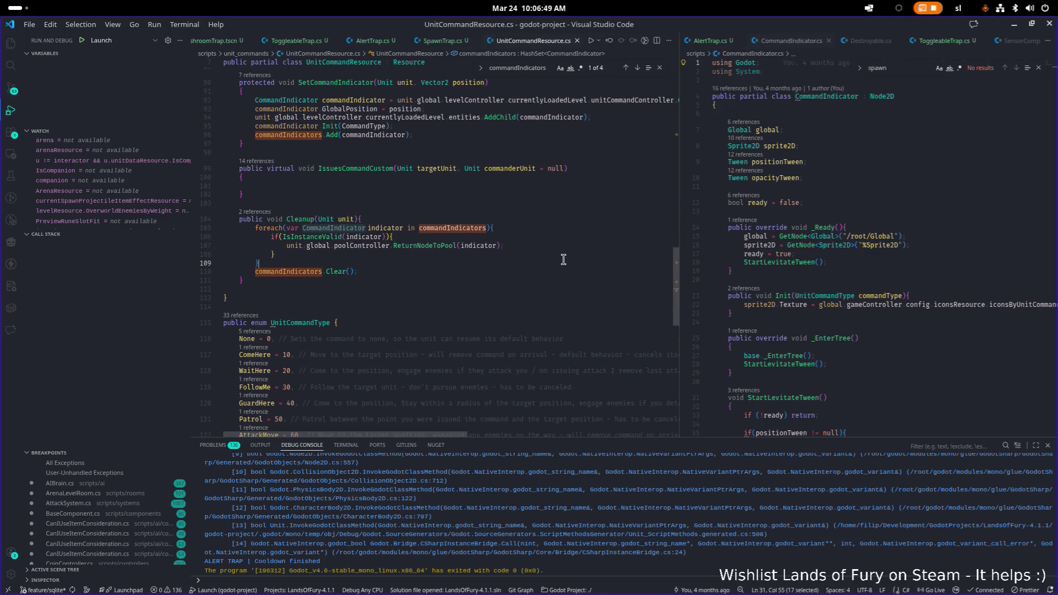
mouse_move(555, 259)
left_click(620, 305)
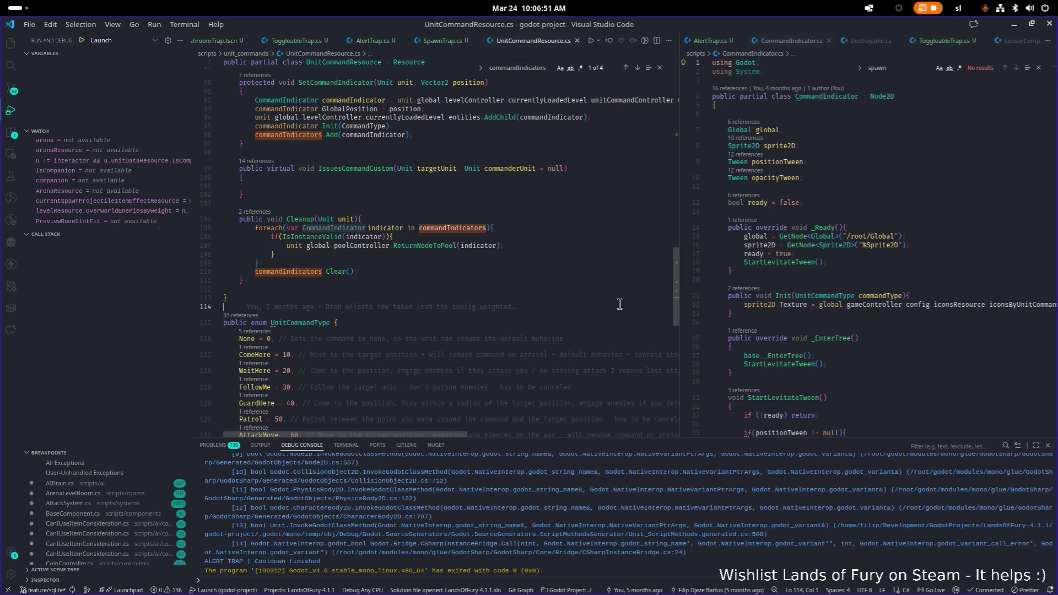
mouse_move(424, 249)
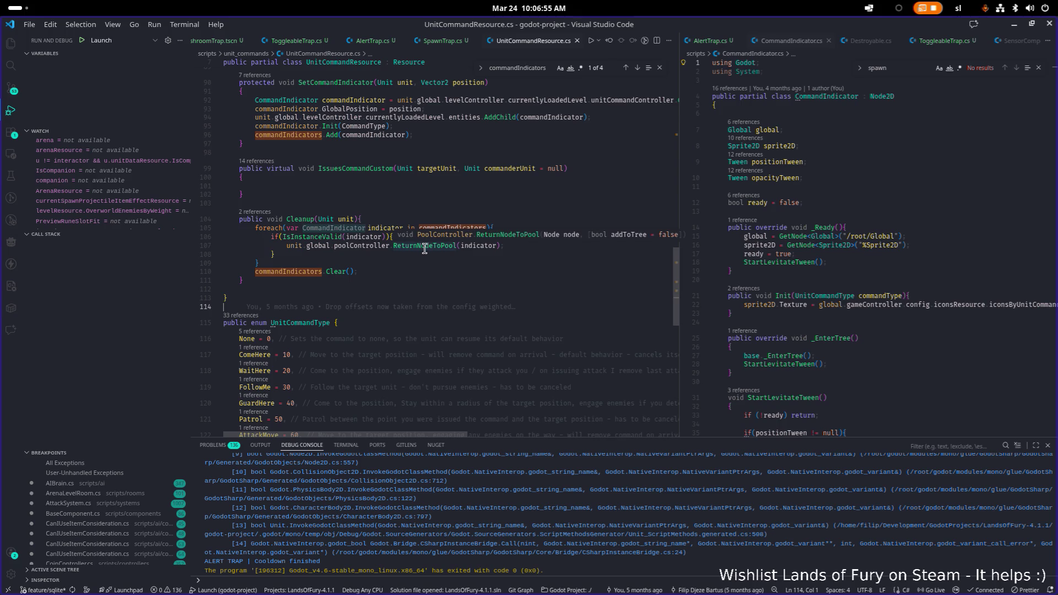
scroll(425, 248, "up", 1)
mouse_move(467, 250)
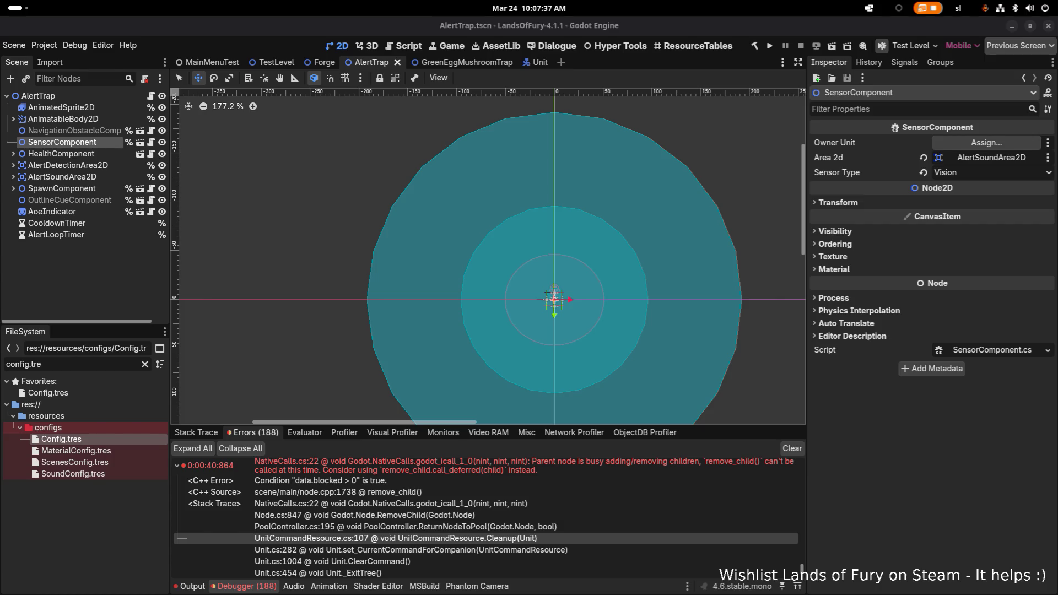
key("alt+Tab")
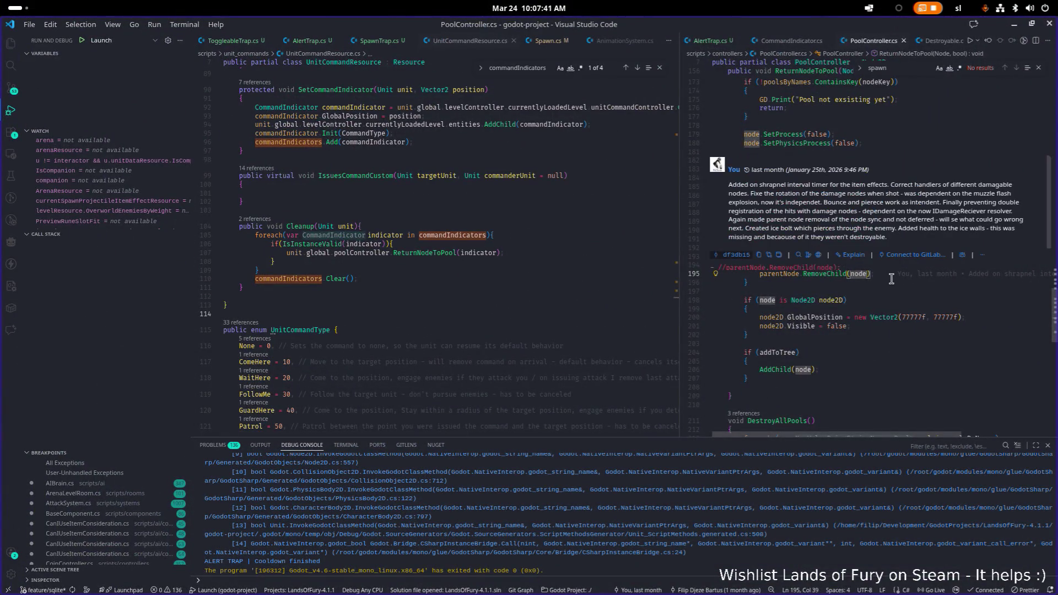
Inspect line 195's RemoveChild call and the commented-out deferred call on line 194
left_click(891, 279)
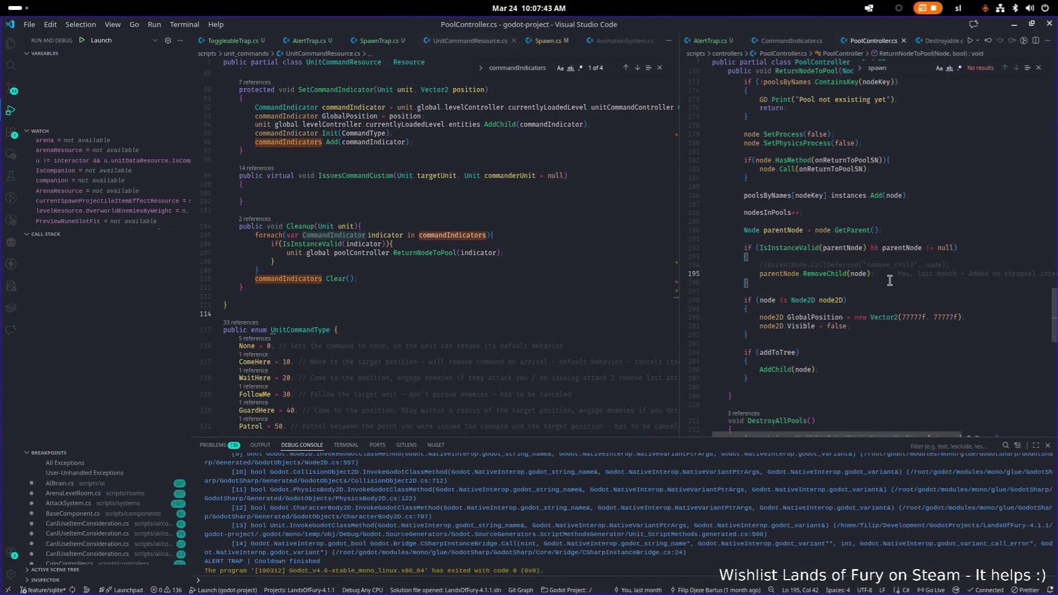
left_click(974, 263)
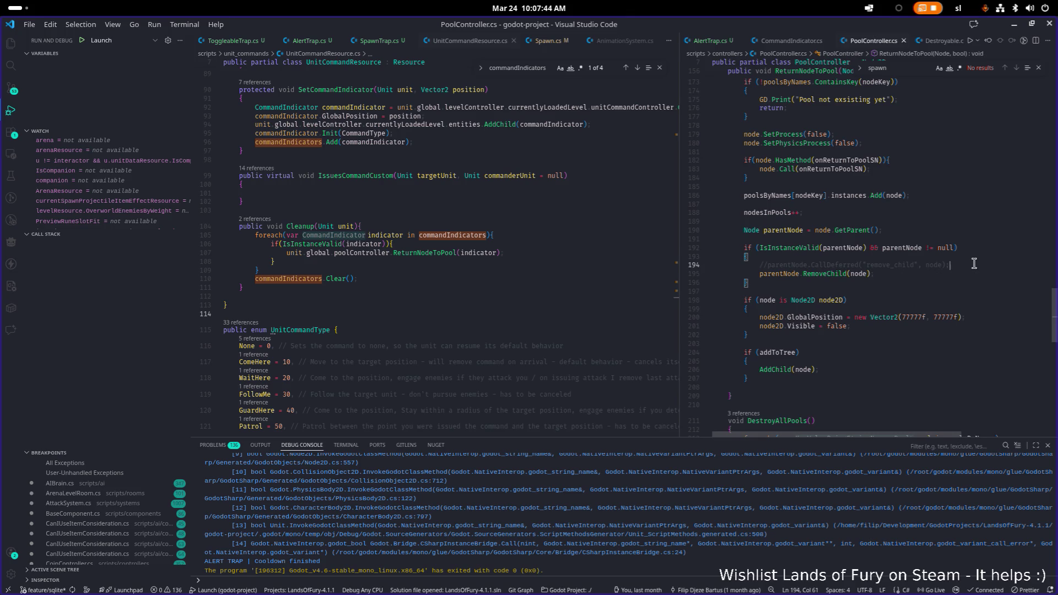
left_click(908, 274)
mouse_move(899, 276)
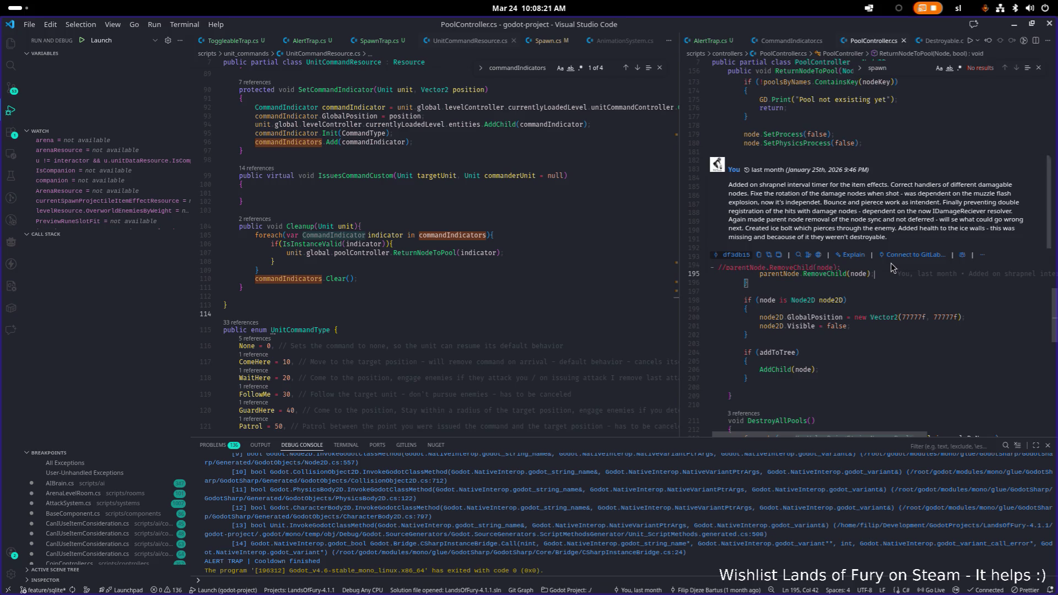
scroll(893, 268, "down", 1)
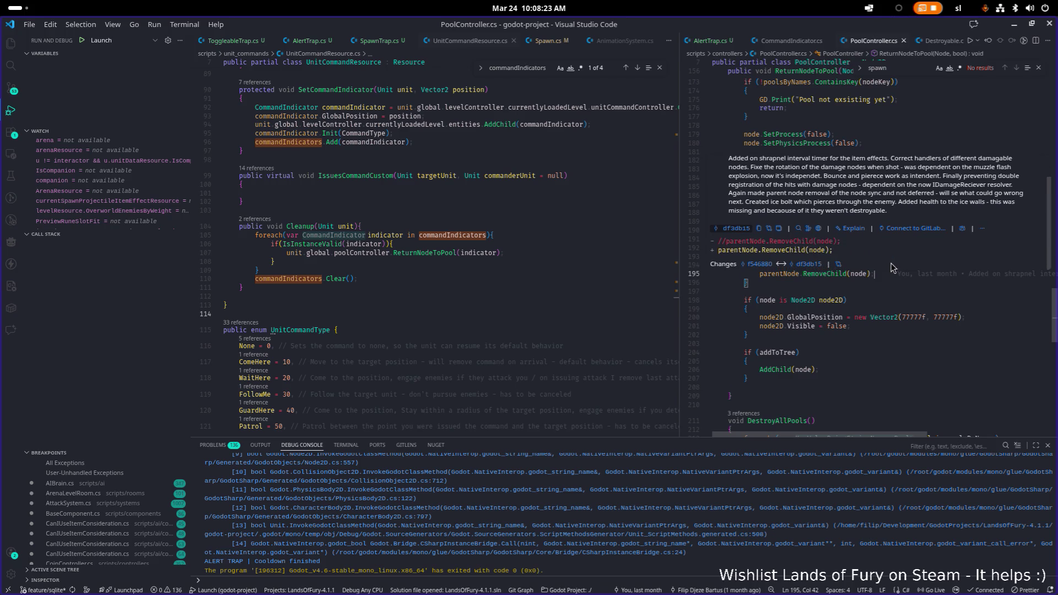
left_click(889, 281)
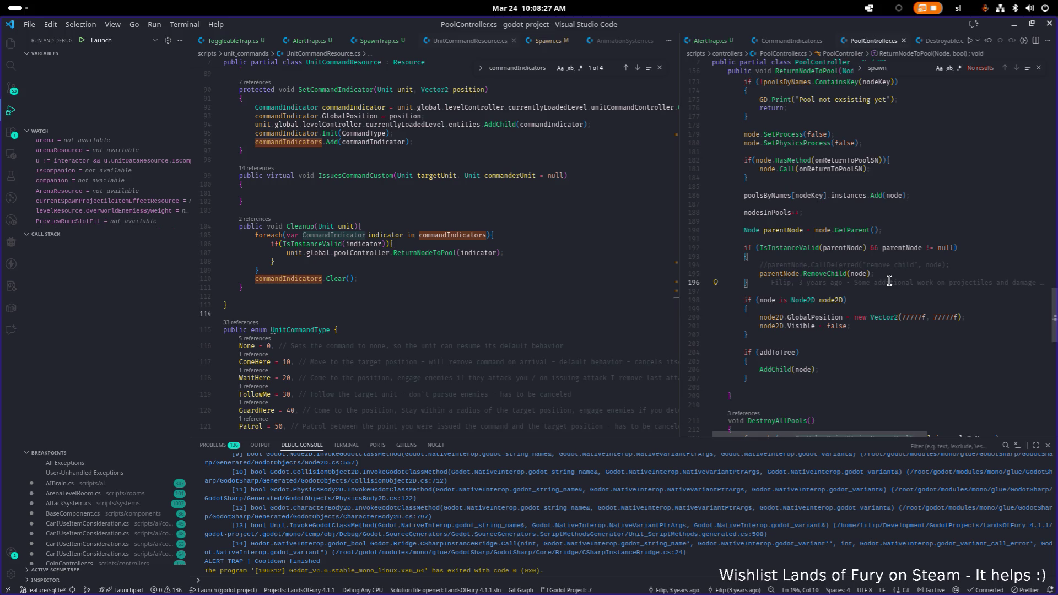
left_click(889, 277)
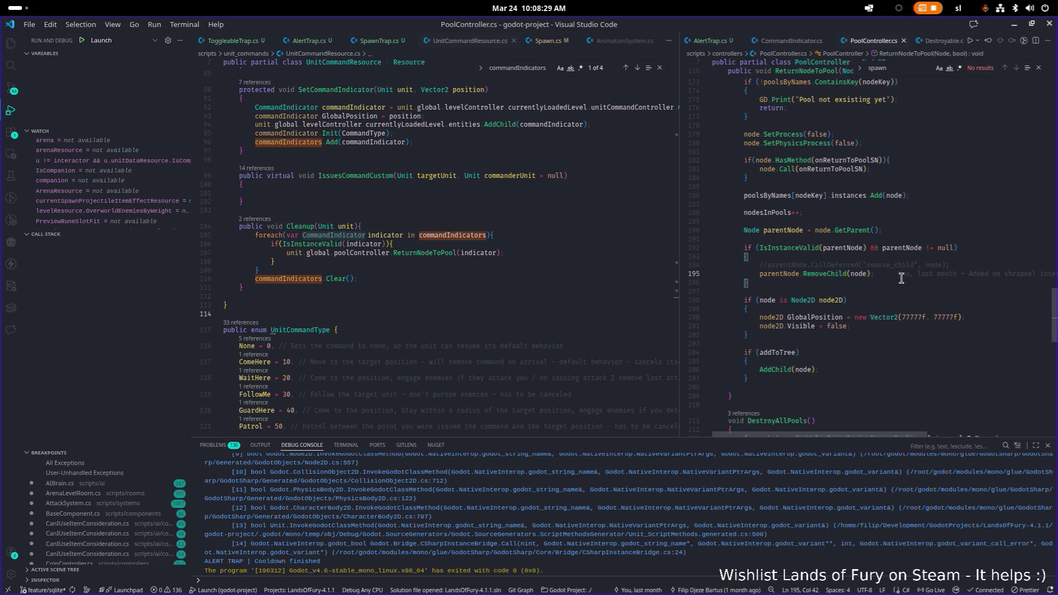
mouse_move(905, 279)
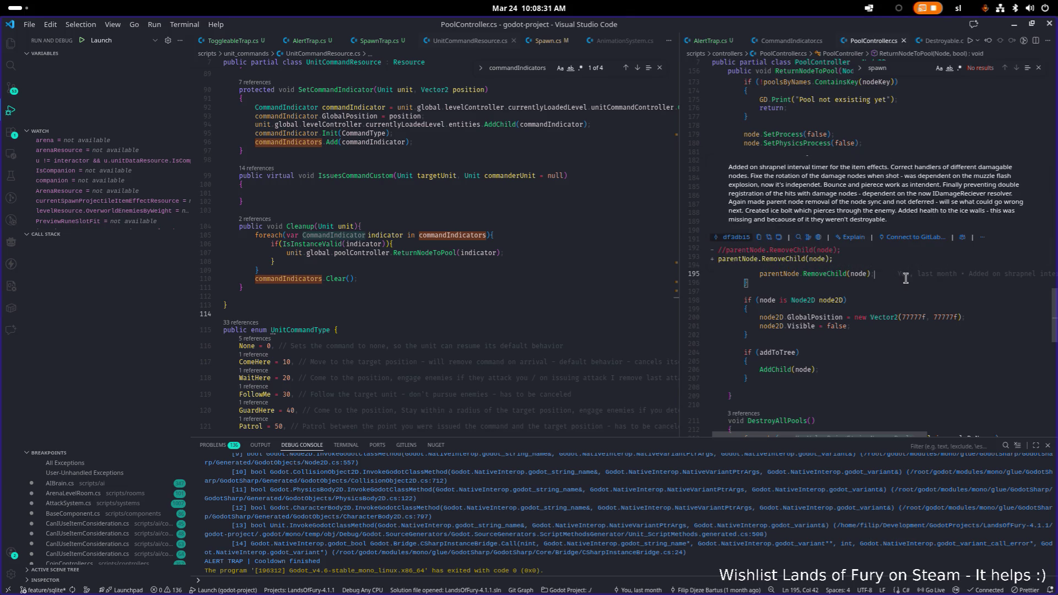
Comment out RemoveChild, uncomment CallDeferred("remove_child", node), and save PoolController.cs
key("Home")
key("ctrl+slash")
key("Up")
key("ctrl+slash")
key("ctrl+s")
left_click(906, 277)
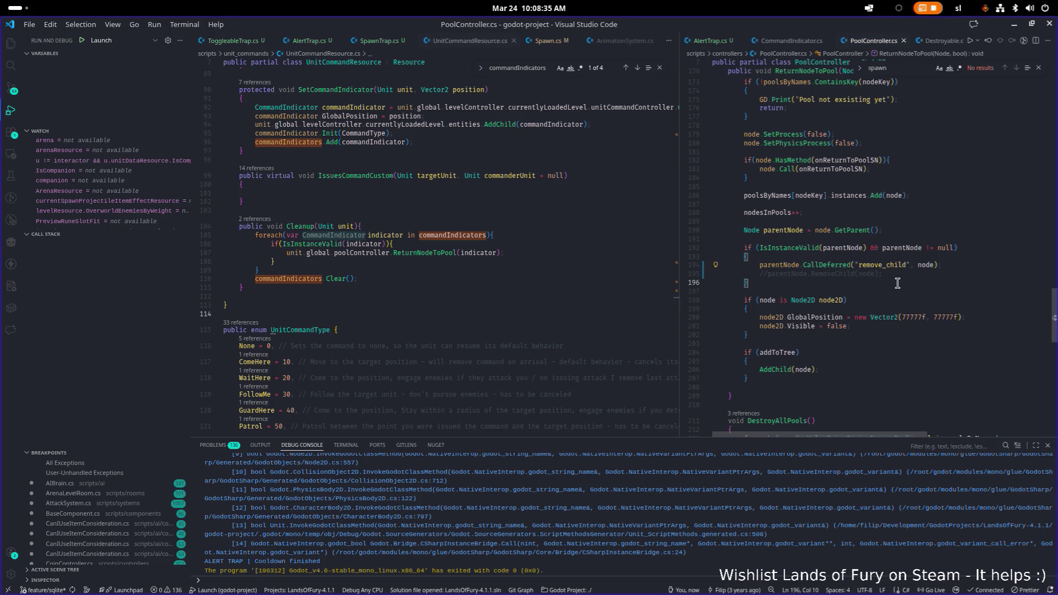
Move the code editor aside, run the project from Godot, and start a new game
mouse_move(914, 27)
left_mouse_down()
mouse_move(496, 88)
mouse_move(0, 99)
left_mouse_up()
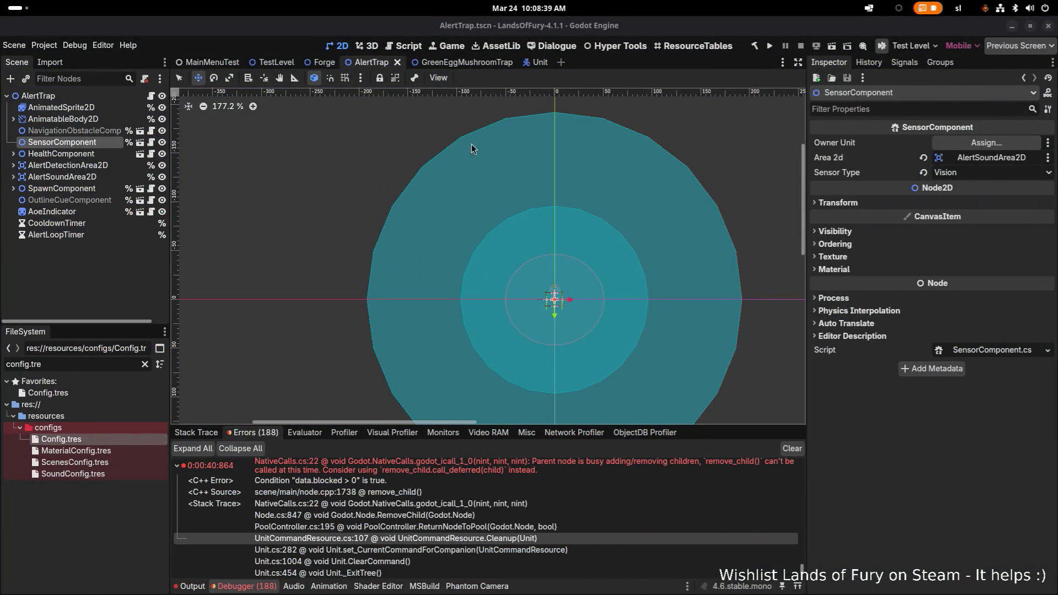
left_click(771, 48)
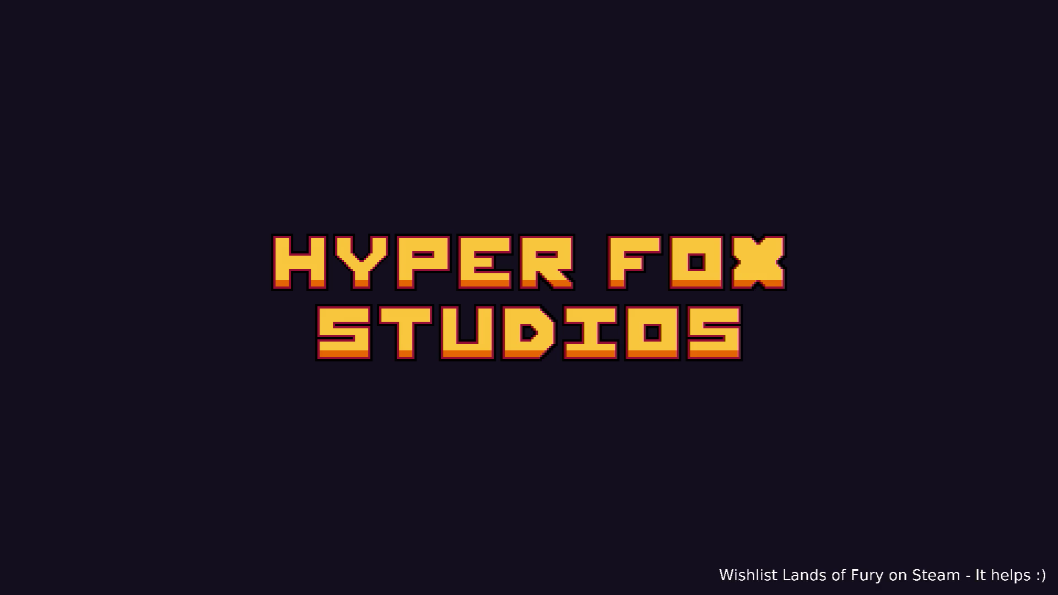
key("Return")
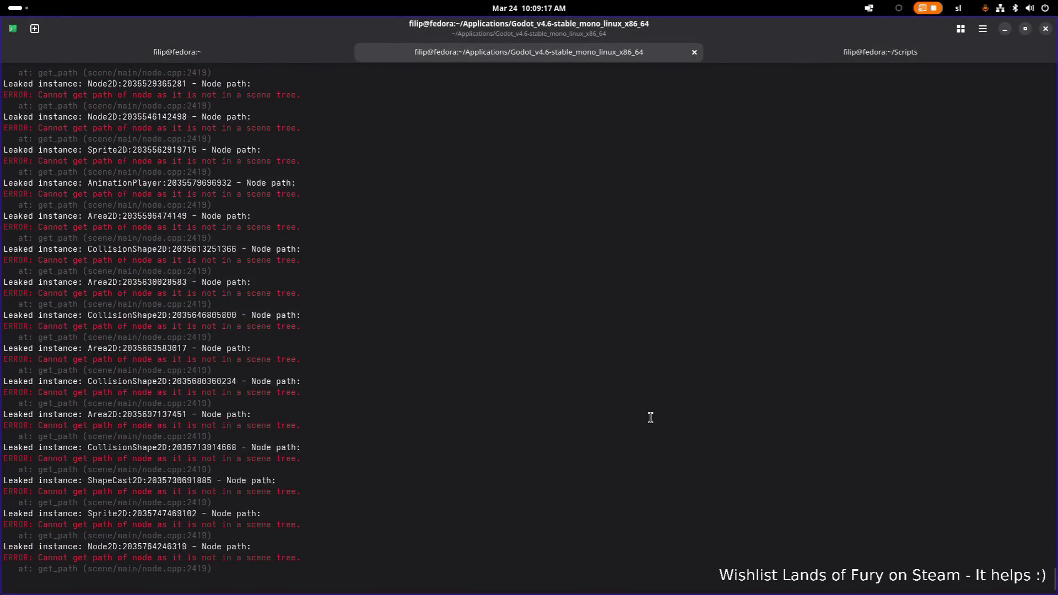
Stop the game, relaunch Godot_v4.6-stable_mono_linux.x86_64 from the terminal, and open LandsOfFury-4.1.1
key("ctrl+c")
key("Up")
key("Return")
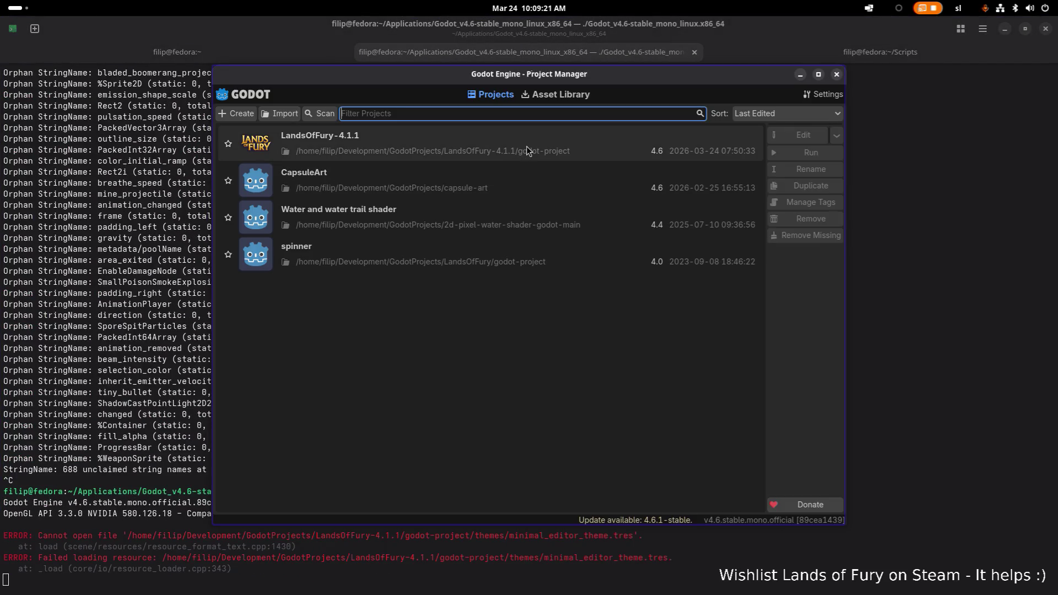
key("Return")
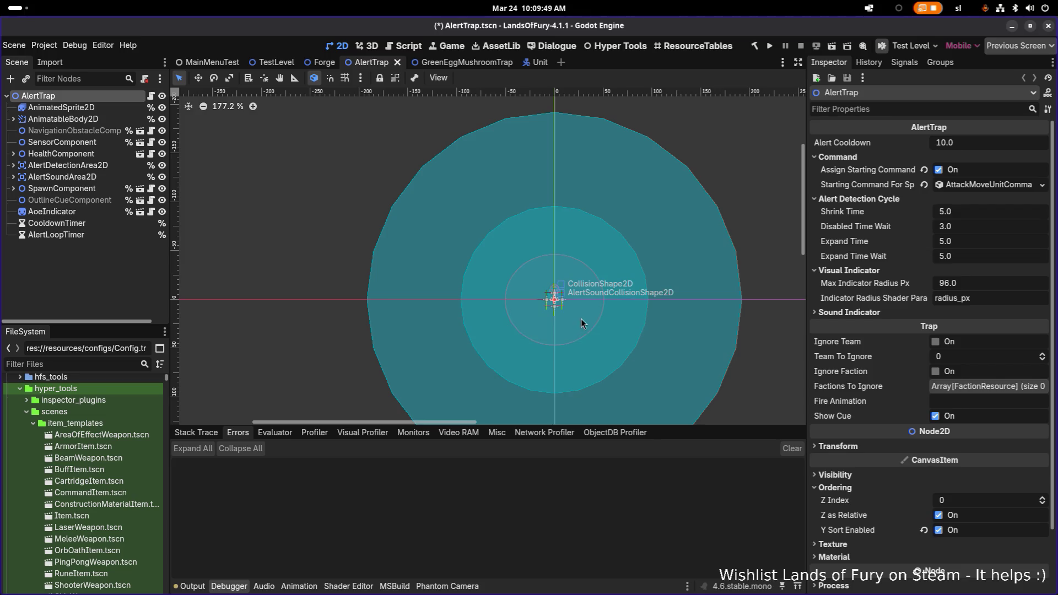
Center the trap in the 2D view, inspect the AoeIndicator node, then save and run
scroll(581, 319, "up", 5)
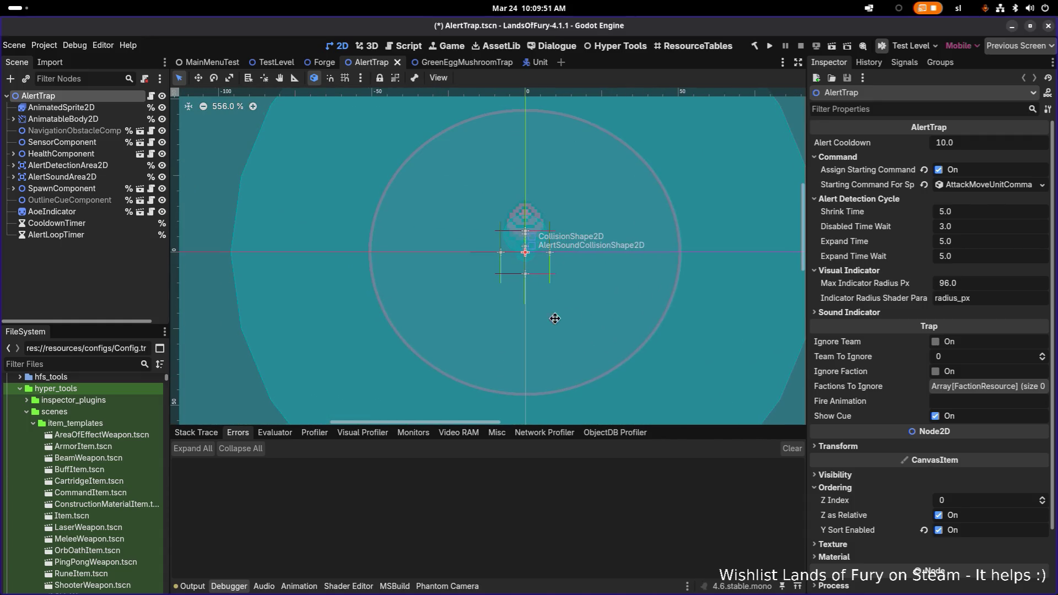
left_click_drag(561, 318, 552, 319)
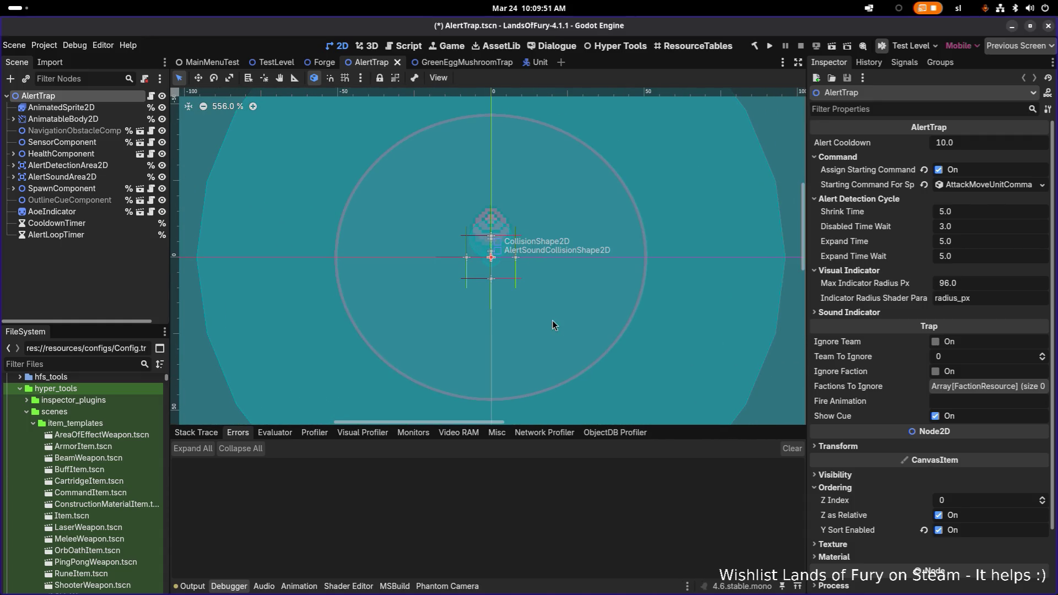
left_click(103, 227)
left_click(99, 234)
left_click(108, 213)
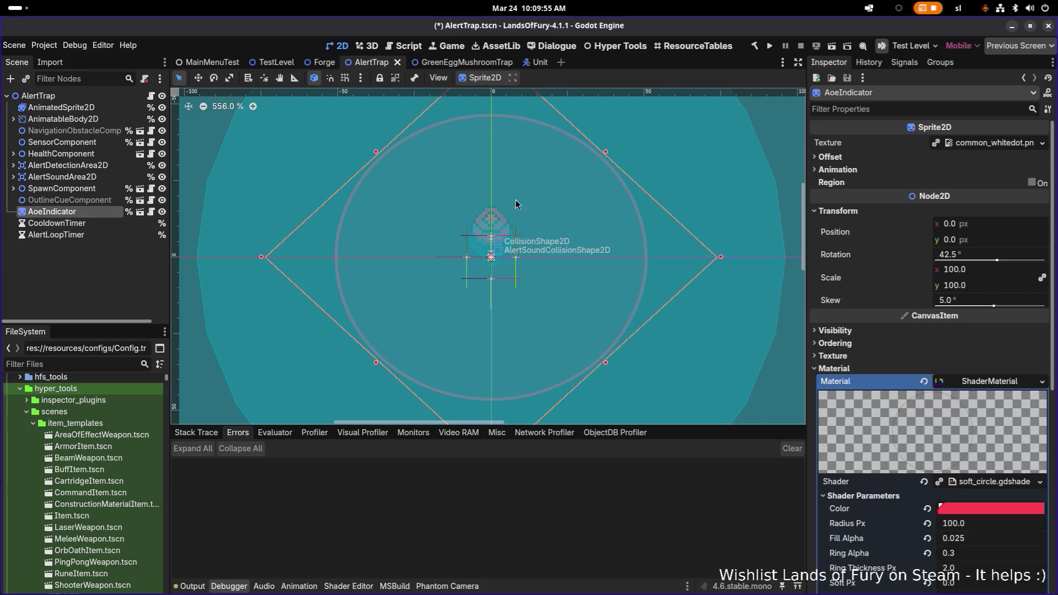
scroll(463, 203, "down", 3)
key("ctrl+s")
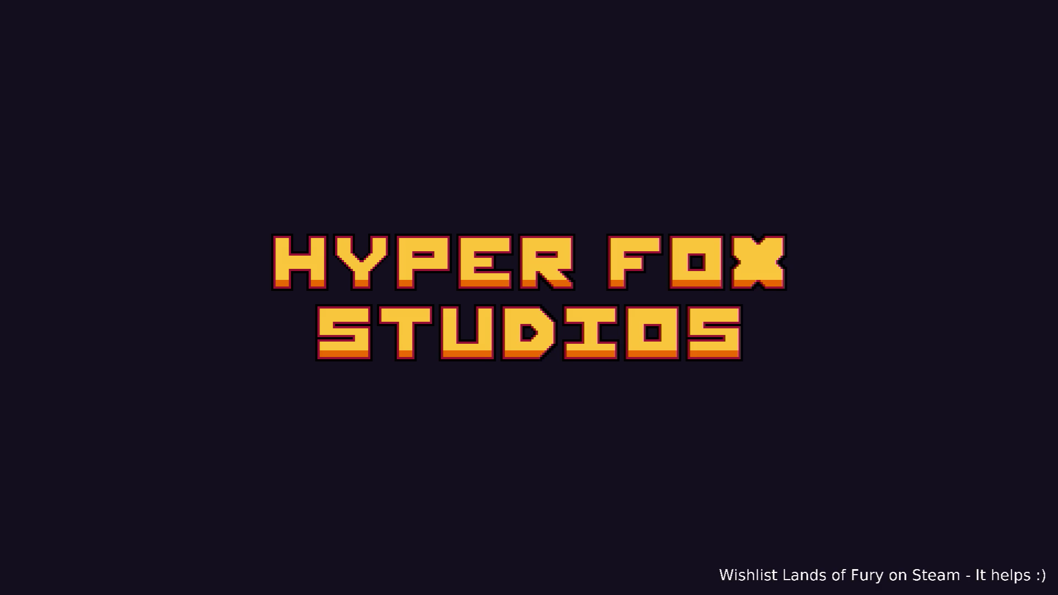
Load the first game profile, then return to Godot and review the Debugger's Errors list
key("Return")
key("Return")
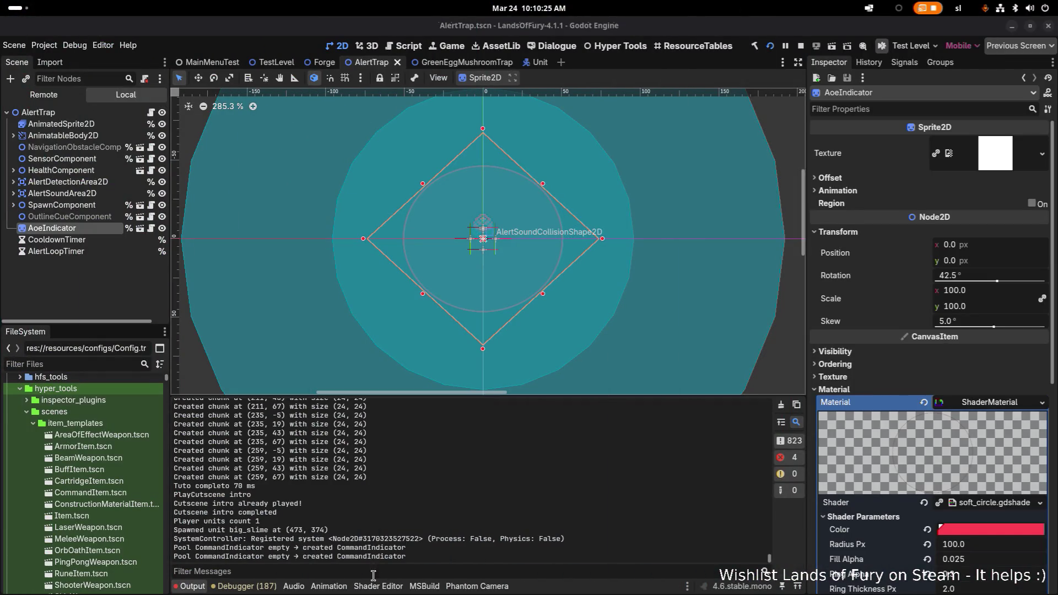
left_click(338, 536)
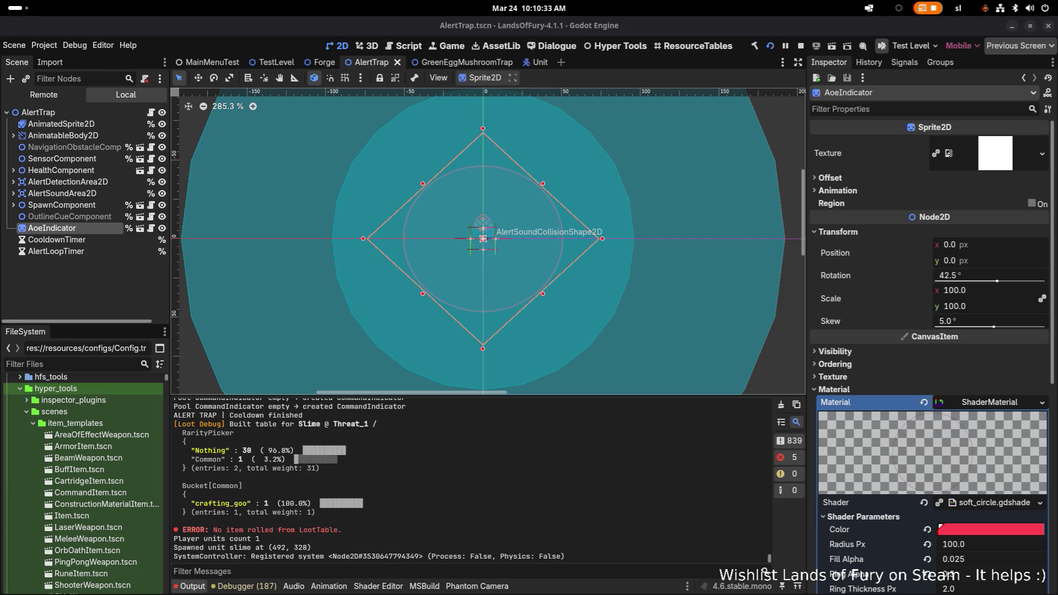
left_click(245, 584)
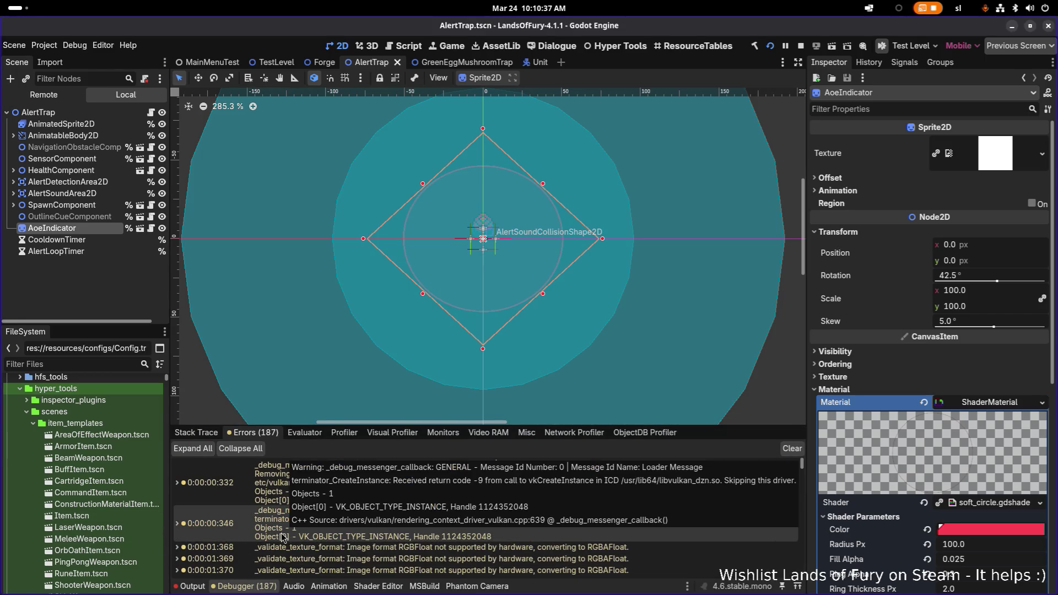
scroll(280, 537, "down", 15)
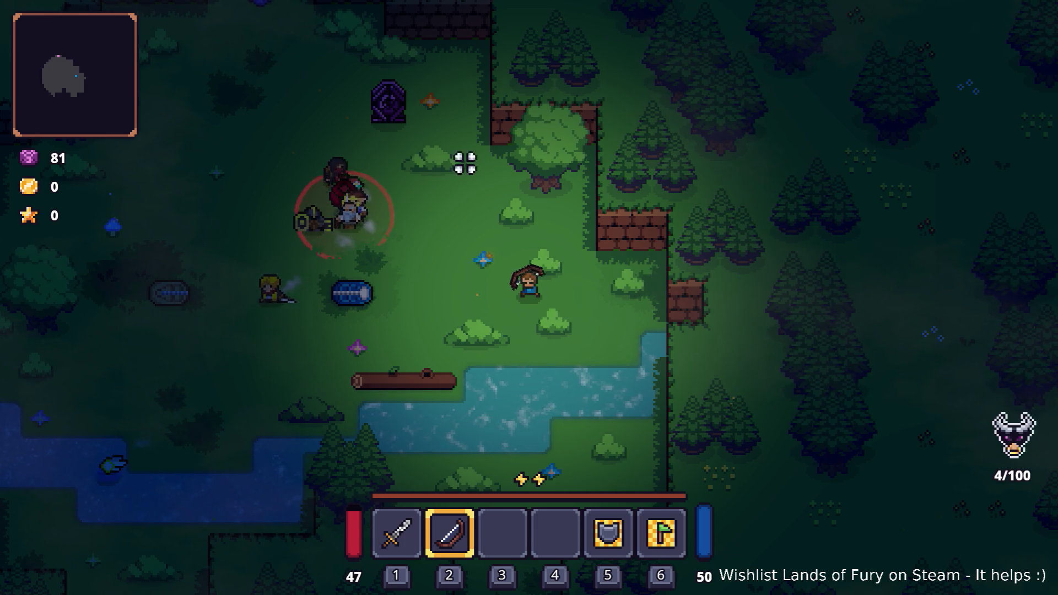
Add the Shrapnel Shot rune to the inventory with the developer console's AddItem command
key("grave")
type("palyer")
key("BackSpace")
key("BackSpace")
key("BackSpace")
type("Player.a")
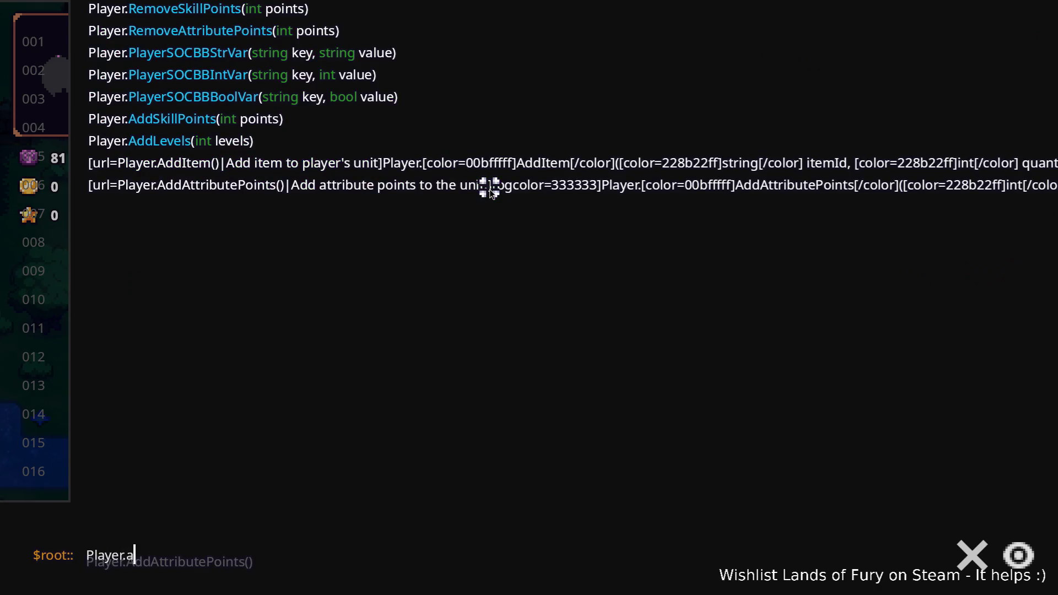
type("ddItem(shrapnel_shot_")
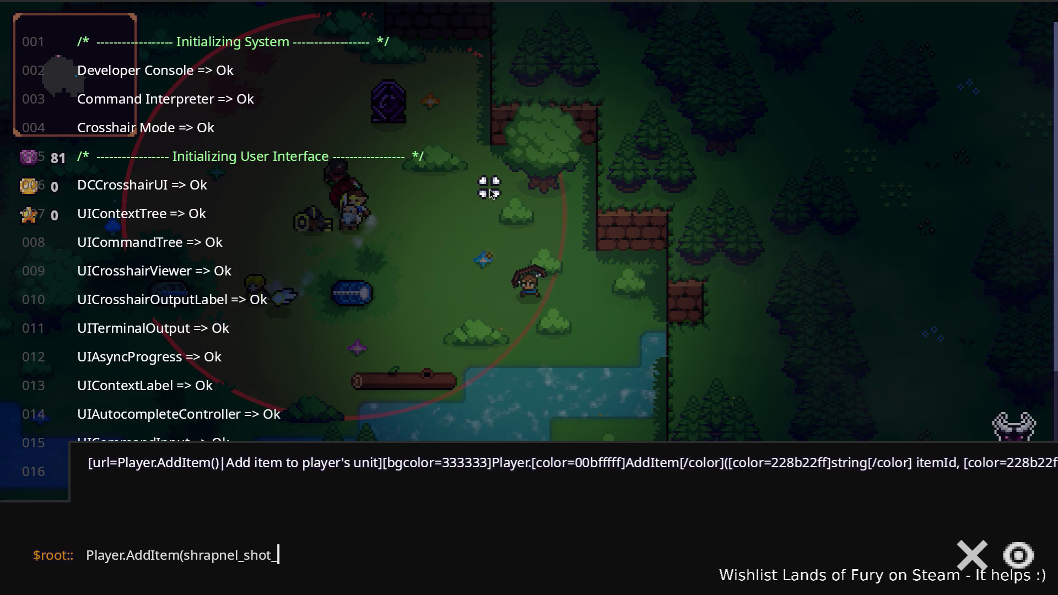
type(", 1)")
key("Return")
Slot the Shrapnel Shot rune into the bow's rune slots
key("i")
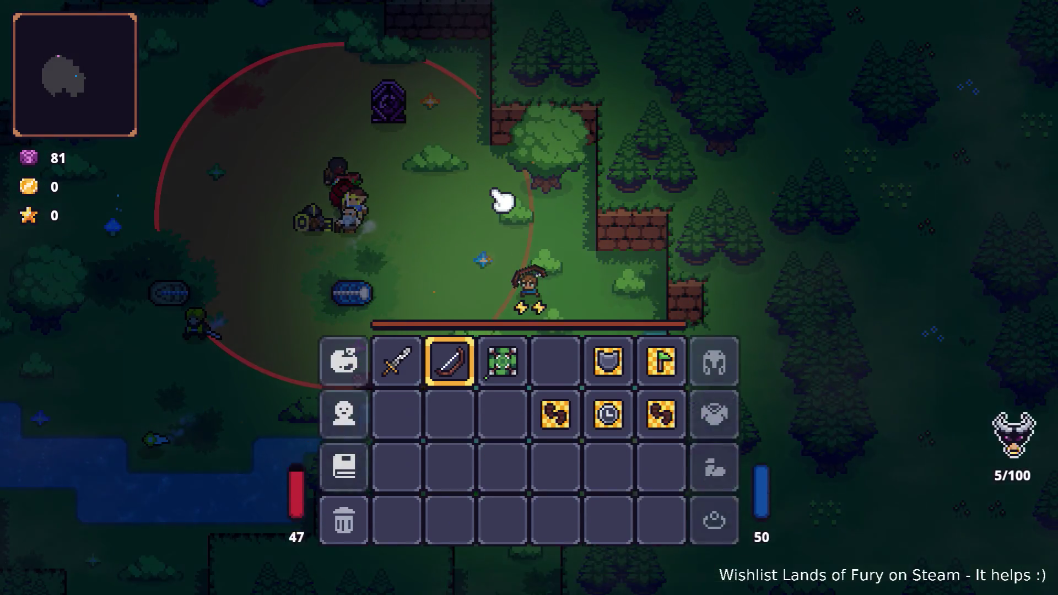
key("e")
left_click(449, 307)
left_click(460, 238)
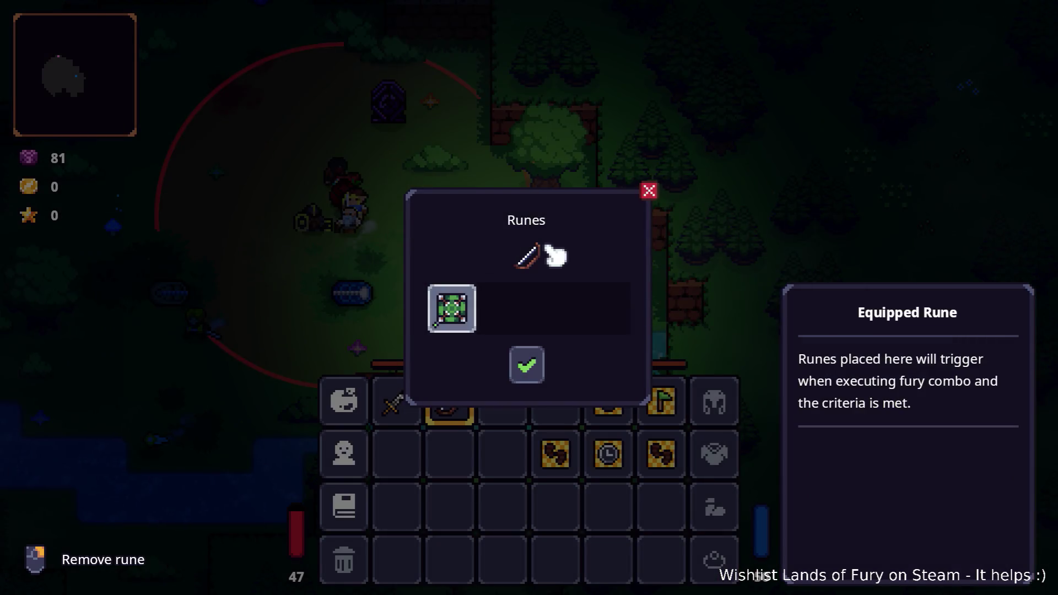
key("e")
key("i")
Fire a test arrow at the tree, then walk through the purple portal to the next area
left_click(557, 170)
key("a")
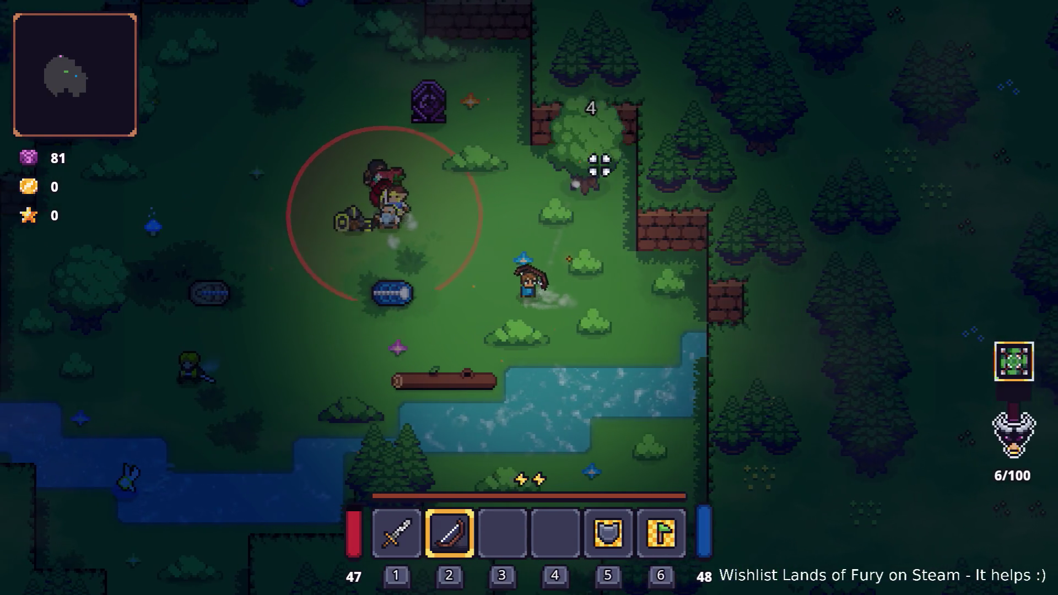
key("w")
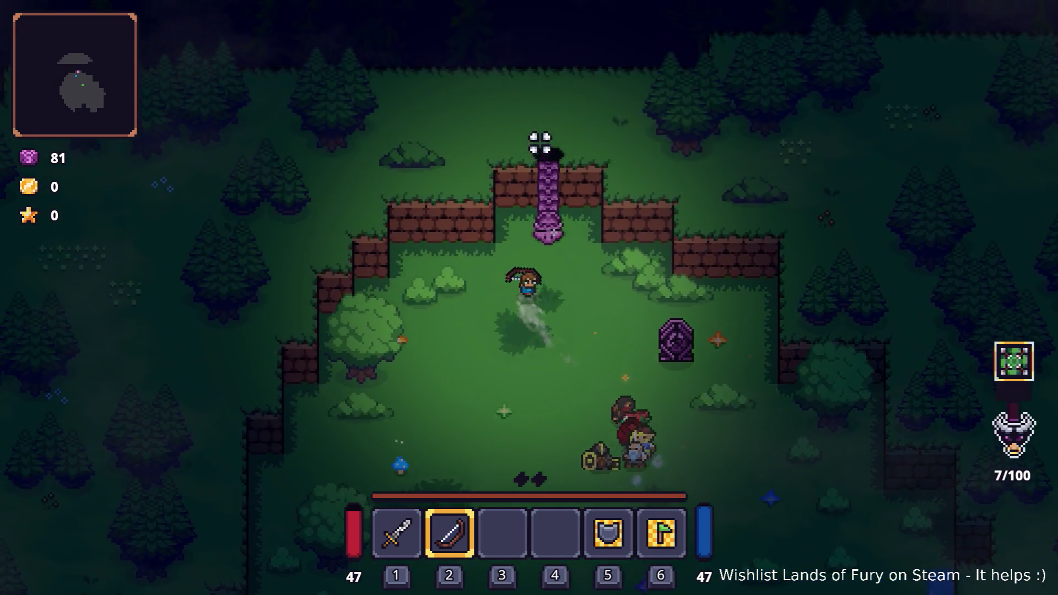
key("e")
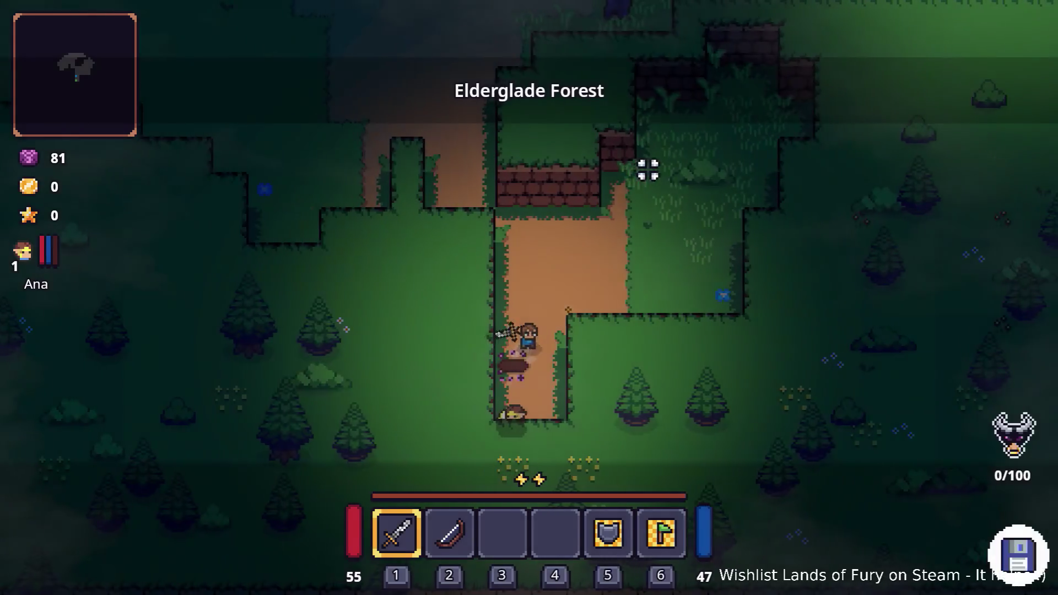
Equip the bow and head up the path, shooting the first enemies to test the rune
key("2")
key("w")
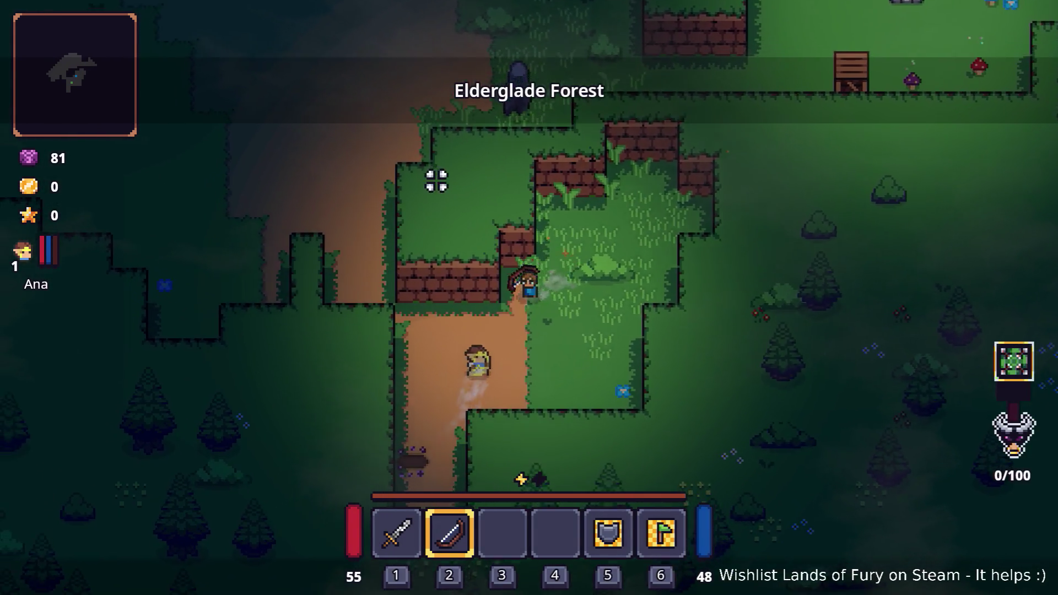
key("a")
key("w")
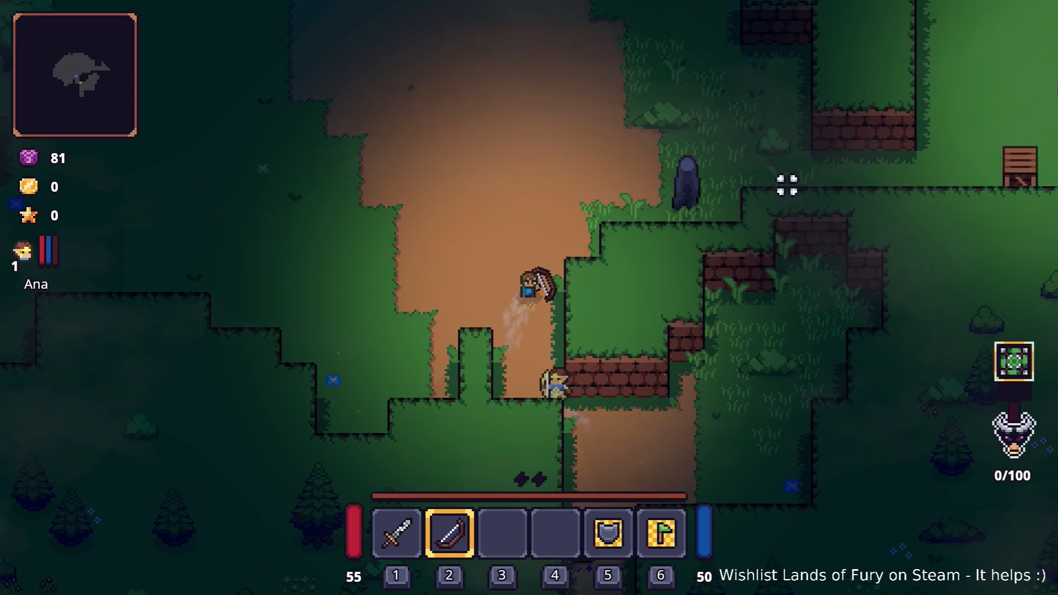
left_click(791, 208)
key("w")
left_click(843, 226)
left_click(887, 240)
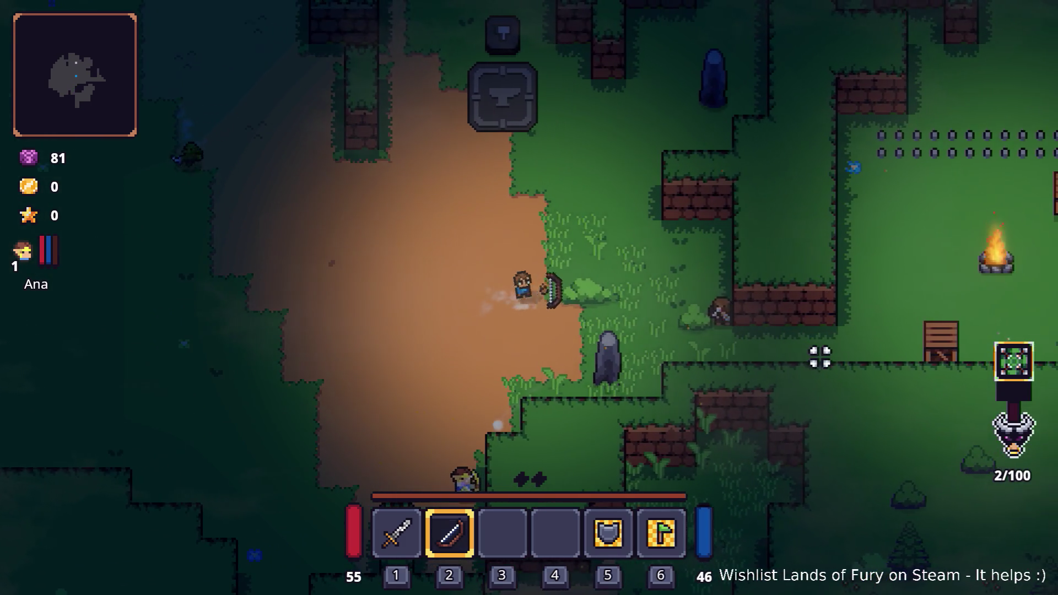
left_click(827, 332)
left_click(827, 331)
Keep shooting the enemies to the left and up-left
key("a")
left_click(827, 331)
left_click(826, 331)
left_click(669, 290)
left_click(668, 290)
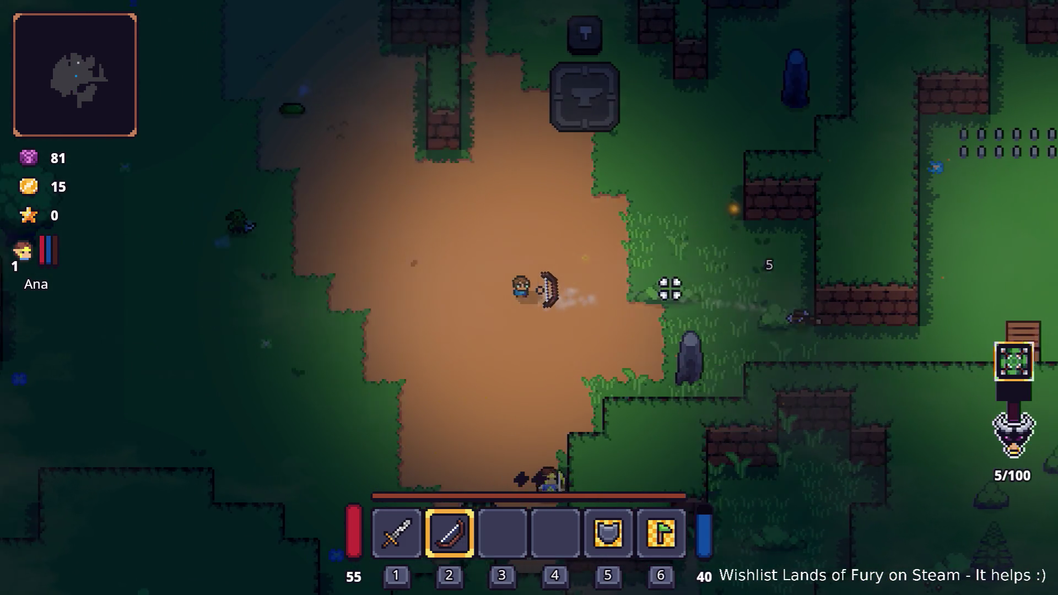
key("w")
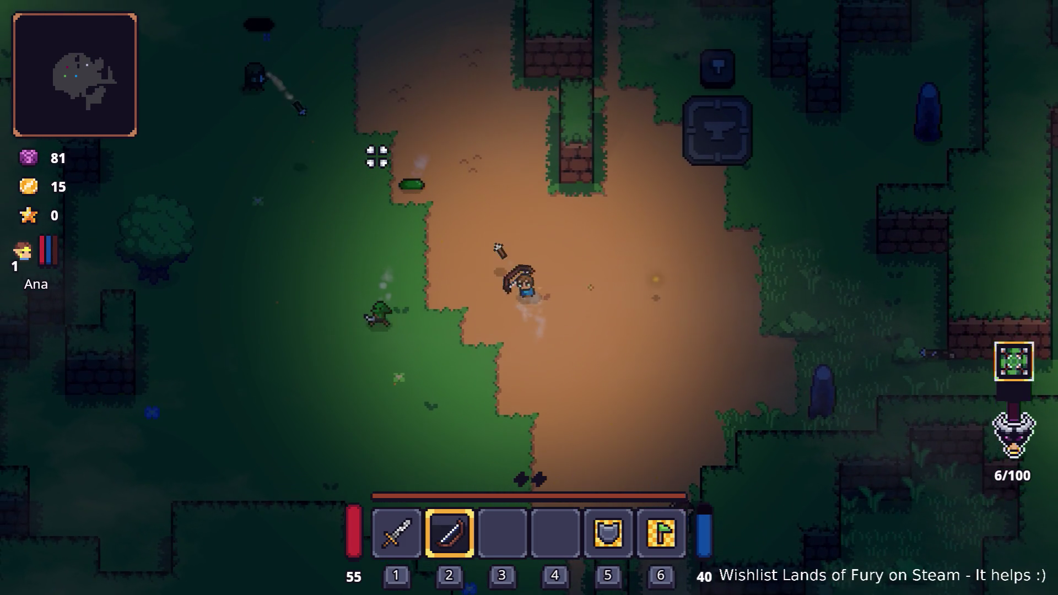
key("w")
key("a")
left_click(372, 165)
left_click(361, 175)
left_click(359, 175)
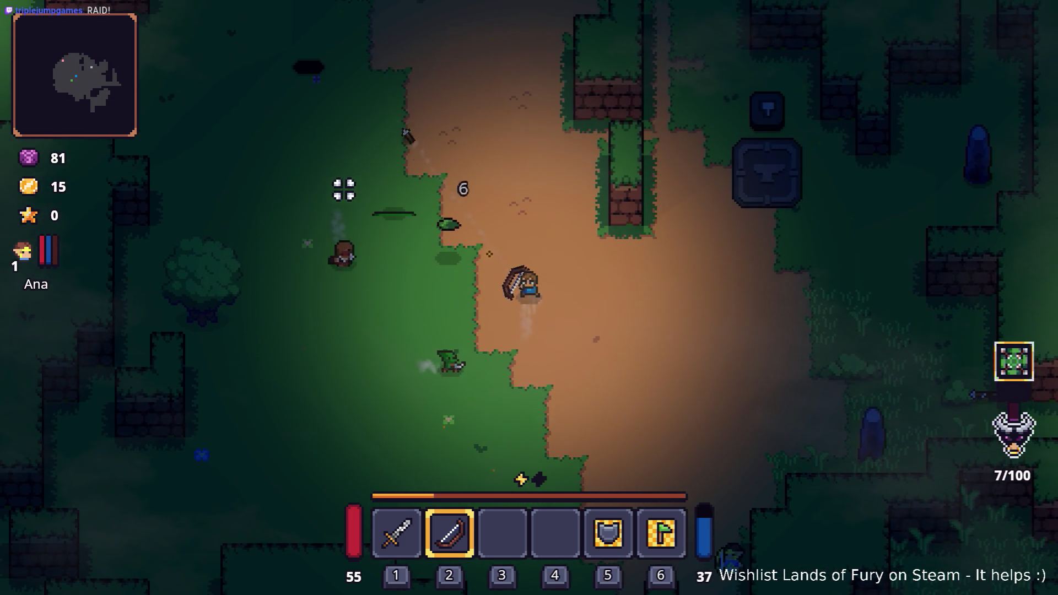
Move down and left to shoot the enemies gathering on the left
key("a")
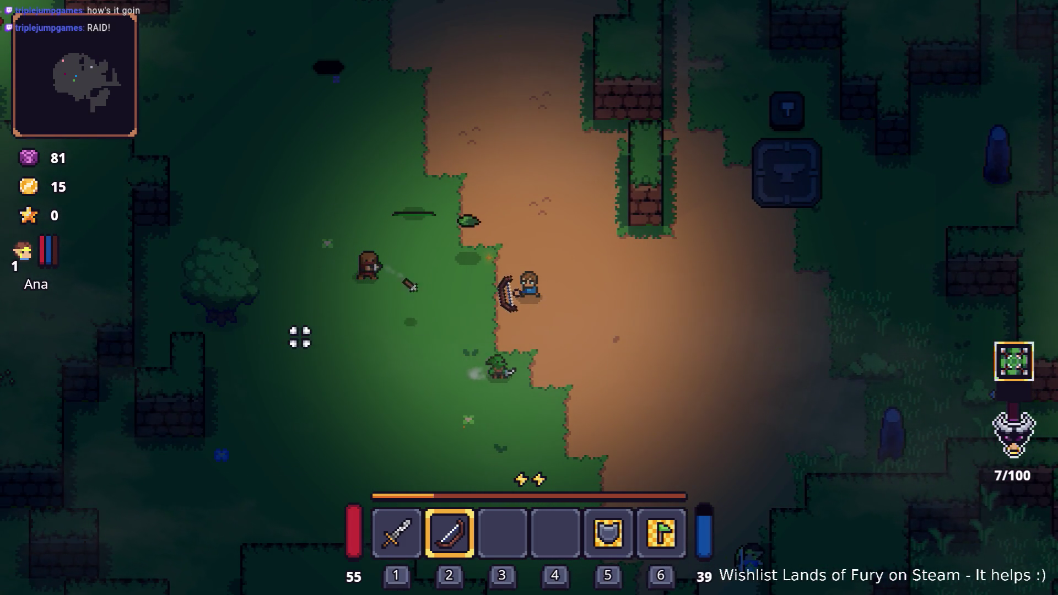
key("a")
key("s")
left_click(276, 251)
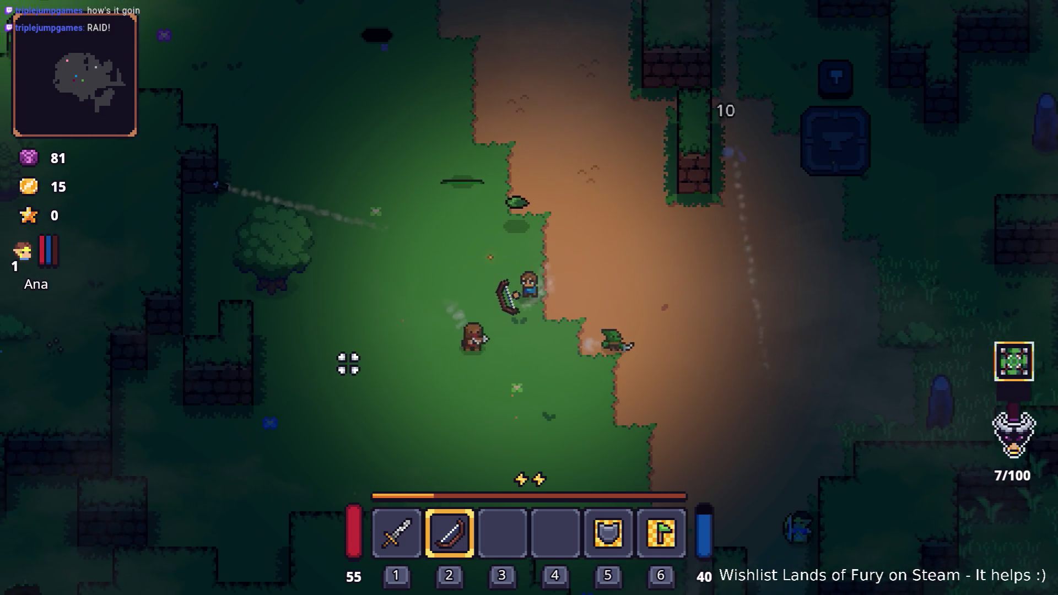
key("d")
left_click(387, 387)
left_click(345, 364)
left_click(329, 364)
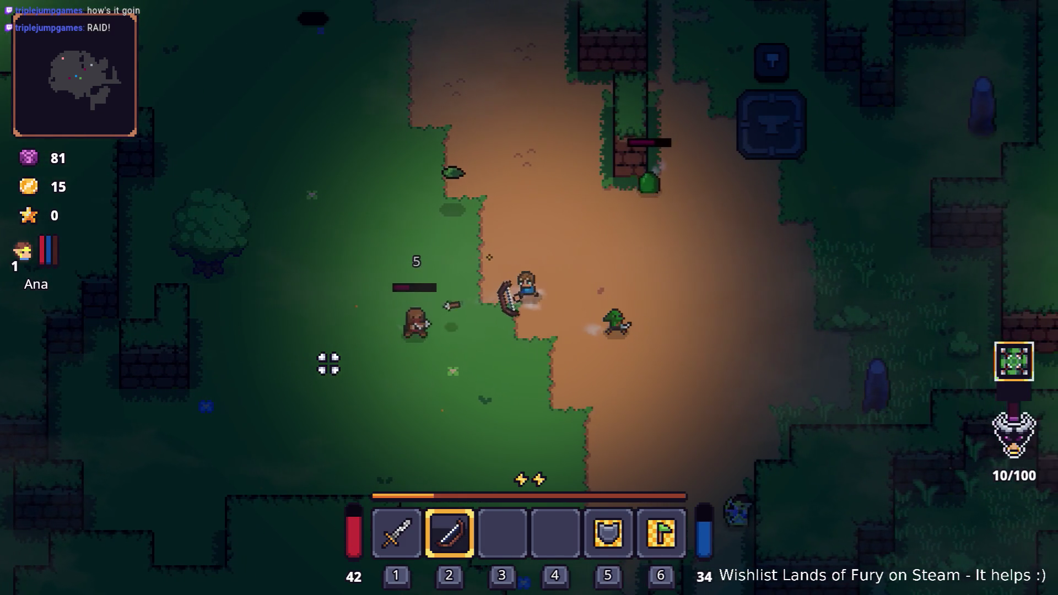
key("d")
left_click(394, 406)
key("s")
left_click(524, 409)
left_click(478, 367)
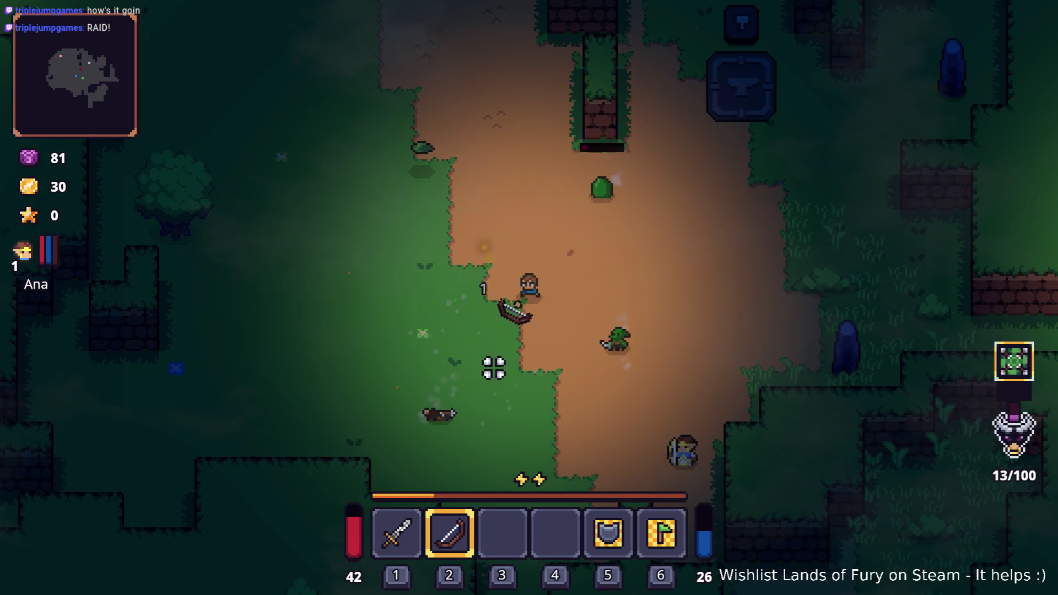
Circle the approaching goblin and shoot it down
key("d")
left_click(595, 158)
left_click(551, 206)
key("s")
key("a")
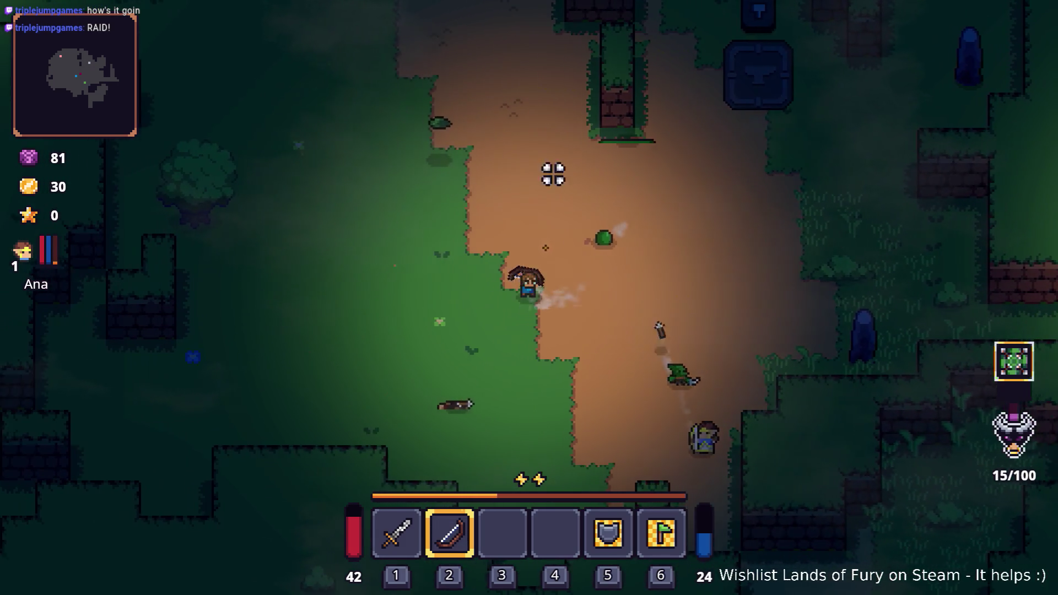
key("a")
key("w")
left_click(607, 221)
left_click(699, 262)
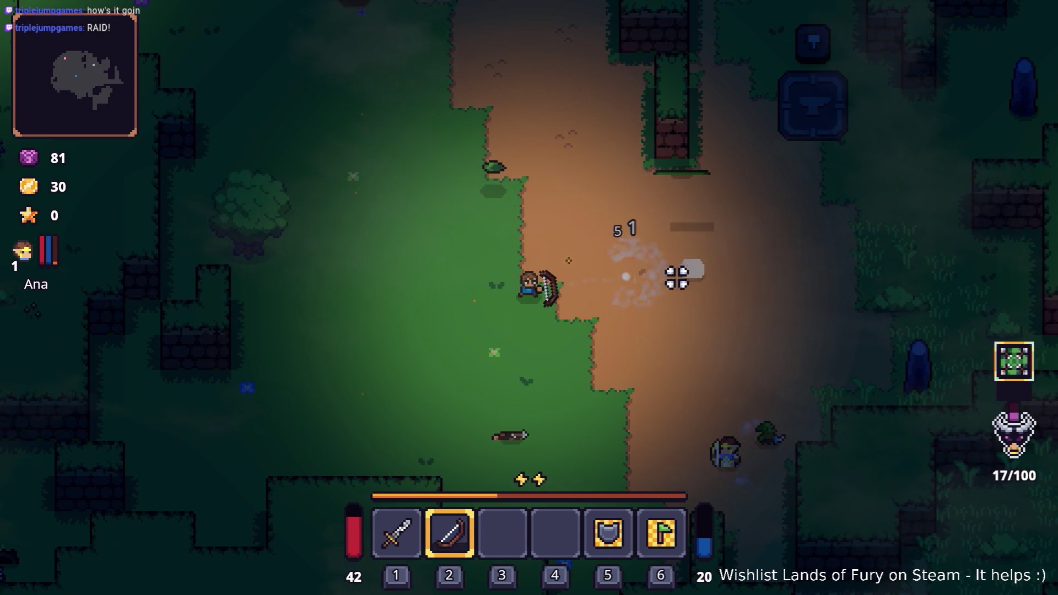
Collect the dropped Goo and arrows, then head toward the campfire area
key("w")
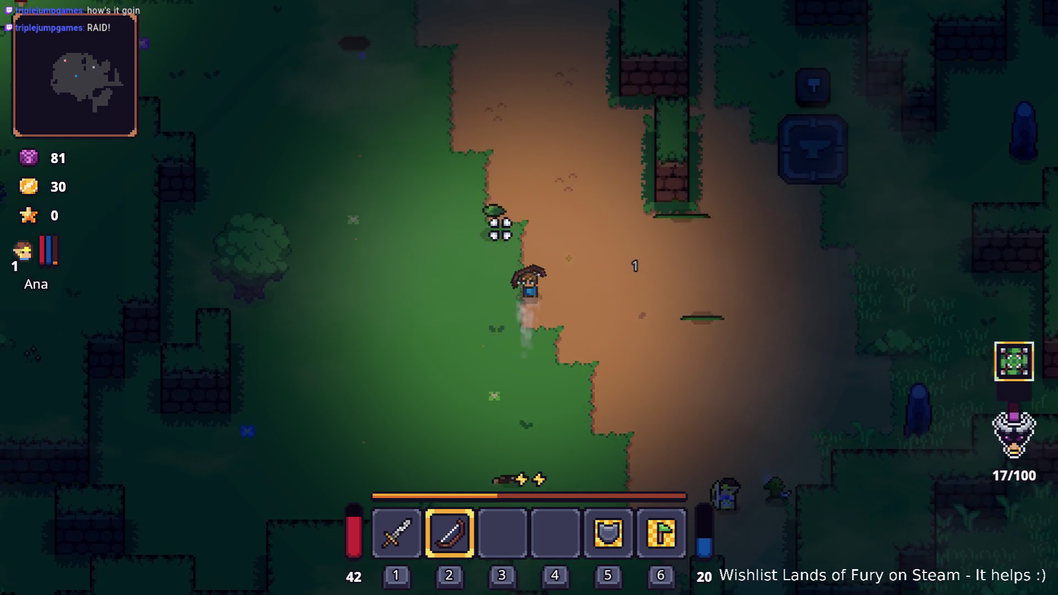
key("a")
key("e")
key("s")
key("d")
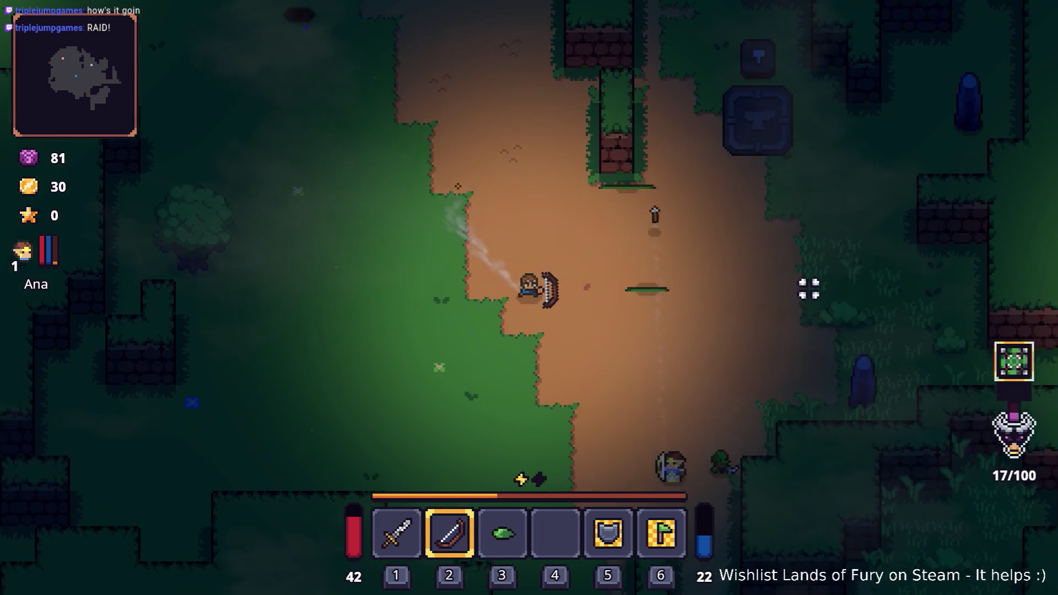
key("d")
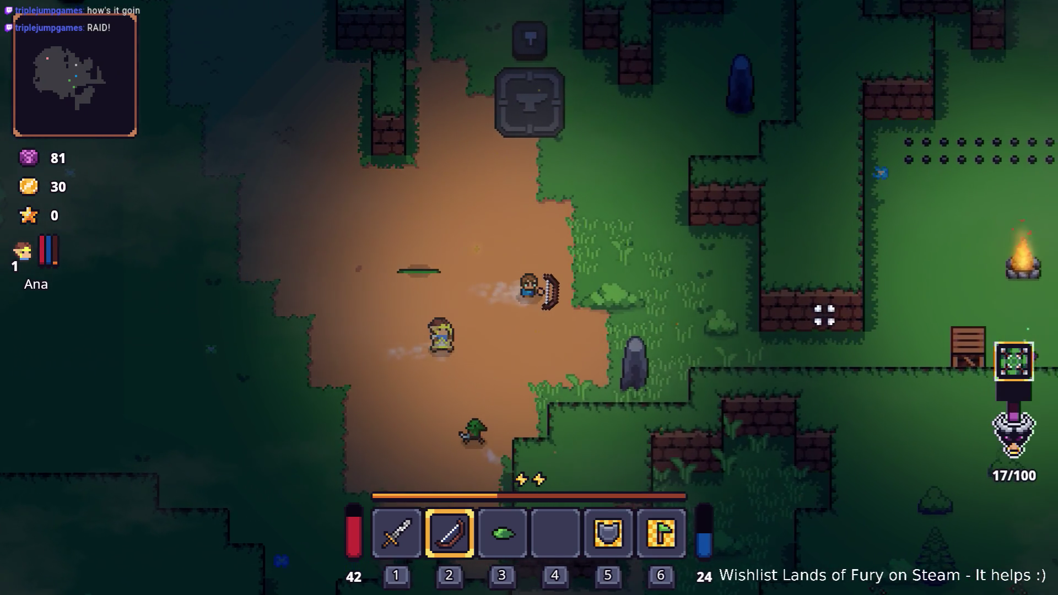
key("d")
key("s")
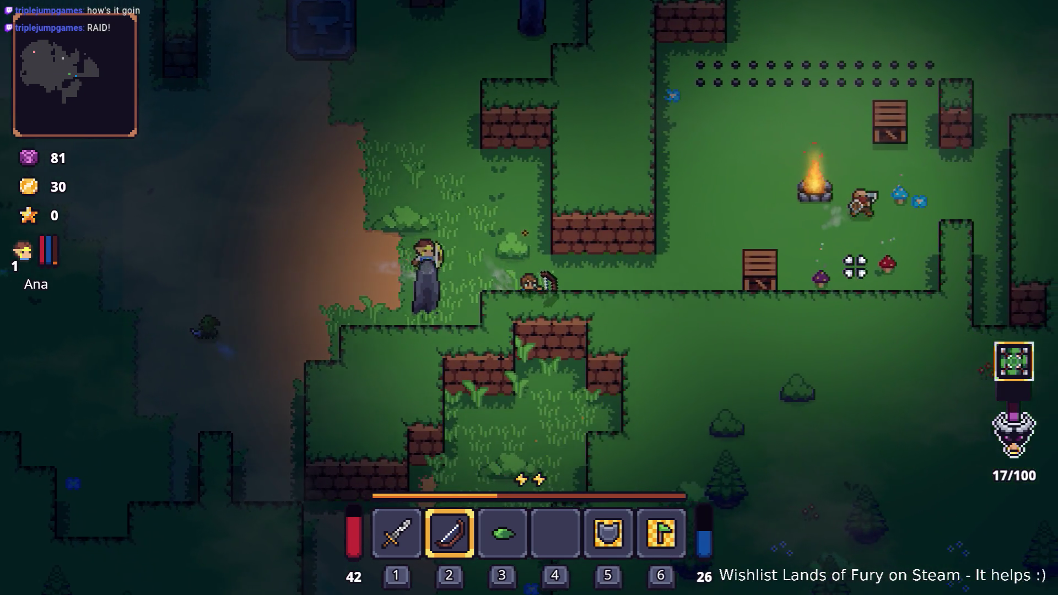
key("d")
Shoot the axe-wielding enemies near the campfire while backing away
left_click(855, 266)
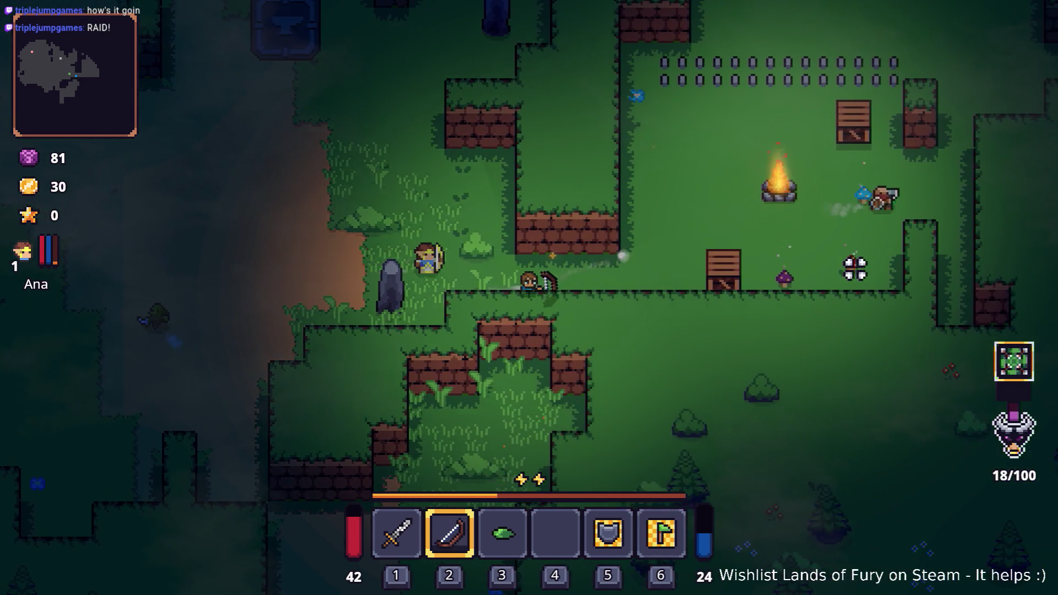
left_click(810, 266)
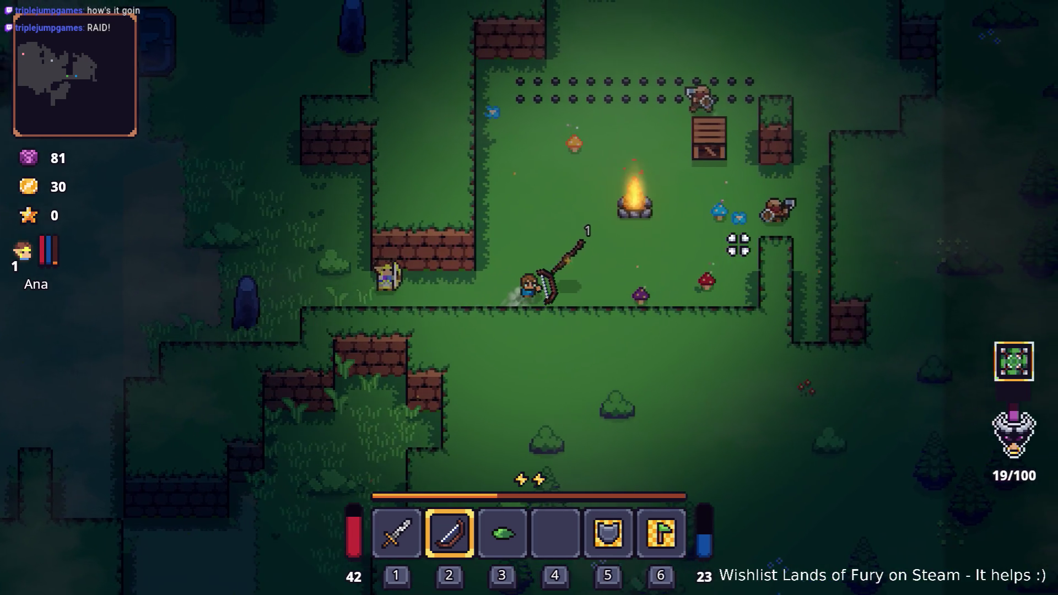
key("w")
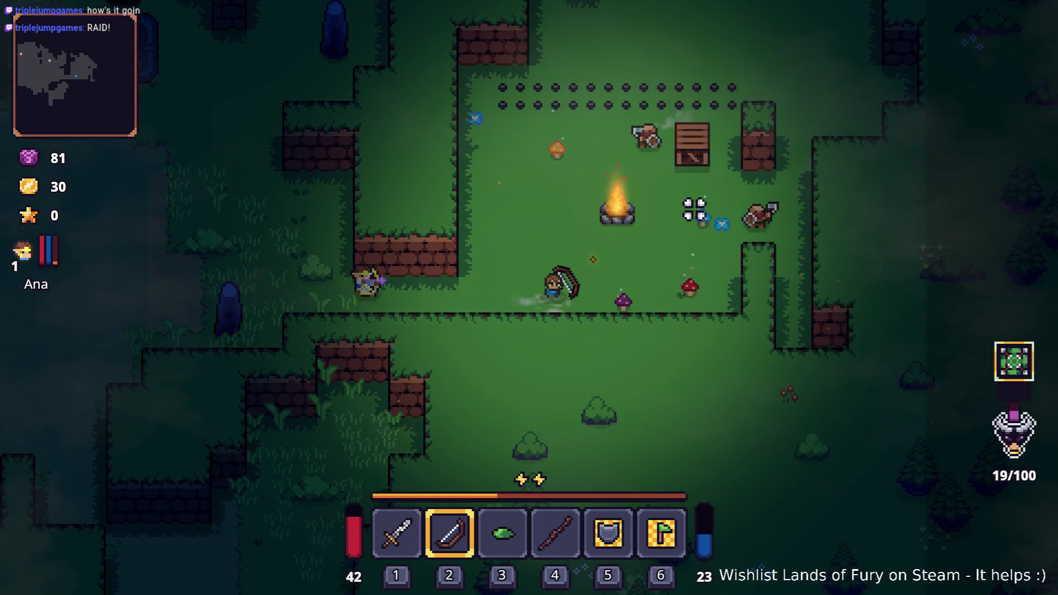
left_click(768, 272)
left_click(769, 273)
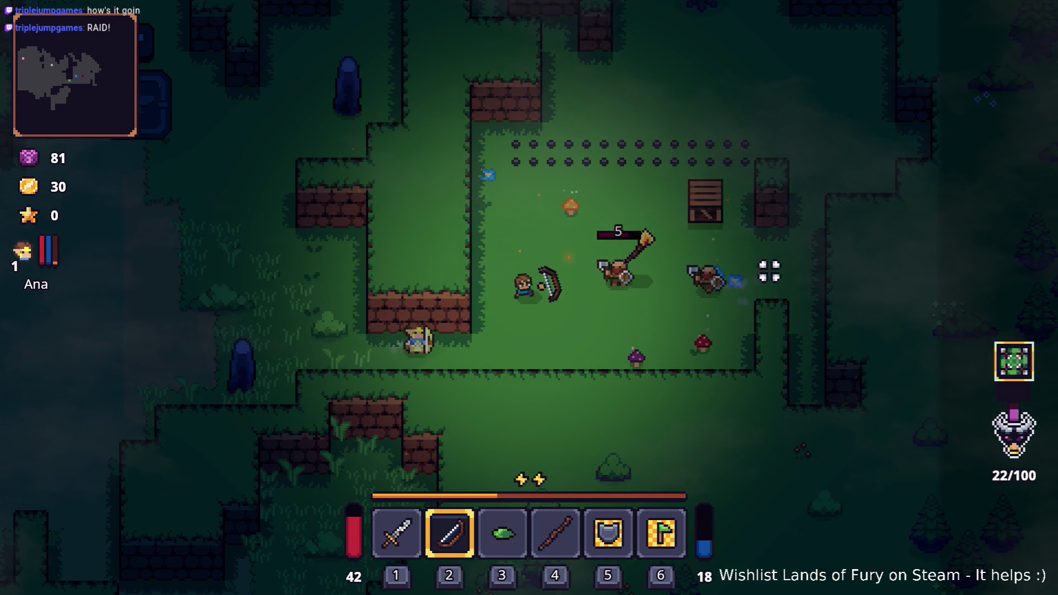
key("s")
key("a")
left_click(751, 217)
left_click(752, 216)
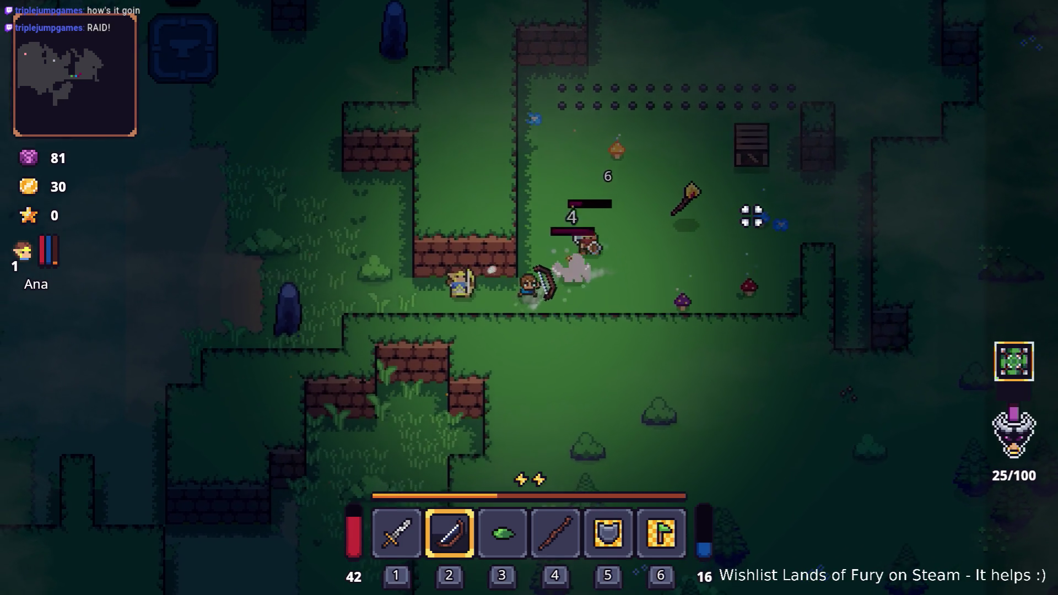
key("d")
left_click(752, 216)
left_click(696, 200)
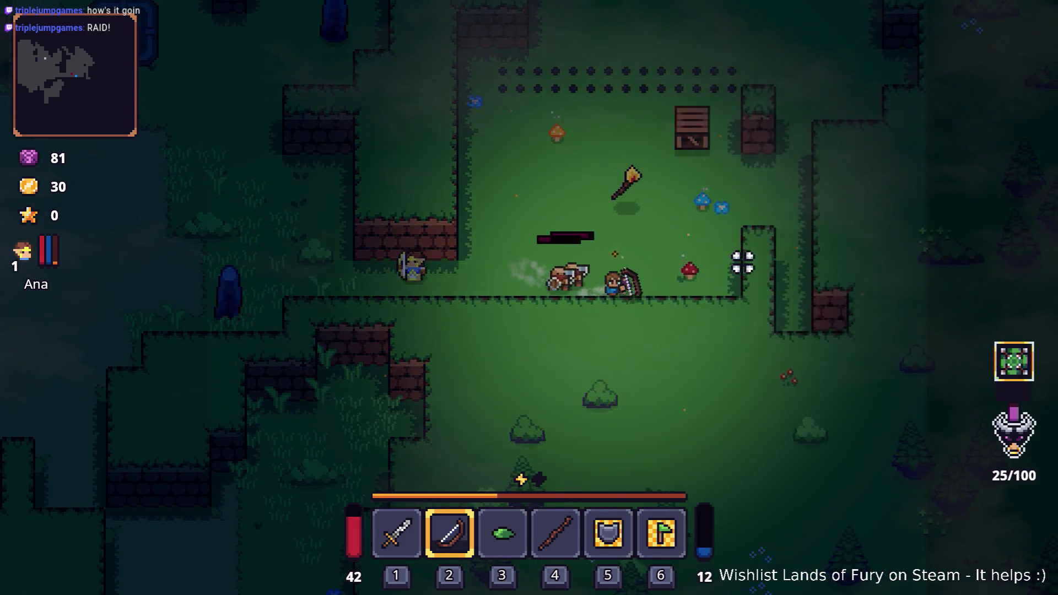
Finish the remaining campfire enemies while gathering arrows
key("d")
left_click(505, 321)
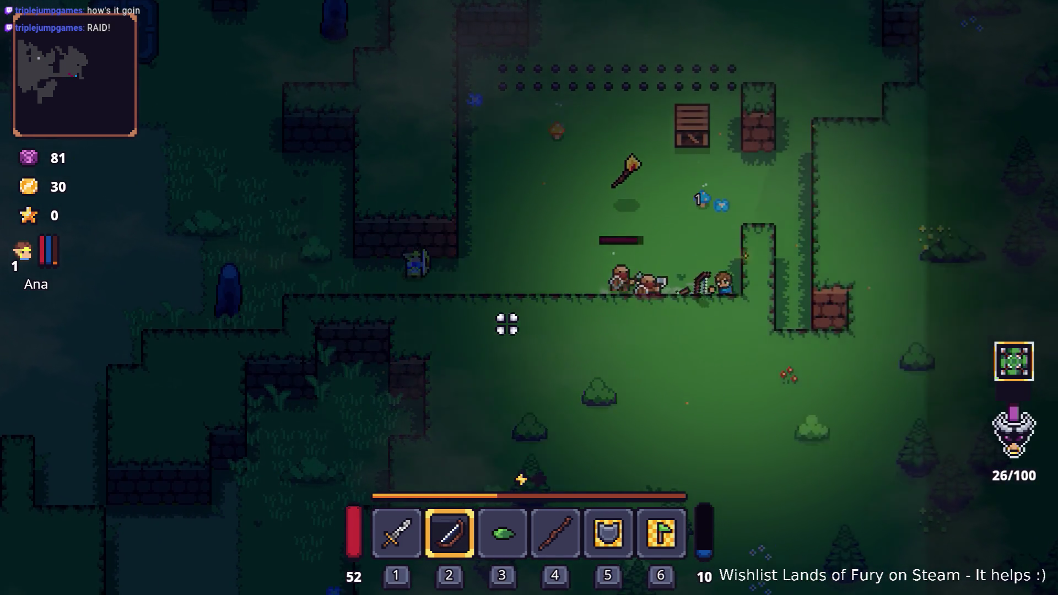
key("w")
left_click(508, 323)
left_click(626, 372)
key("w")
key("a")
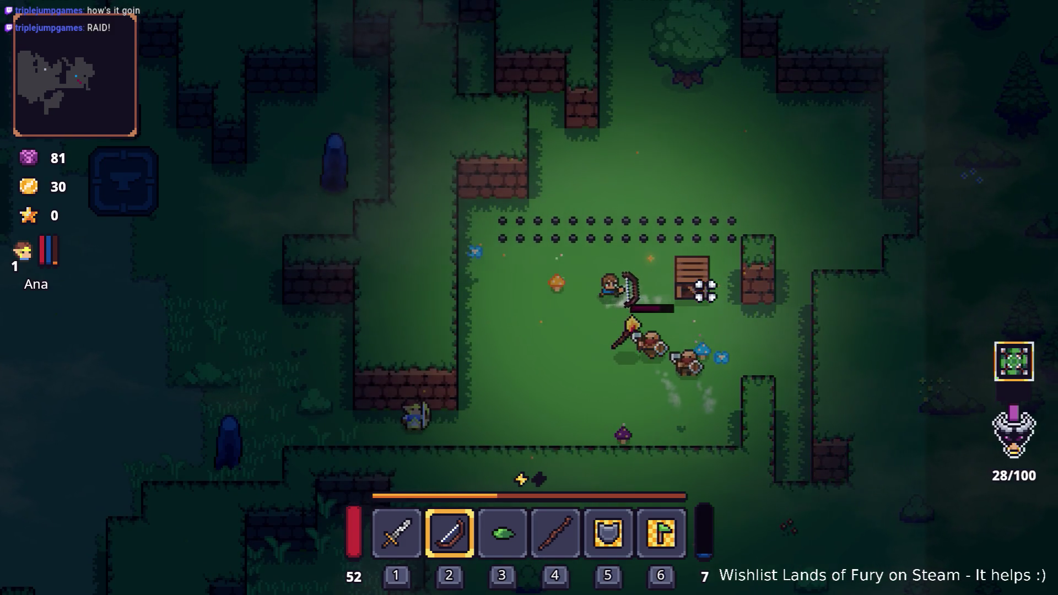
key("s")
left_click(723, 309)
left_click(722, 292)
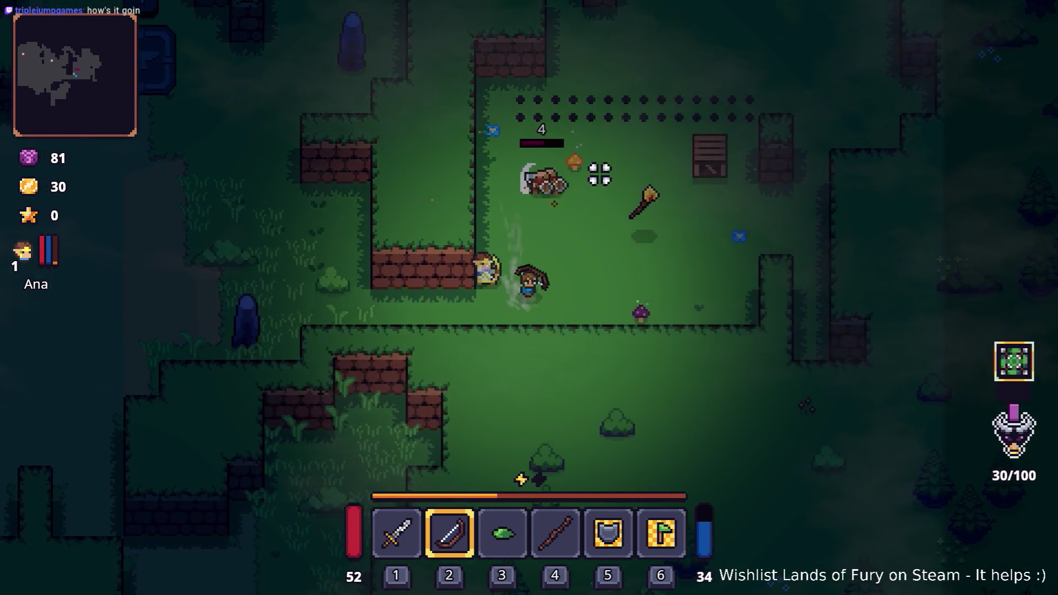
left_click(551, 175)
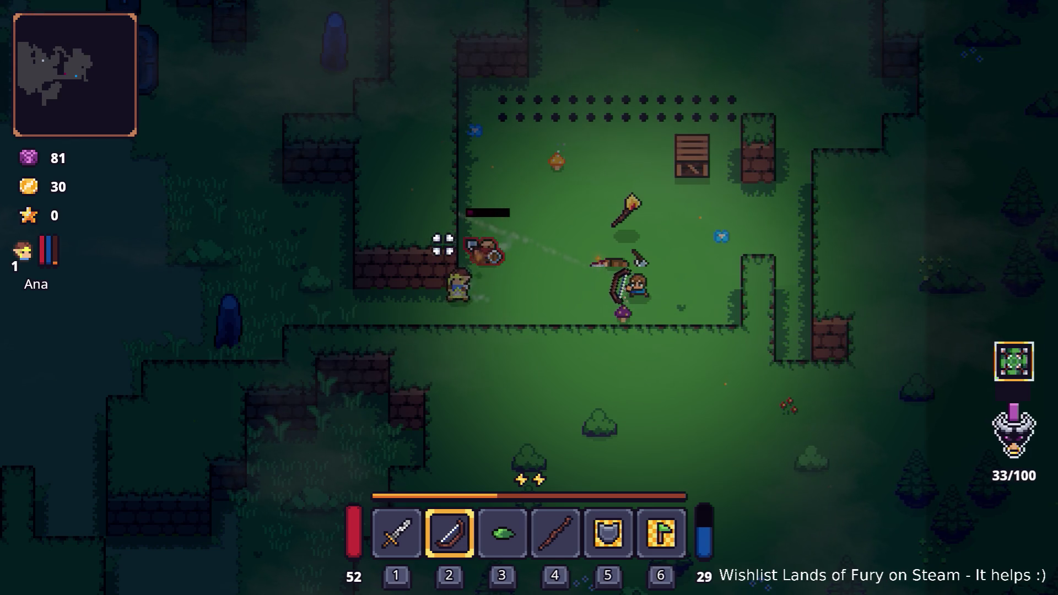
Kill the last enemy in the clearing and the one by the fence
key("w")
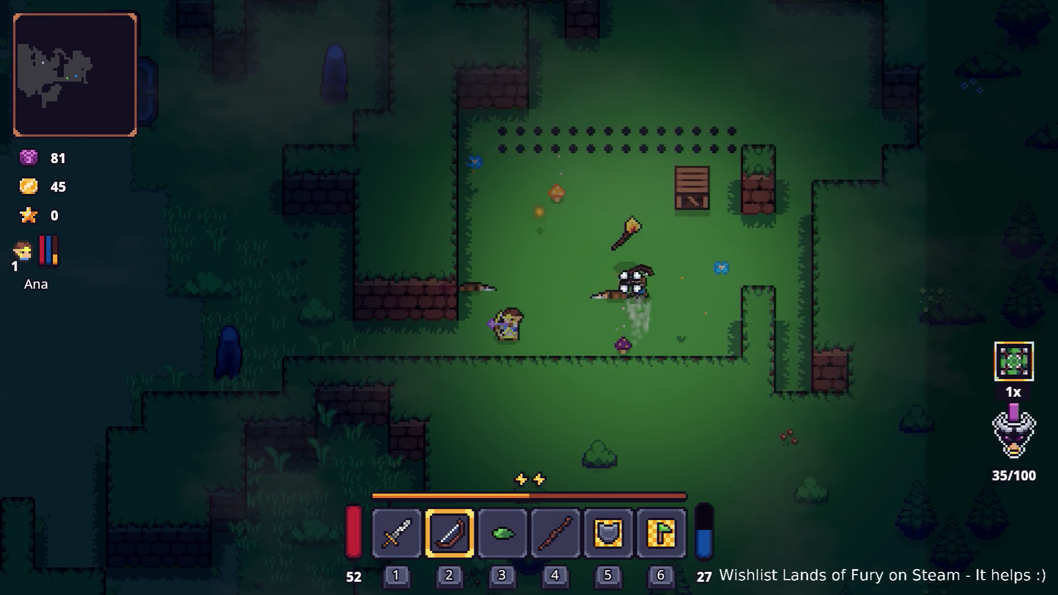
left_click(758, 220)
left_click(728, 215)
key("d")
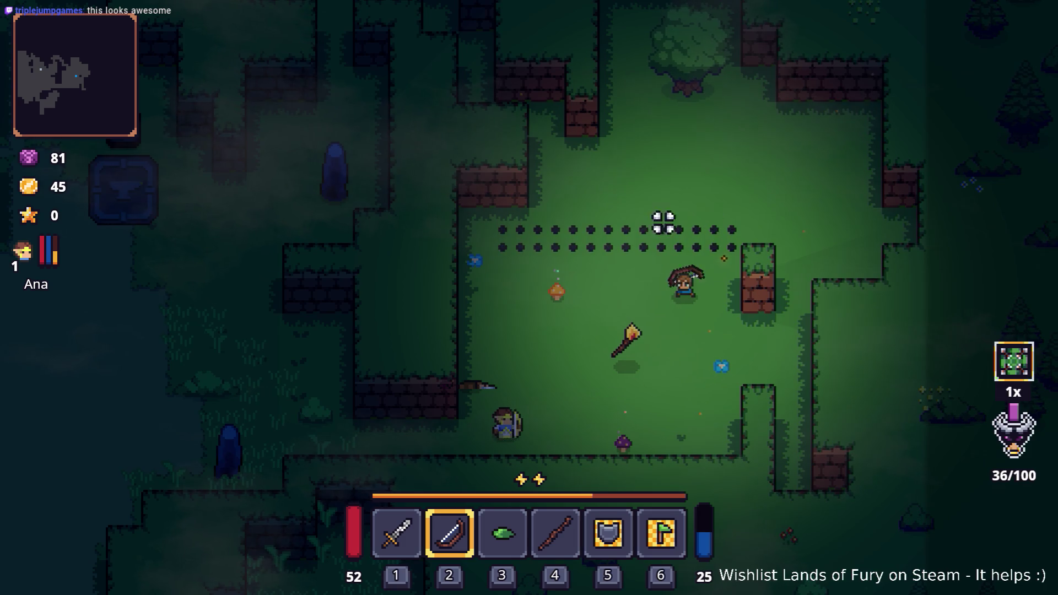
key("w")
left_click(692, 177)
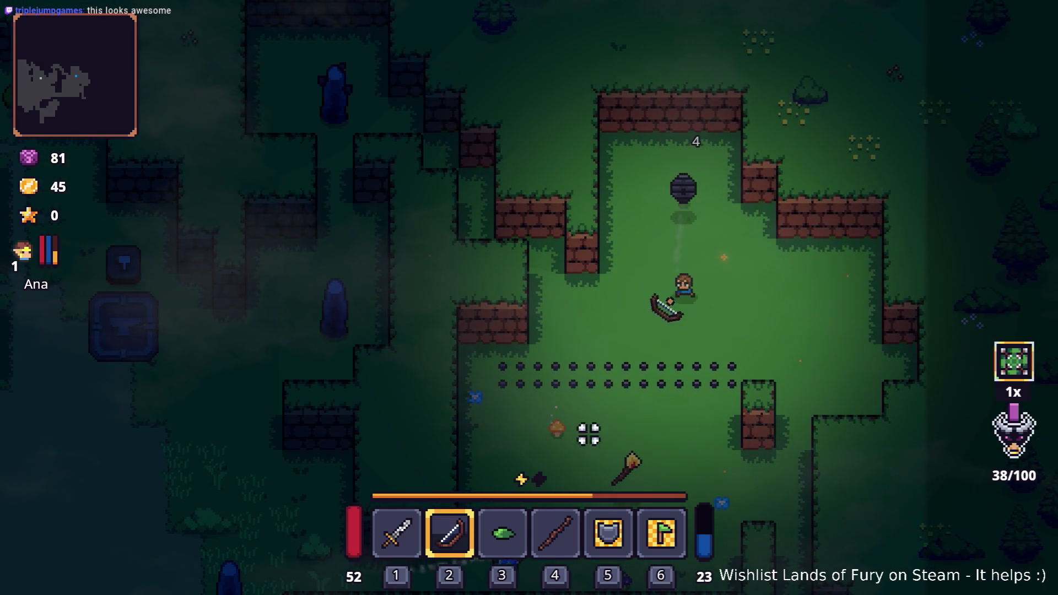
Leave the clearing and weave left through the maze past the anvil
key("s")
key("a")
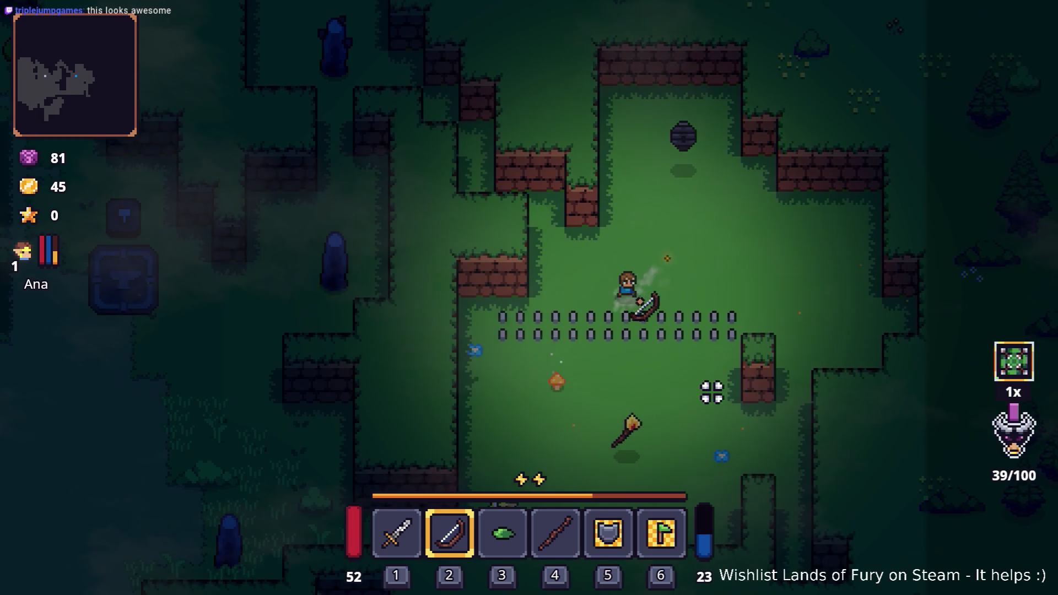
key("w")
key("a")
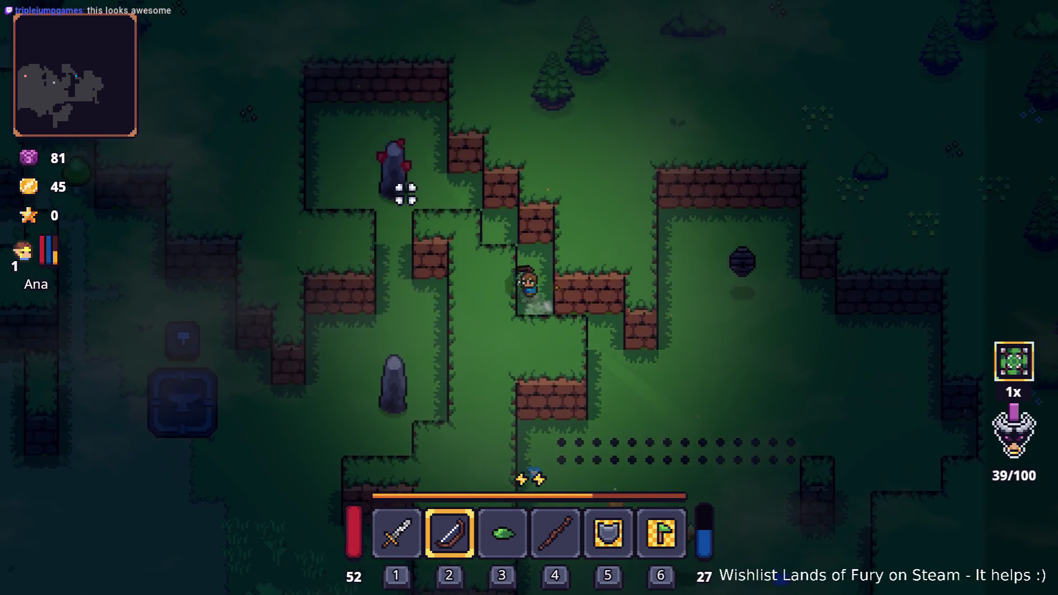
key("w")
key("a")
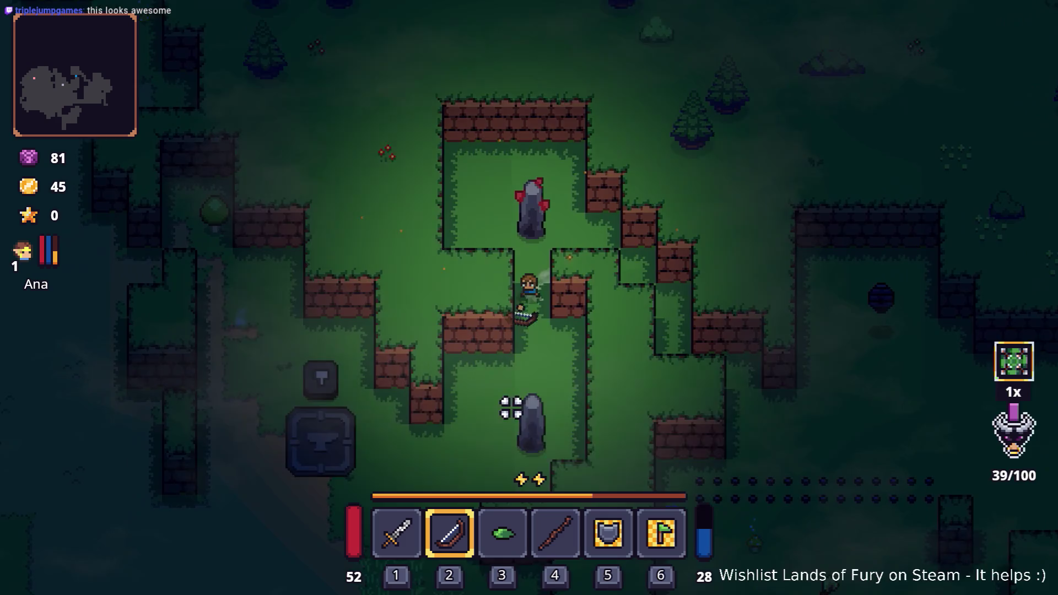
key("s")
key("a")
key("s")
key("w")
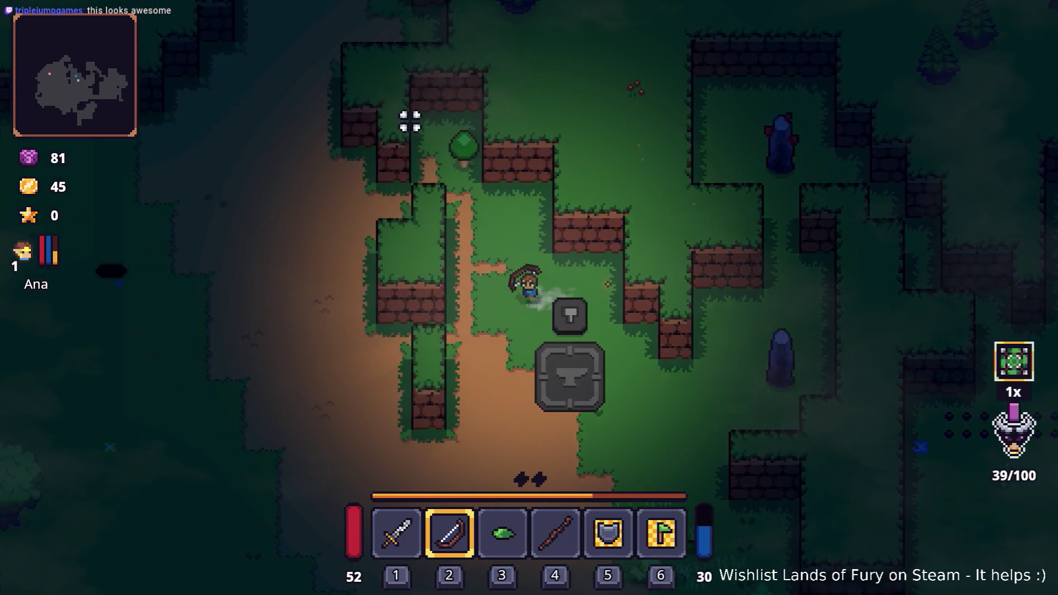
key("s")
key("s")
Shoot the slimes on the path while heading down and left
left_click(734, 412)
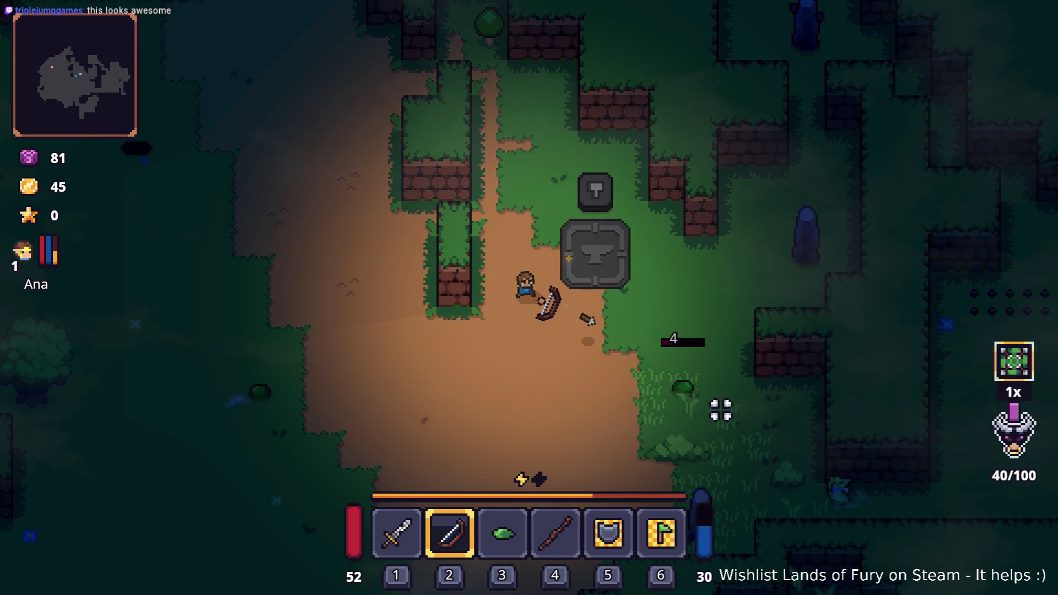
key("s")
left_click(701, 385)
key("a")
left_click(320, 325)
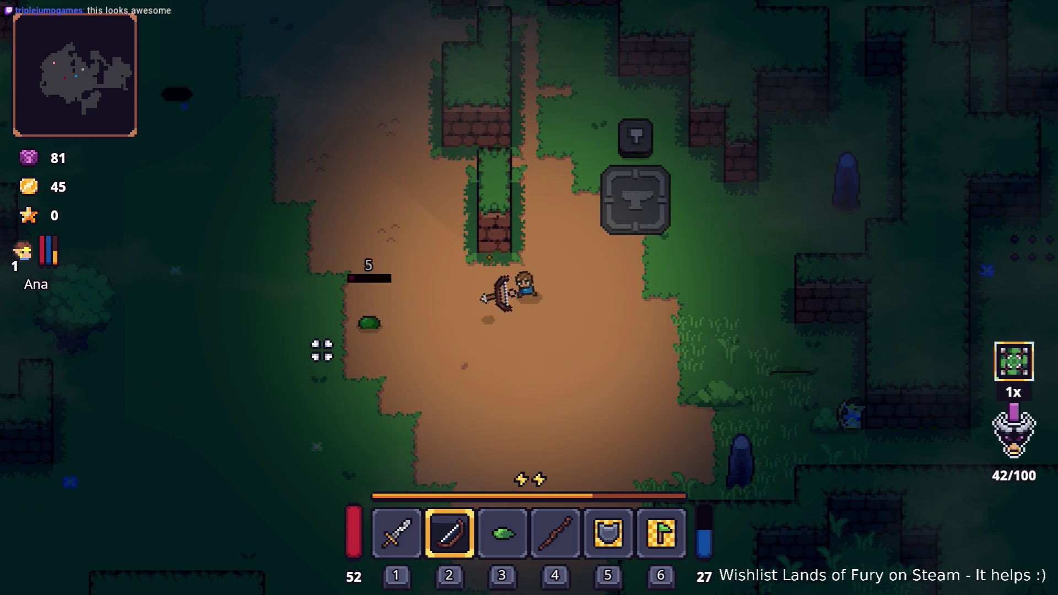
key("a")
left_click(349, 338)
key("w")
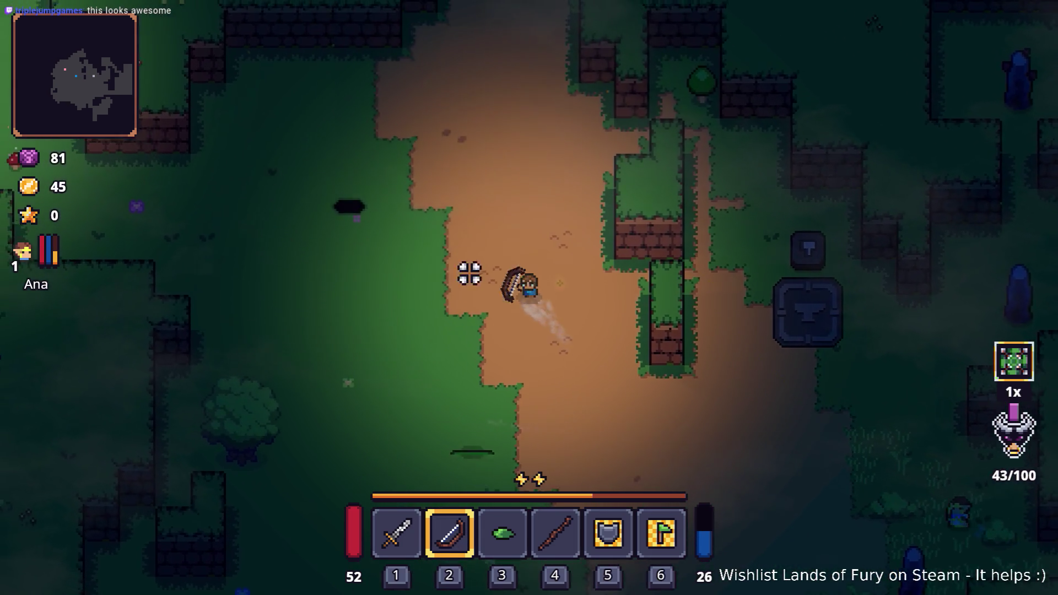
key("a")
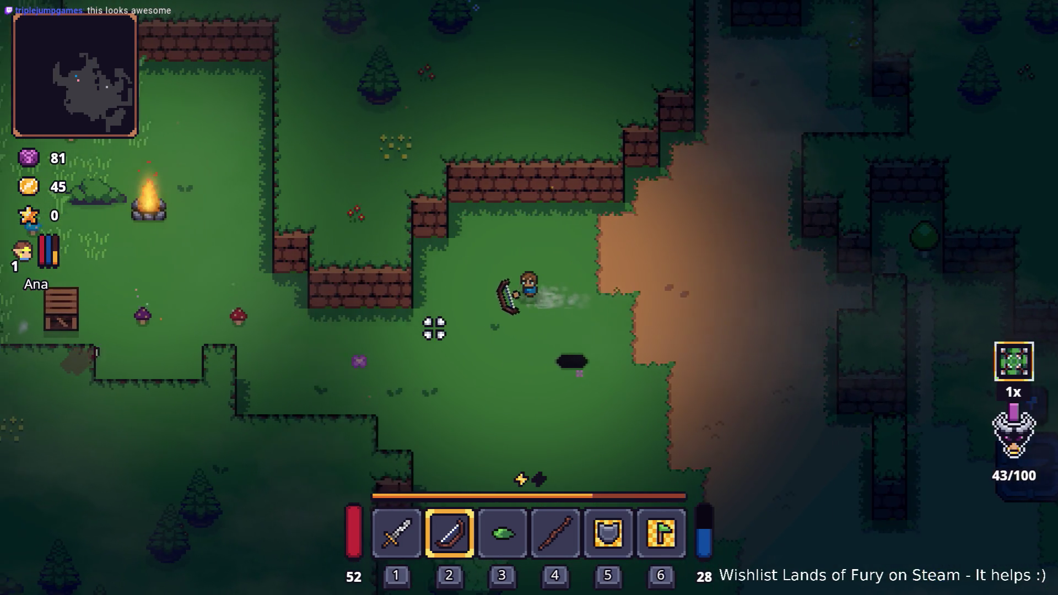
key("a")
left_click(269, 368)
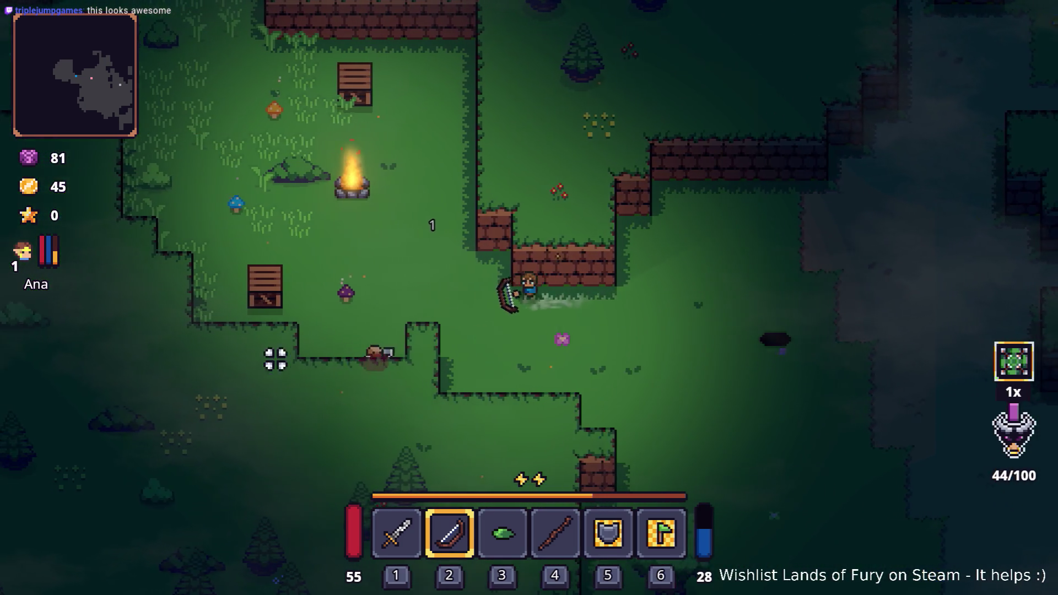
Kill the enemies at the next campfire, including the one carrying a burning stick
key("w")
key("a")
left_click(385, 227)
left_click(615, 285)
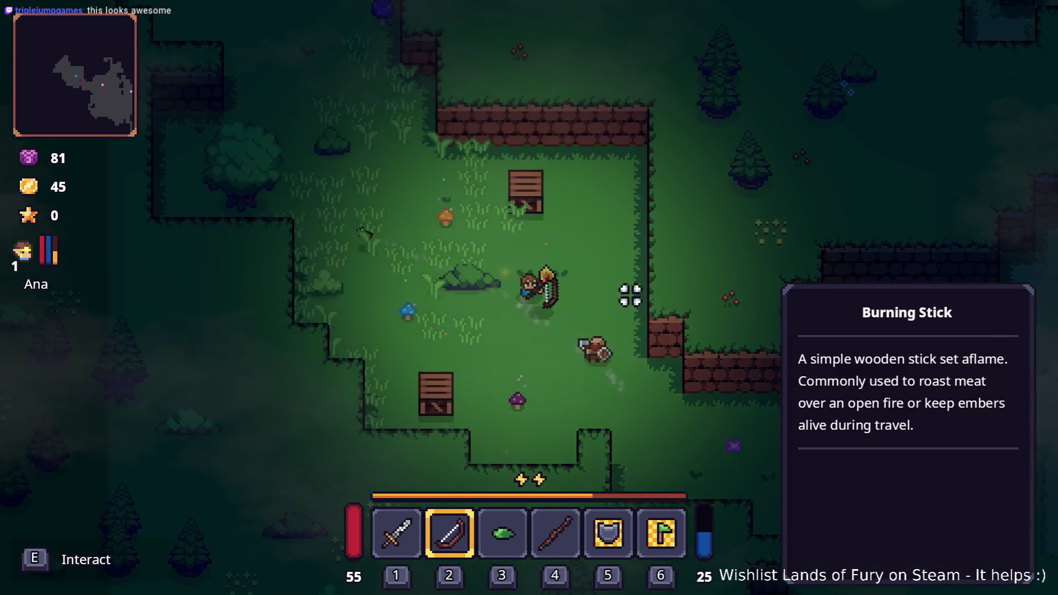
key("w")
key("a")
left_click(654, 392)
left_click(638, 382)
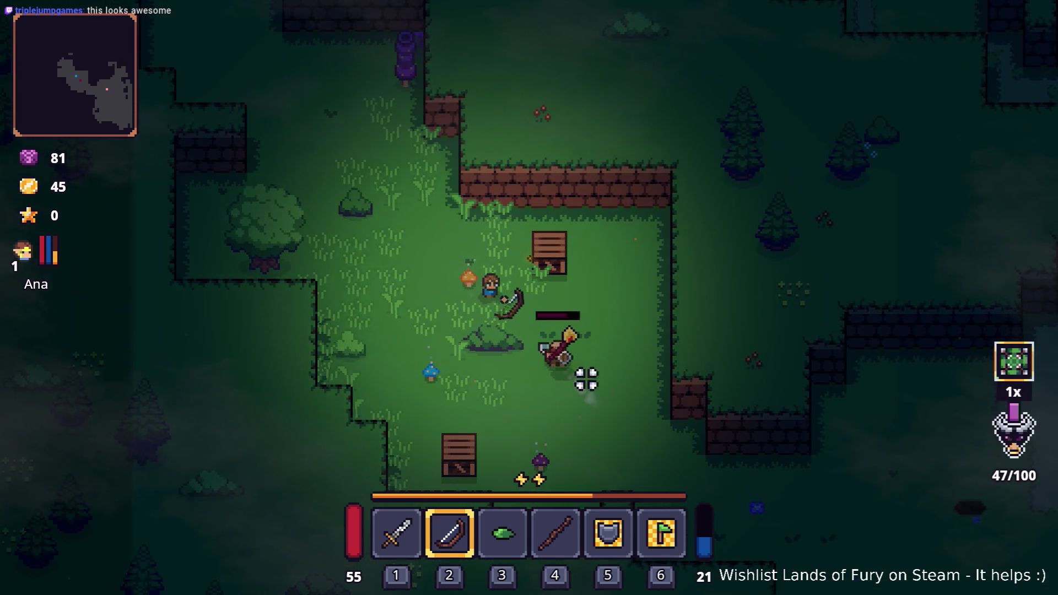
Pick up the scattered arrows and open the inventory with gold at 60
key("s")
key("d")
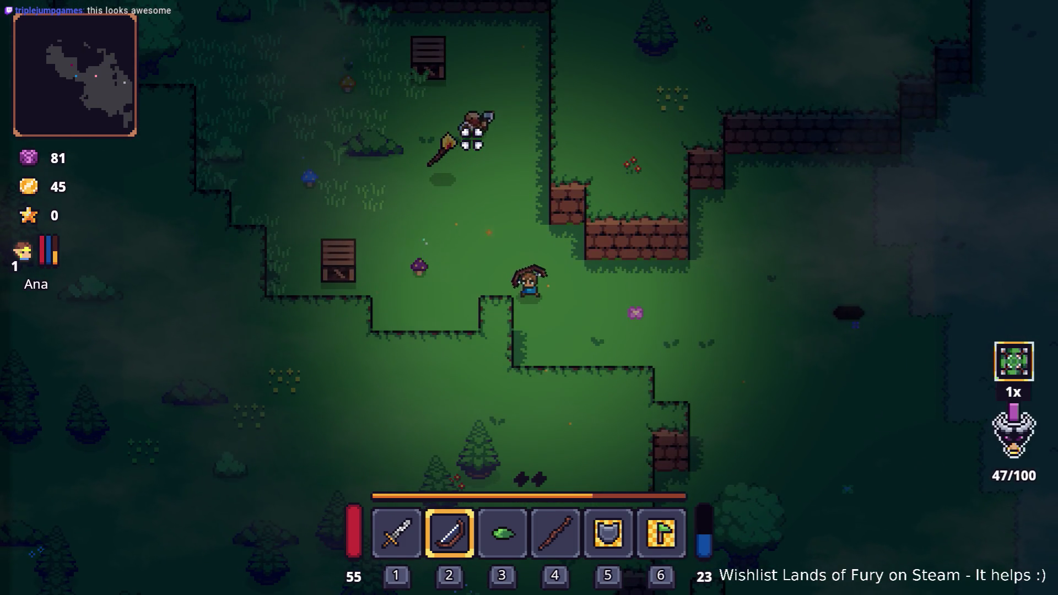
key("d")
key("Tab")
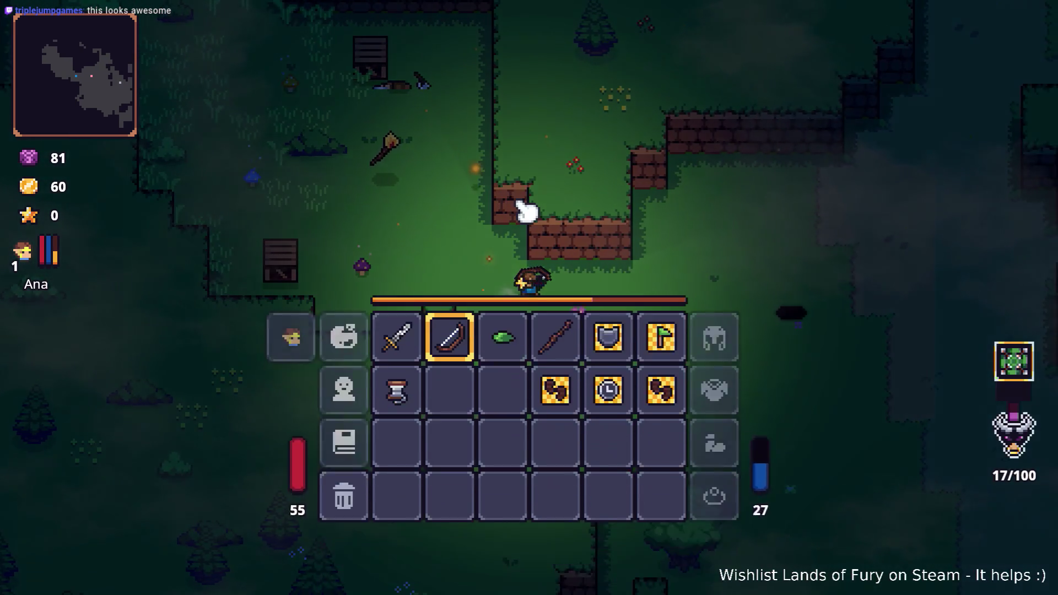
Close the inventory, walk up-left and shoot down the purple enemy with the bow
key("F8")
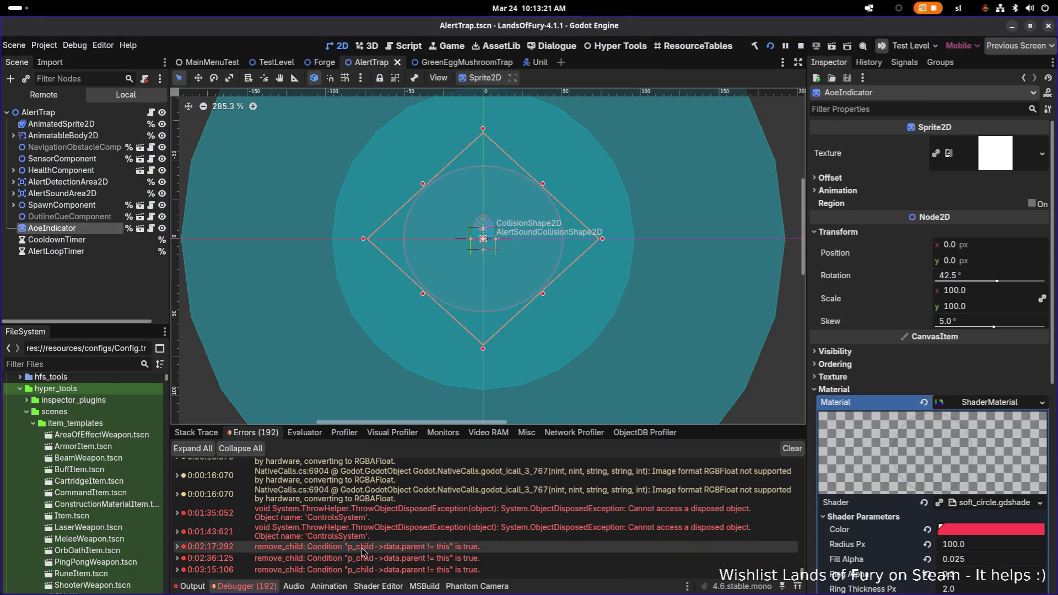
mouse_move(439, 553)
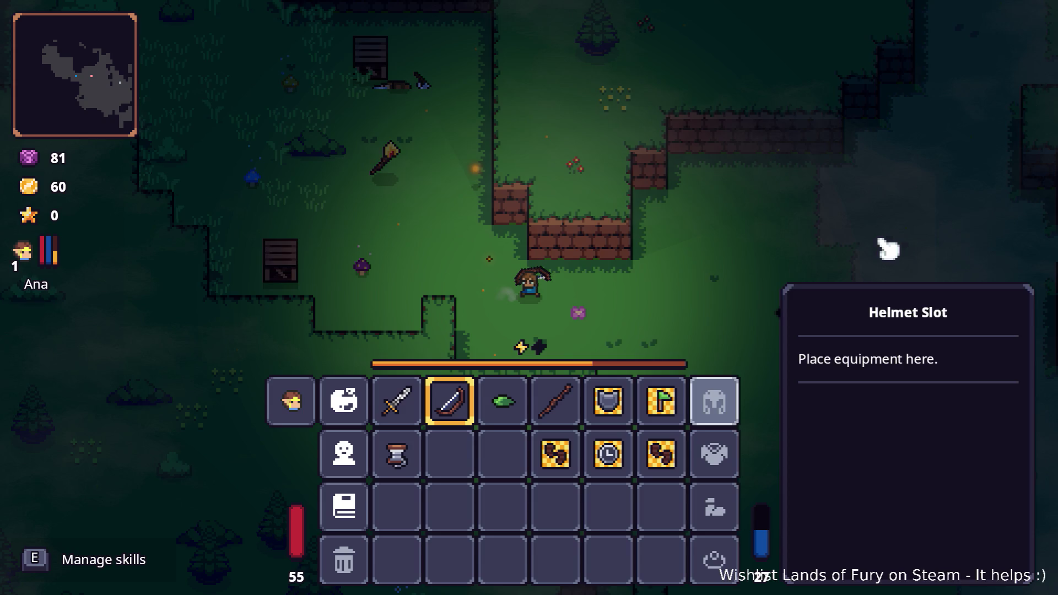
key("i")
key("w")
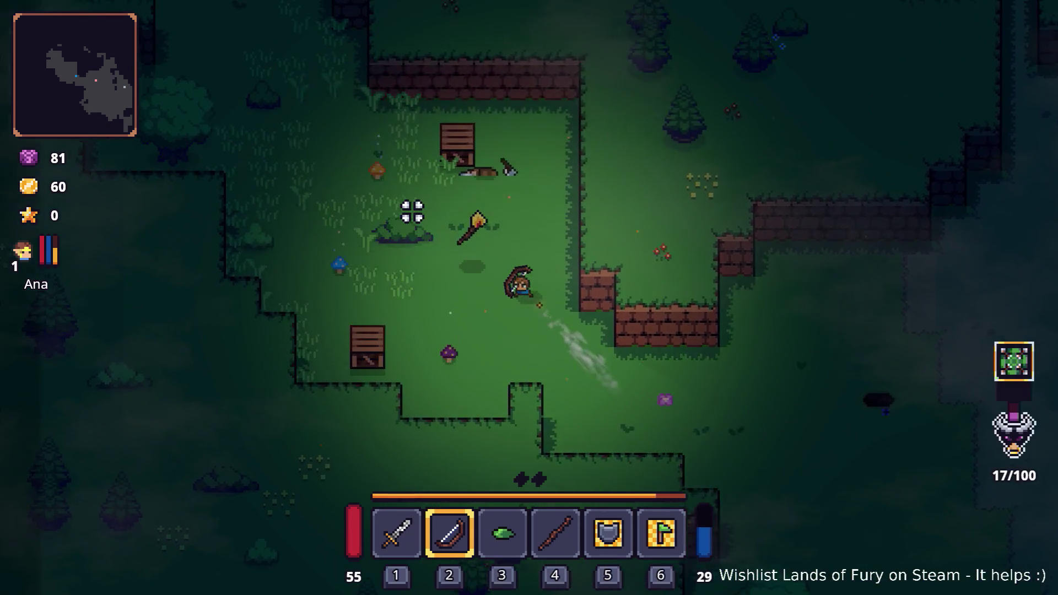
key("w")
key("a")
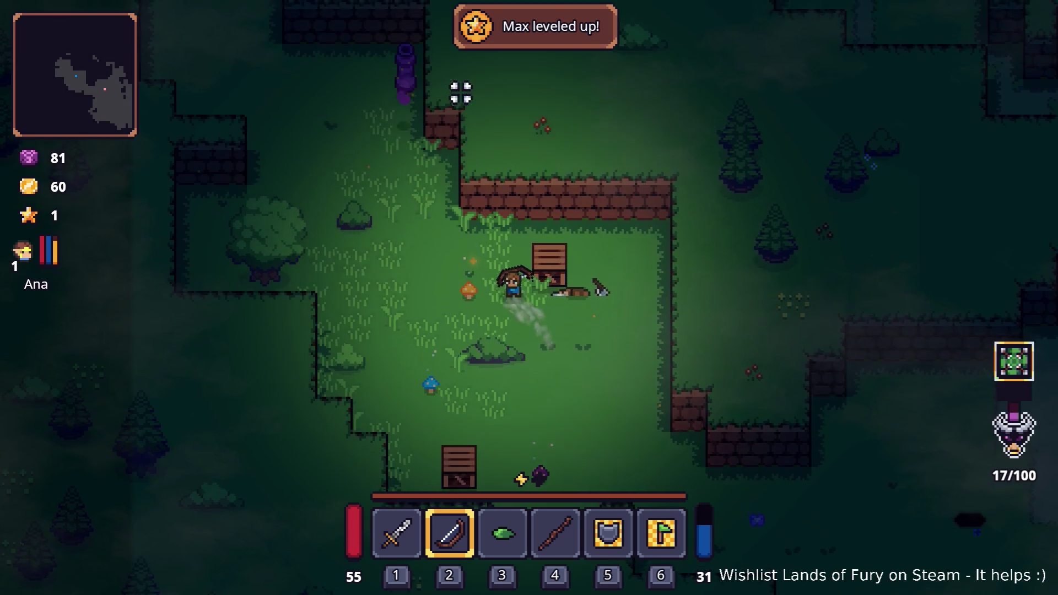
key("w")
key("a")
left_click(441, 101)
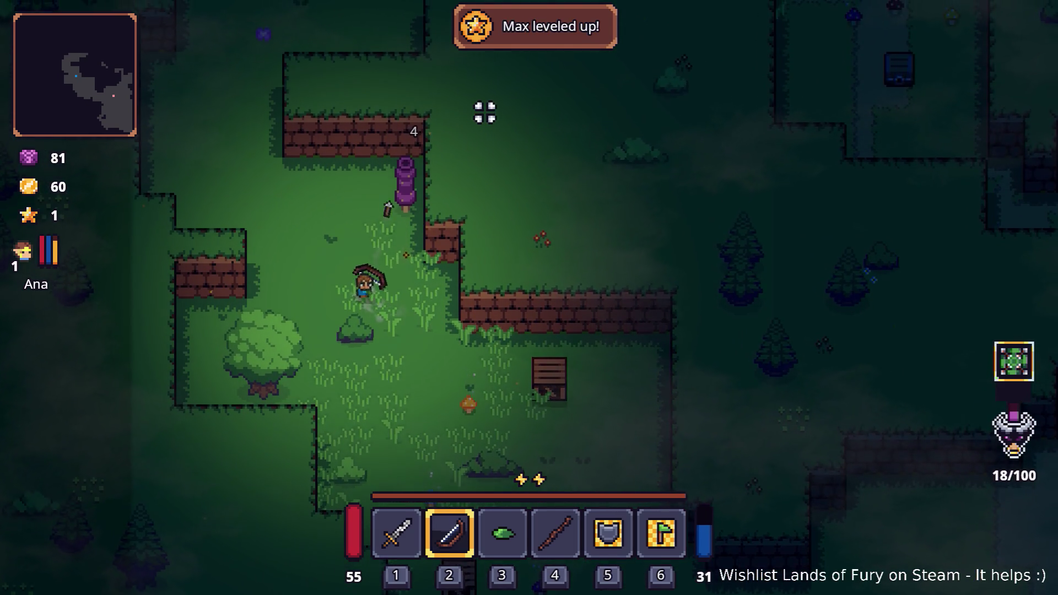
left_click(507, 134)
left_click(498, 130)
left_click(498, 130)
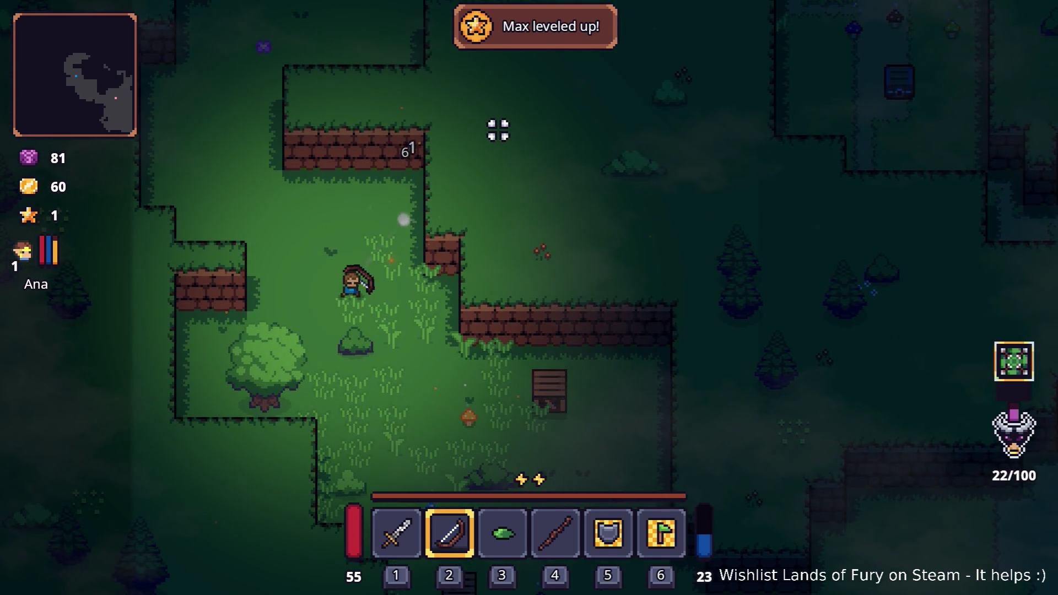
Walk up-right into the dirt clearing and fire arrows at the purple enemies there
key("w")
key("a")
key("w")
key("d")
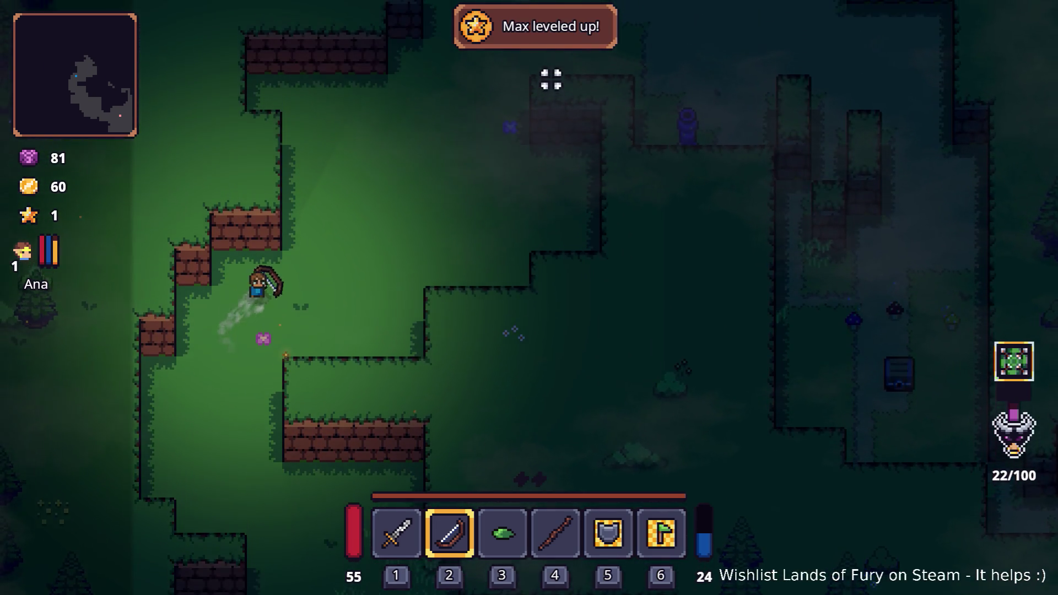
key("w")
key("d")
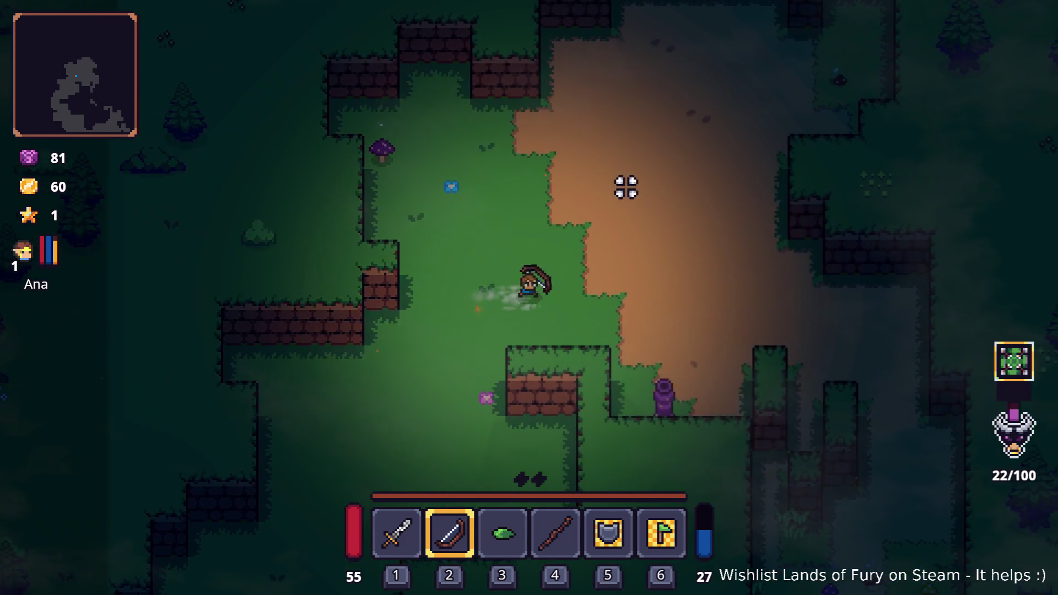
key("d")
left_click(585, 383)
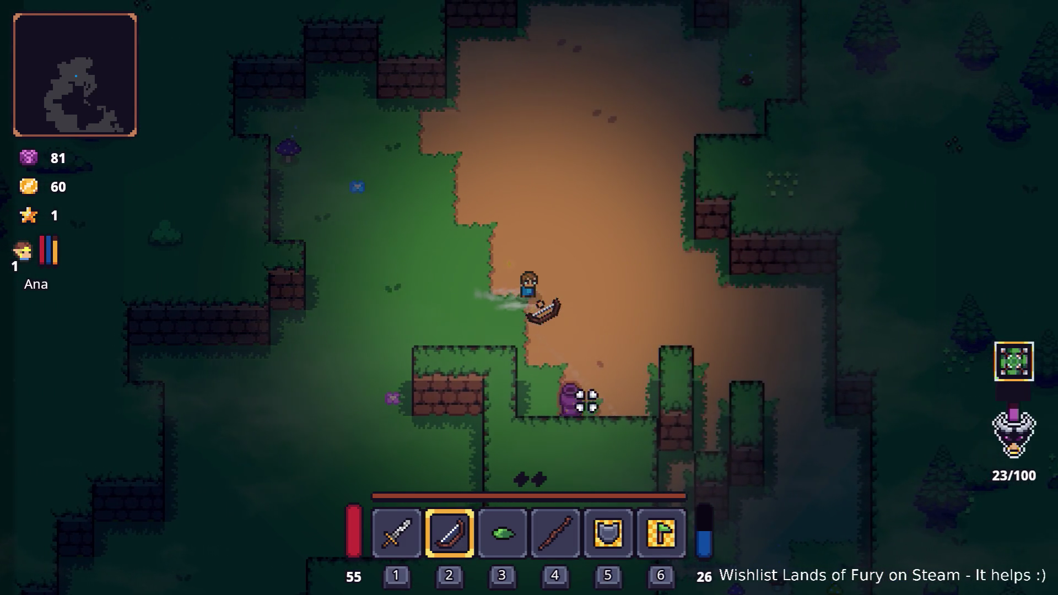
left_click(562, 413)
left_click(441, 408)
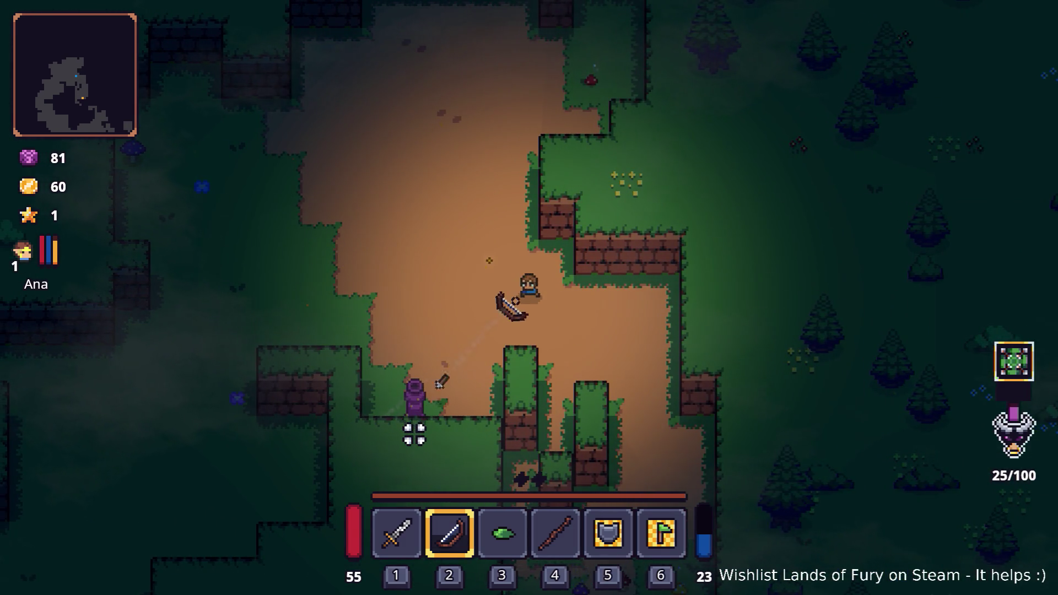
key("d")
left_click(402, 432)
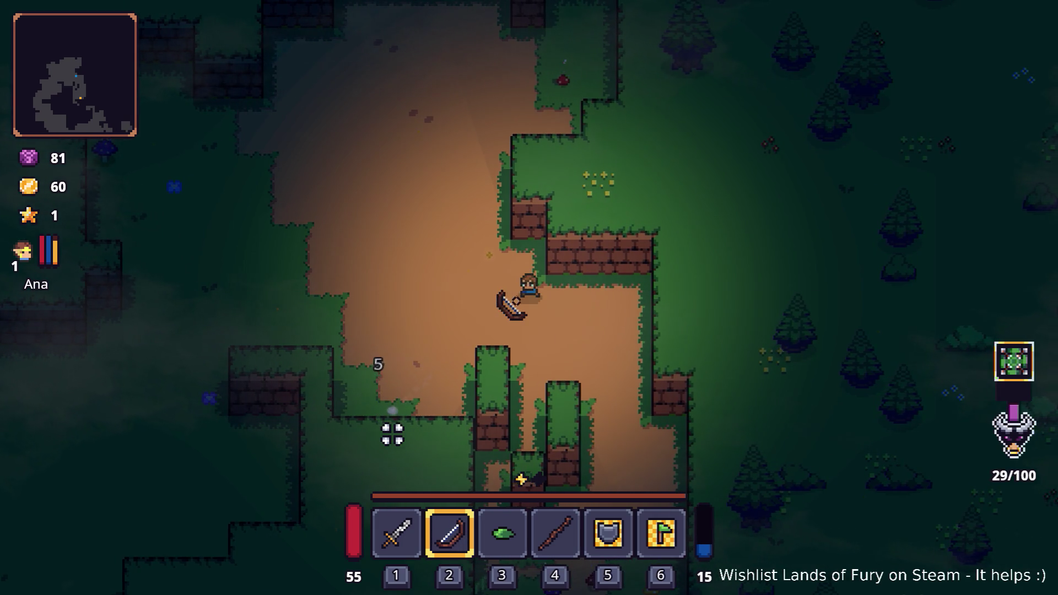
key("d")
key("s")
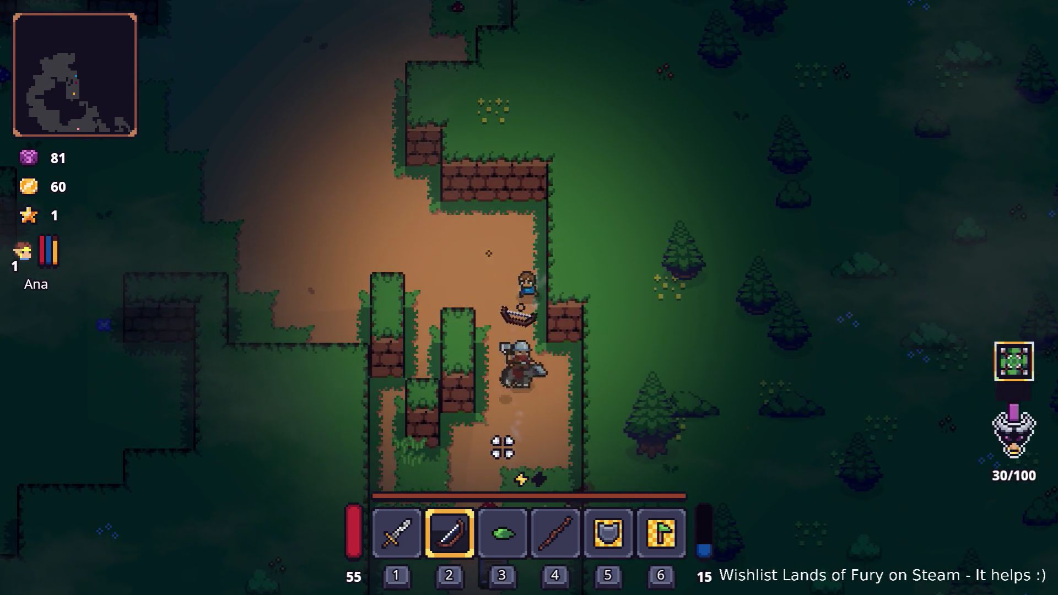
Back away up-left while shooting arrows at the skeleton, then check the inventory
key("w")
key("a")
left_click(570, 362)
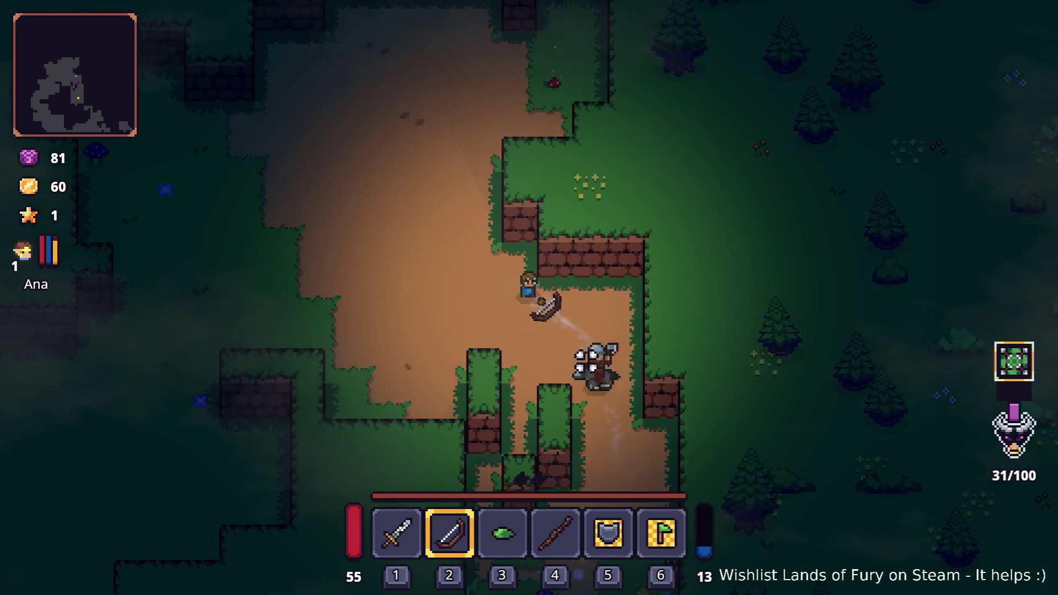
left_click(644, 370)
left_click(640, 328)
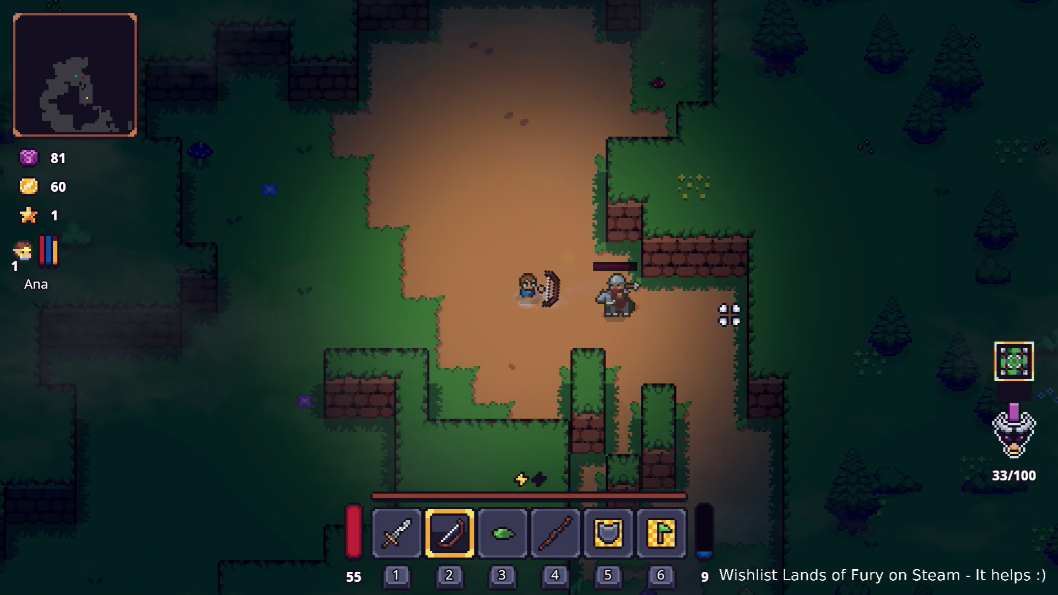
left_click(761, 321)
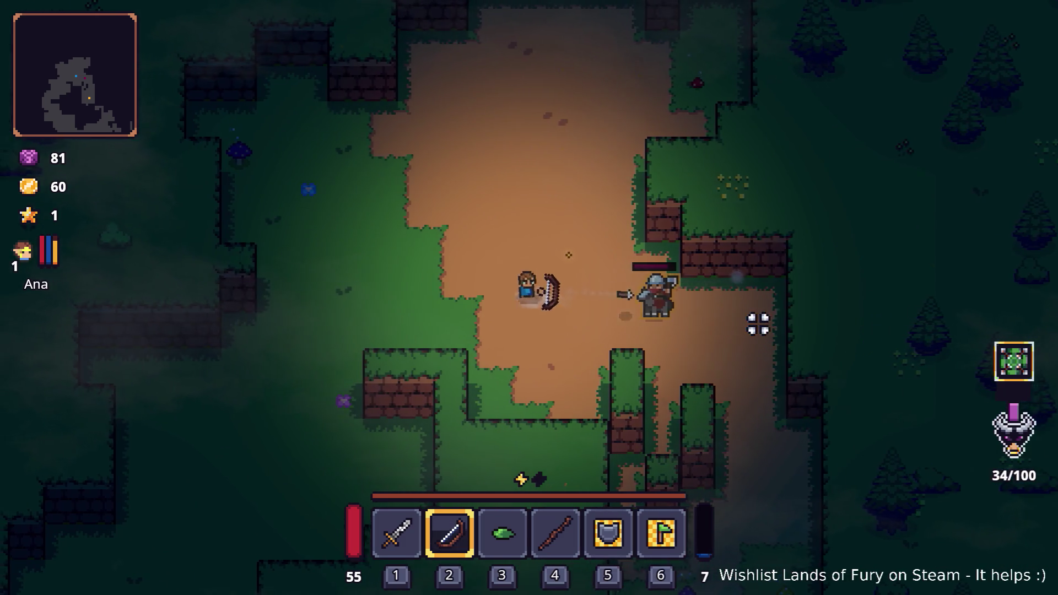
left_click(768, 312)
key("i")
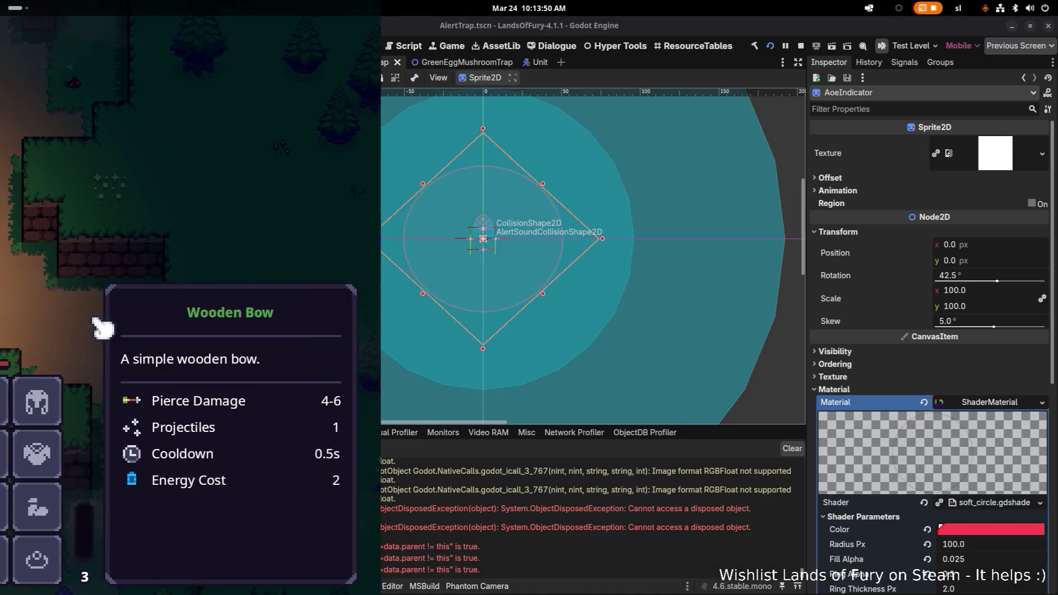
key("F8")
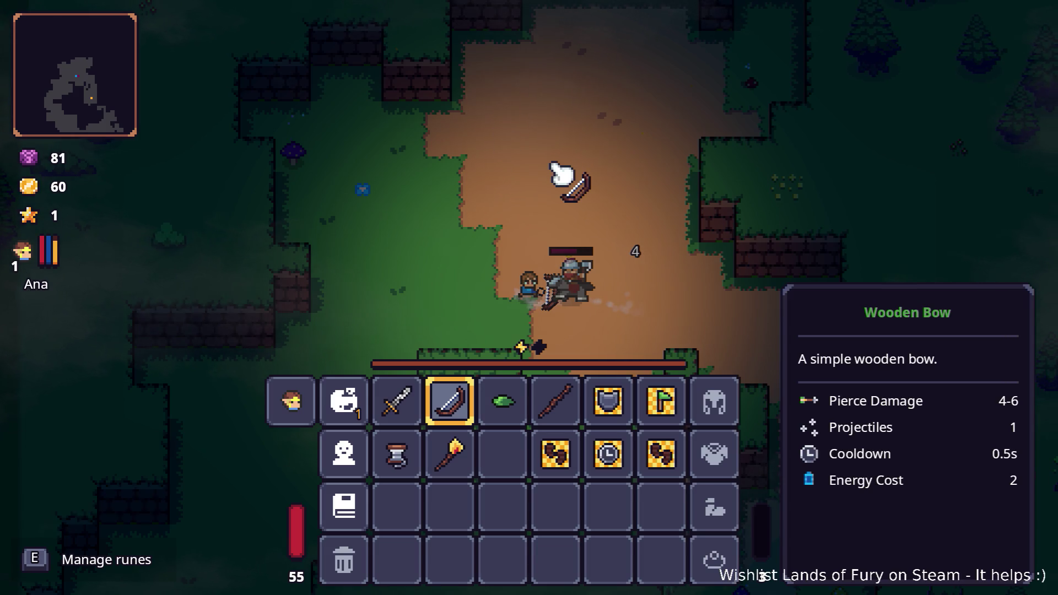
key("i")
Switch to the sword and fight the knight along the dirt path
key("a")
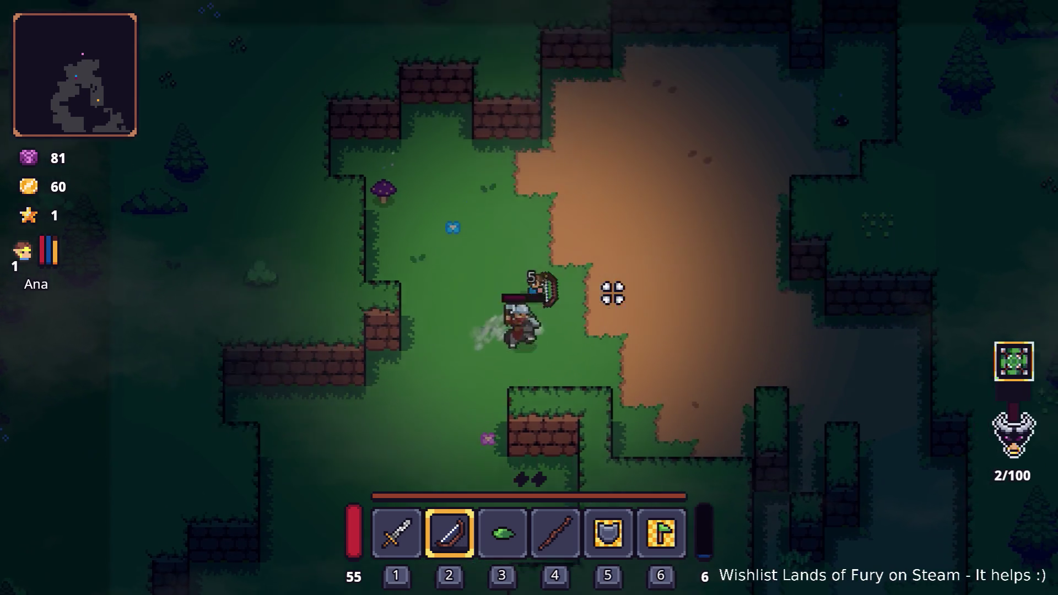
key("1")
left_click(427, 406)
key("d")
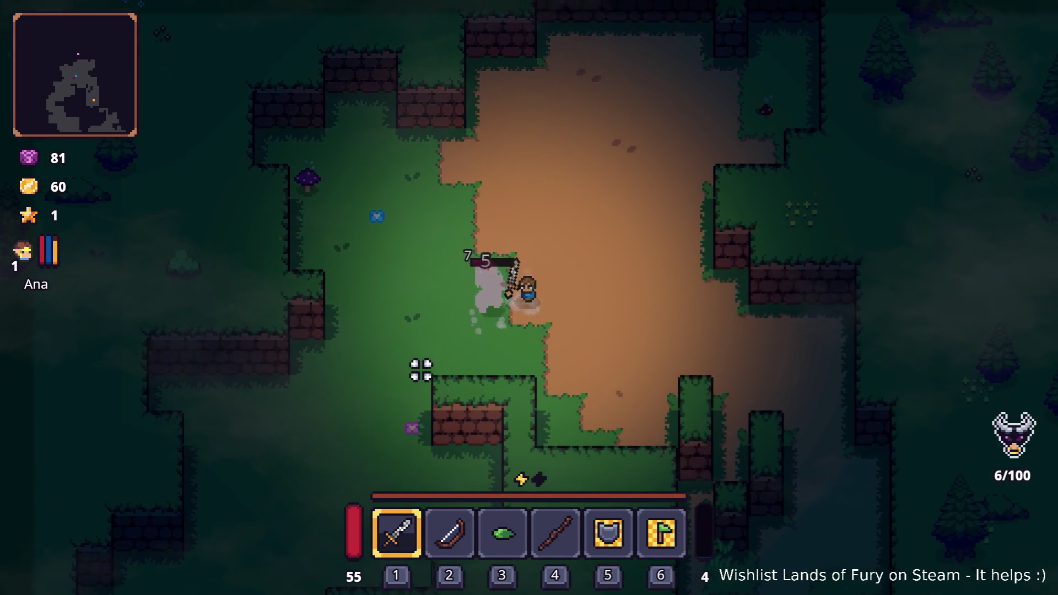
key("d")
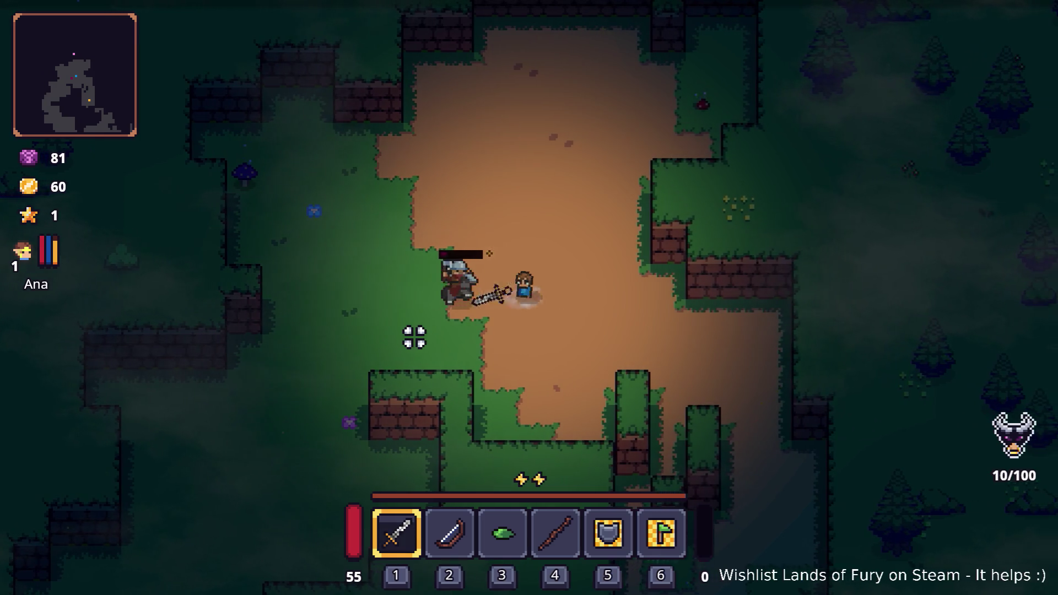
key("s")
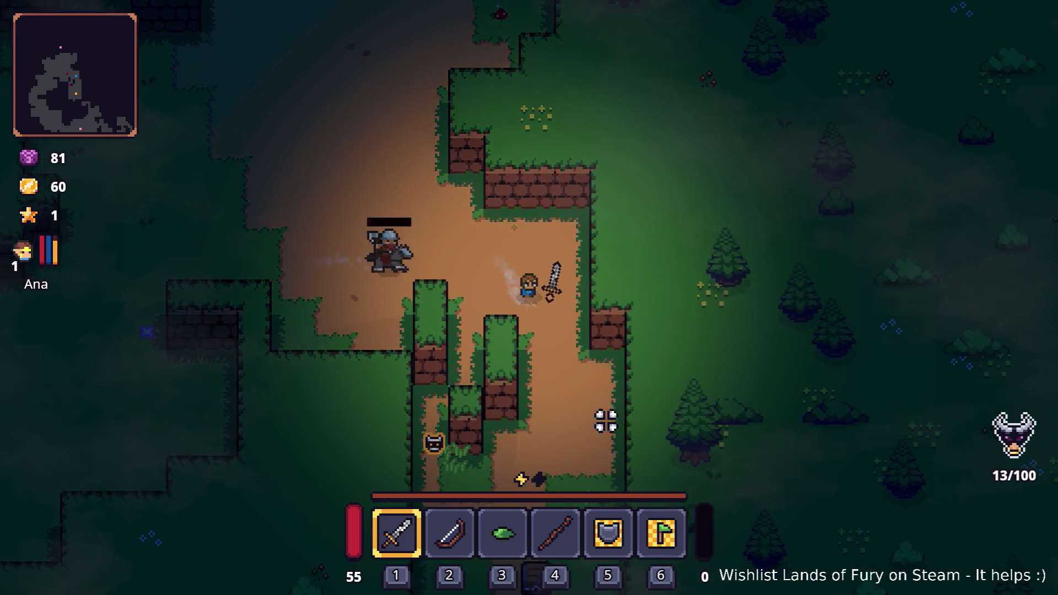
key("s")
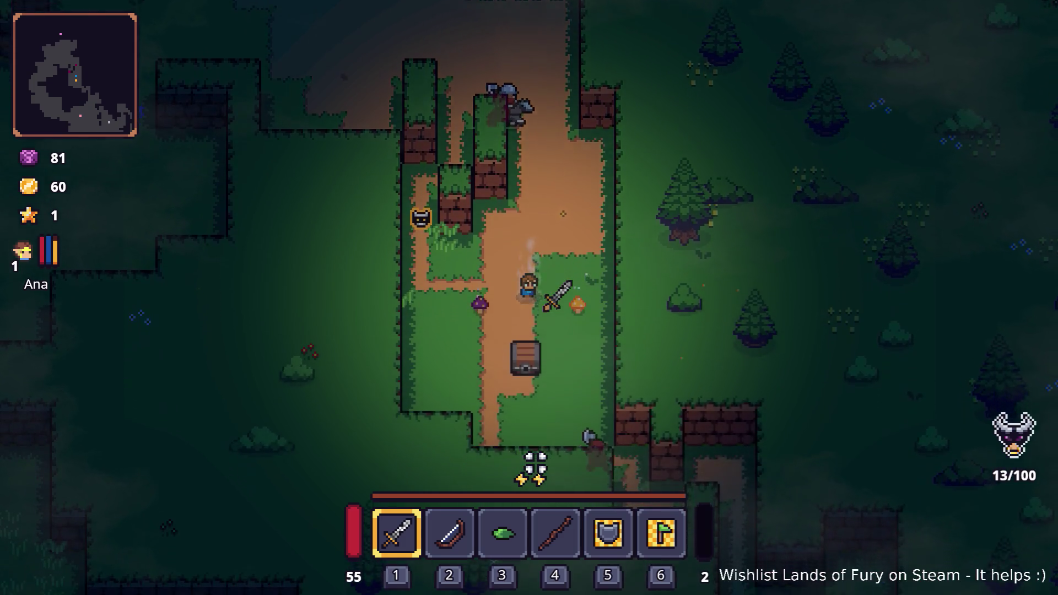
key("a")
left_click(529, 278)
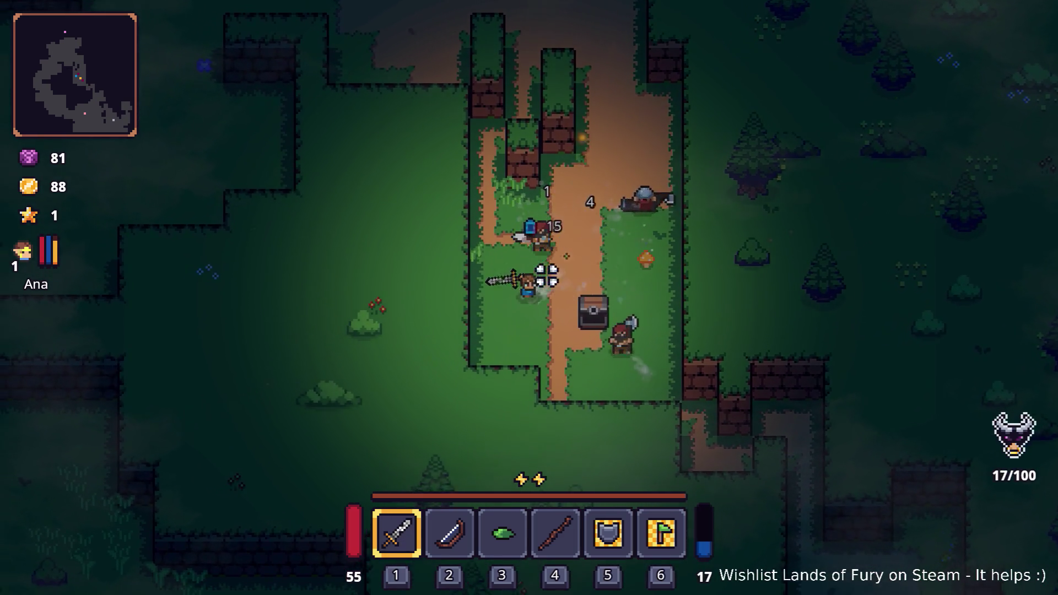
left_click(571, 193)
Switch back to the bow, walk up shooting the approaching enemies, checking the inventory
key("a")
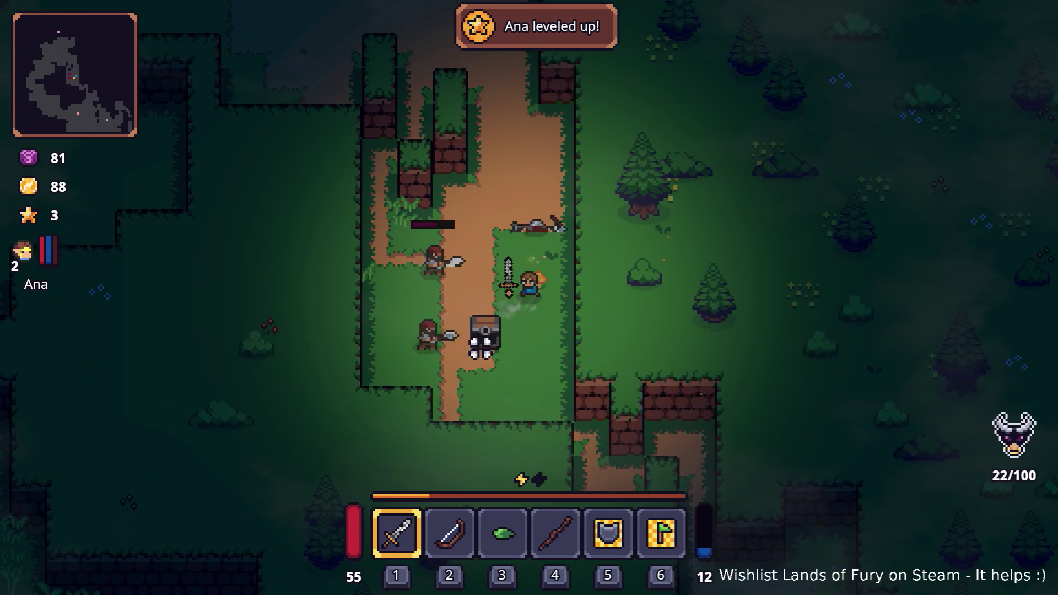
key("Tab")
key("Tab")
key("2")
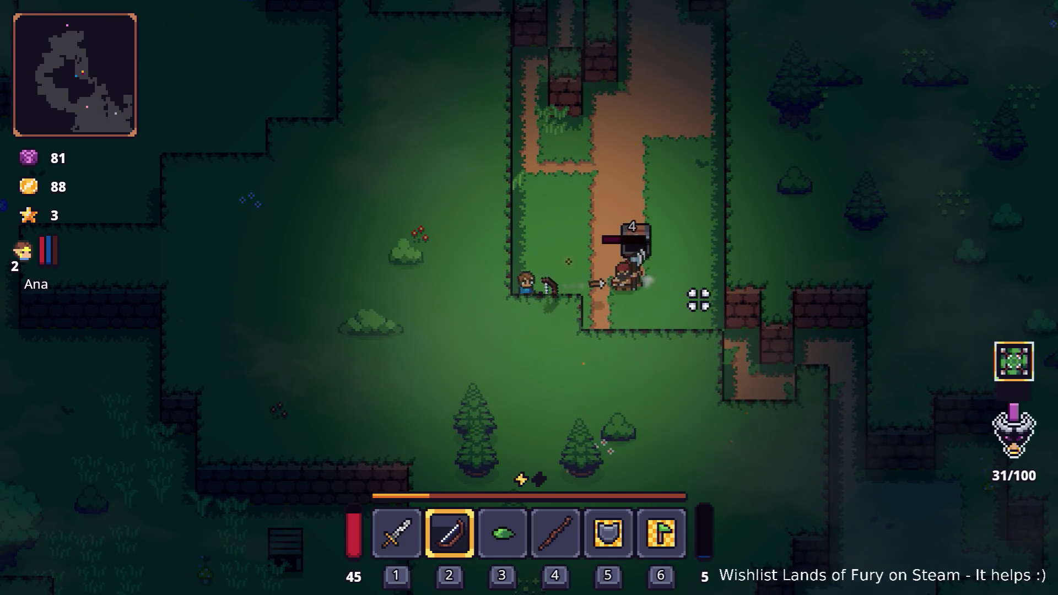
key("w")
left_click(656, 359)
key("w")
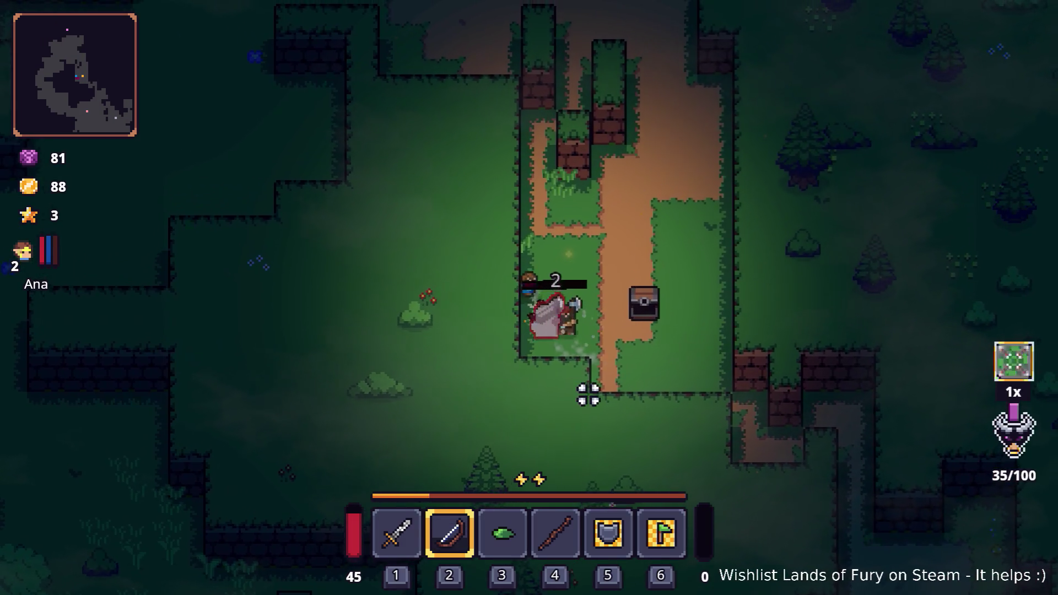
key("Tab")
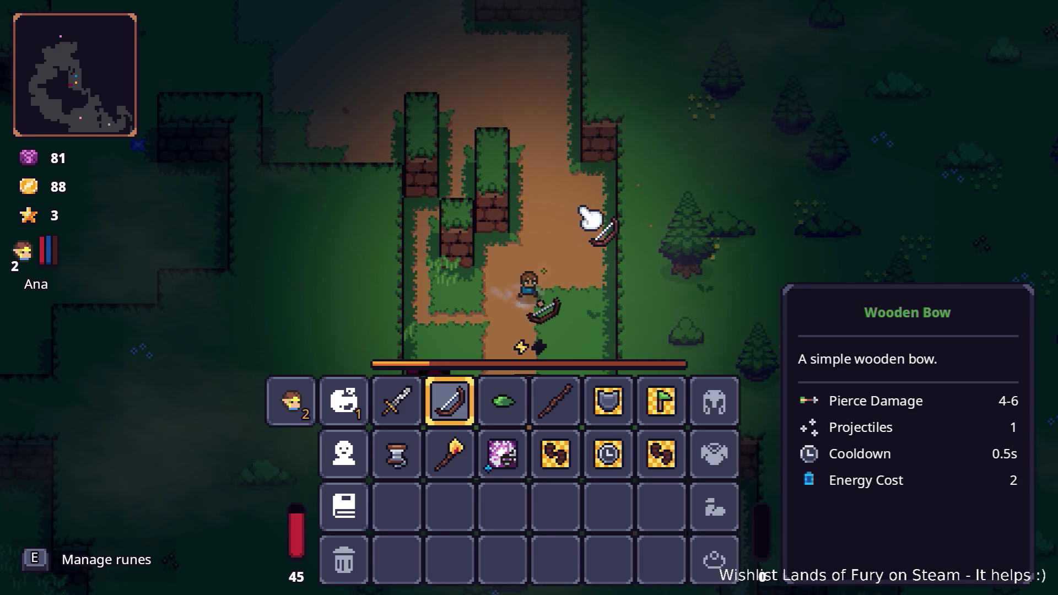
key("Tab")
key("w")
left_click(480, 392)
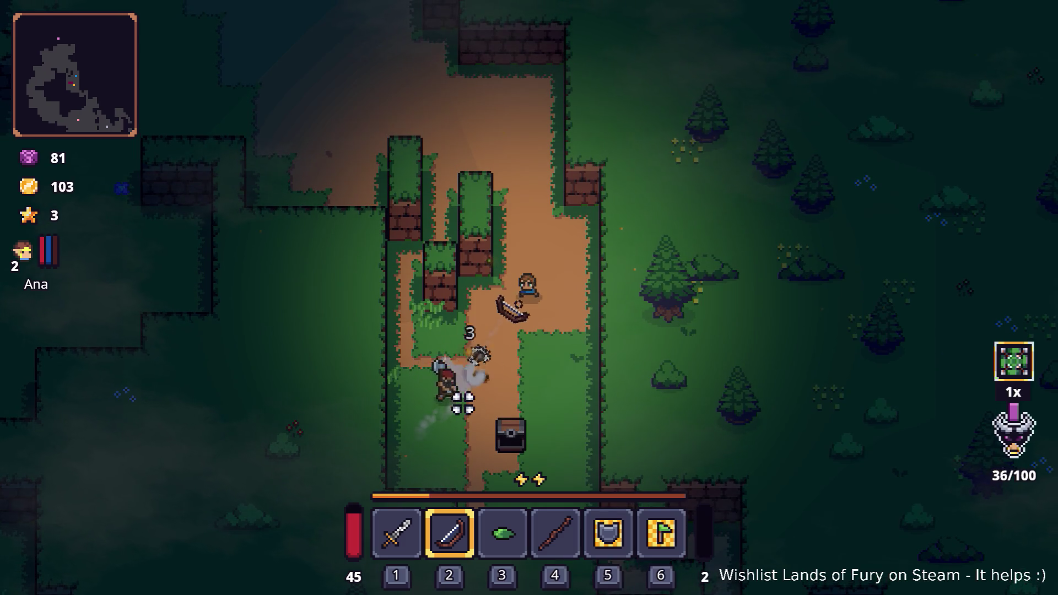
key("Tab")
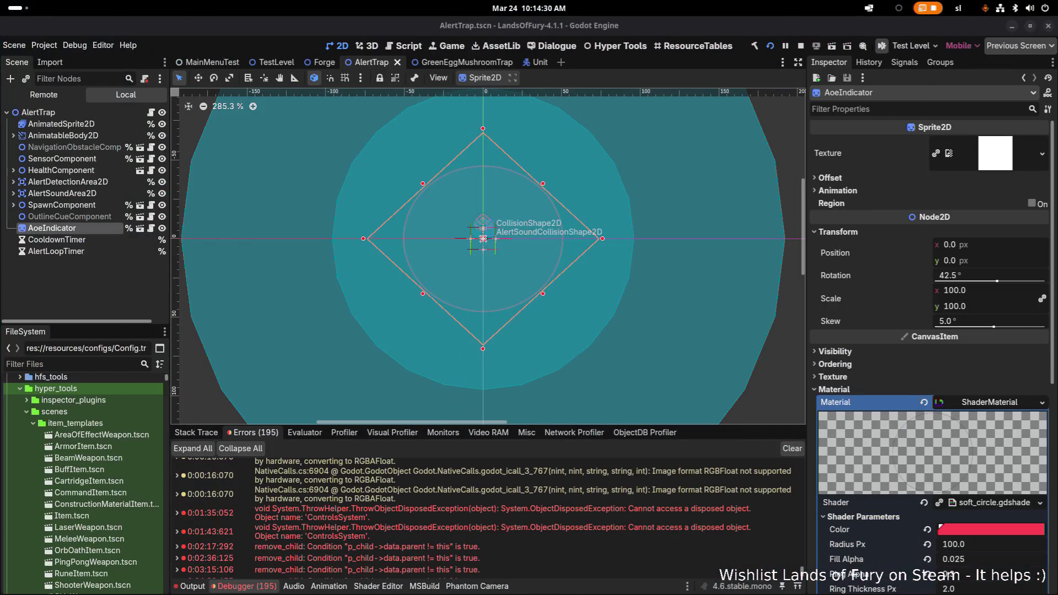
Scroll the Debugger errors to the latest remove_child failures, then switch to Visual Studio Code
scroll(520, 567, "down", 3)
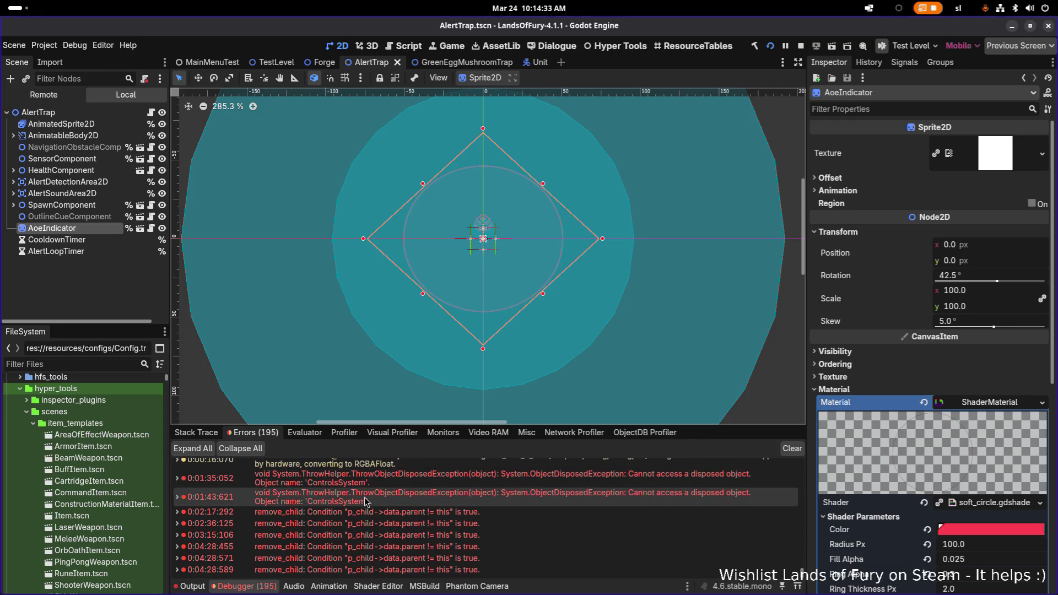
mouse_move(518, 558)
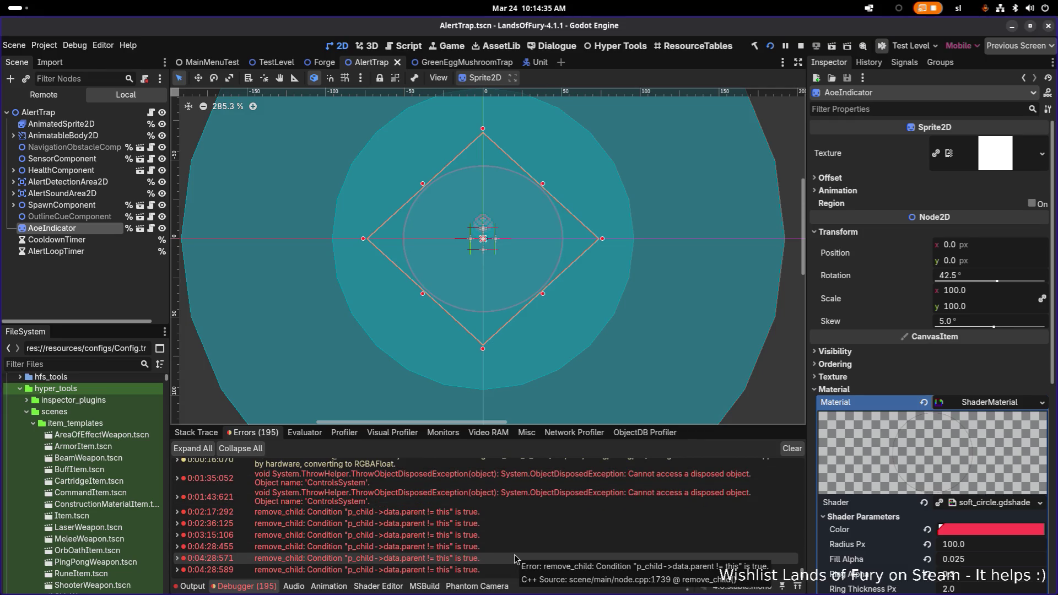
key("alt+Tab")
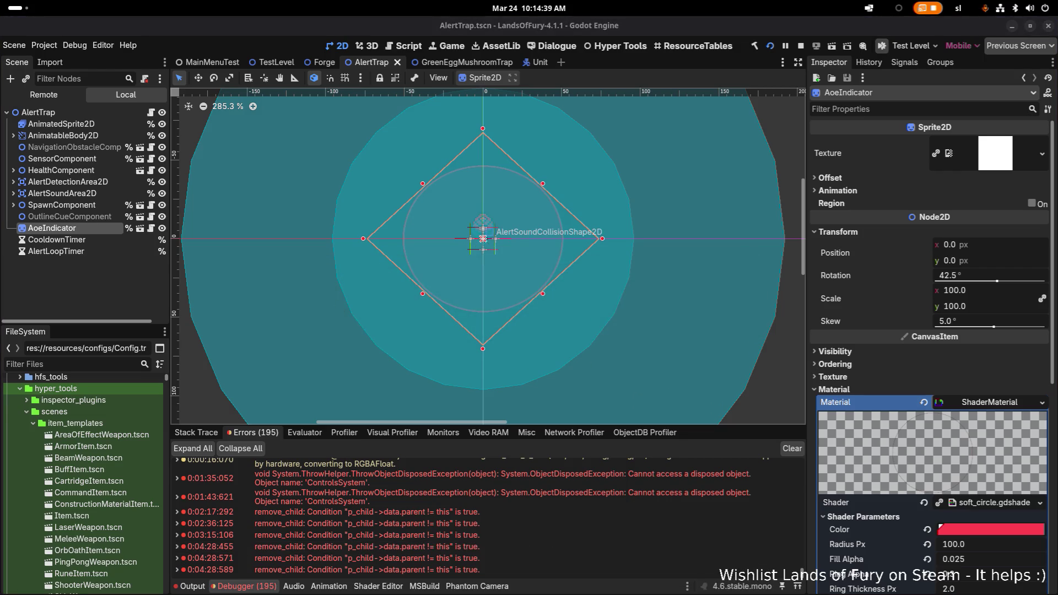
key("alt+Tab")
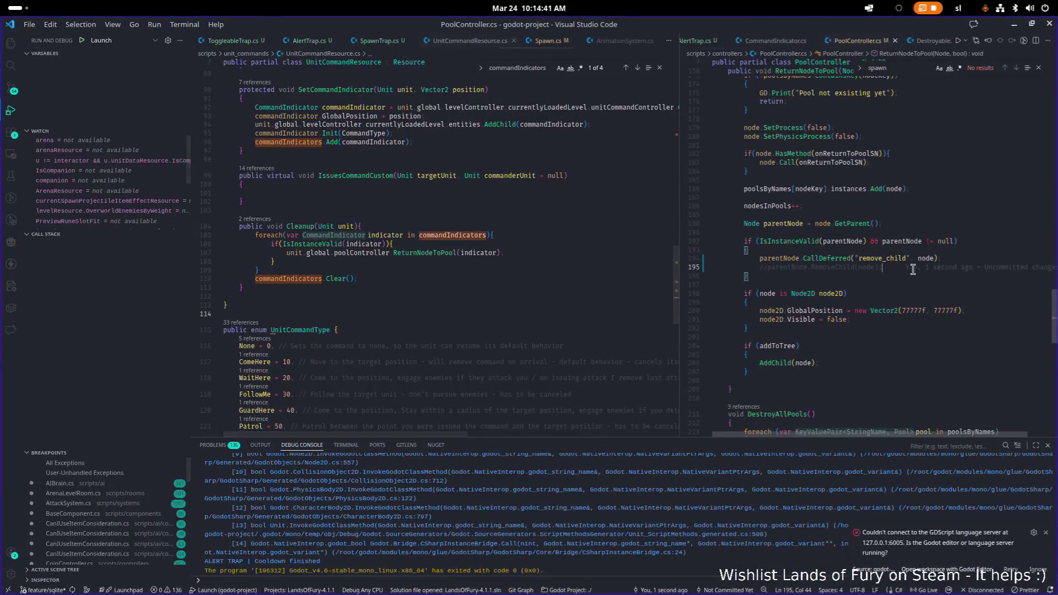
Expand Godot's 0:04:28:455 remove_child error to see its C++ source, then return to PoolController.cs
left_click(808, 267)
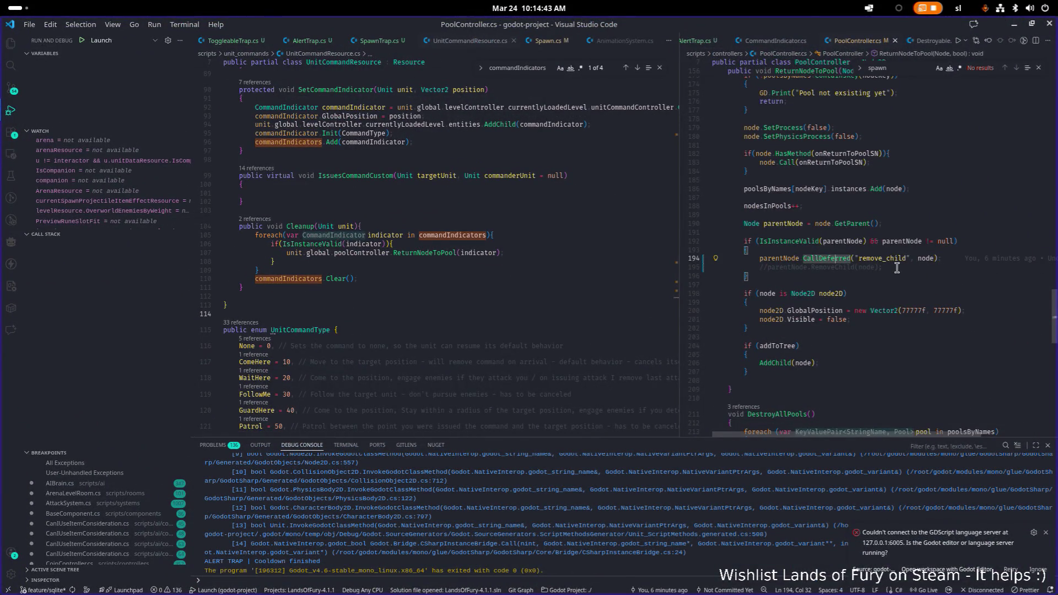
left_click(1015, 26)
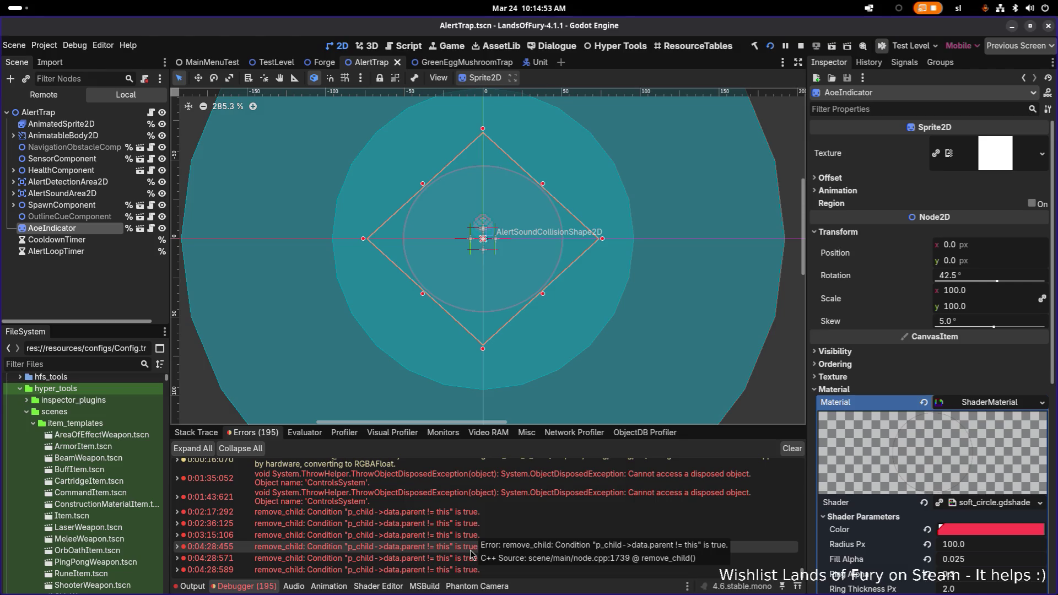
left_click(177, 546)
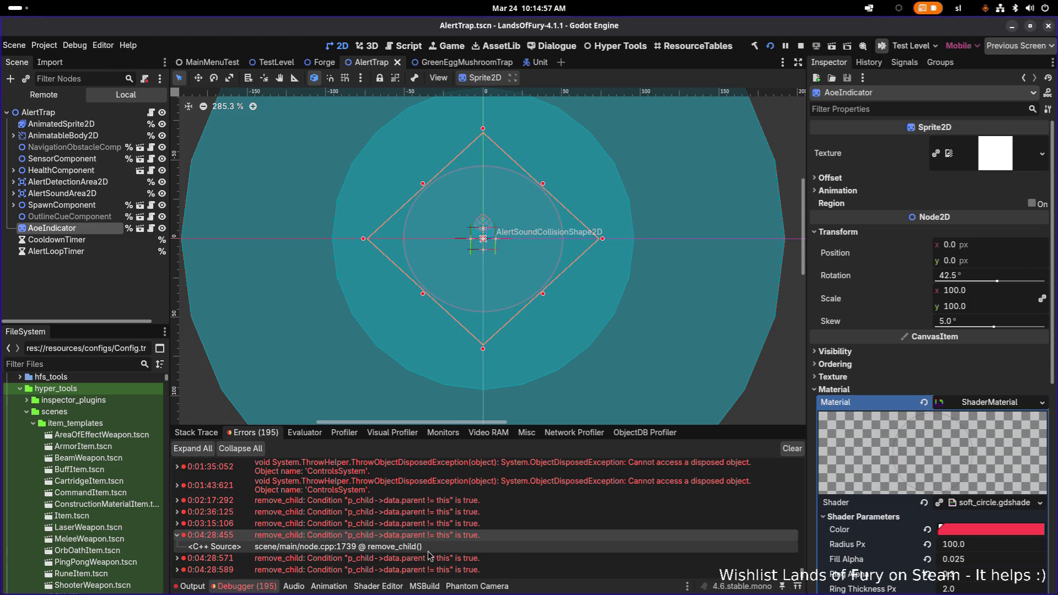
key("alt+Tab")
left_click(664, 308)
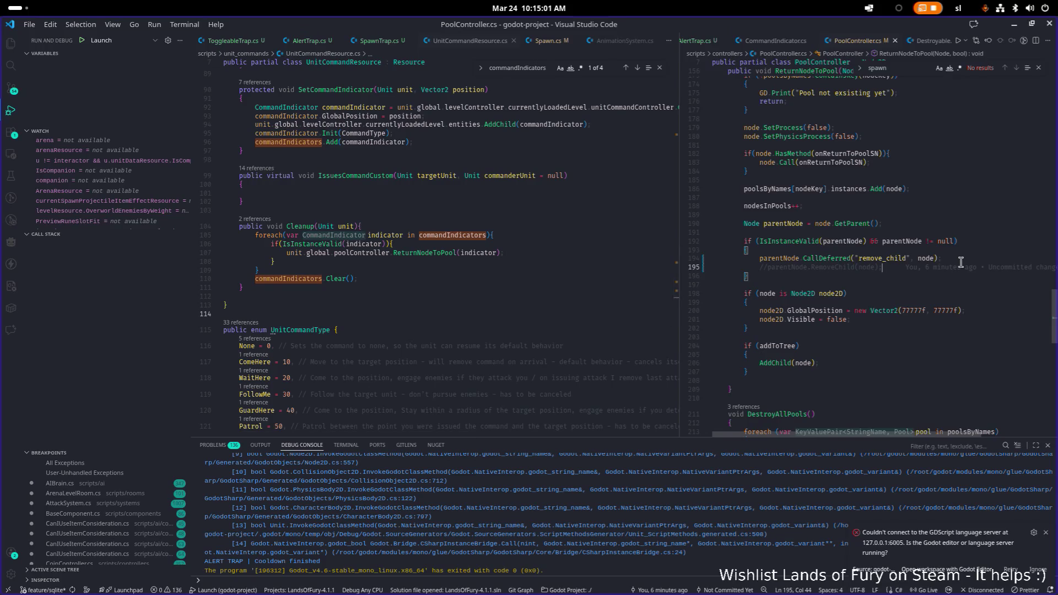
left_click(944, 374)
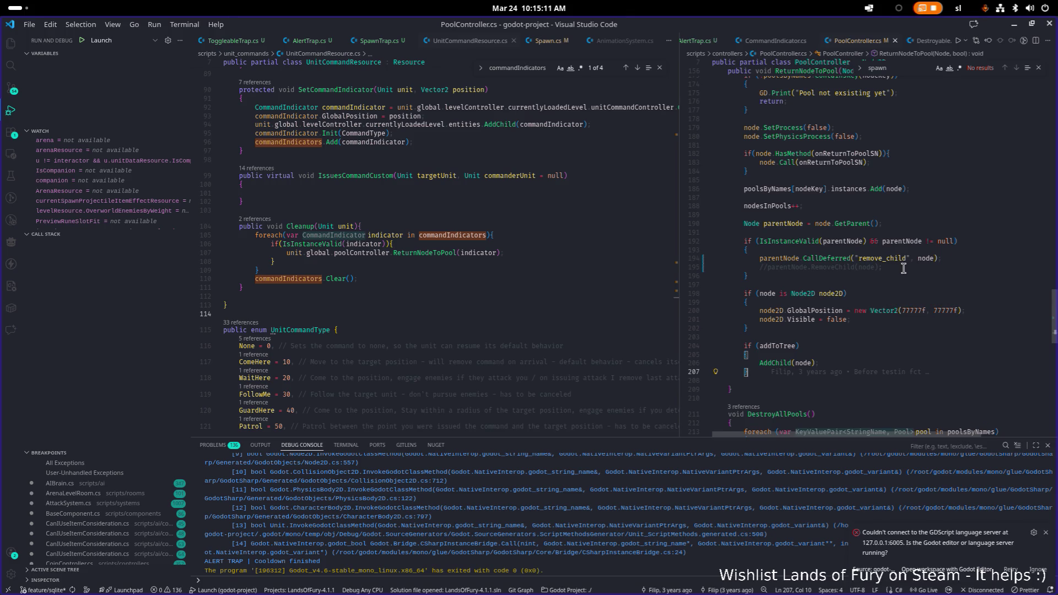
left_click(833, 258)
scroll(840, 275, "down", 1)
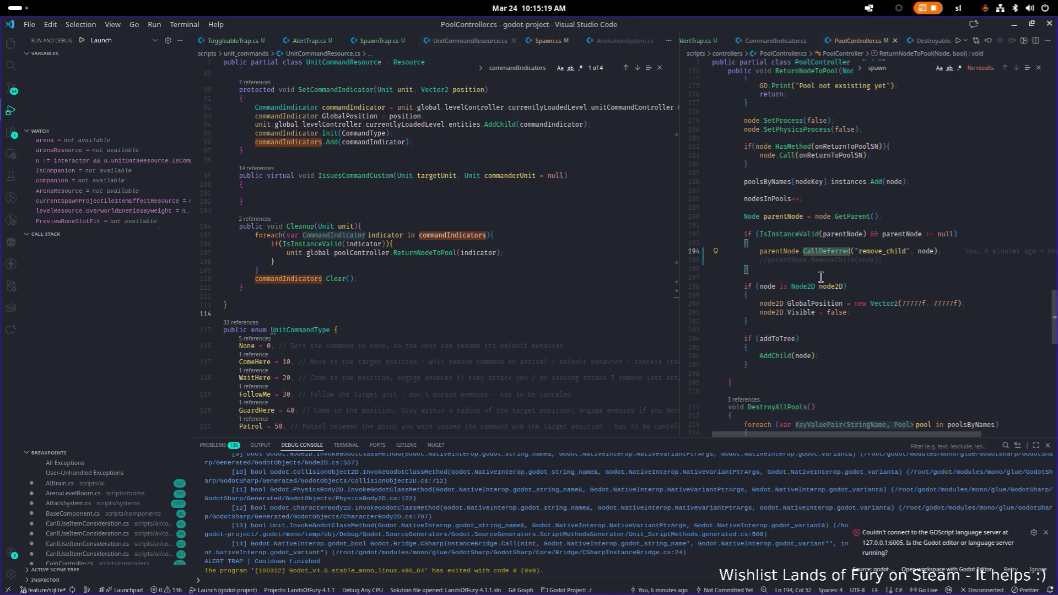
left_click(917, 251)
double_click(774, 251)
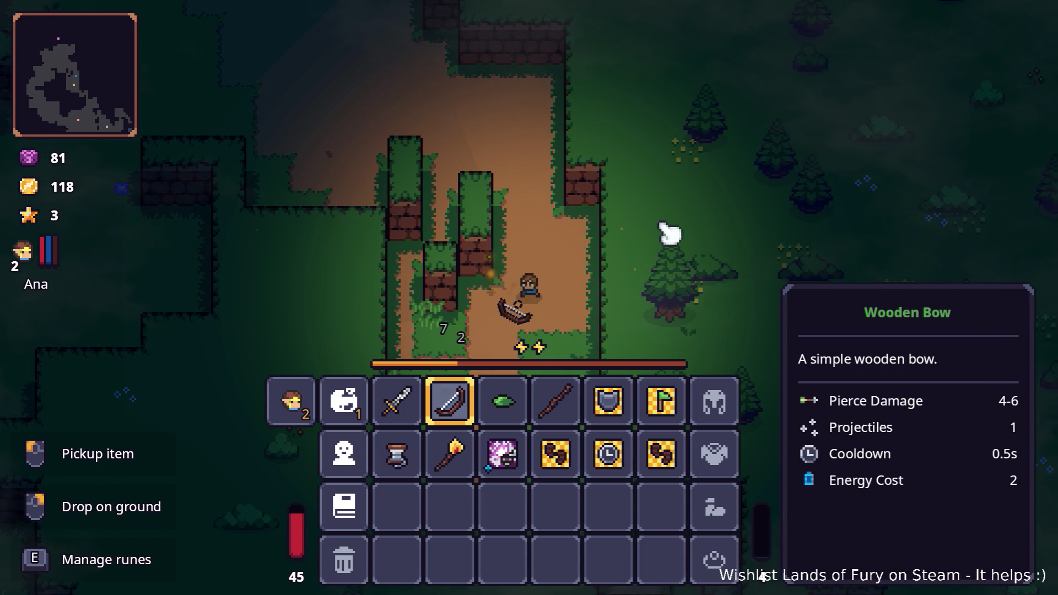
Restart the run from the pause menu so it reloads in The Glade
key("Escape")
left_click(614, 416)
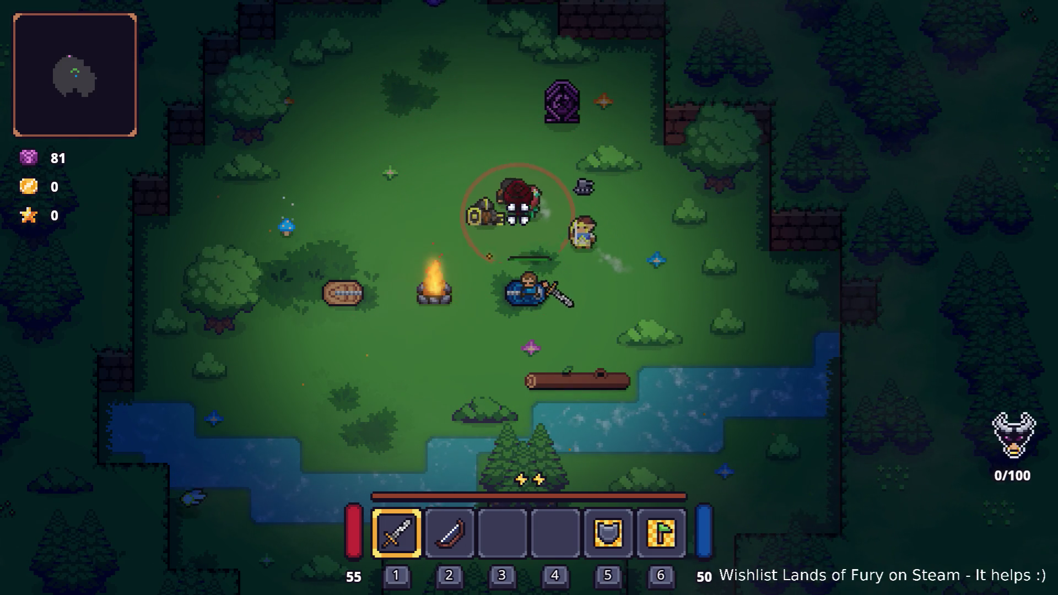
Move around the campfire clearing fighting the enemy until the counter reads 8/100
key("w+a")
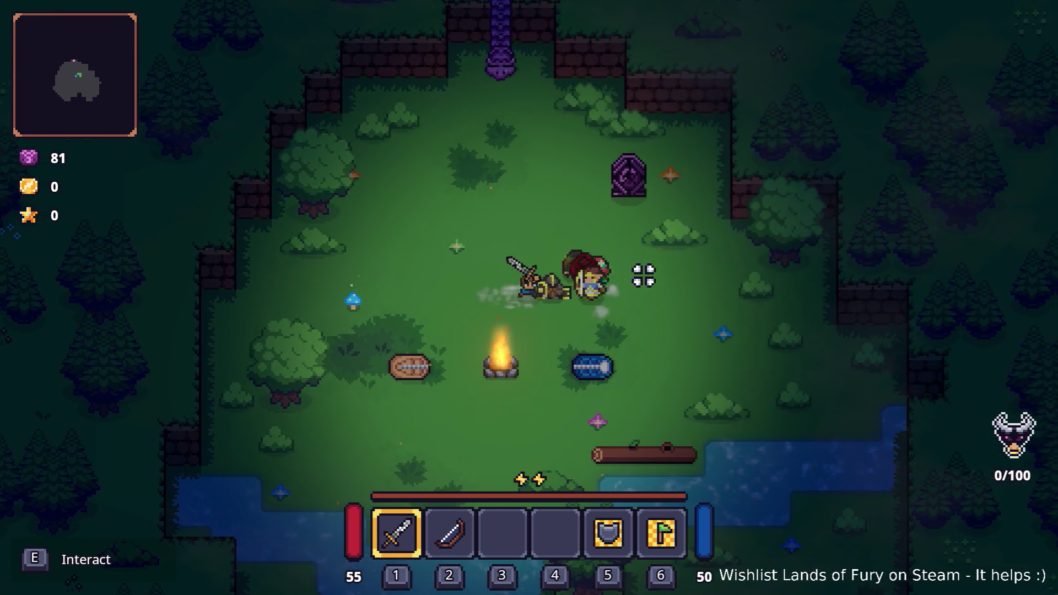
key("w+d")
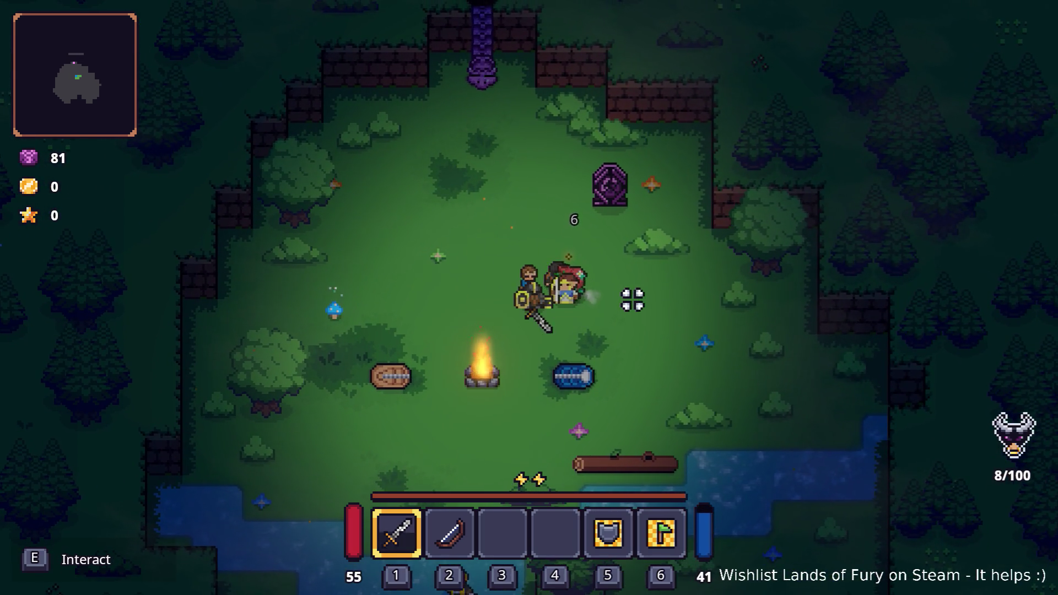
key("s+a")
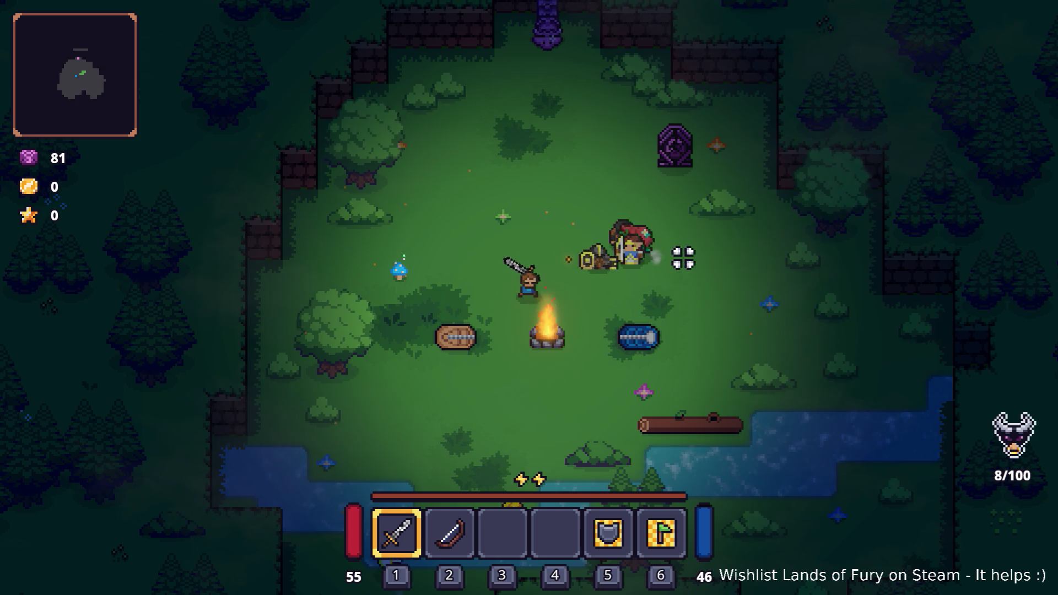
key("d")
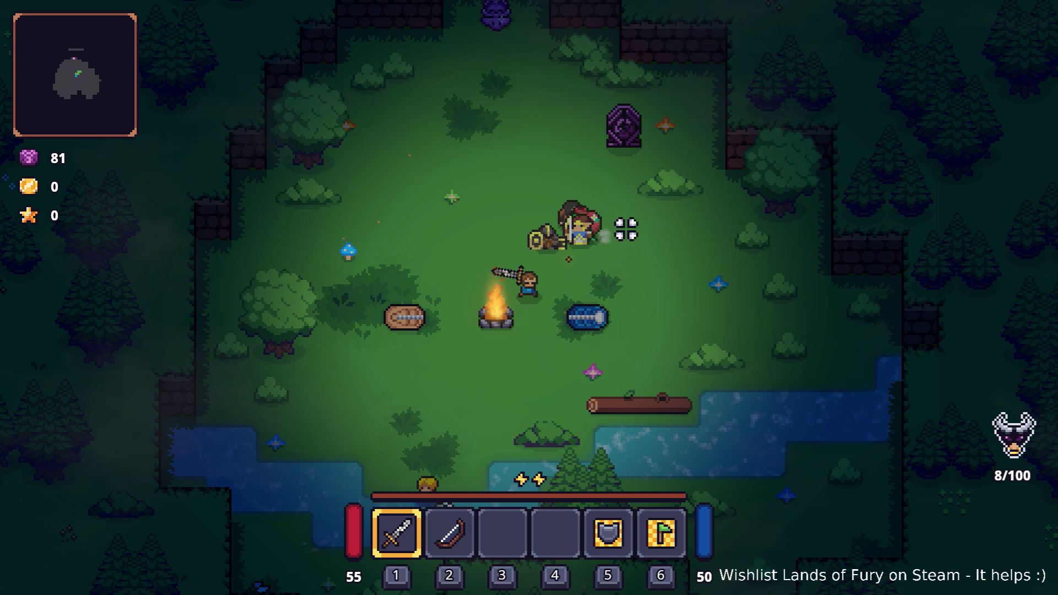
key("w")
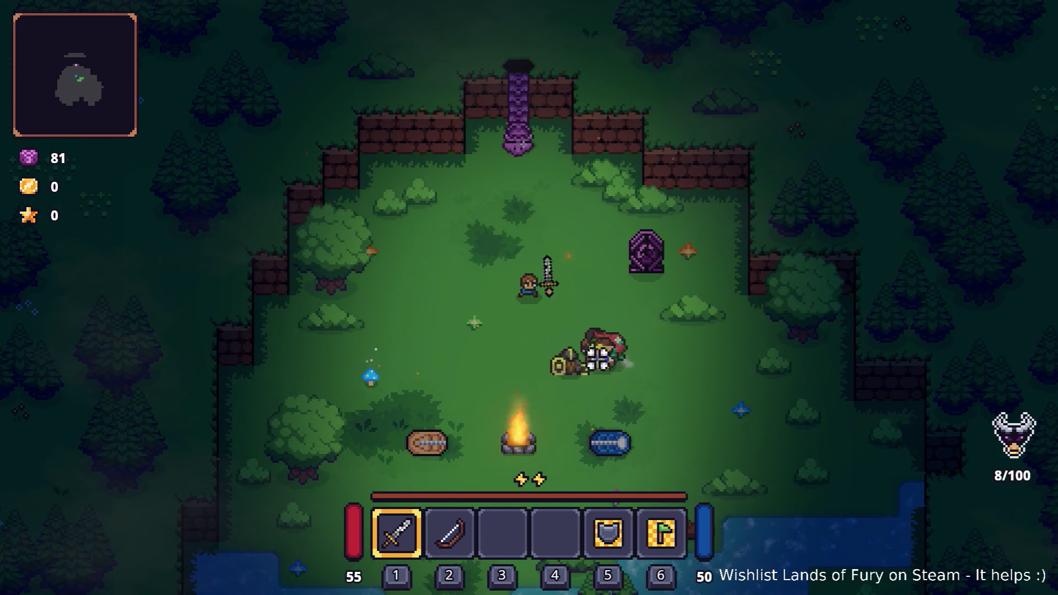
key("d")
key("d")
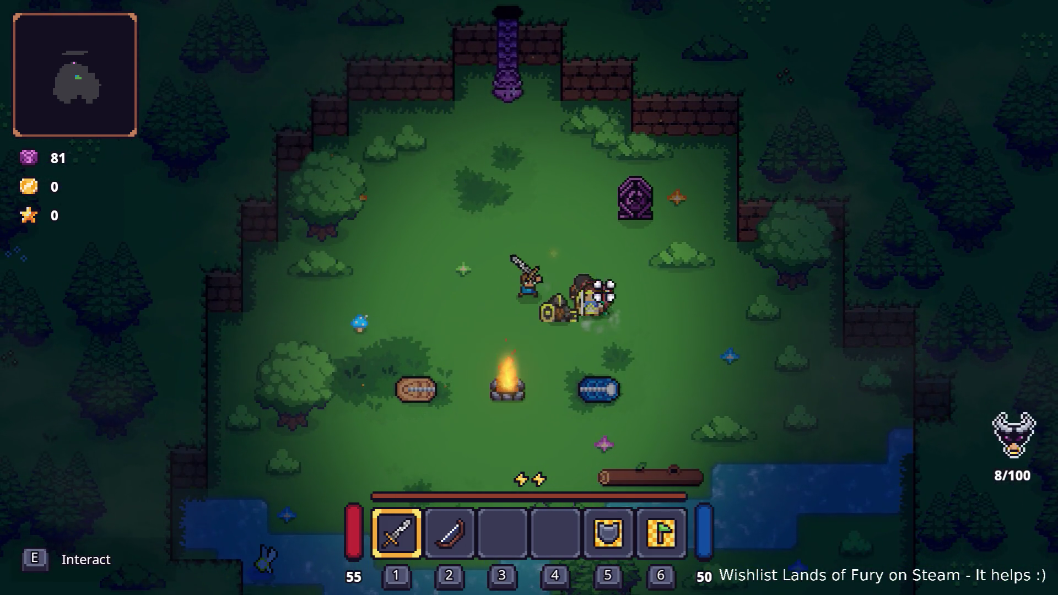
key("d")
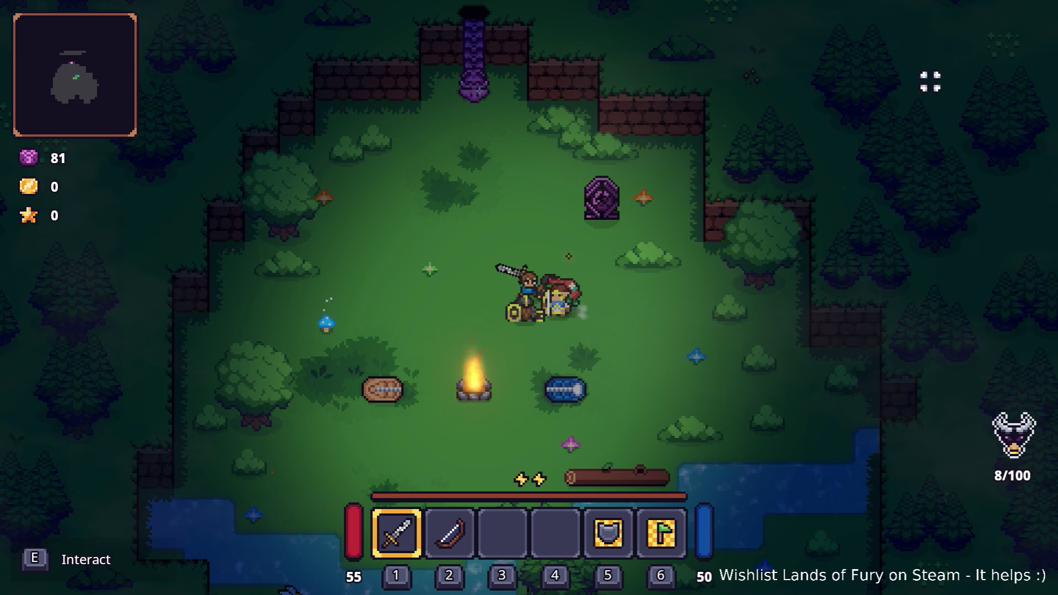
Pause the game and quit to the desktop
key("alt+Tab")
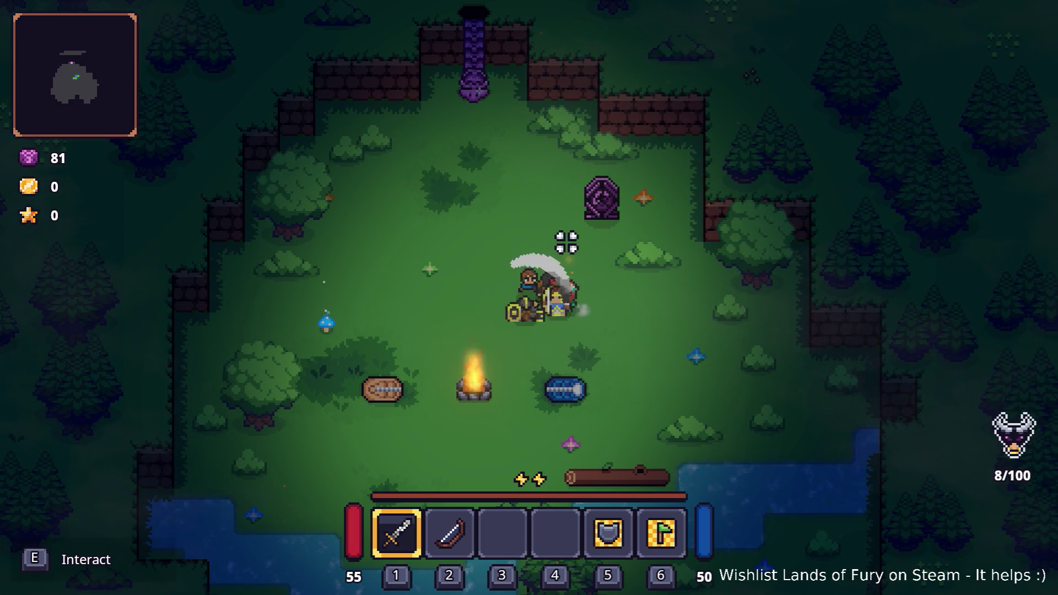
key("Escape")
left_click(613, 520)
Switch to the Godot editor and widen the scene and FileSystem docks
key("alt+Tab")
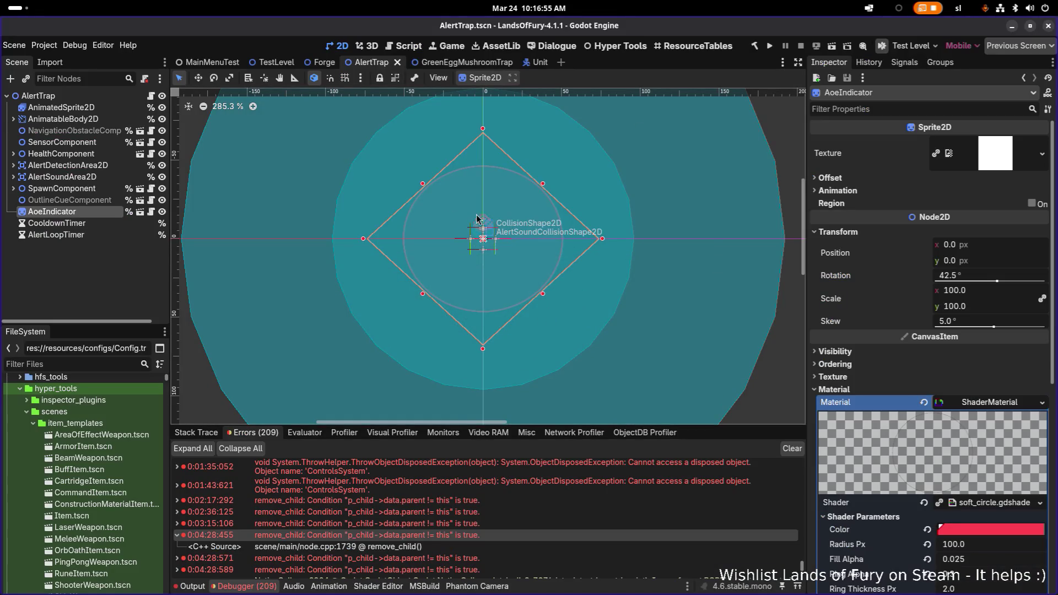
scroll(322, 221, "down", 2)
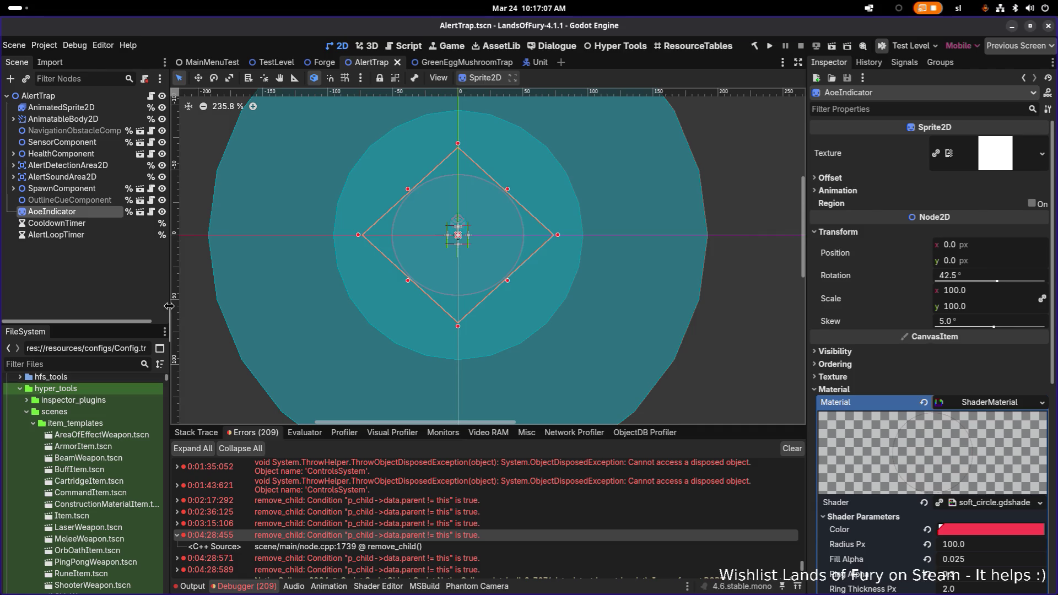
left_click_drag(169, 306, 229, 301)
Filter FileSystem for 'soundconfi', open SoundConfig.tres, and widen the Inspector
left_click(143, 365)
type("sound")
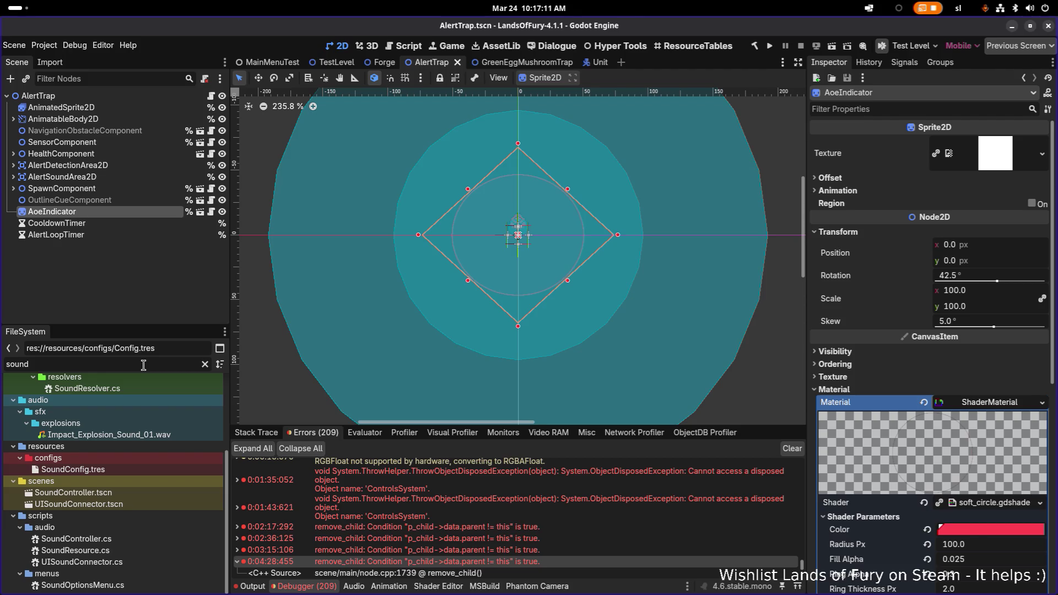
type("t")
key("BackSpace")
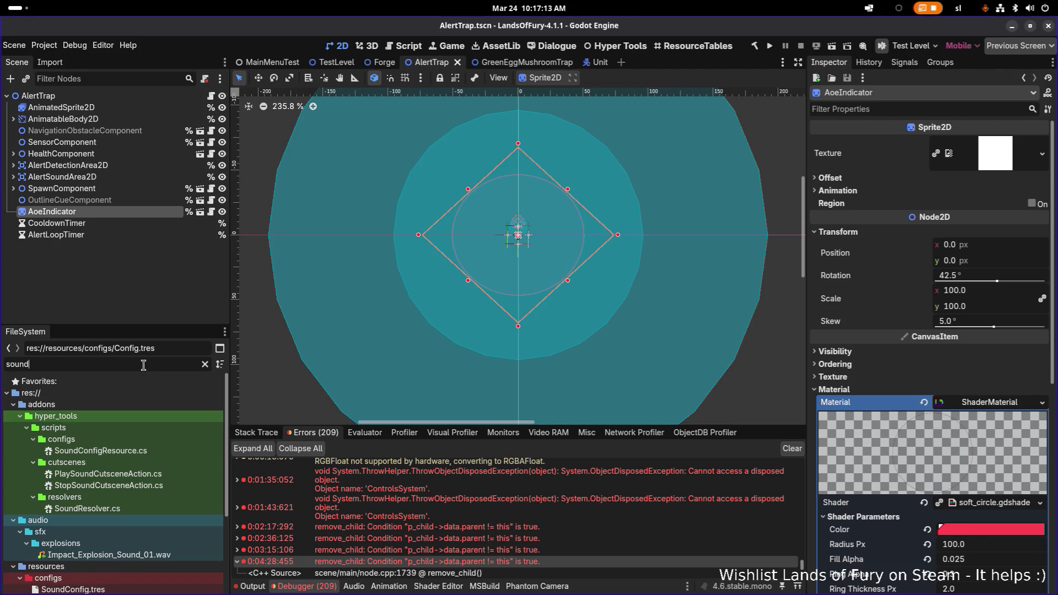
type("cra")
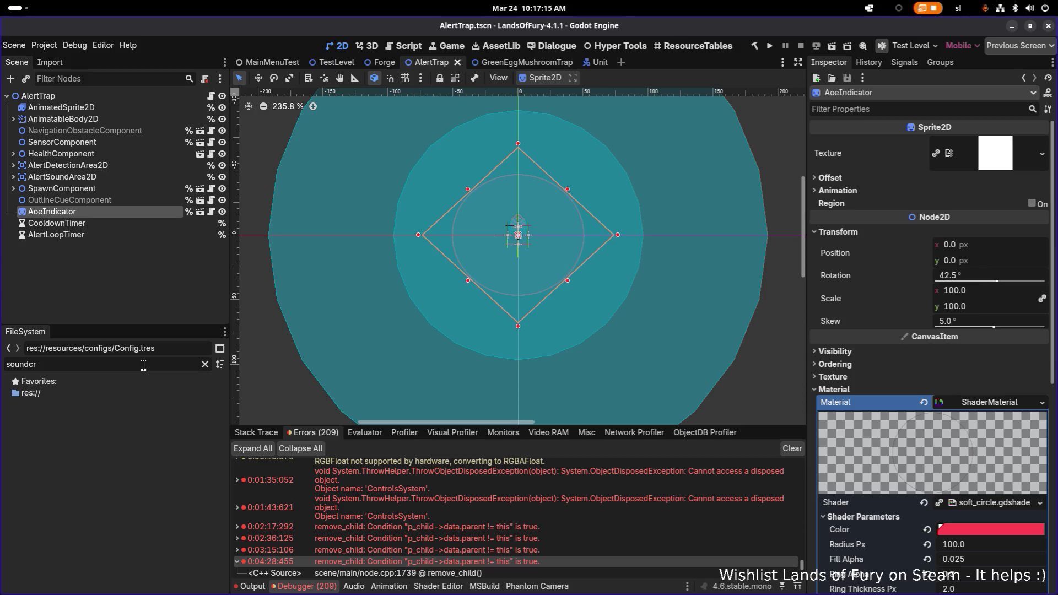
key("BackSpace")
key("BackSpace")
type("sou")
key("BackSpace")
type("confi")
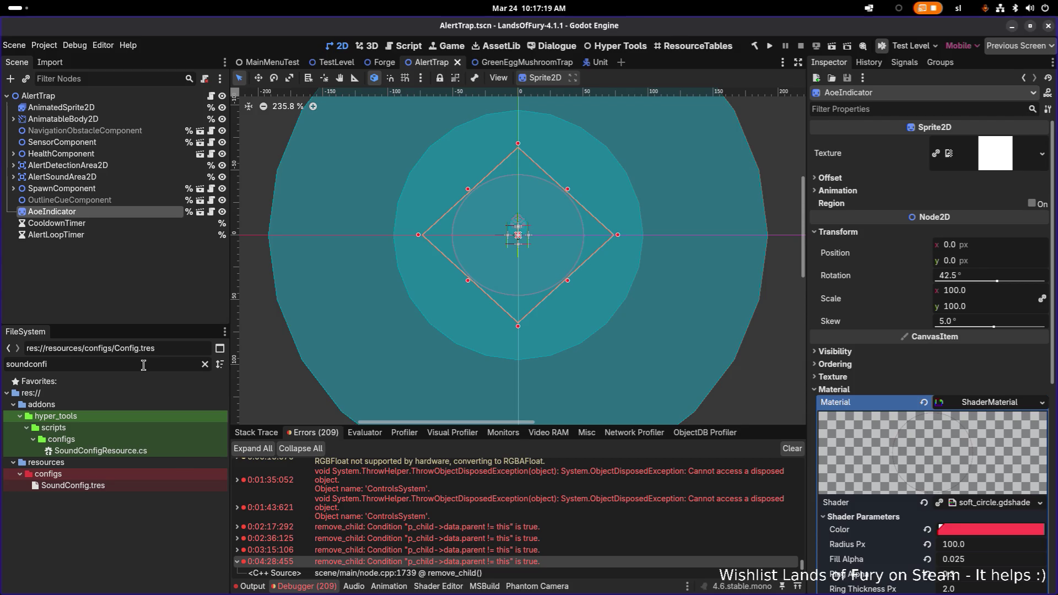
double_click(190, 486)
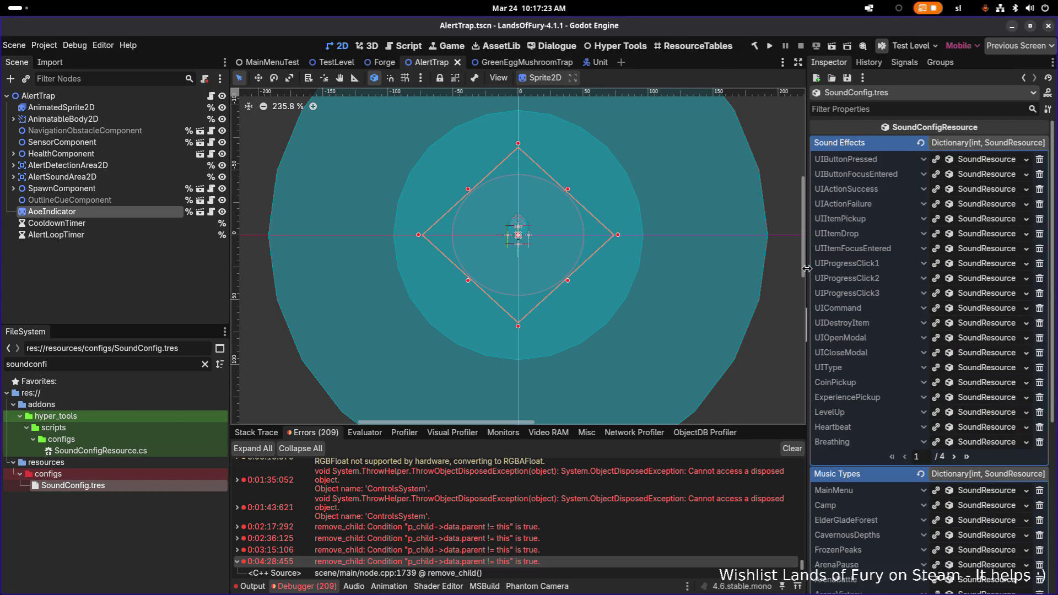
mouse_move(806, 268)
left_mouse_down()
mouse_move(551, 269)
mouse_move(733, 268)
left_mouse_up()
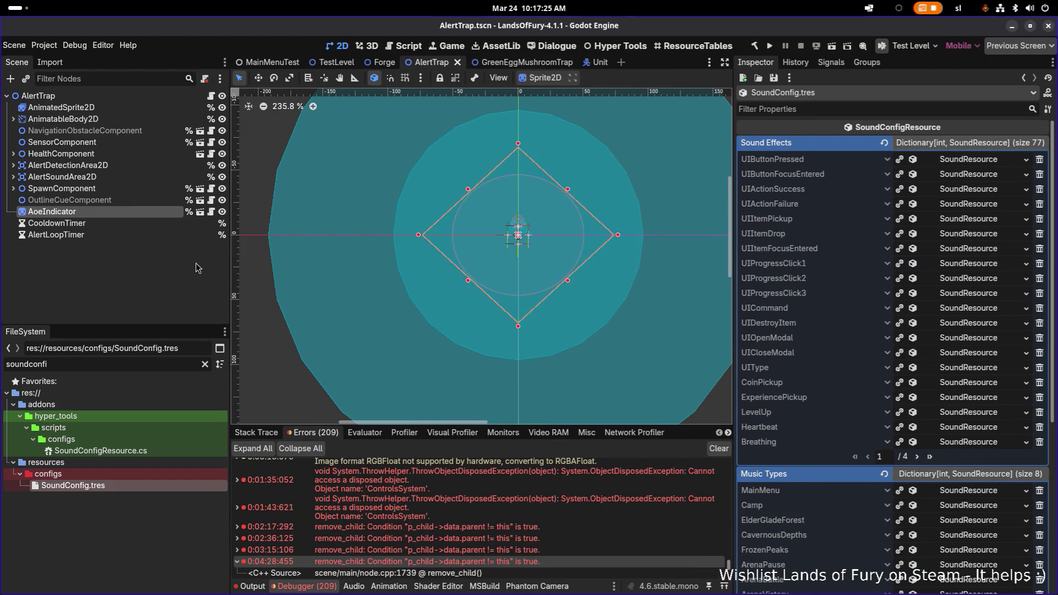
On page 4/4 of Sound Effects, add key Alarm with a new SoundResource value, expanded
left_click_drag(229, 262, 187, 262)
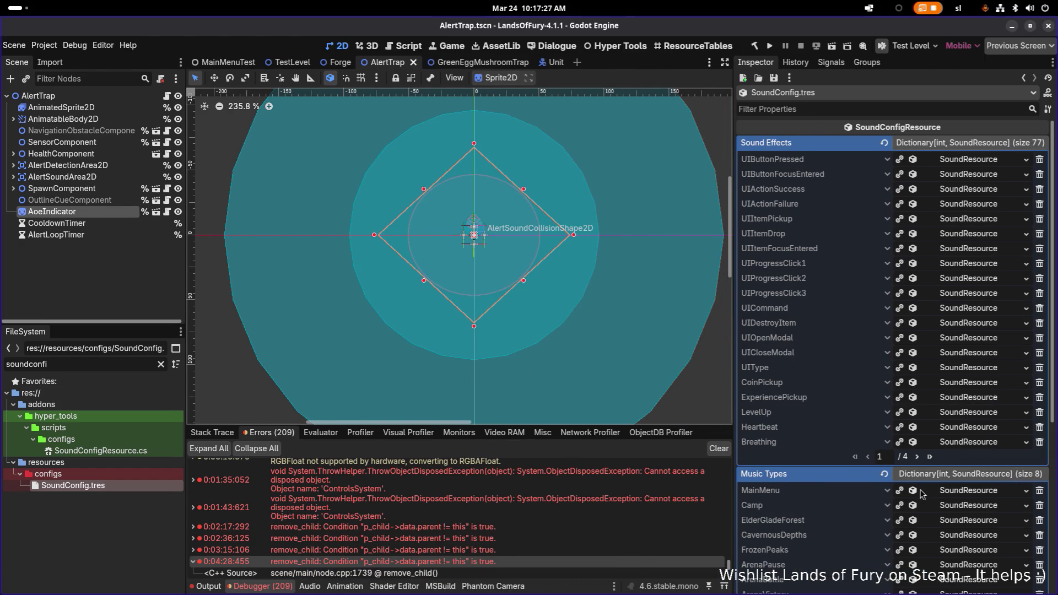
left_click(930, 457)
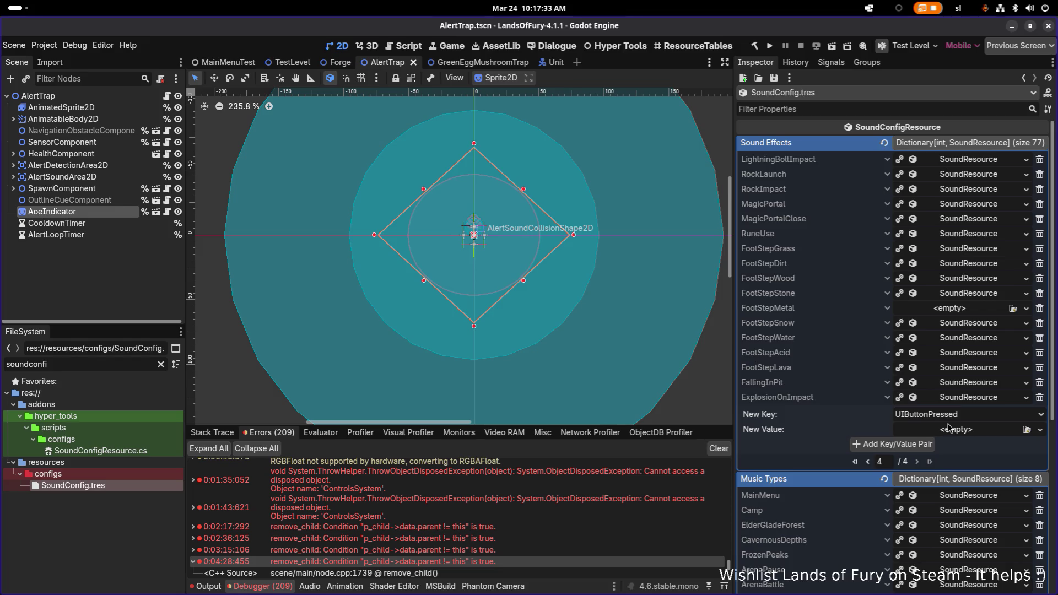
left_click(968, 419)
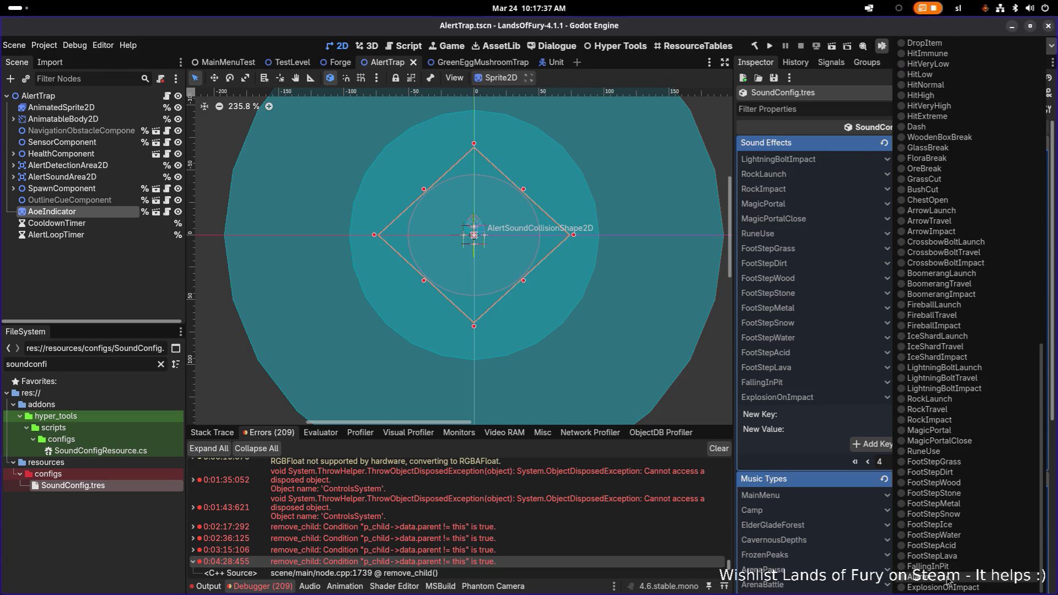
left_click(937, 576)
left_click(979, 432)
left_click(1001, 454)
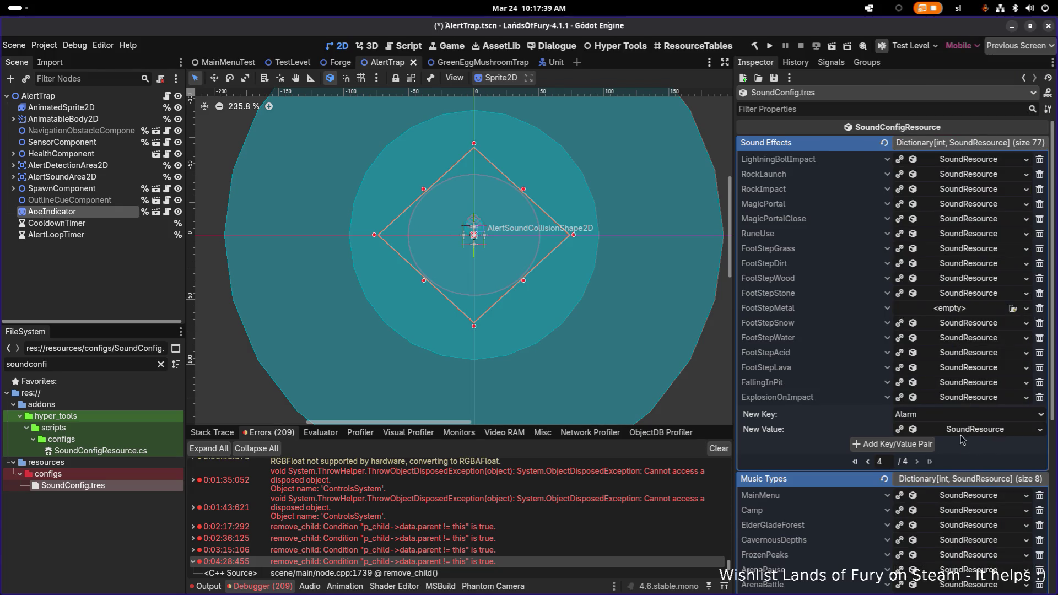
left_click(971, 435)
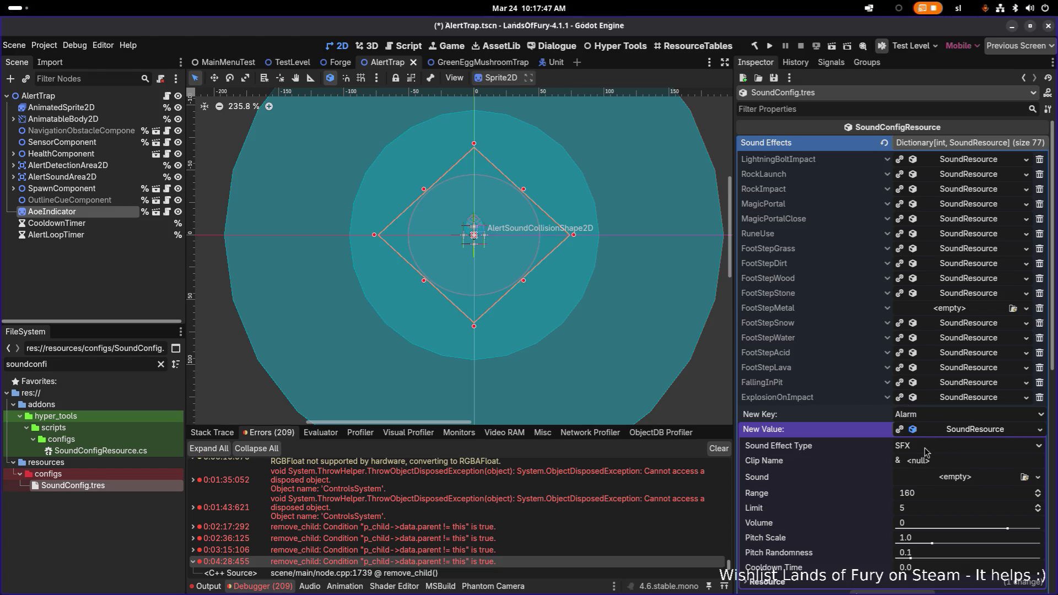
Open the desktop search overview
key("alt+Tab")
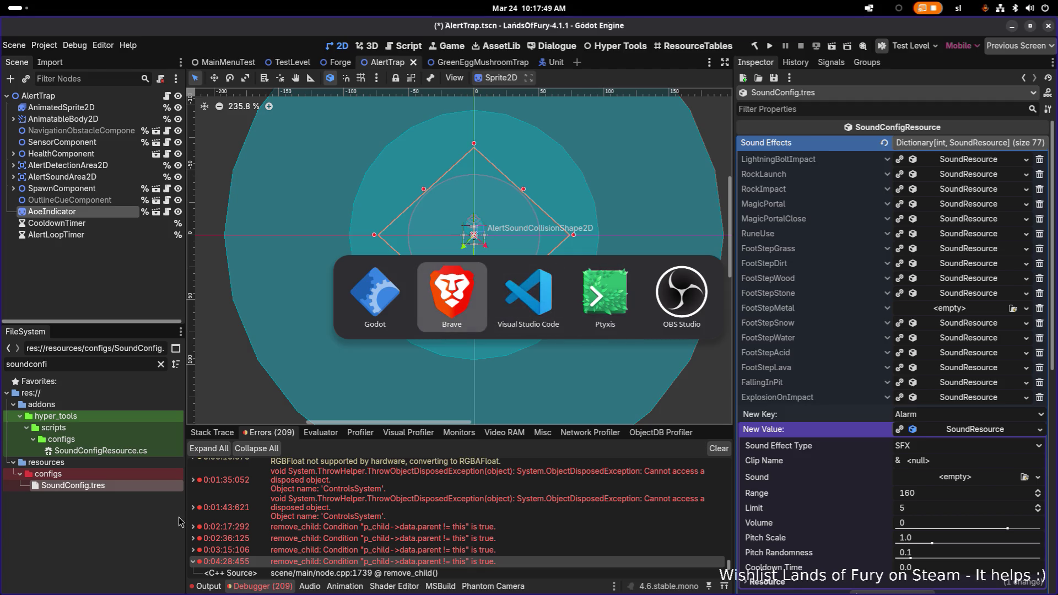
key("Escape")
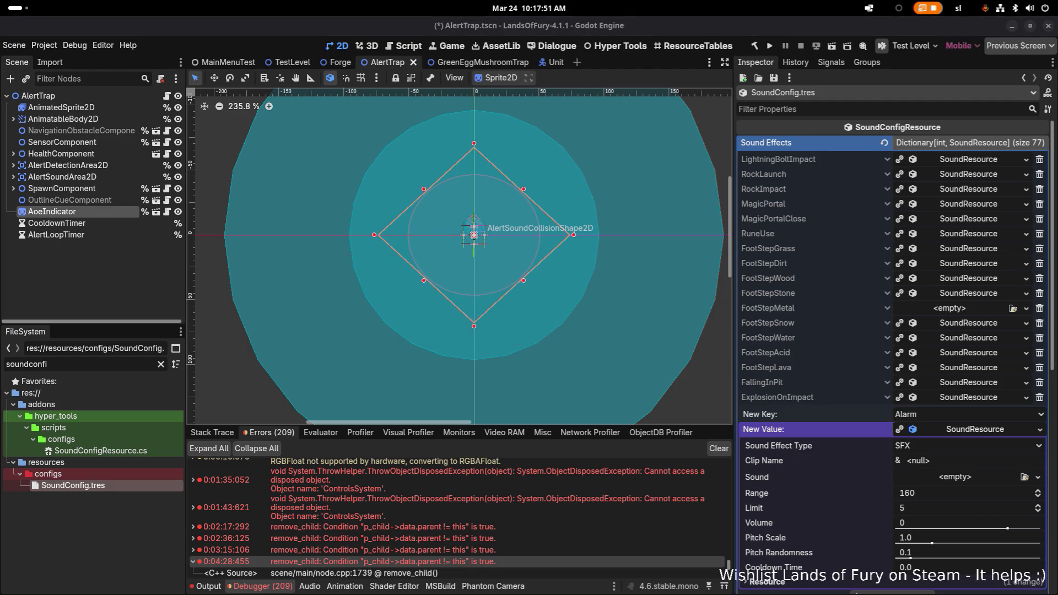
key("super")
Bring up the Files window with the 'alarm' search results, moved aside beside Godot
type("files")
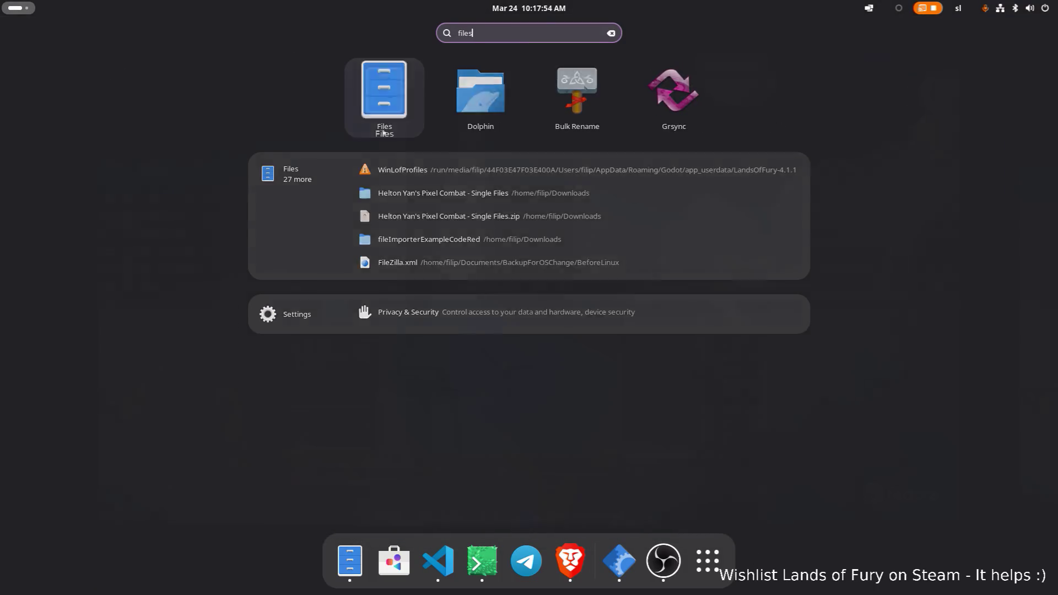
key("super")
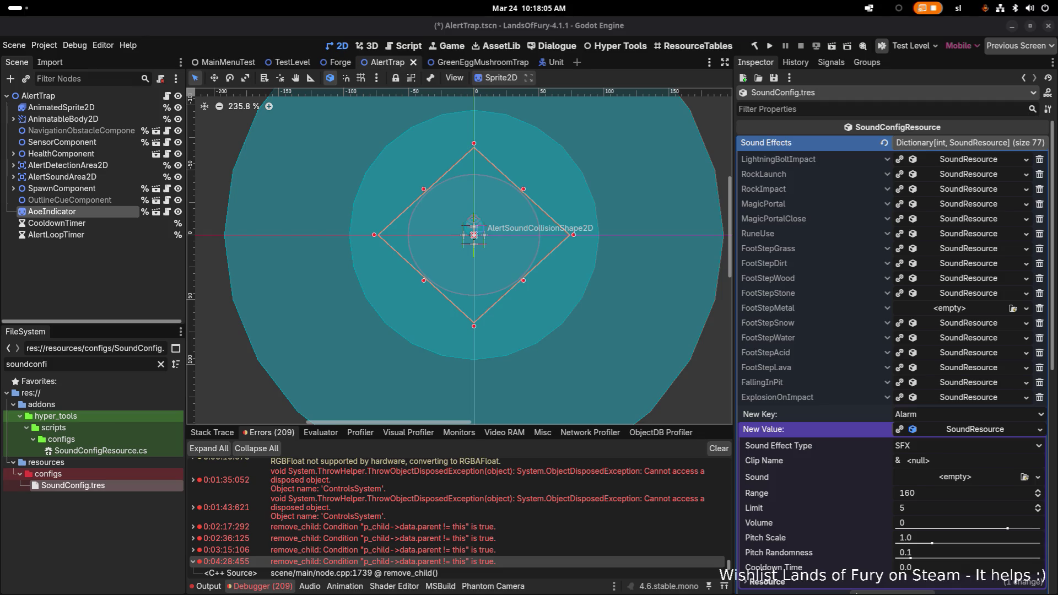
key("alt+Tab")
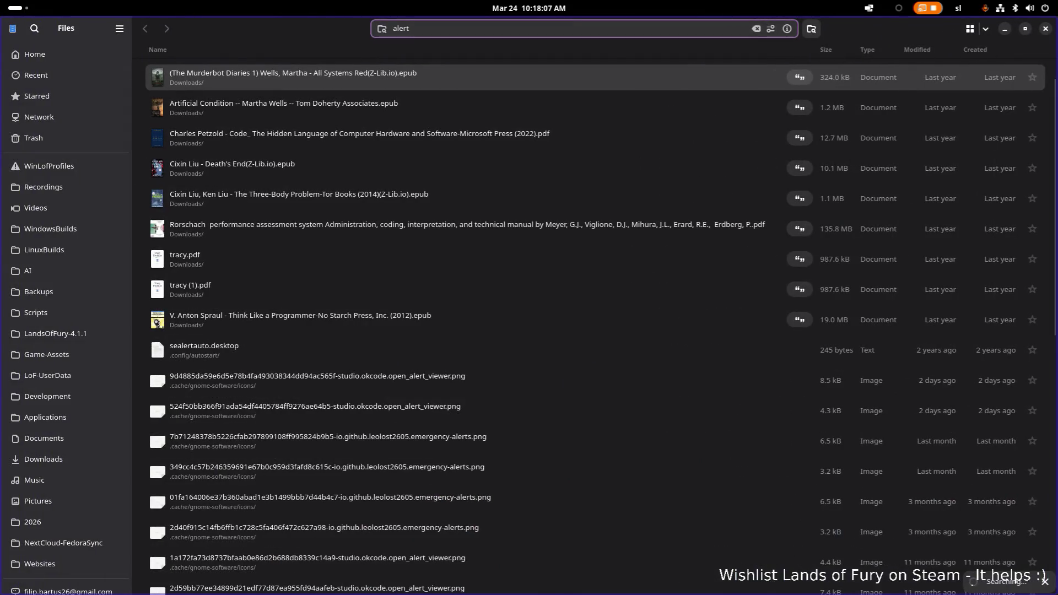
scroll(117, 165, "down", 1)
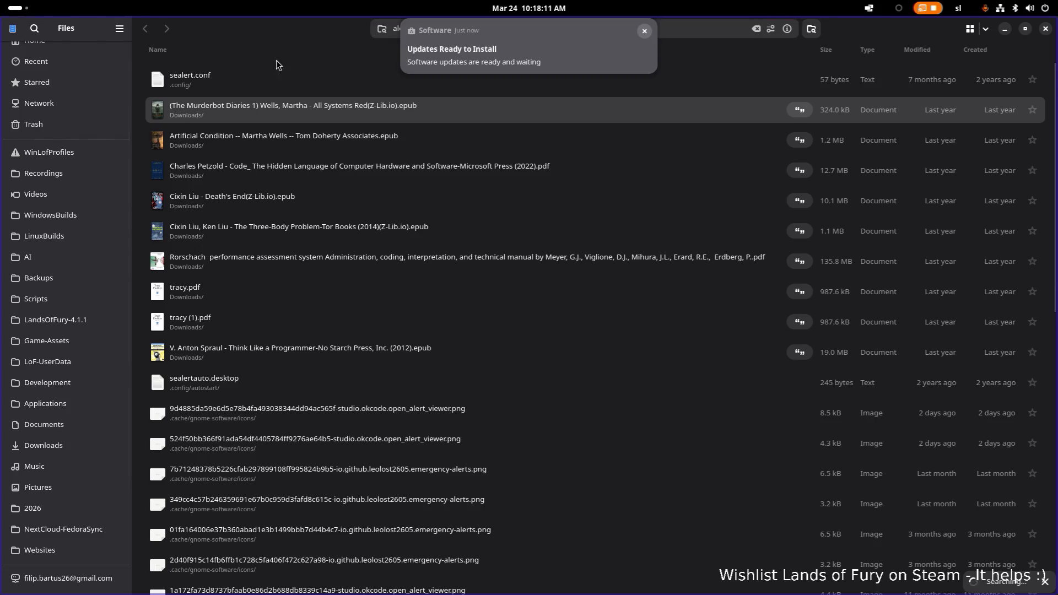
left_click_drag(283, 30, 184, 118)
key("alt+Tab")
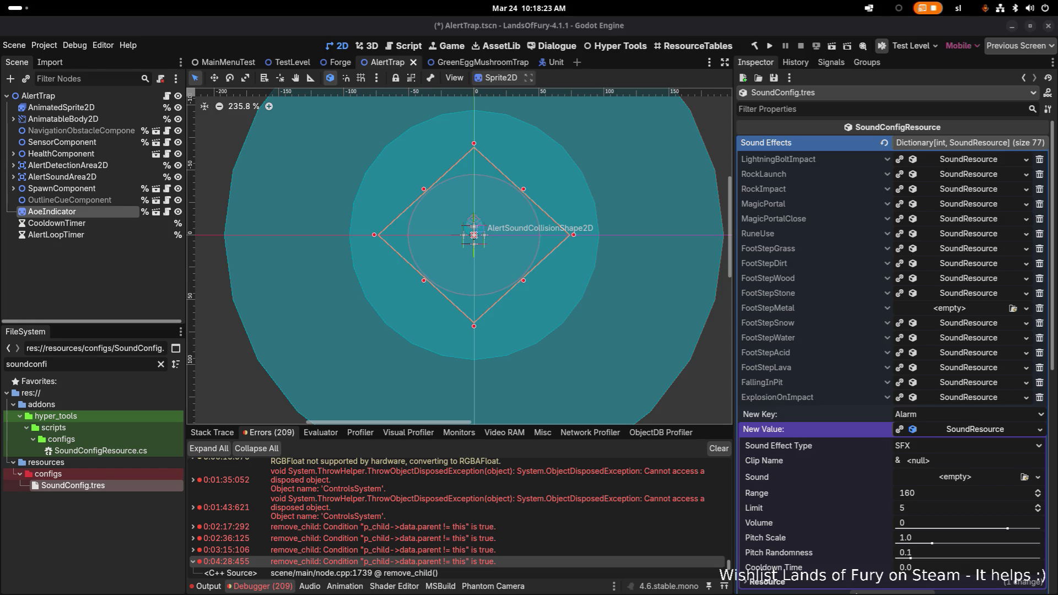
key("alt+Tab")
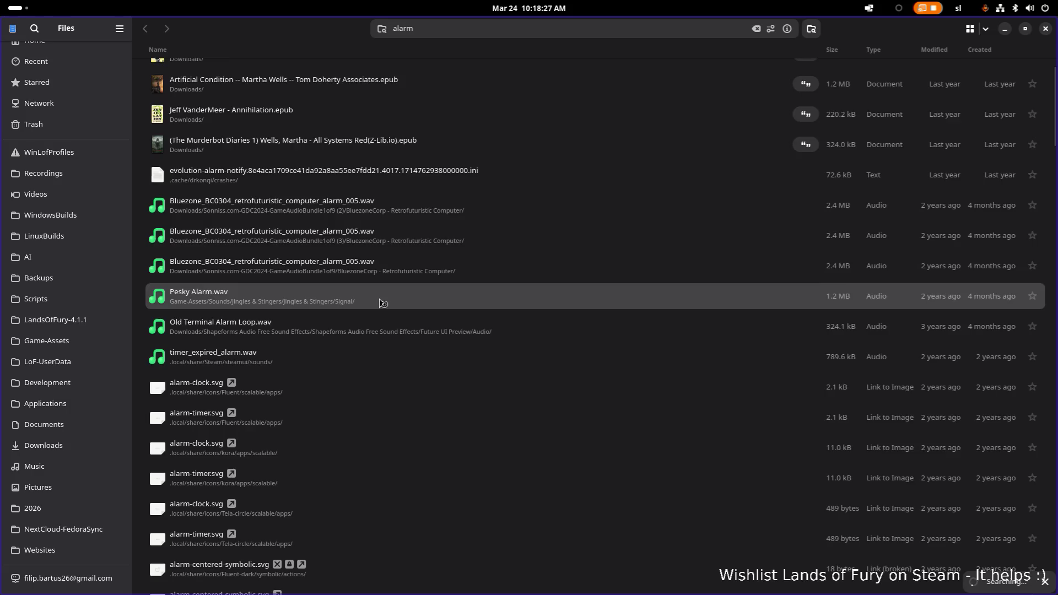
Play Pesky Alarm.wav, timer_expired_alarm.wav and Old Terminal Alarm Loop.wav, closing each preview
scroll(380, 314, "down", 3)
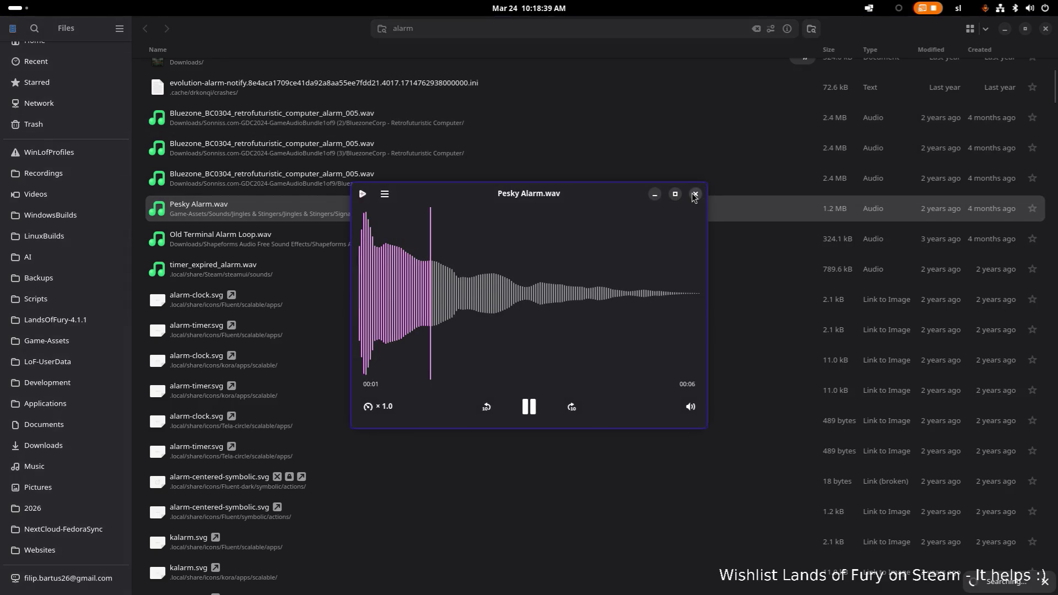
left_click(696, 195)
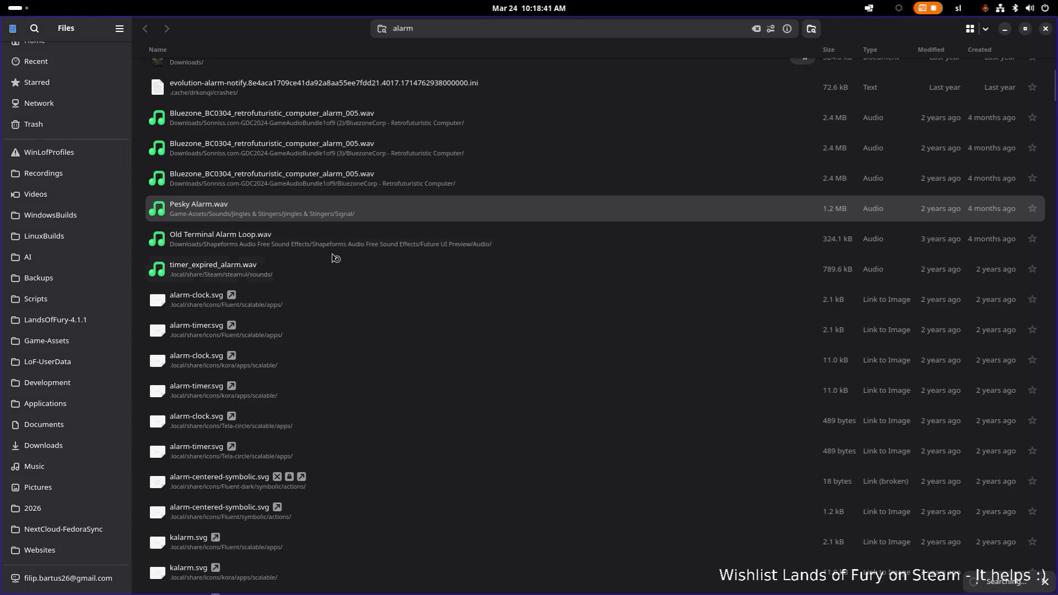
double_click(312, 272)
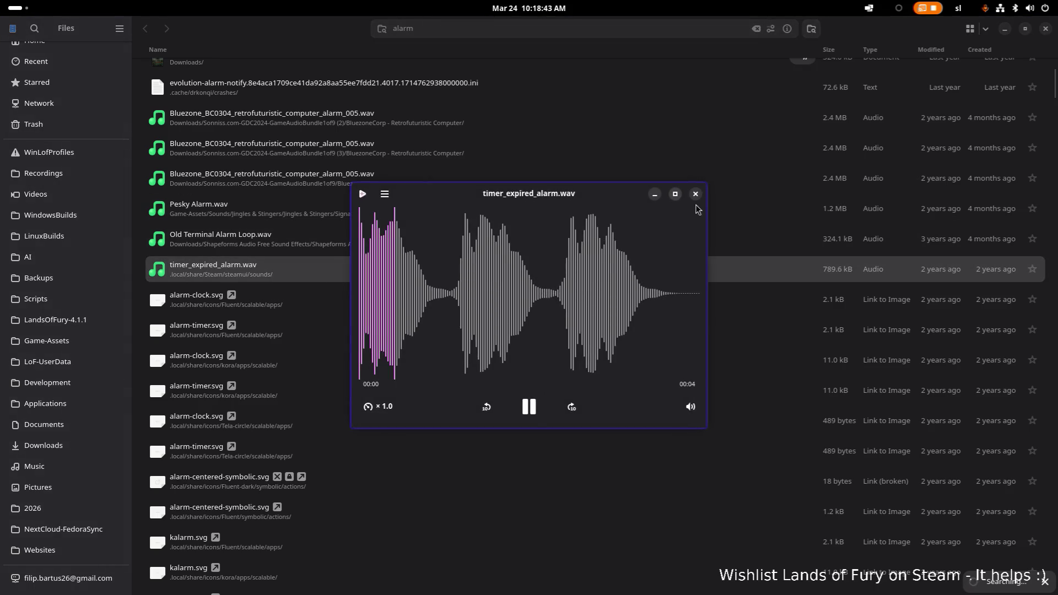
left_click(695, 196)
double_click(415, 235)
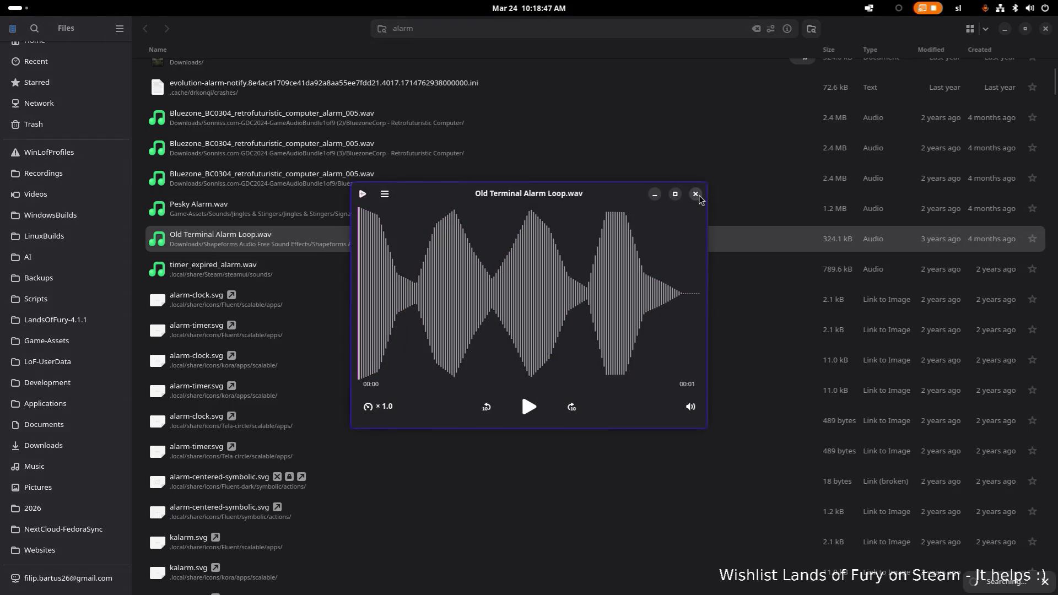
left_click(697, 195)
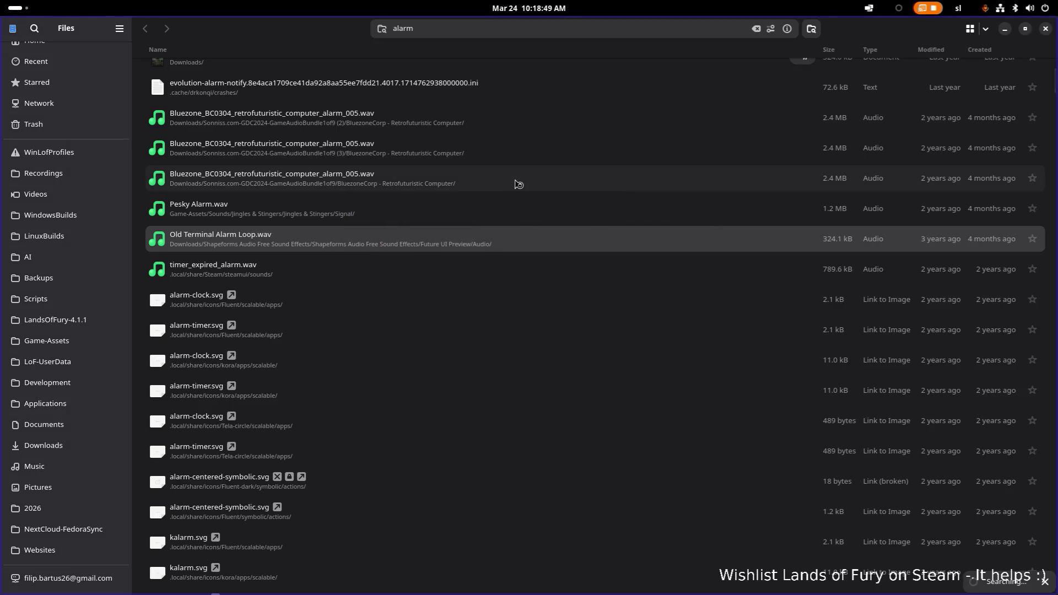
Play the three Bluezone retrofuturistic computer alarm files in turn, closing each preview
double_click(477, 187)
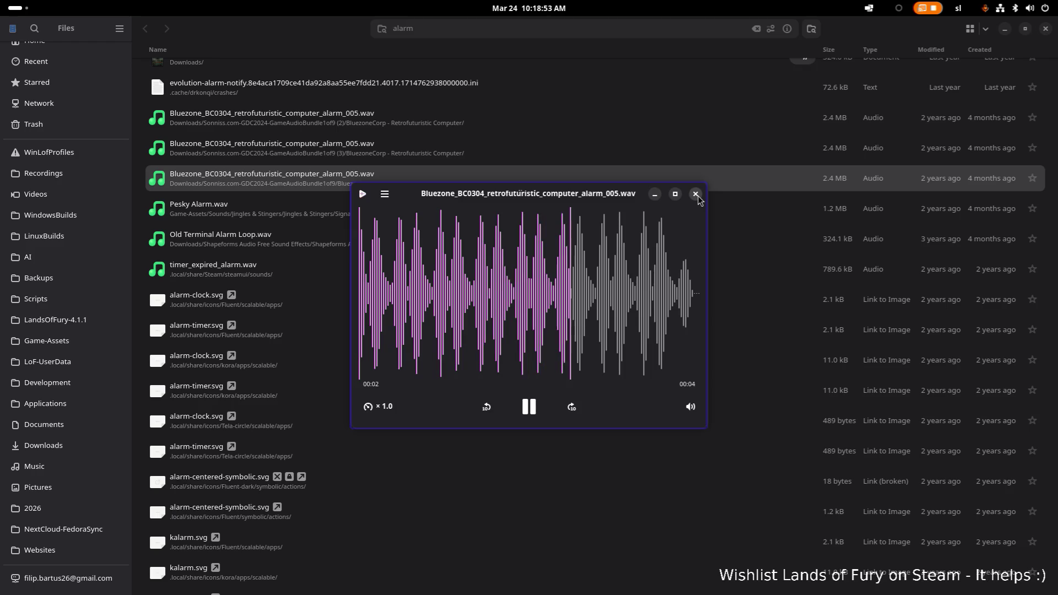
left_click(696, 194)
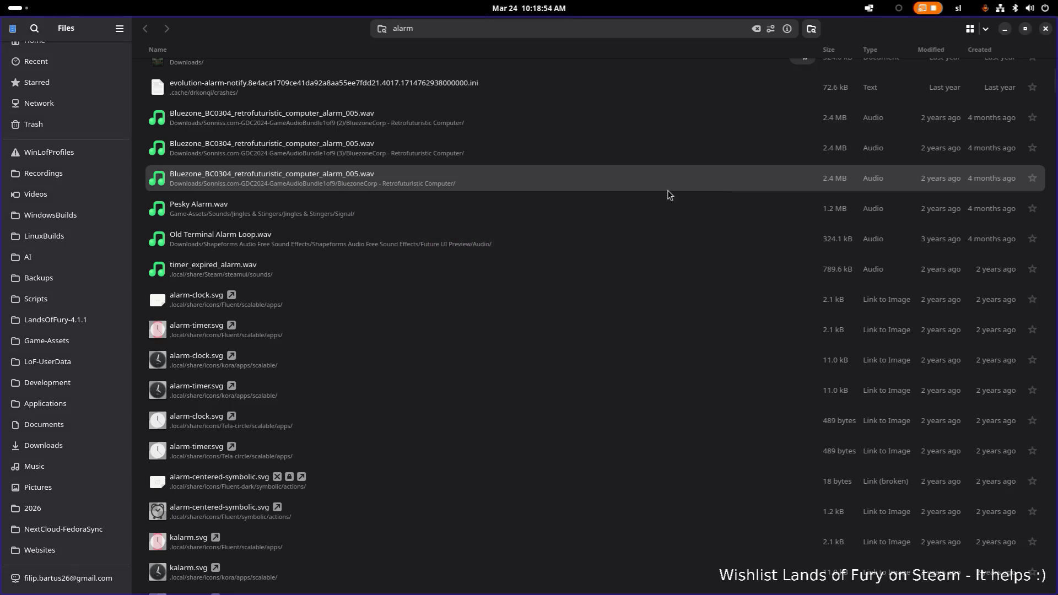
double_click(481, 151)
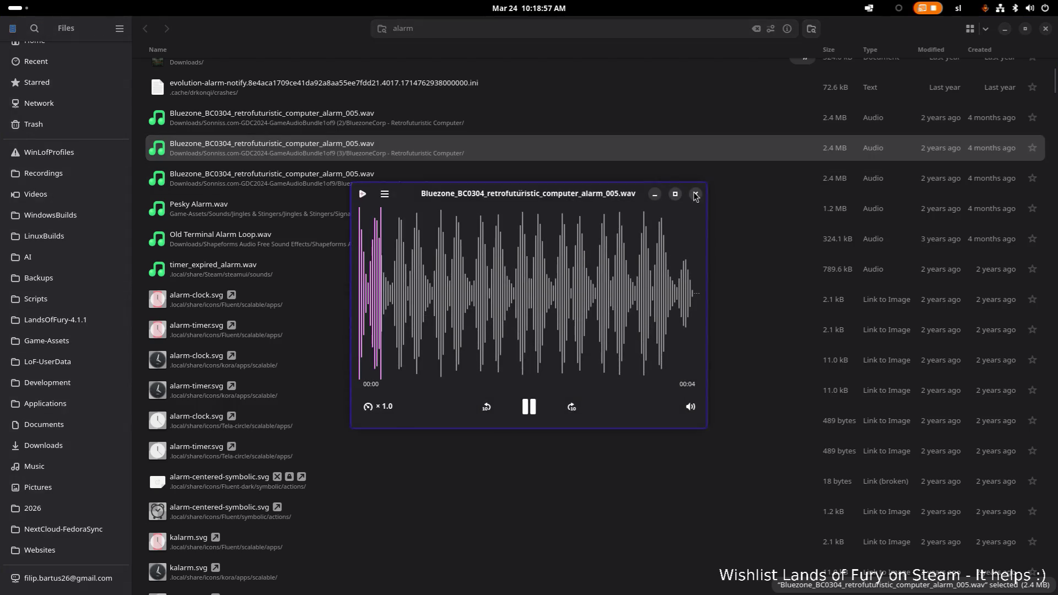
left_click(696, 194)
double_click(541, 119)
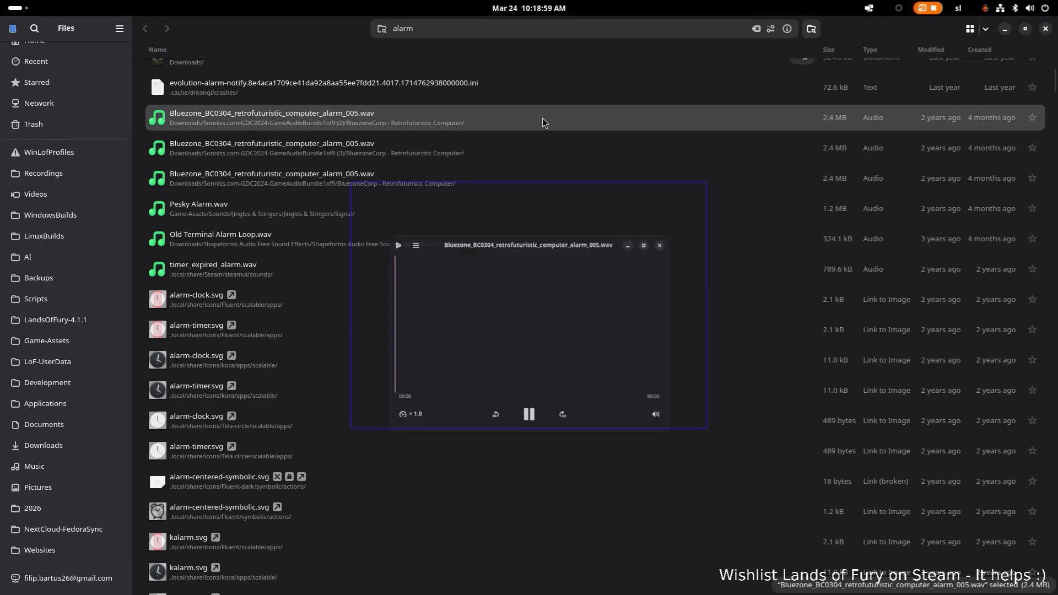
left_click(696, 194)
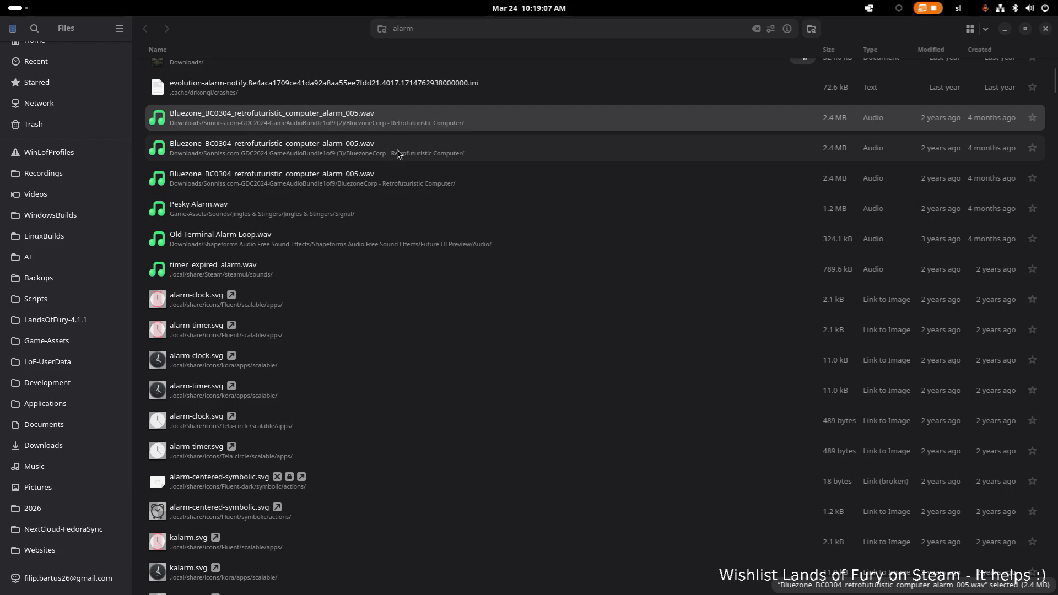
Re-listen to two Bluezone alarm files, raising the volume during the first preview
key("space")
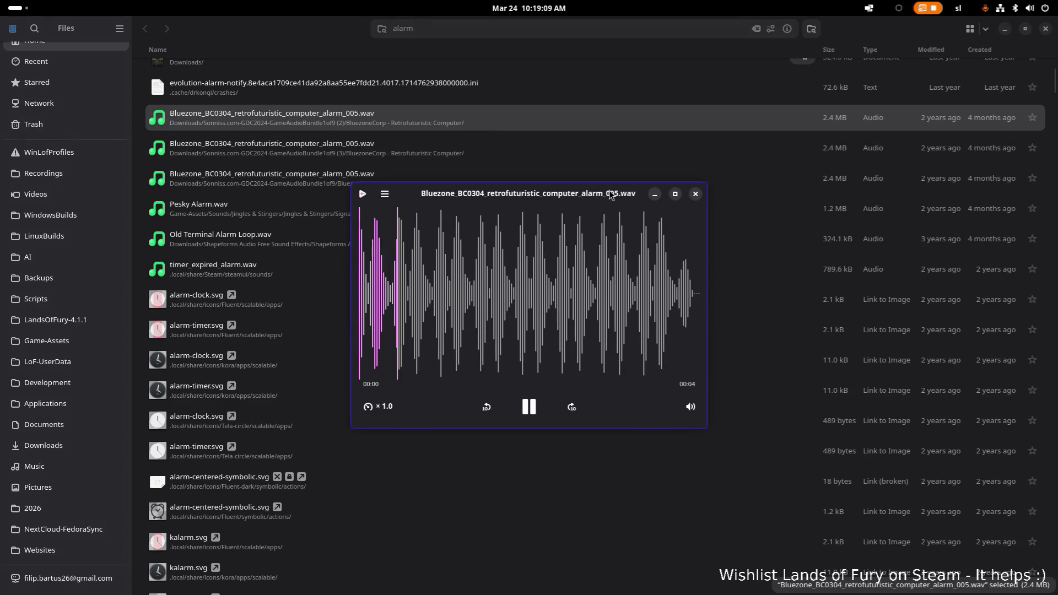
key("XF86AudioRaiseVolume")
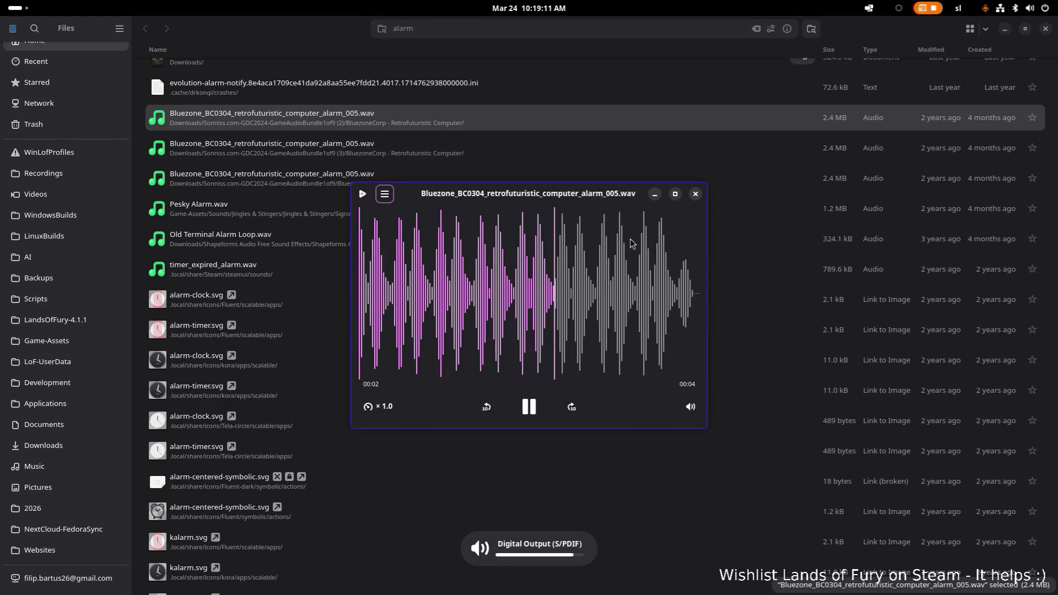
left_click(699, 194)
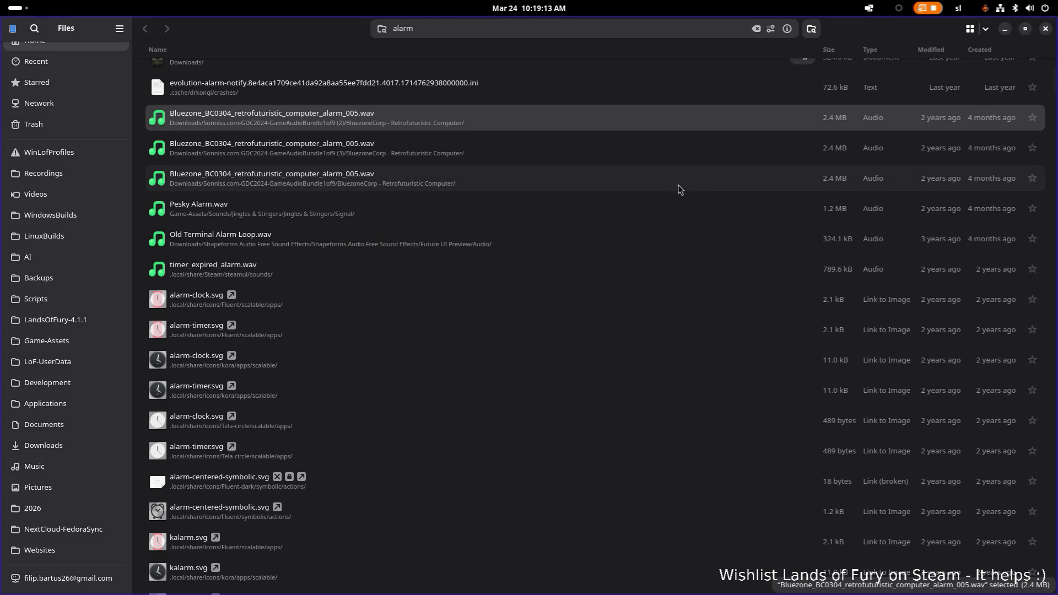
left_click(504, 152)
double_click(505, 152)
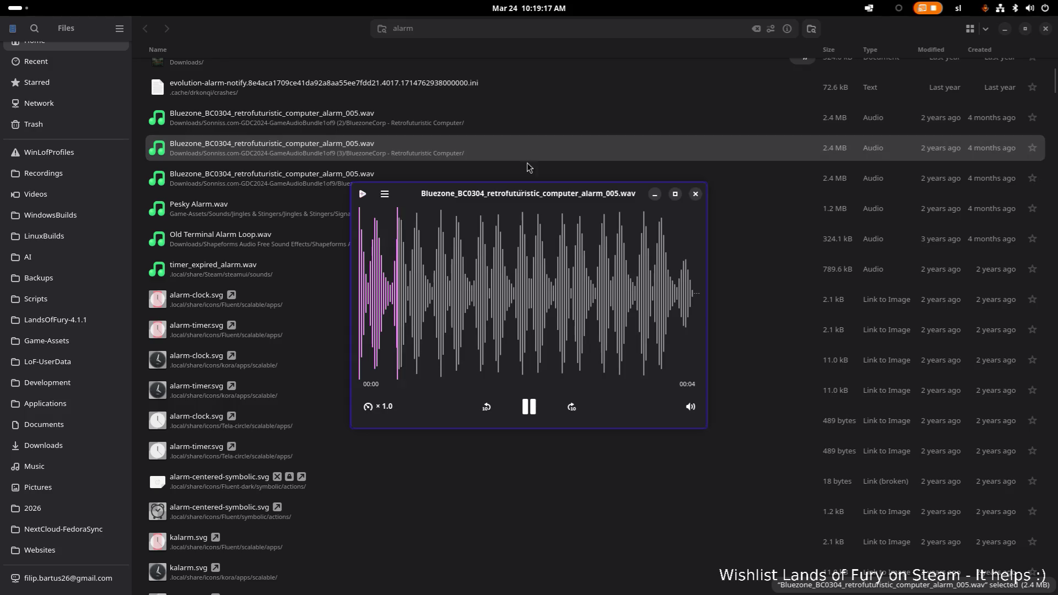
left_click(694, 195)
Replay Pesky Alarm.wav, Old Terminal Alarm Loop.wav and timer_expired_alarm.wav, closing each preview
left_click(369, 220)
double_click(369, 221)
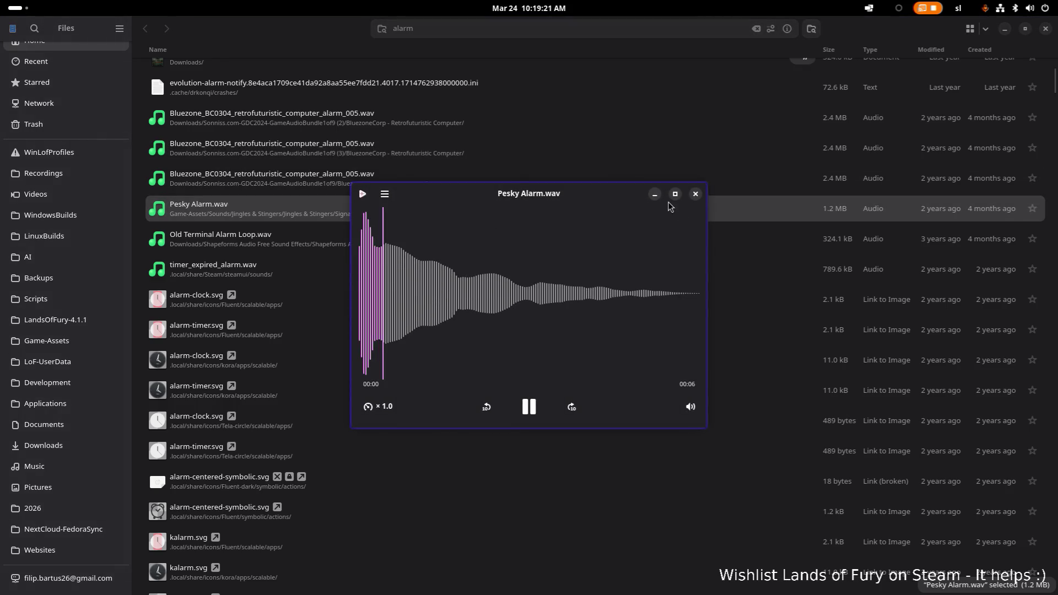
left_click(696, 196)
double_click(406, 255)
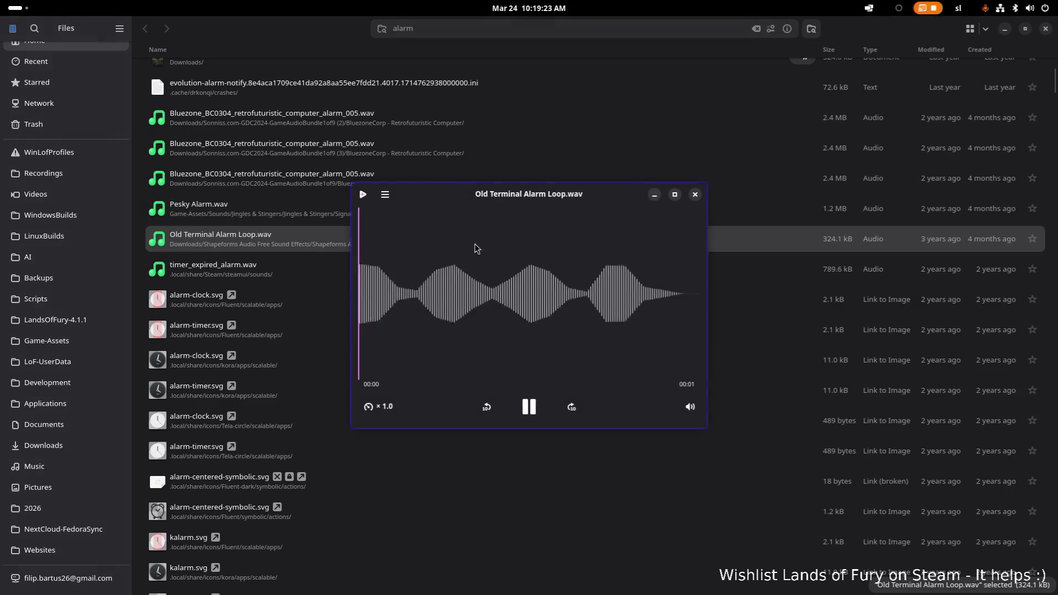
left_click(696, 194)
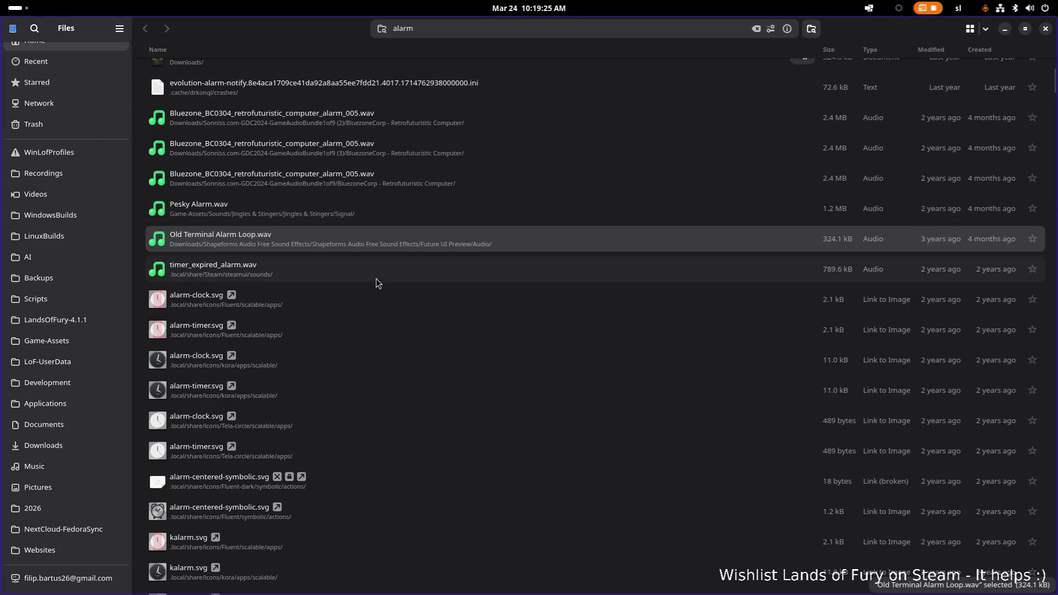
left_click(391, 267)
double_click(401, 266)
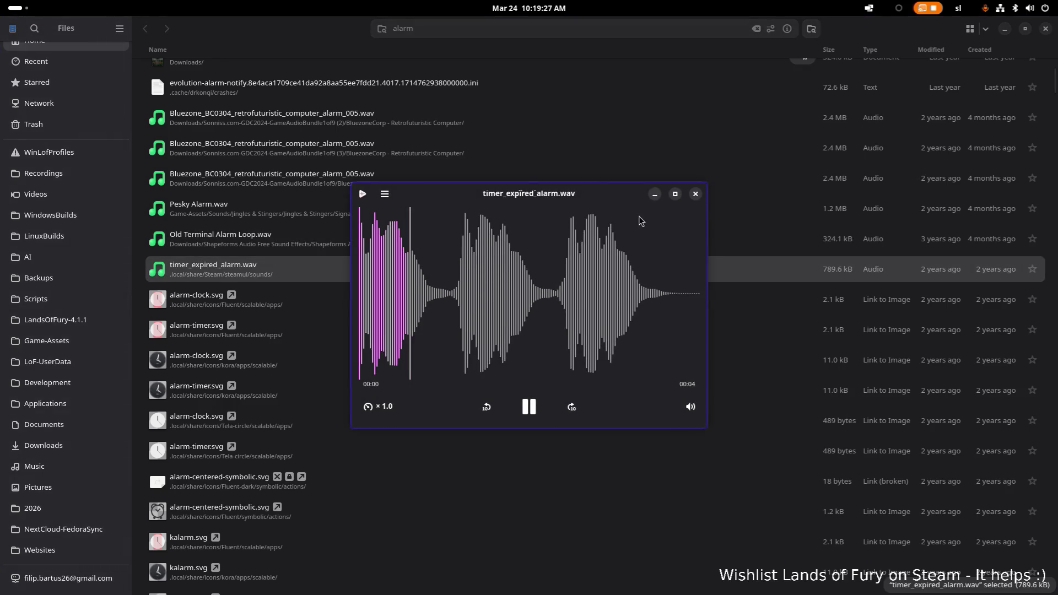
left_click(696, 195)
Play Rhythmic Alarms.wav from the Horror & Suspense alarm results and raise the volume
scroll(455, 235, "up", 3)
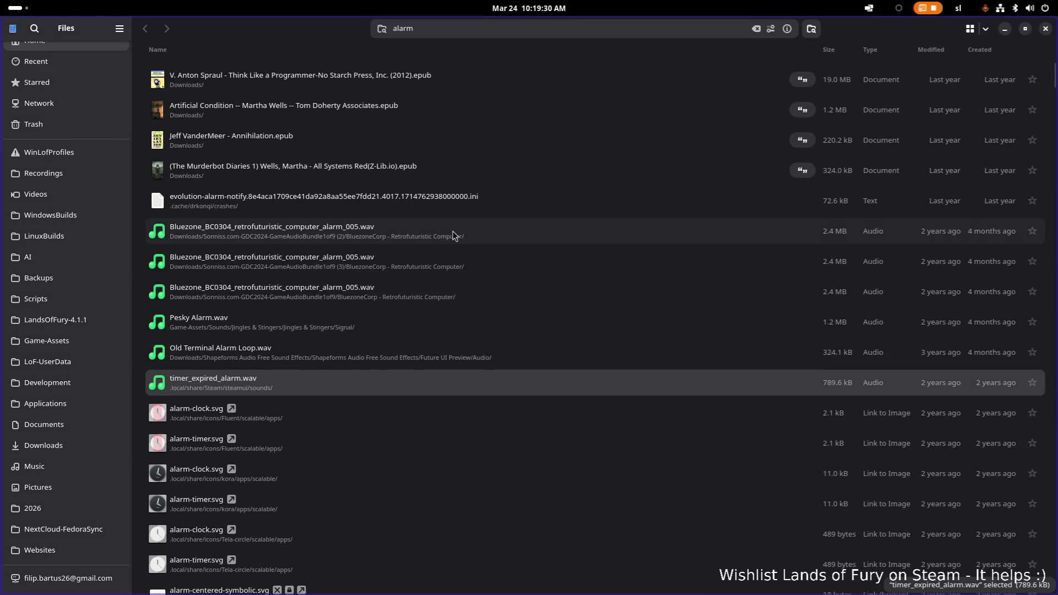
scroll(444, 242, "down", 3)
scroll(440, 244, "up", 3)
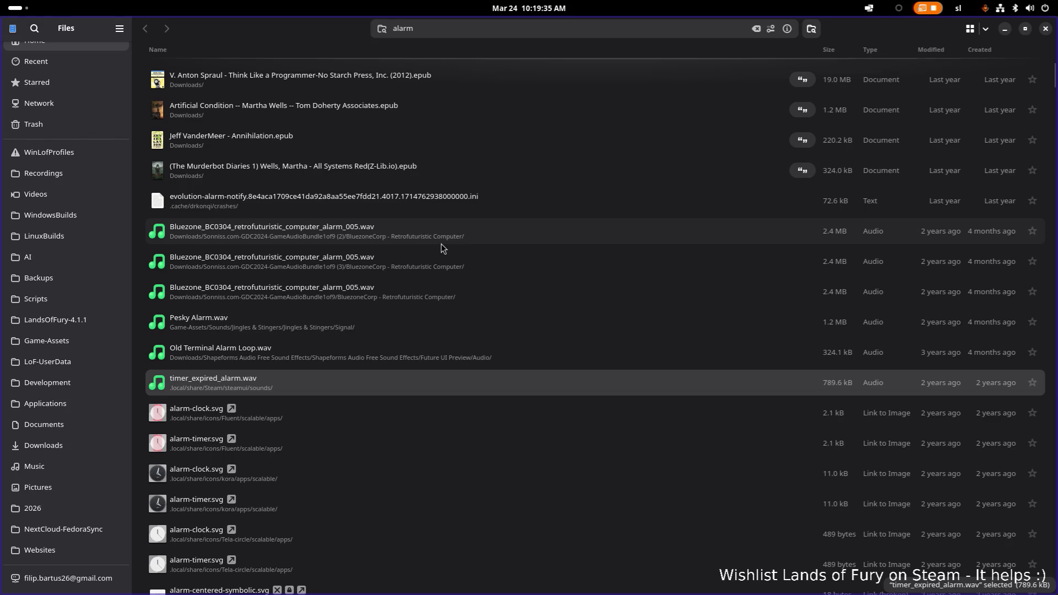
scroll(441, 244, "down", 15)
scroll(438, 246, "up", 5)
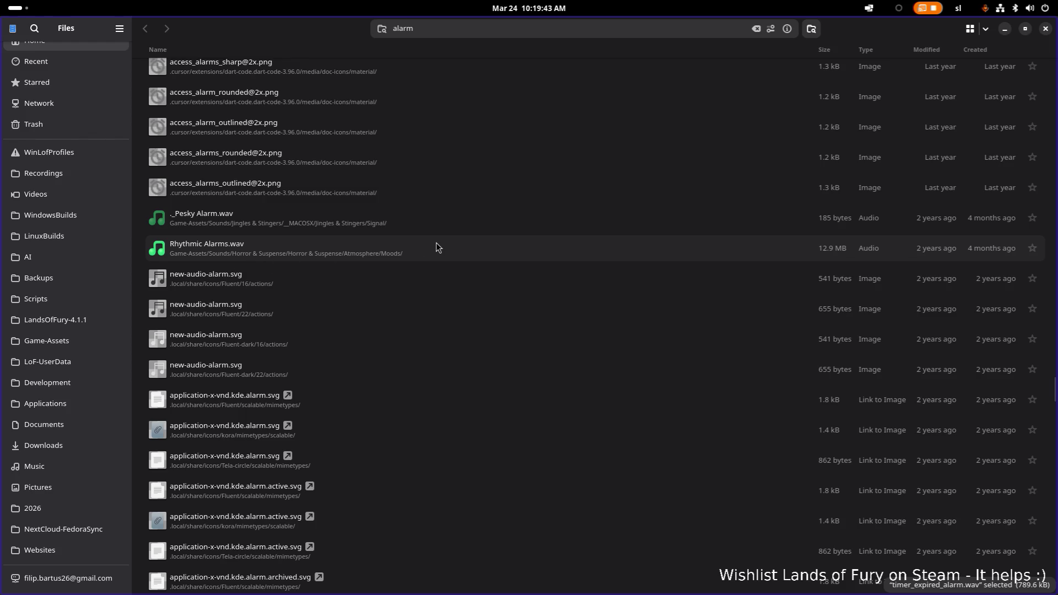
double_click(424, 251)
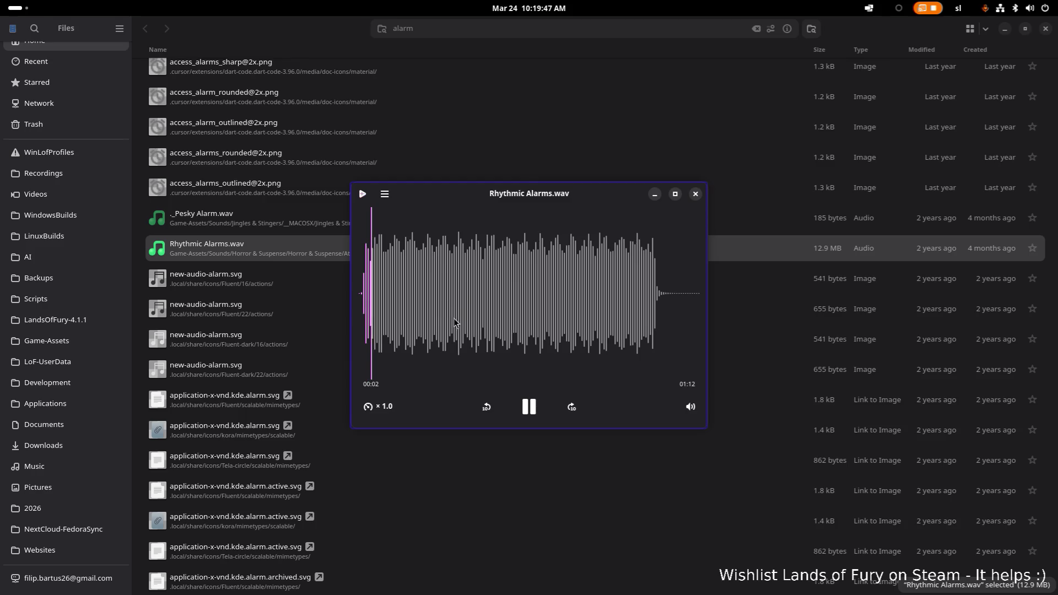
key("XF86AudioRaiseVolume")
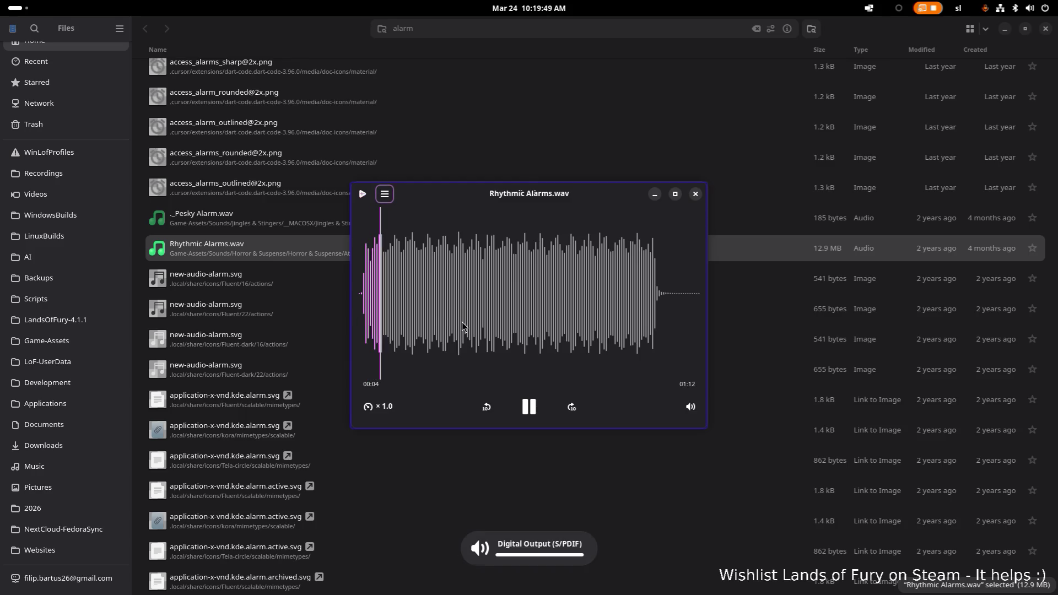
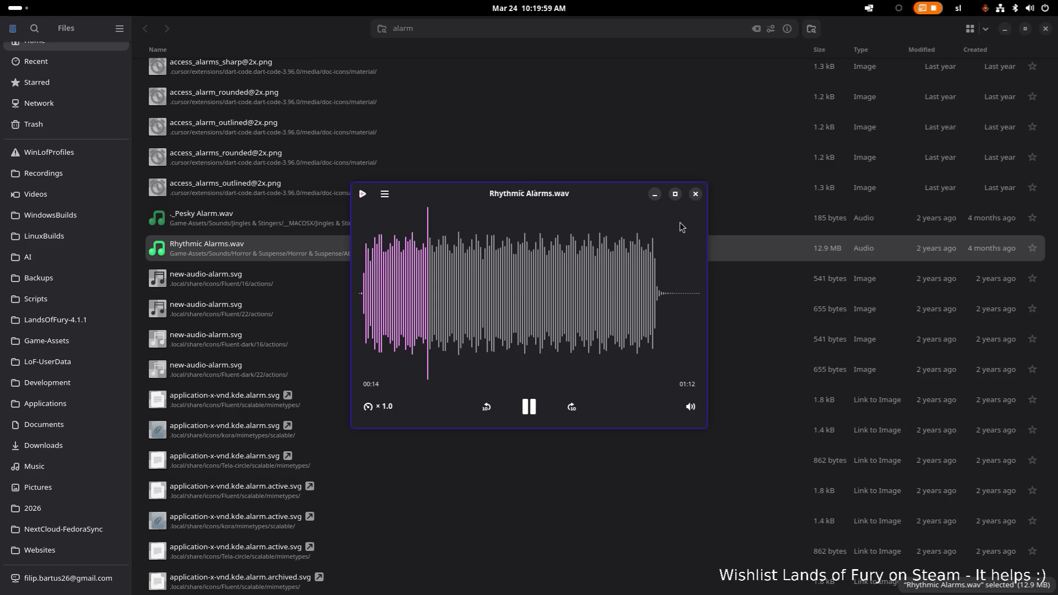
Close the Rhythmic Alarms.wav preview and scroll through the 'alarm' search results
left_click(695, 194)
scroll(499, 228, "down", 6)
scroll(428, 349, "down", 10)
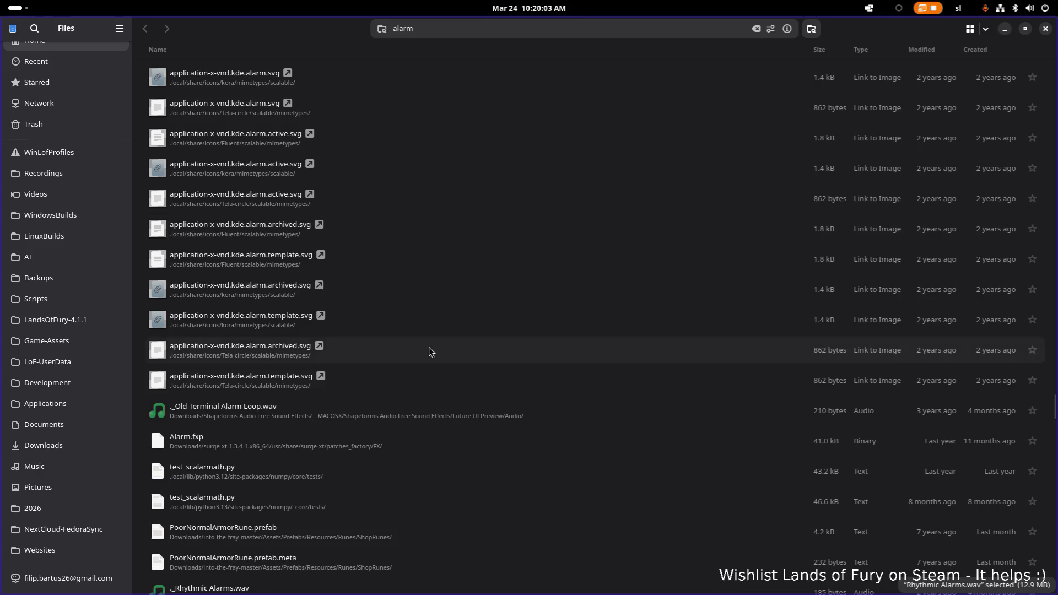
scroll(421, 372, "down", 10)
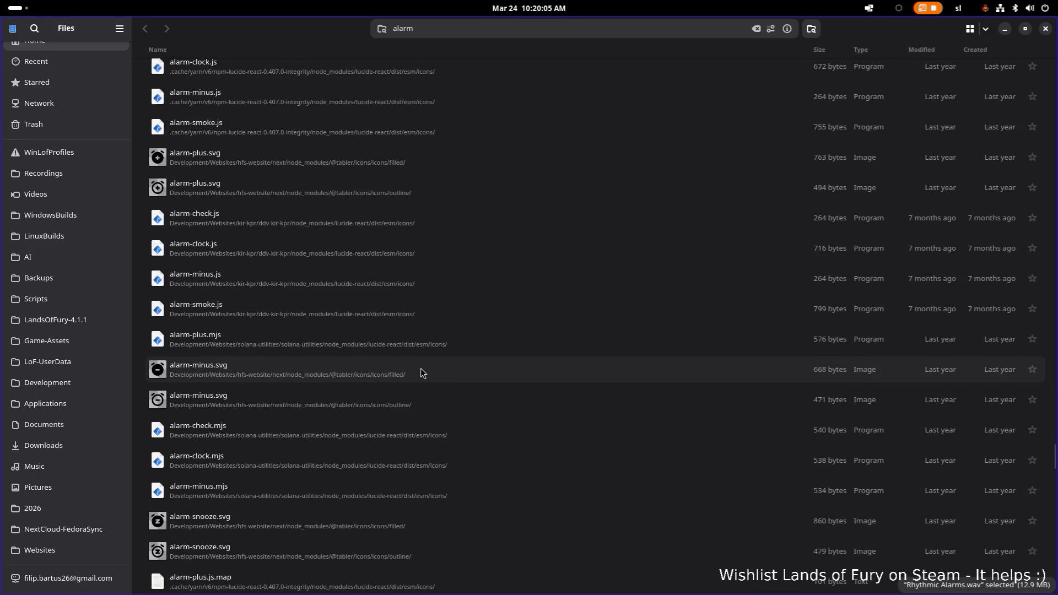
scroll(421, 368, "down", 10)
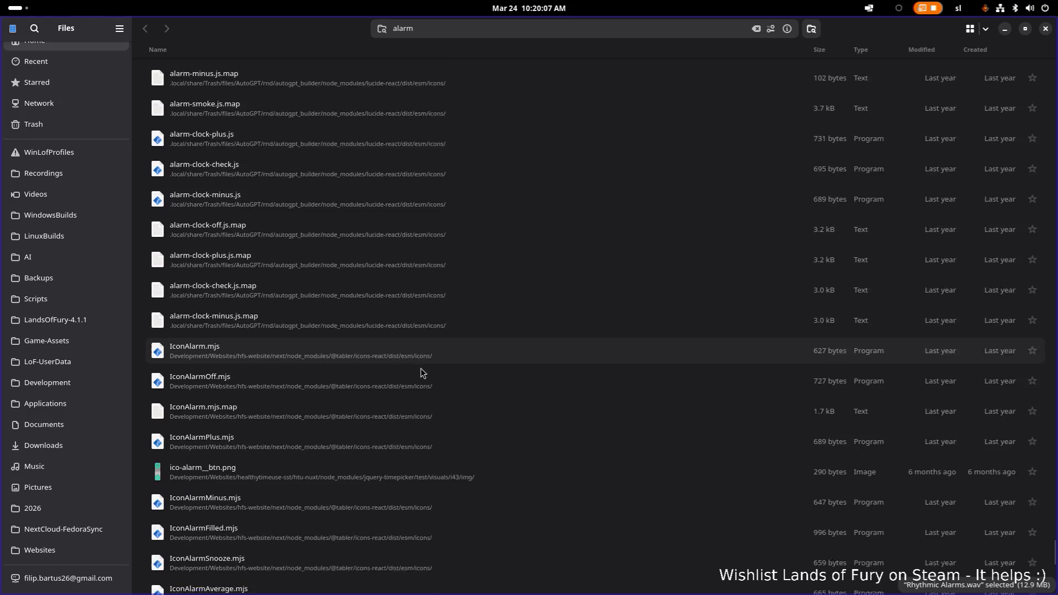
scroll(442, 371, "up", 7)
scroll(443, 368, "up", 15)
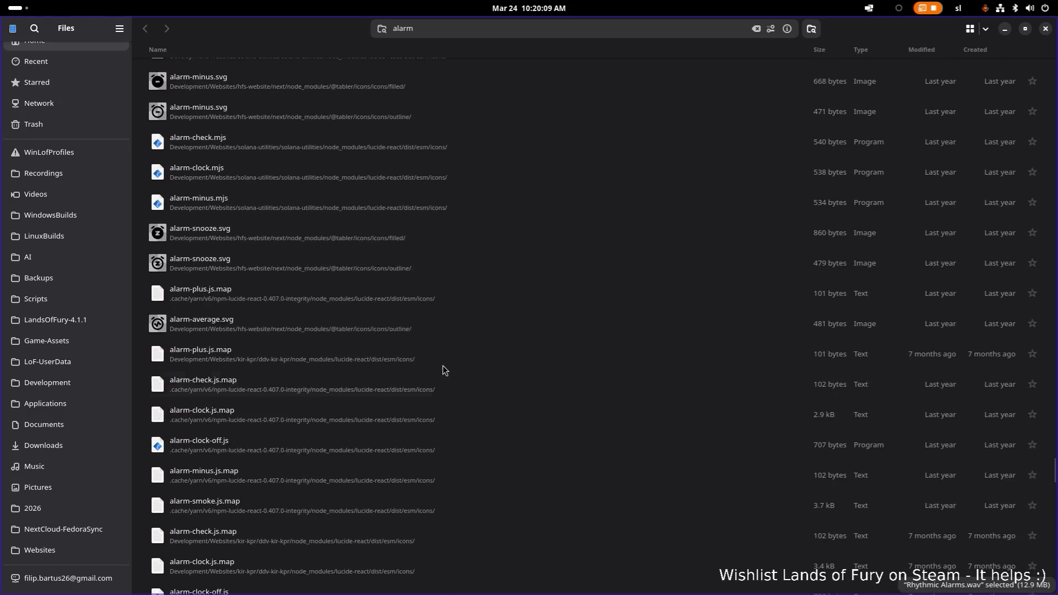
scroll(445, 370, "up", 10)
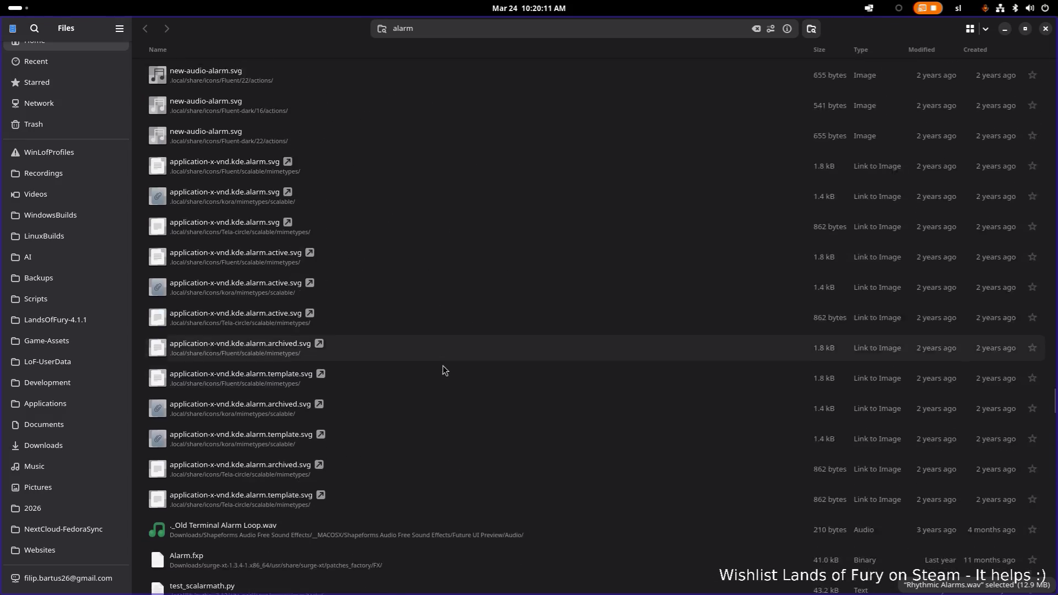
scroll(445, 370, "down", 1)
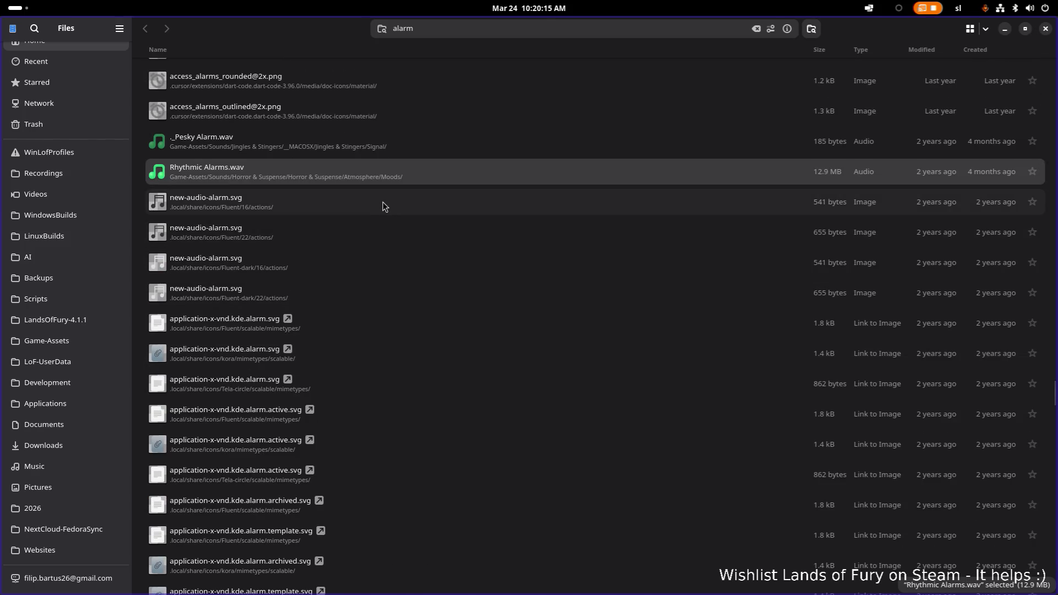
Select new-audio-alarm.svg, Rhythmic Alarms.wav and ._Pesky Alarm.wav, then minimize Files
left_click(382, 263)
scroll(386, 284, "up", 5)
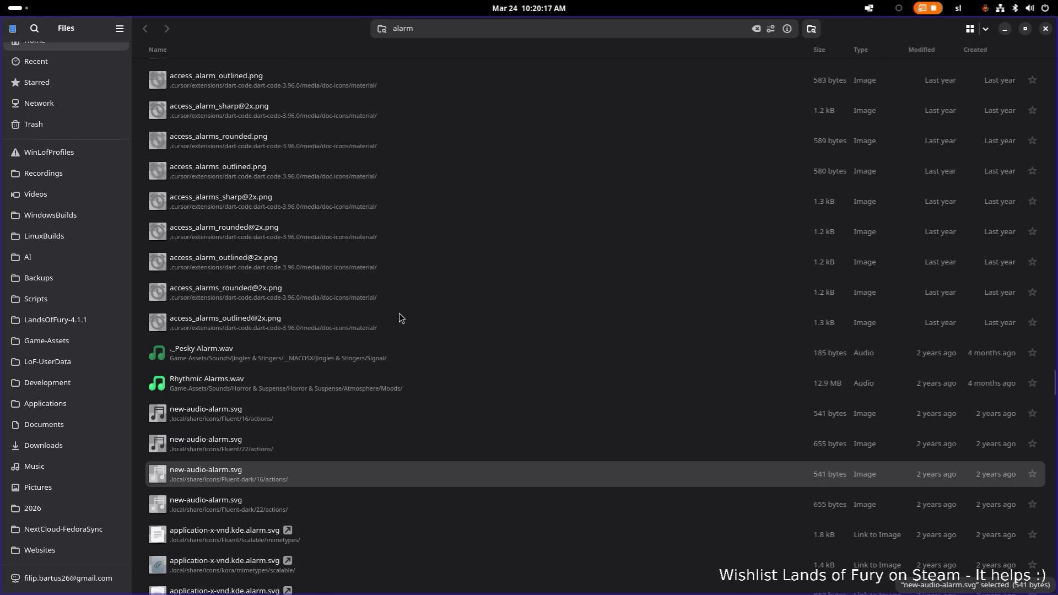
left_click(390, 393)
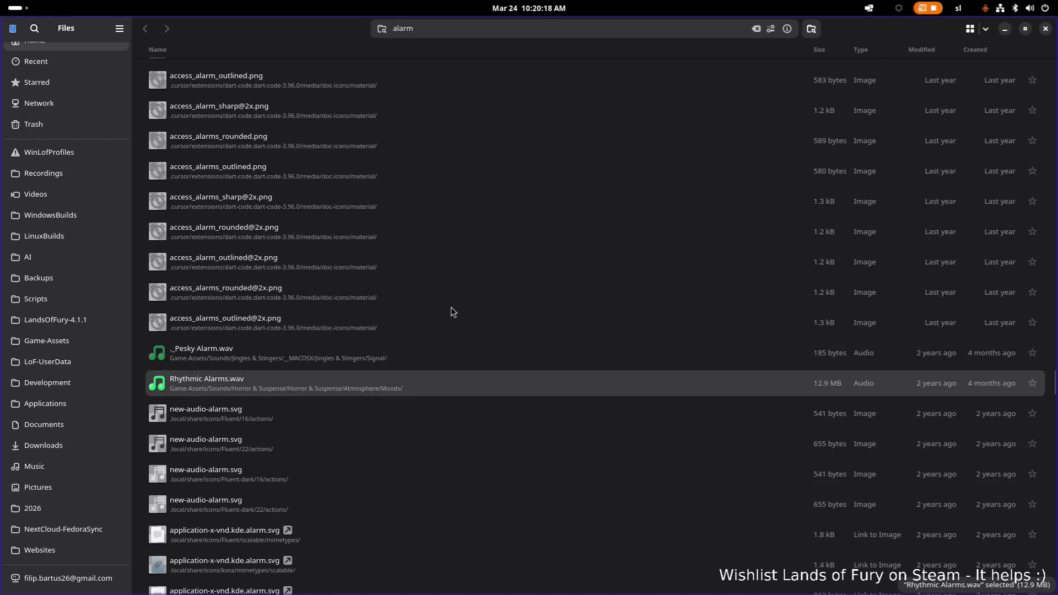
left_click(433, 361)
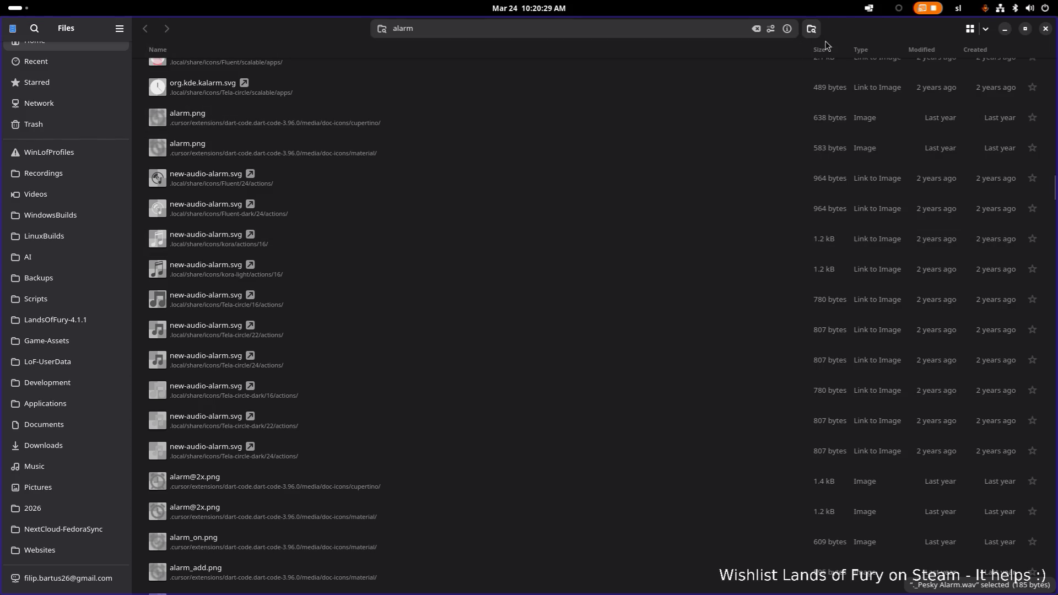
left_click(1004, 29)
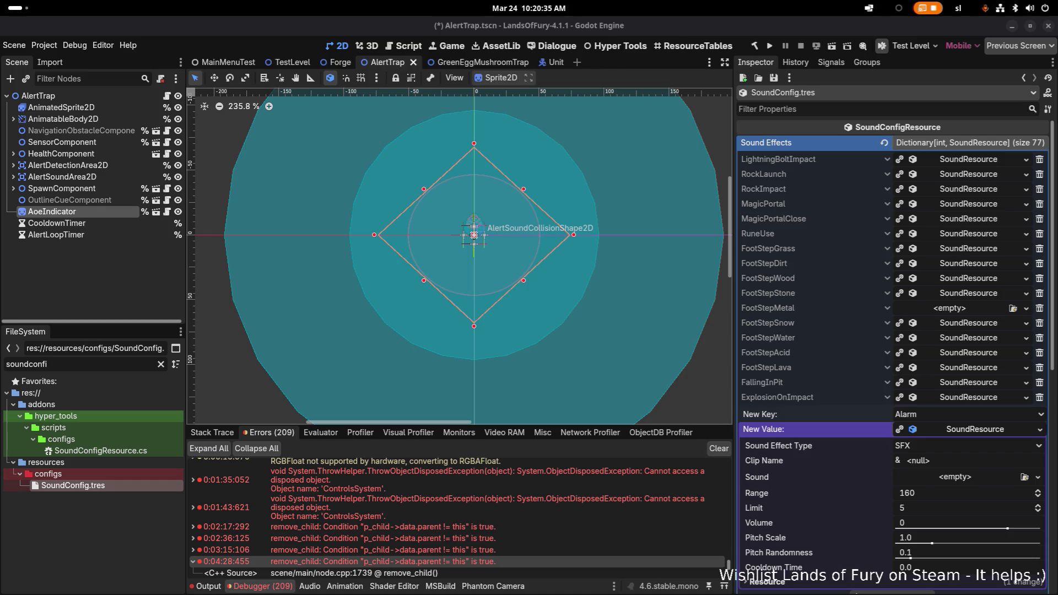
Bring the Files window with the 'creature' search results back to the front
key("alt+Tab")
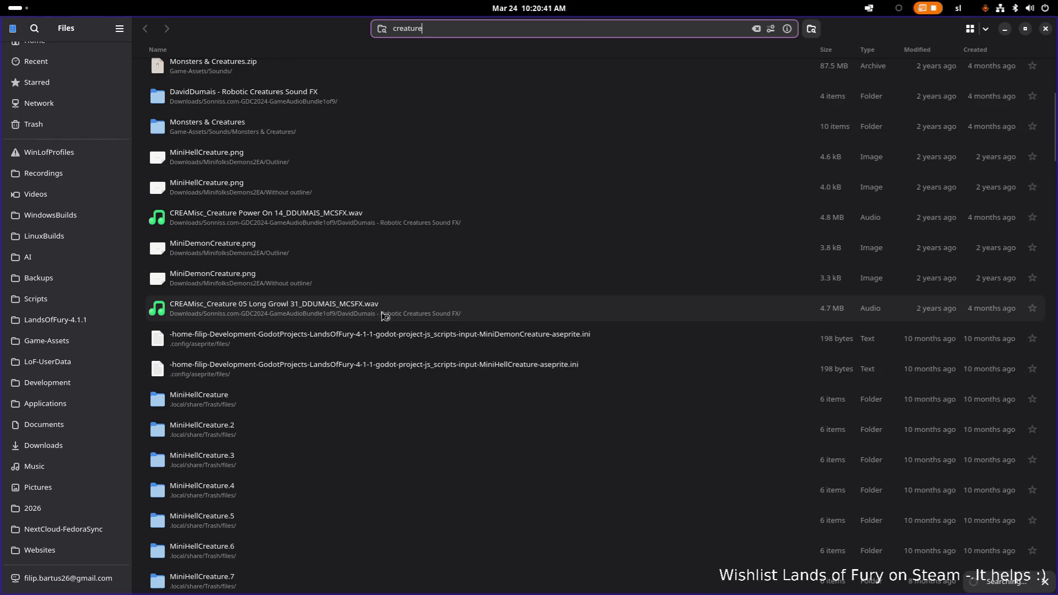
scroll(379, 241, "down", 10)
scroll(381, 235, "down", 10)
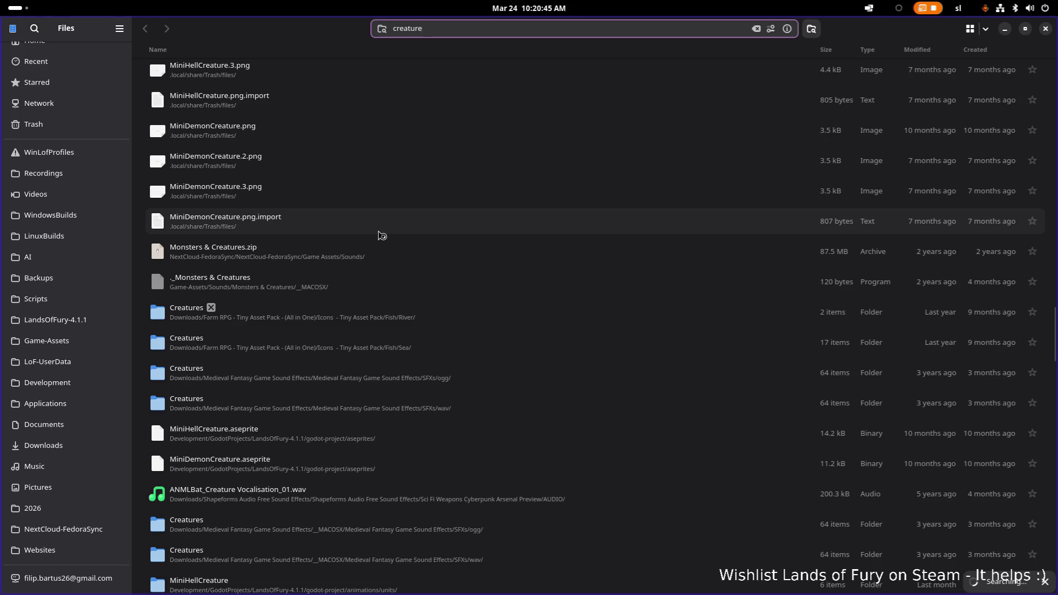
scroll(379, 236, "down", 5)
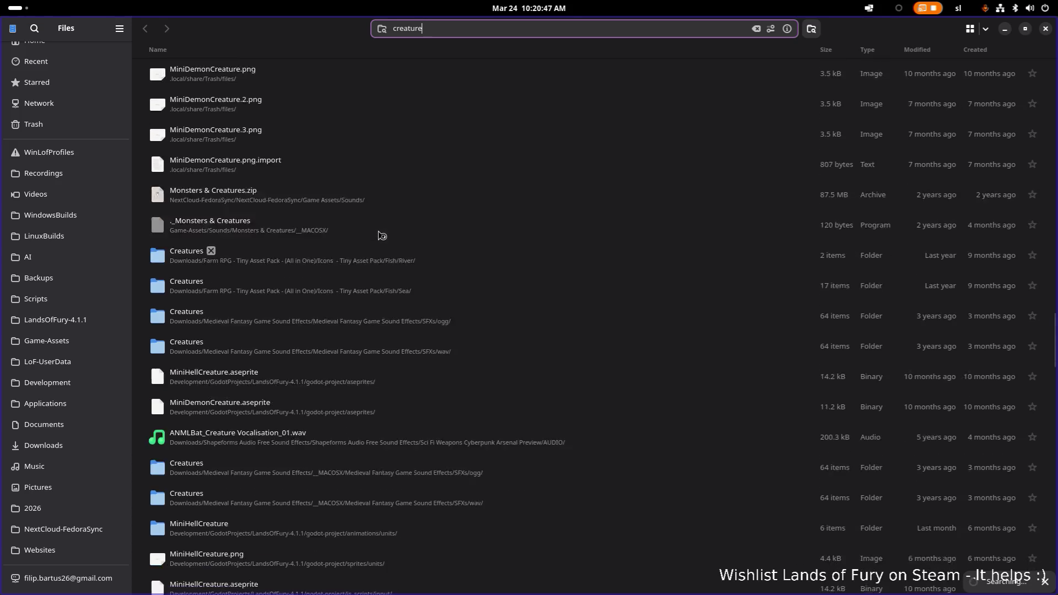
scroll(380, 242, "down", 10)
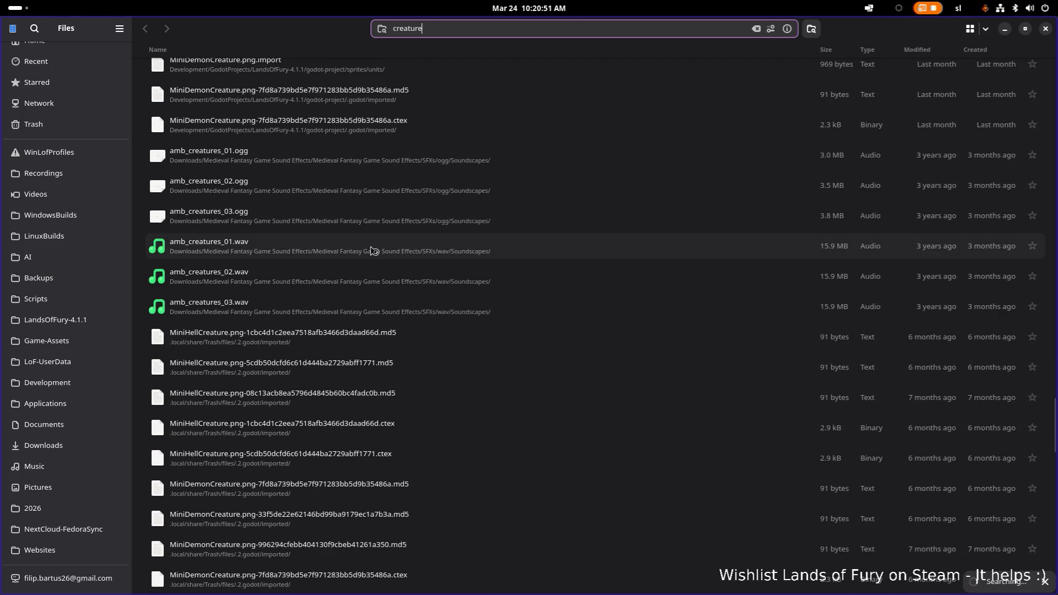
double_click(372, 248)
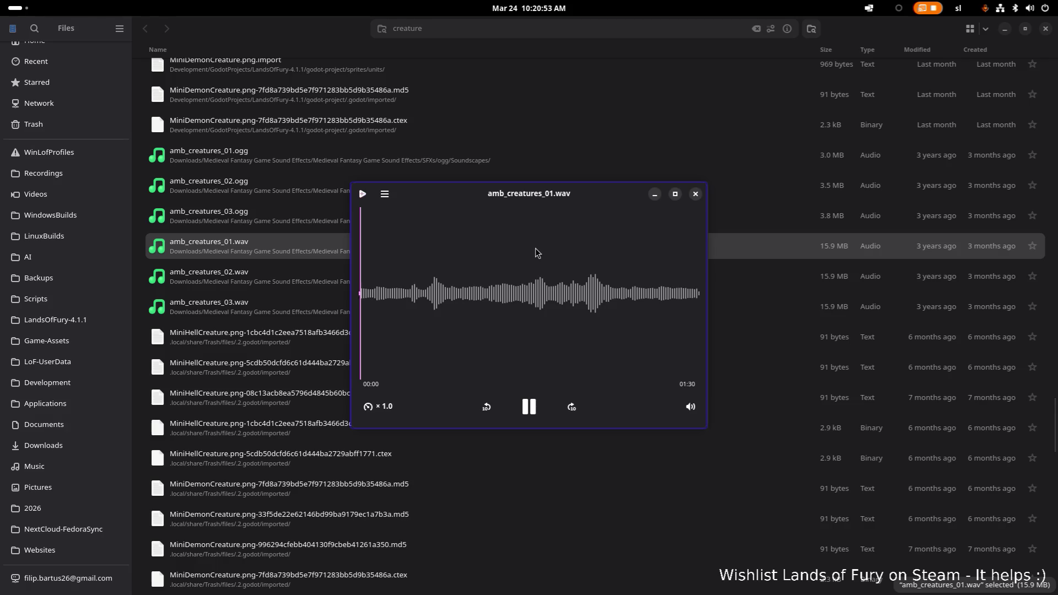
left_click(695, 194)
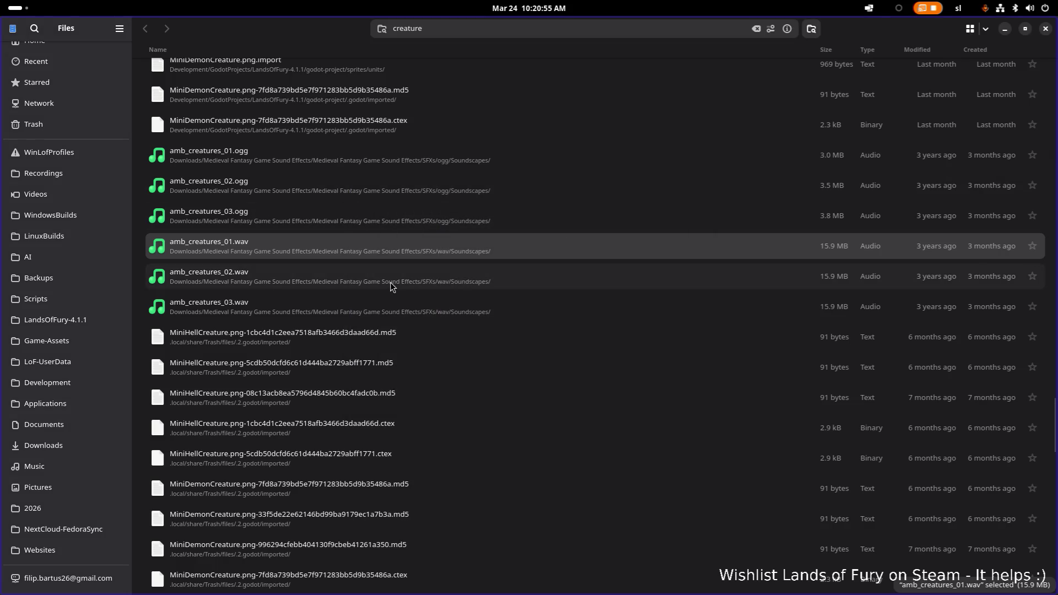
double_click(385, 304)
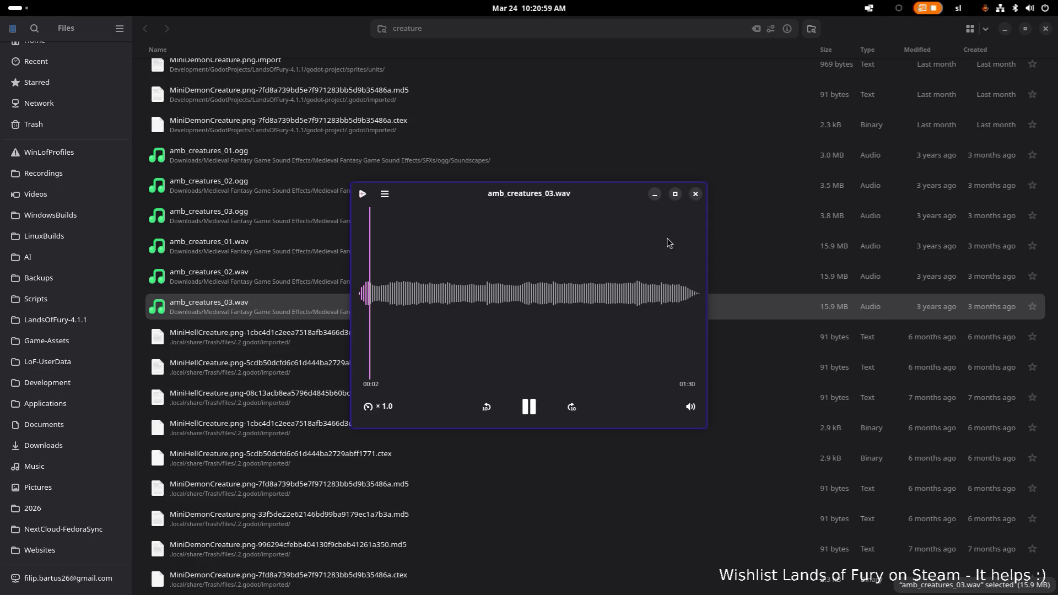
left_click(700, 196)
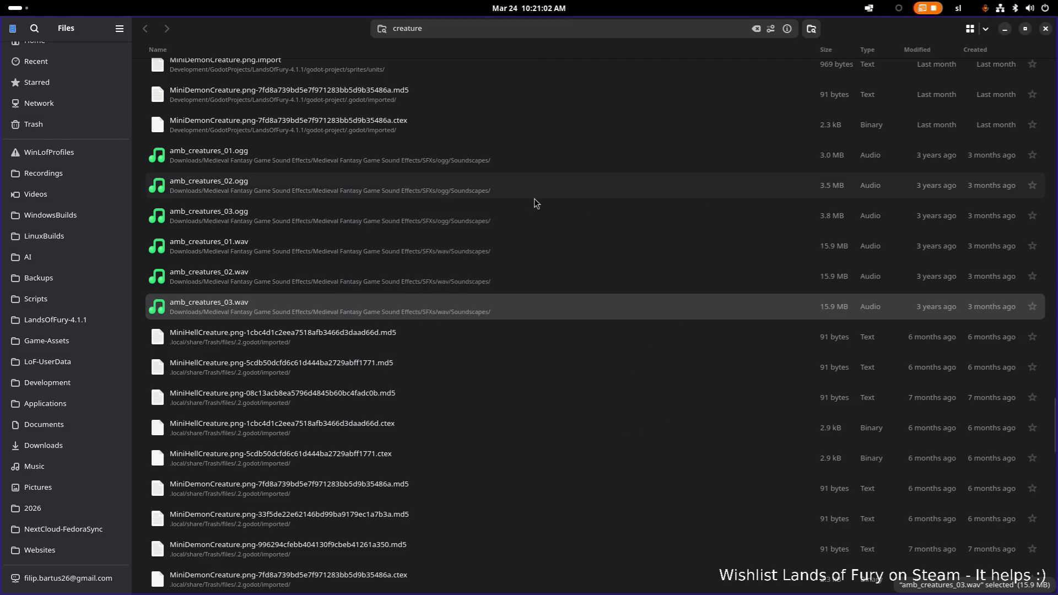
double_click(478, 271)
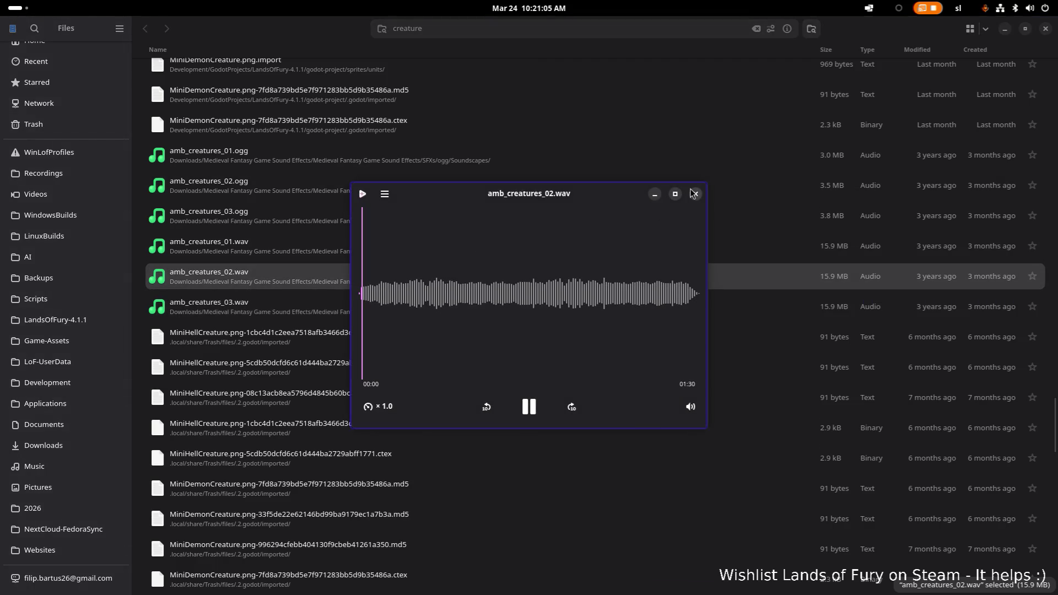
left_click(693, 193)
scroll(587, 202, "down", 1)
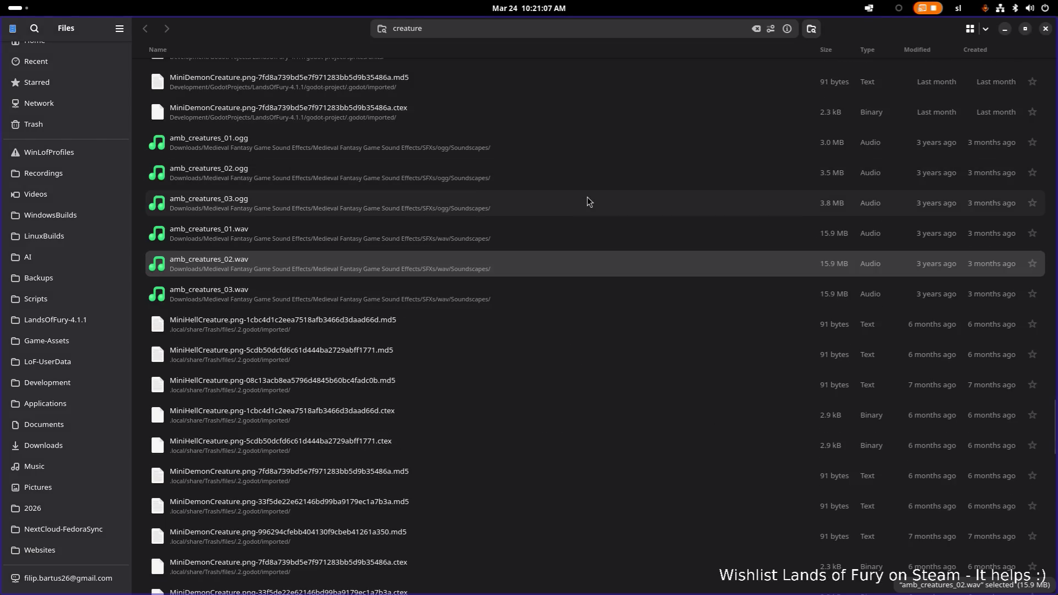
double_click(543, 269)
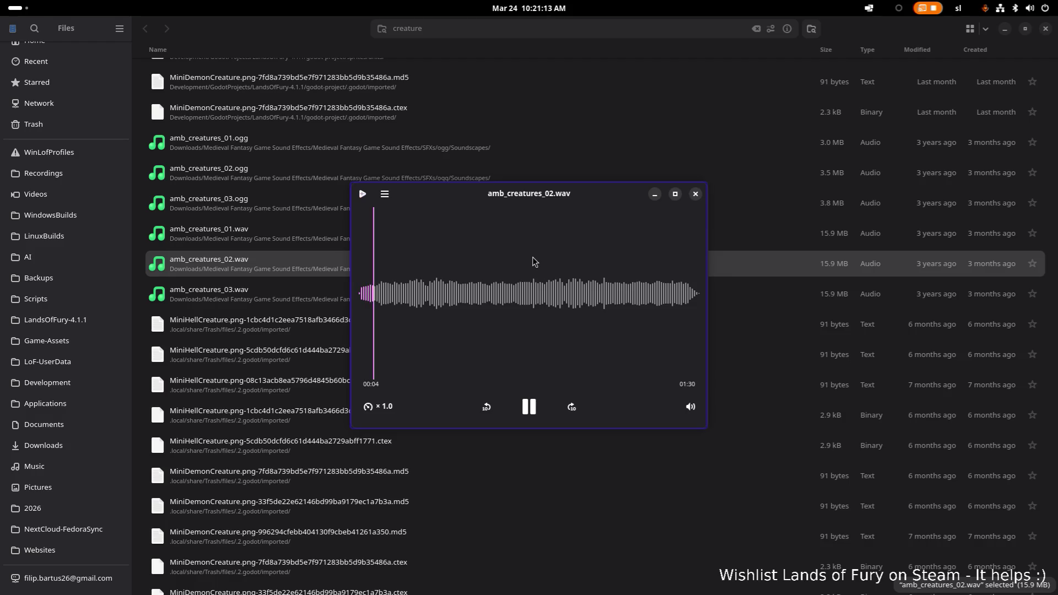
left_click(696, 194)
scroll(571, 188, "down", 5)
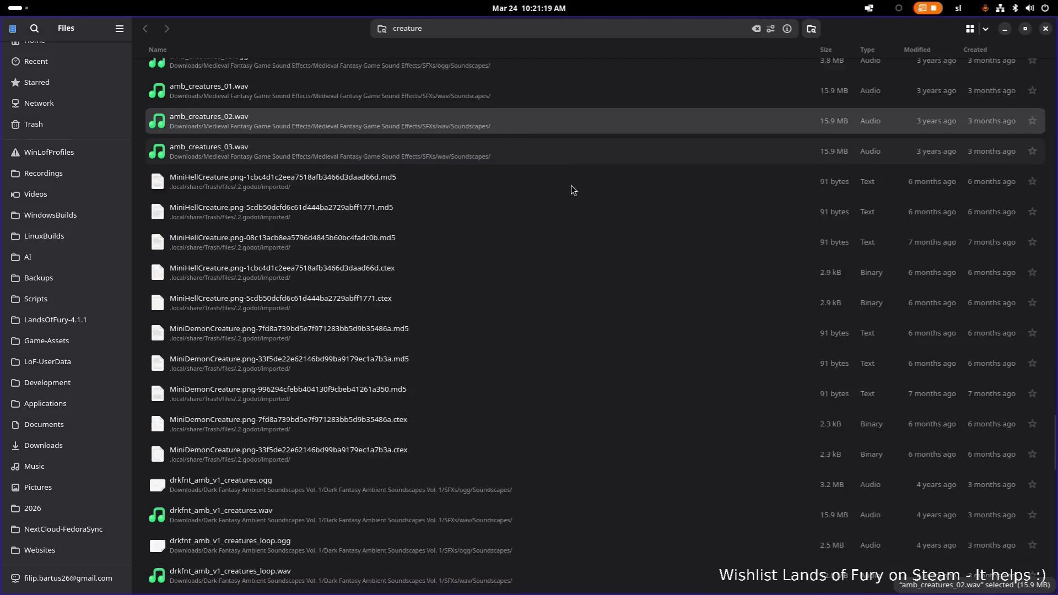
Preview drkfnt_amb_v1_creatures.wav, creatures_loop.wav and creatures_sfx_01.wav from the results
scroll(571, 186, "down", 8)
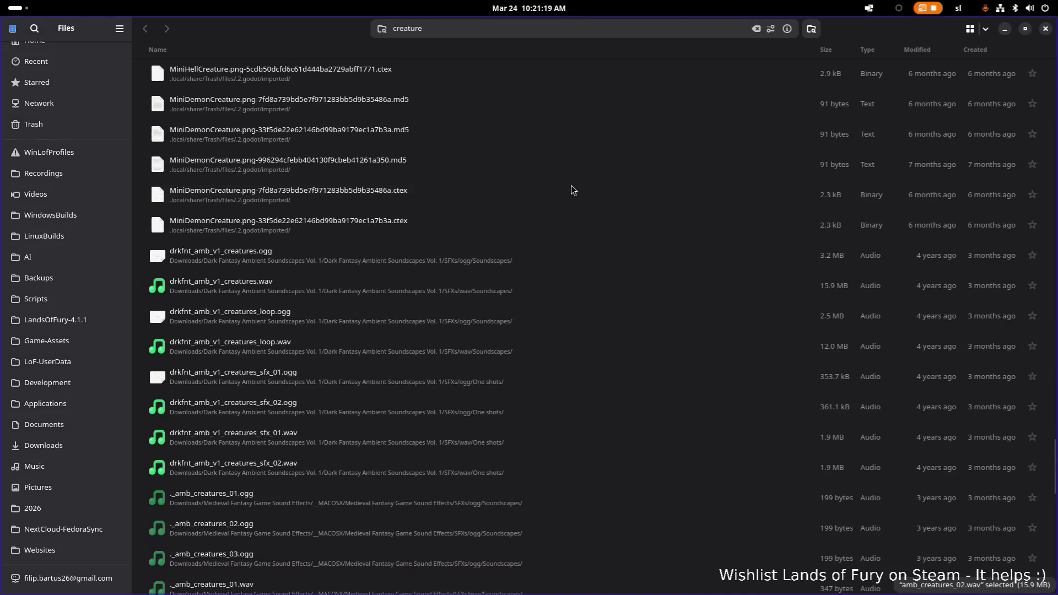
double_click(441, 291)
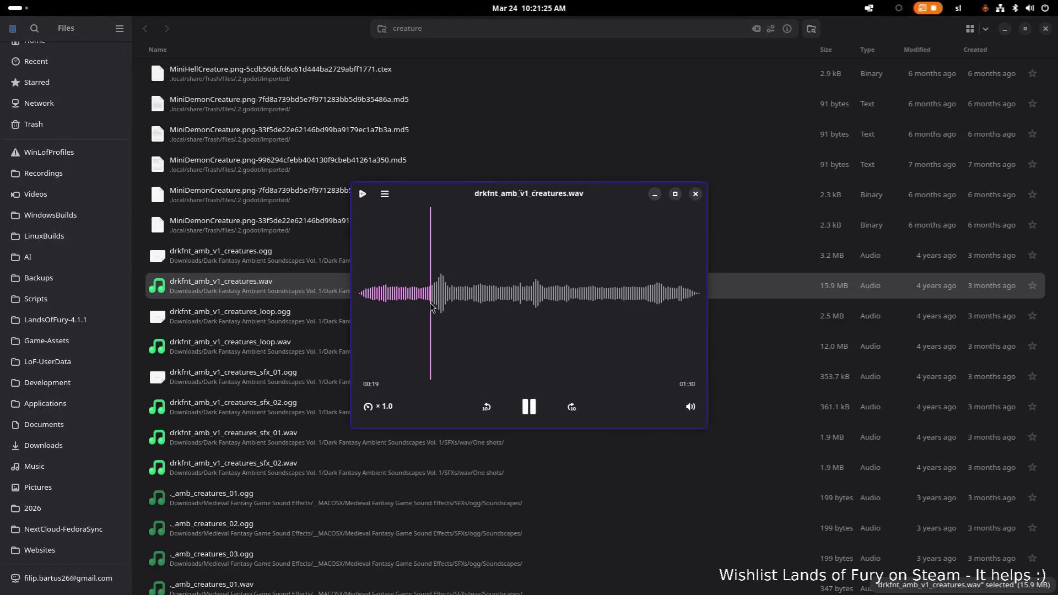
left_click(696, 193)
double_click(450, 353)
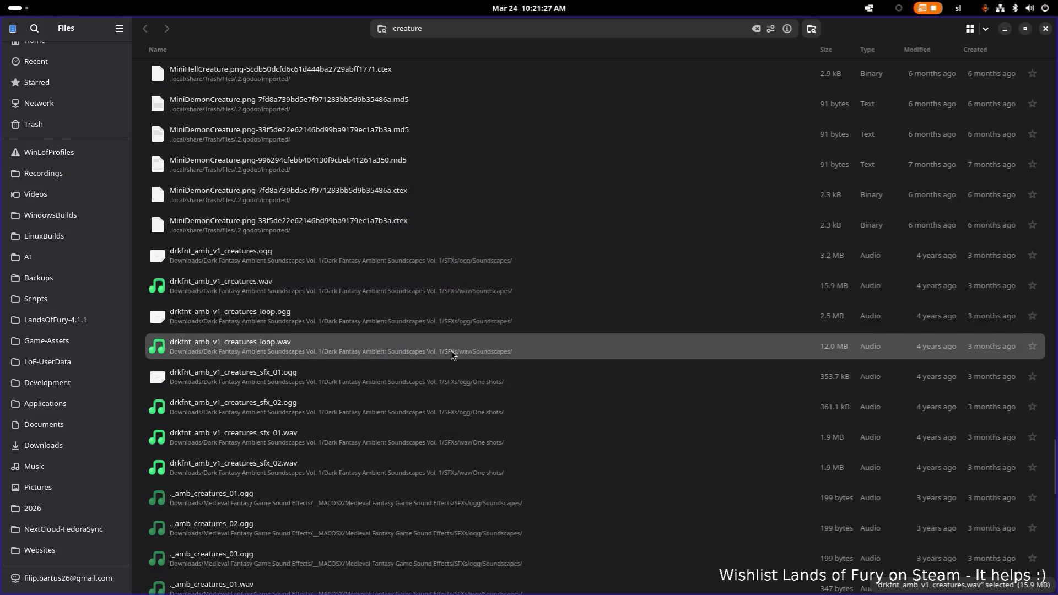
left_click(696, 193)
scroll(513, 319, "down", 3)
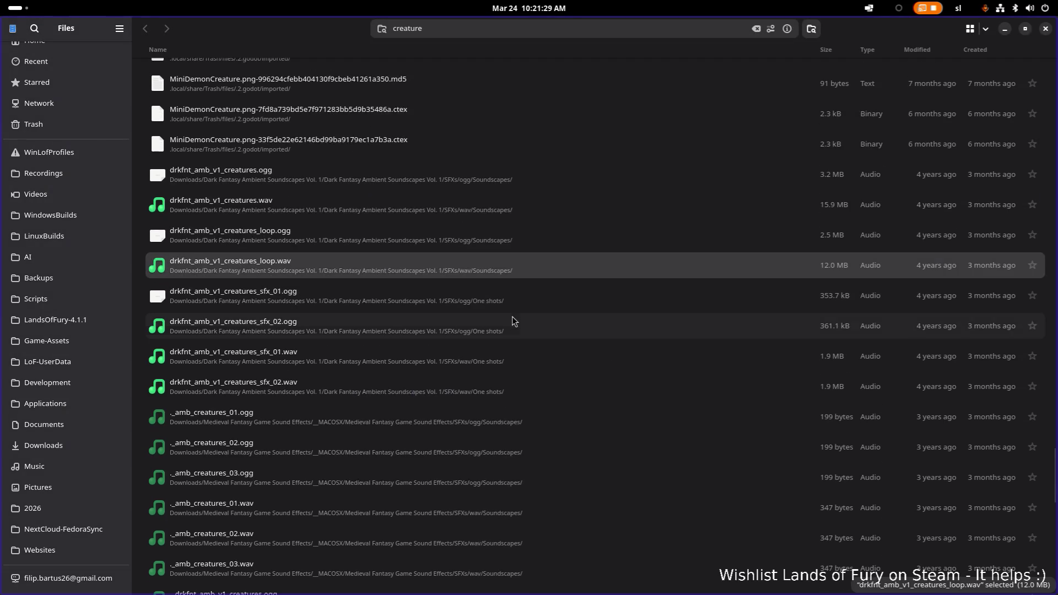
left_click(467, 357)
double_click(466, 357)
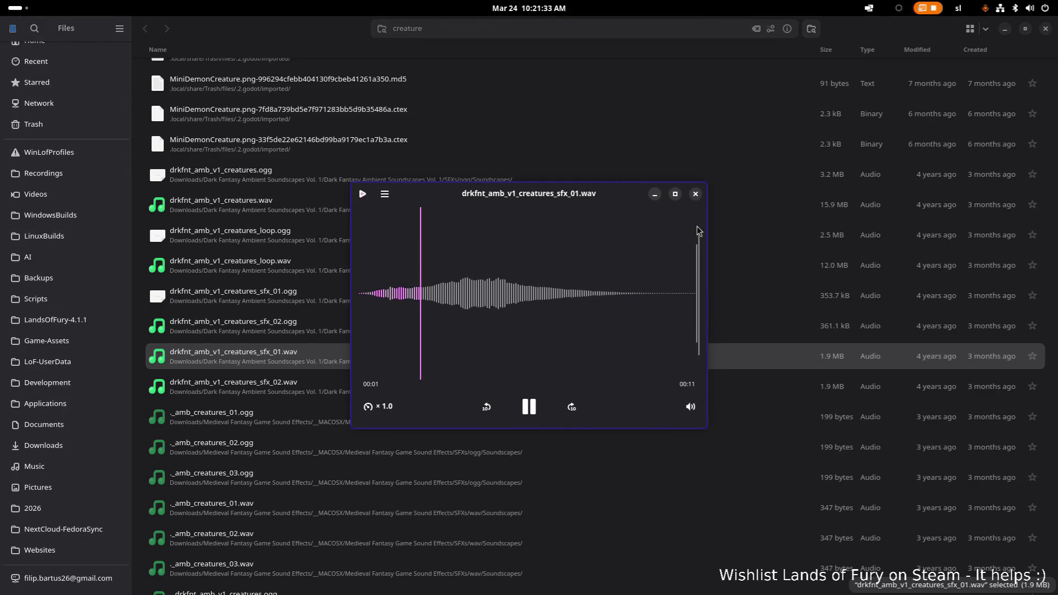
left_click(695, 194)
Scroll back to the top of the 'creature' results and select the search field
scroll(590, 260, "down", 10)
scroll(590, 261, "down", 2)
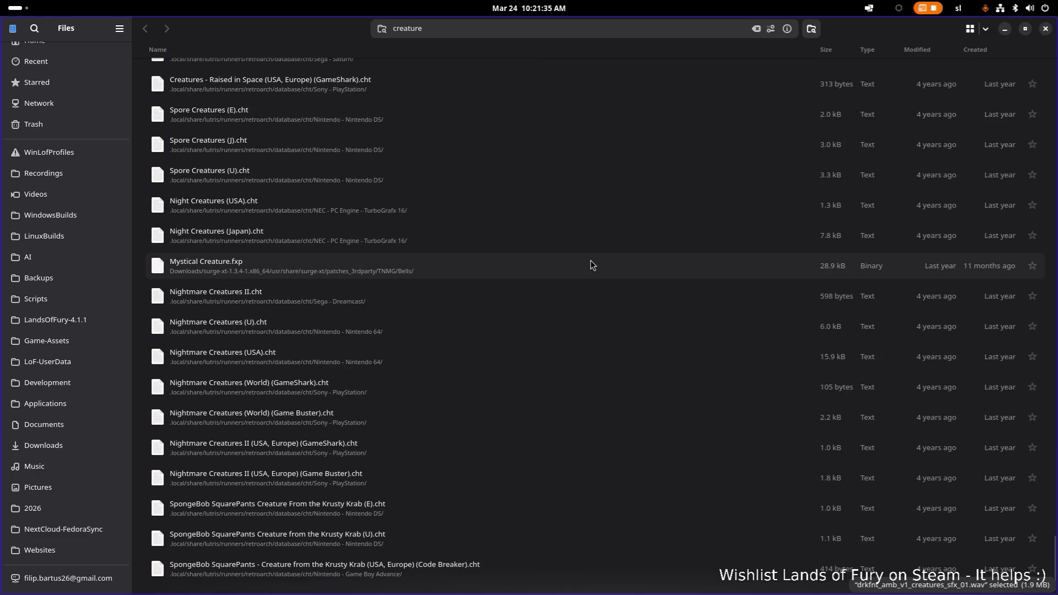
scroll(590, 260, "up", 10)
scroll(590, 260, "up", 4)
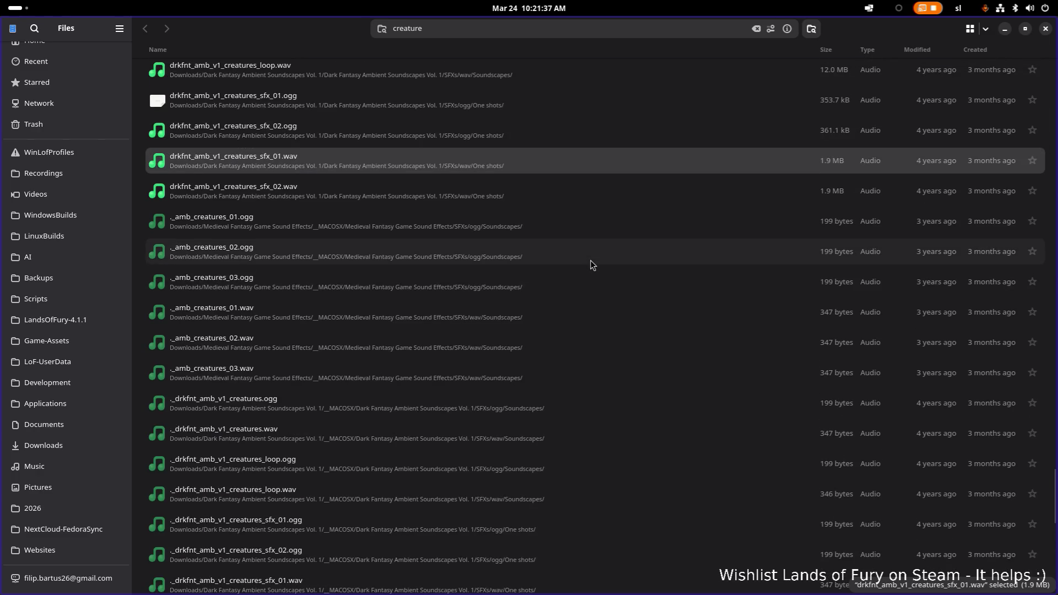
scroll(590, 273, "up", 5)
scroll(591, 273, "up", 10)
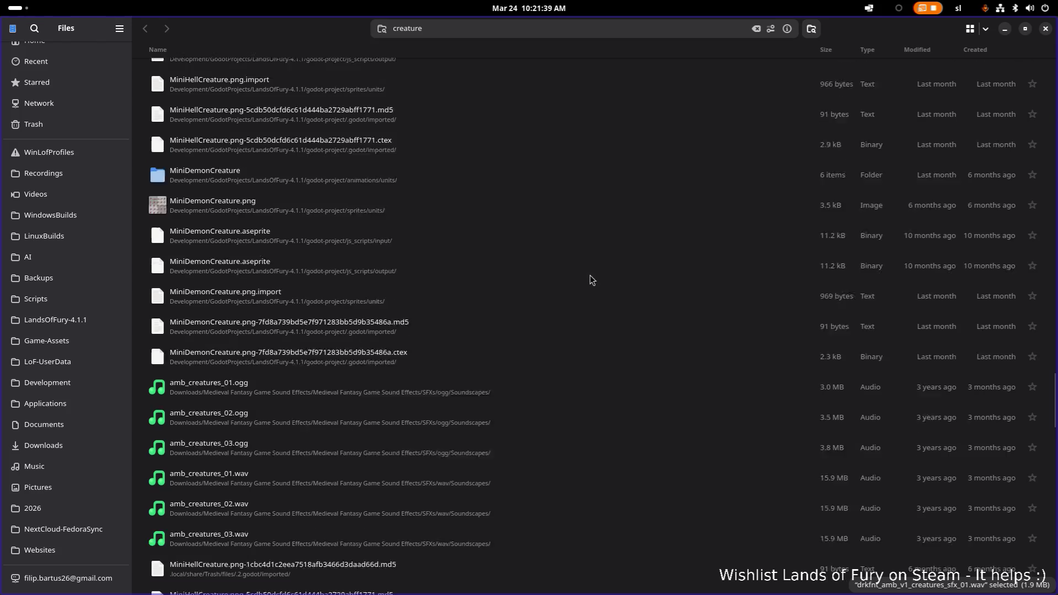
scroll(590, 276, "up", 10)
scroll(590, 276, "up", 10)
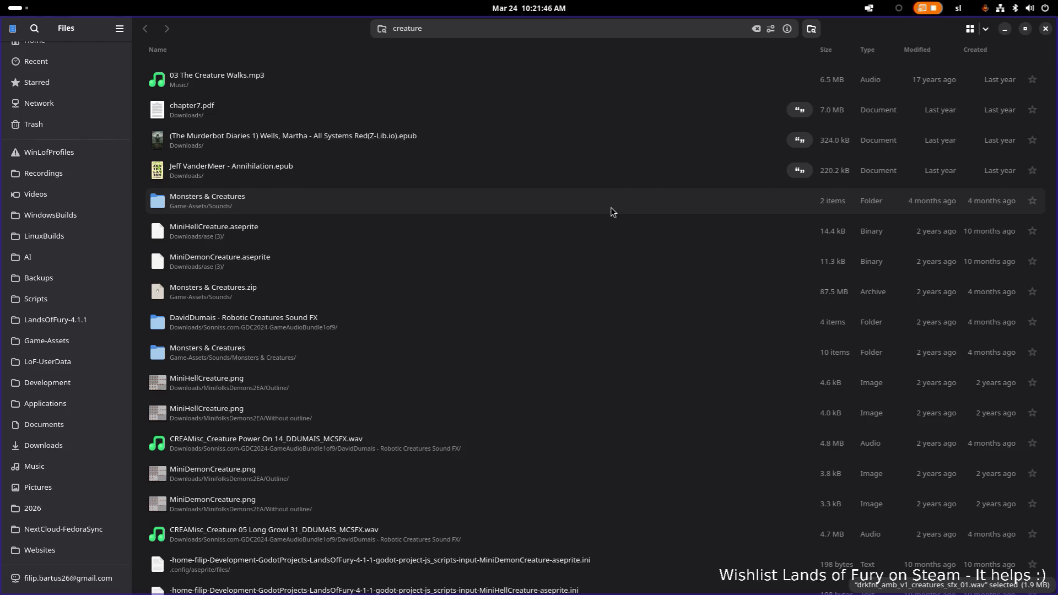
left_click(567, 33)
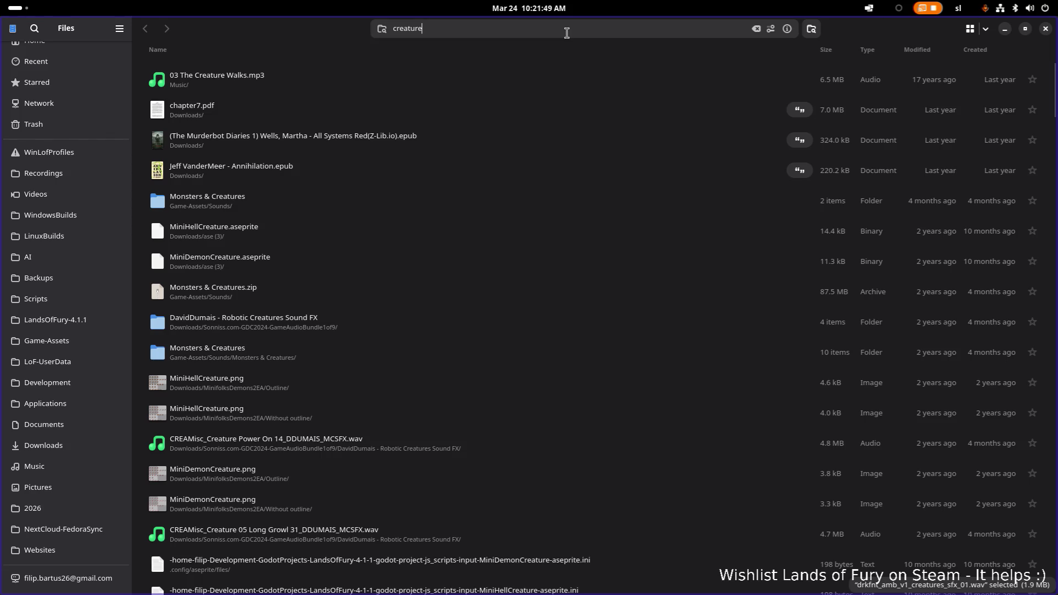
Search Files for 'plant', then 'flora', and drag the window aside to reveal Godot
key("ctrl+a")
type("plant")
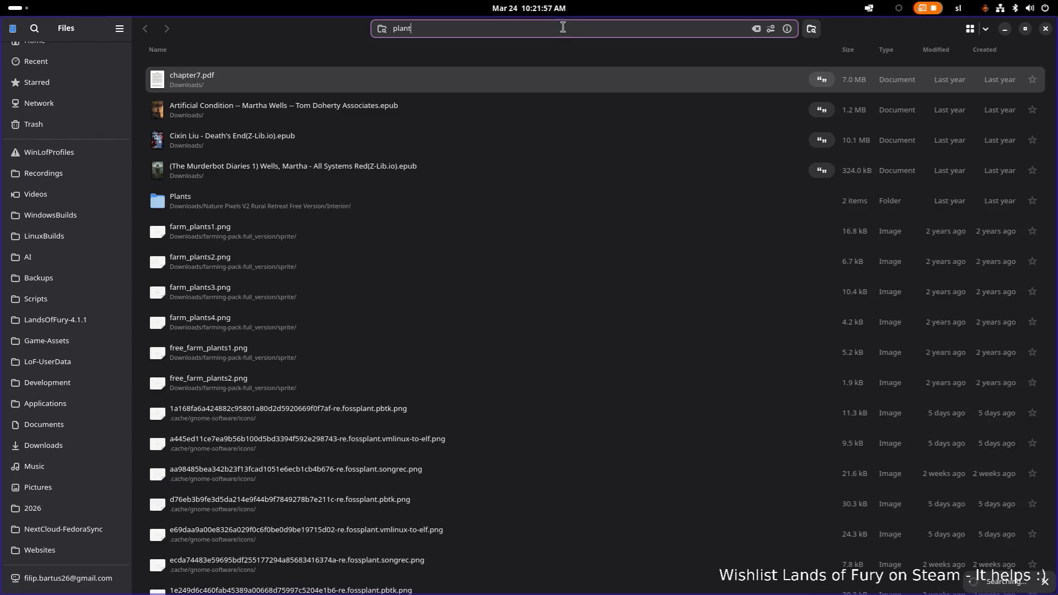
scroll(536, 176, "down", 5)
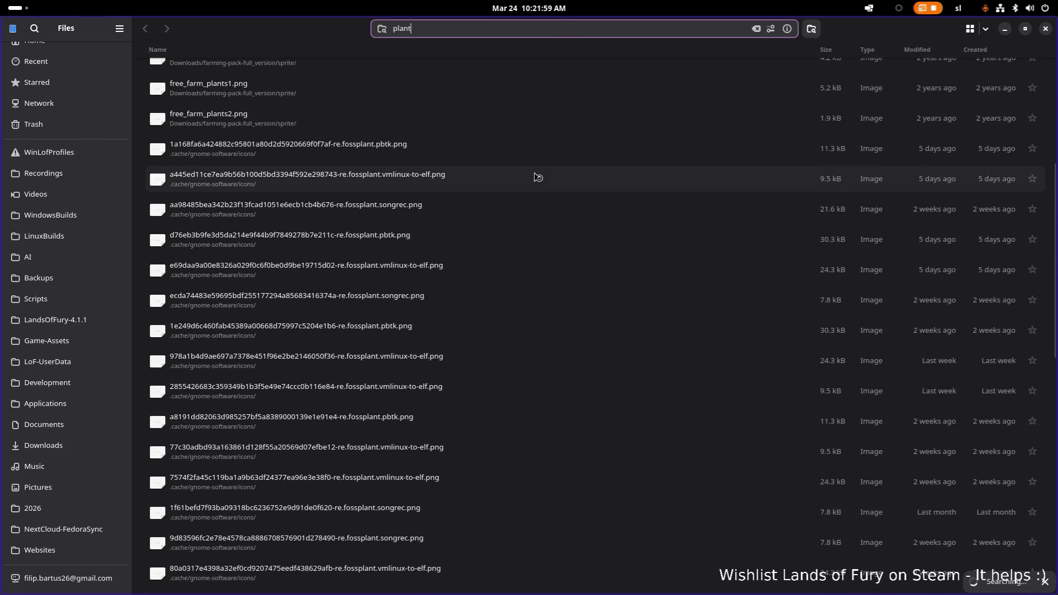
scroll(538, 177, "down", 10)
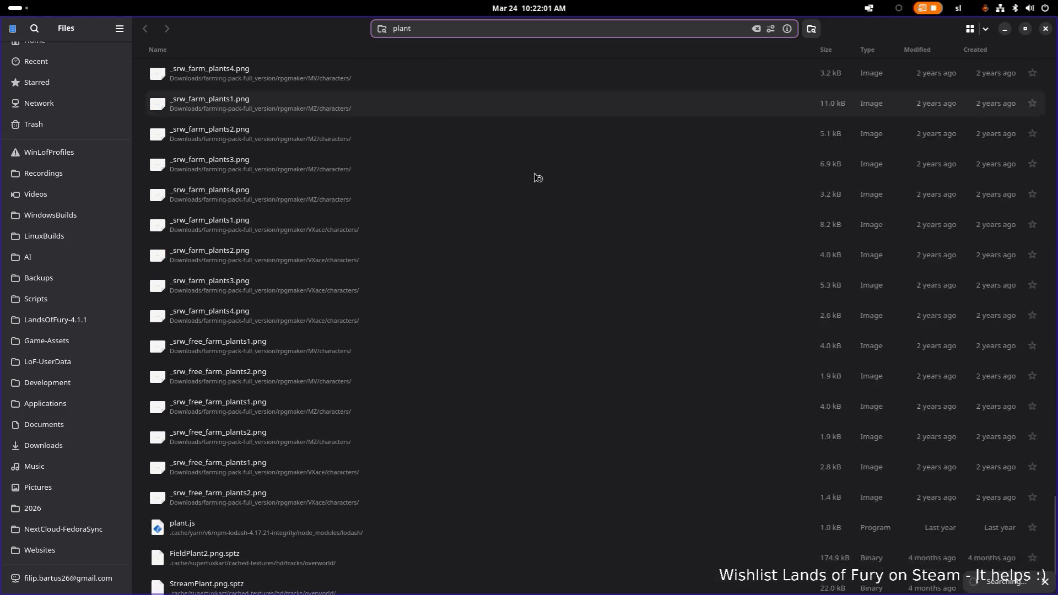
scroll(538, 179, "up", 15)
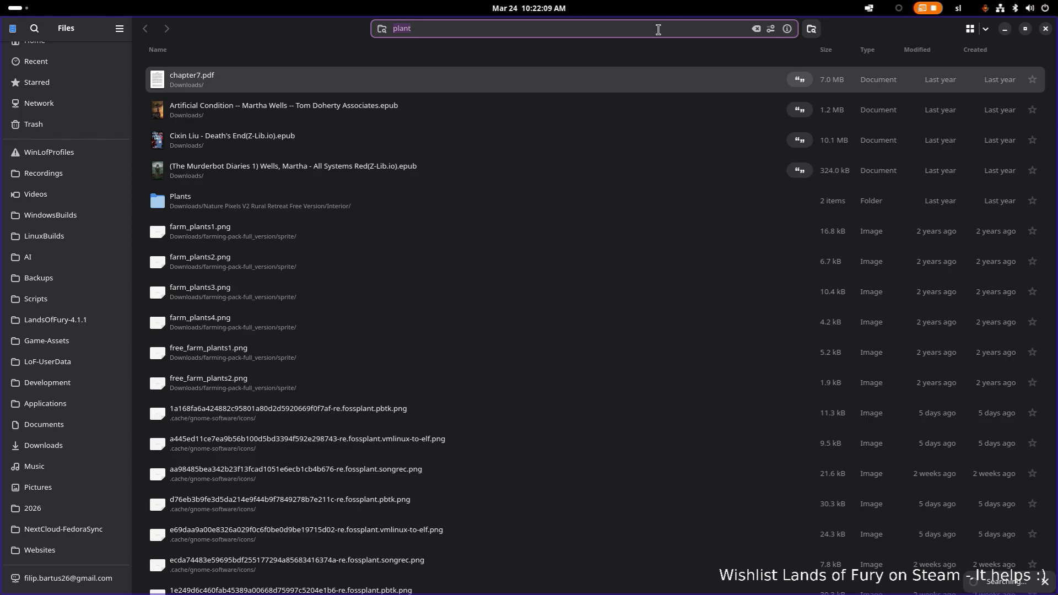
type("flora")
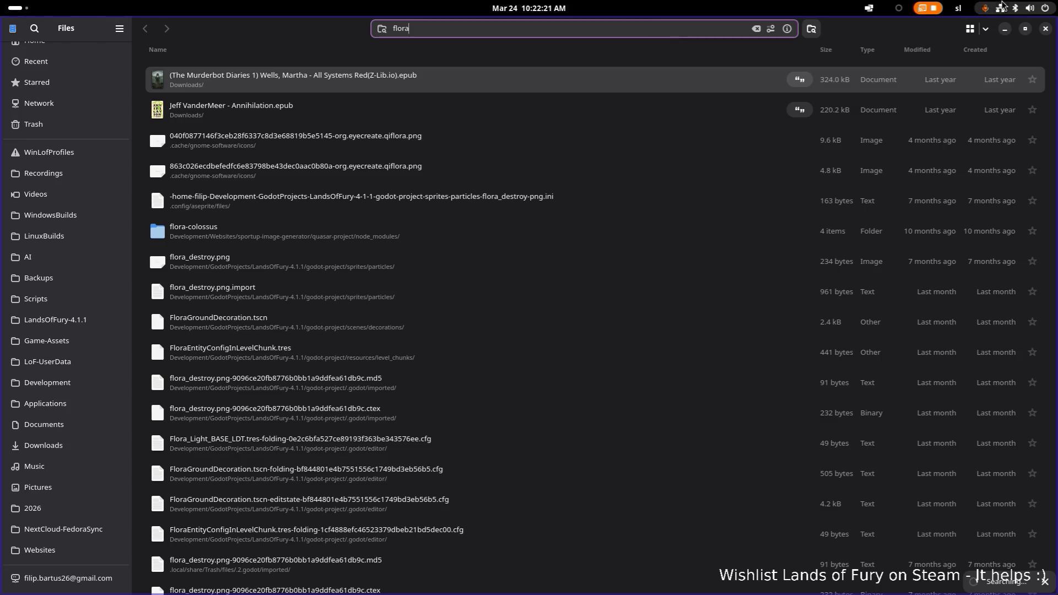
mouse_move(929, 31)
left_mouse_down()
mouse_move(589, 107)
mouse_move(0, 109)
left_mouse_up()
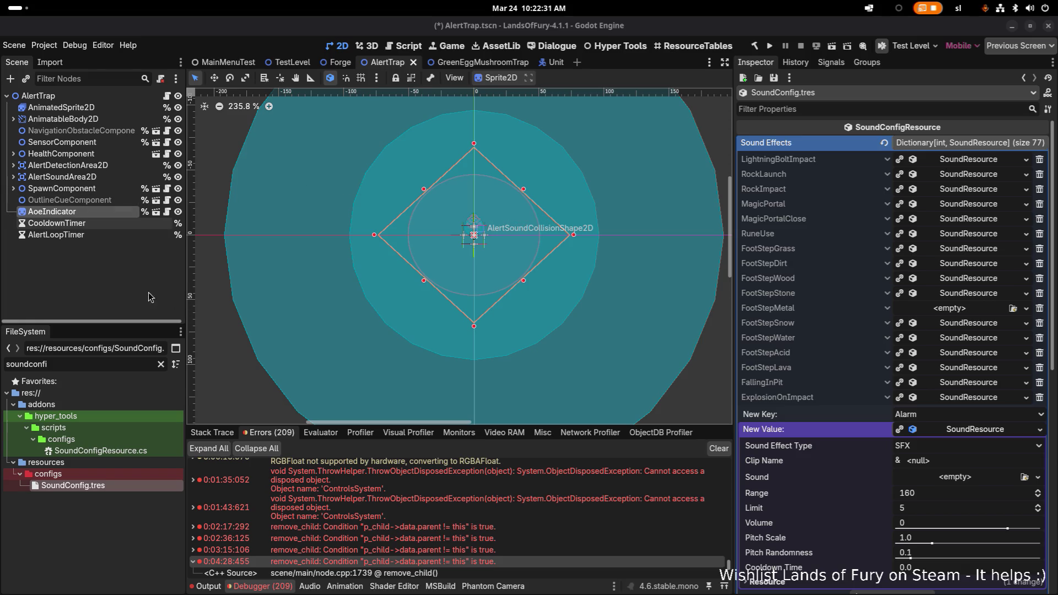
Clear the 'soundconfi' FileSystem filter and collapse the scenes, addons, animations and atlases folders
left_click(161, 363)
scroll(132, 423, "up", 2)
scroll(131, 423, "up", 10)
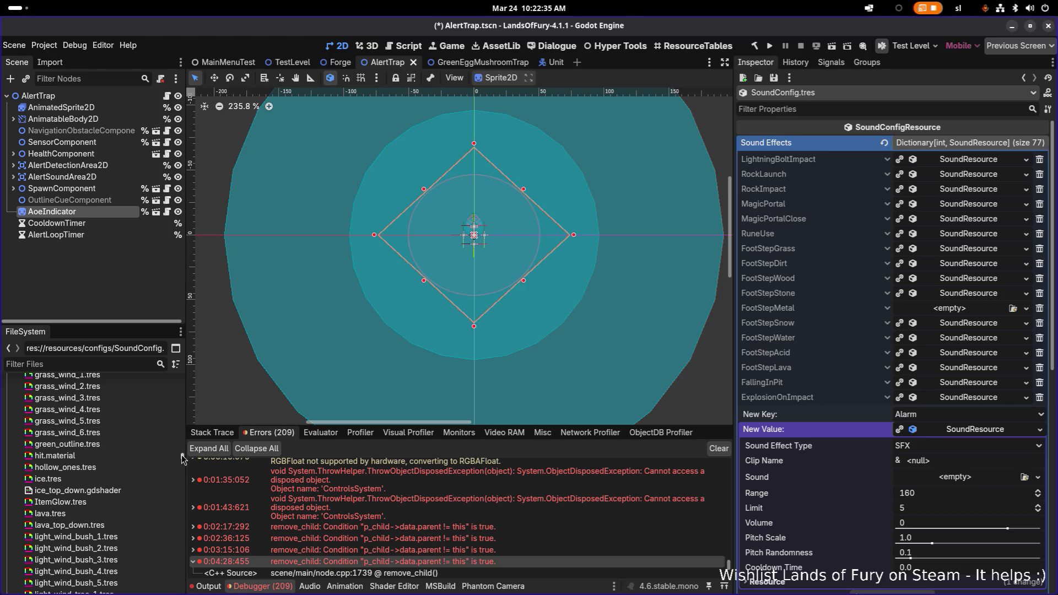
scroll(91, 470, "down", 1)
left_click(26, 497)
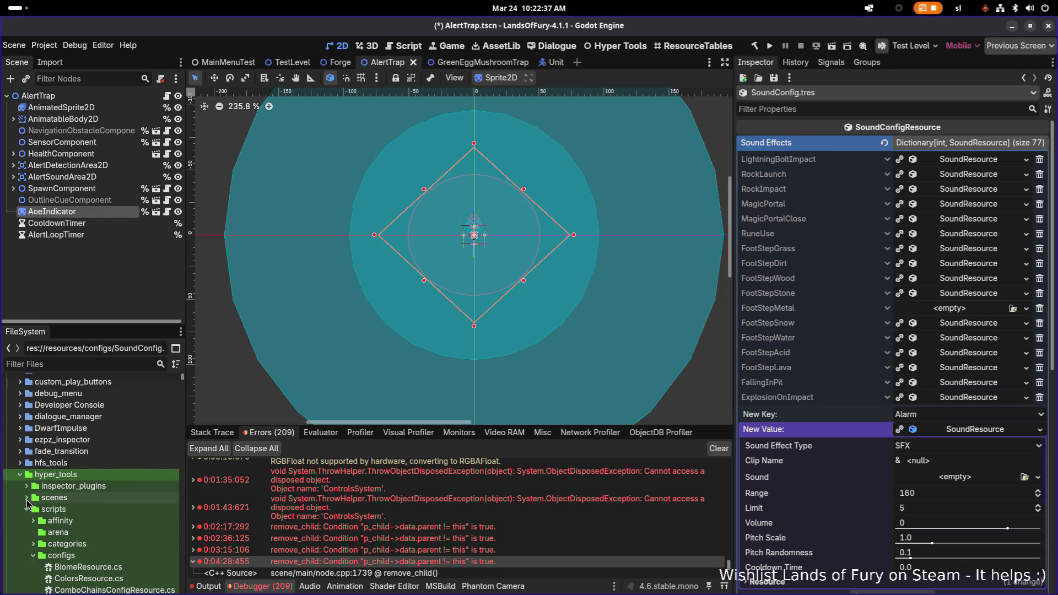
scroll(35, 449, "up", 3)
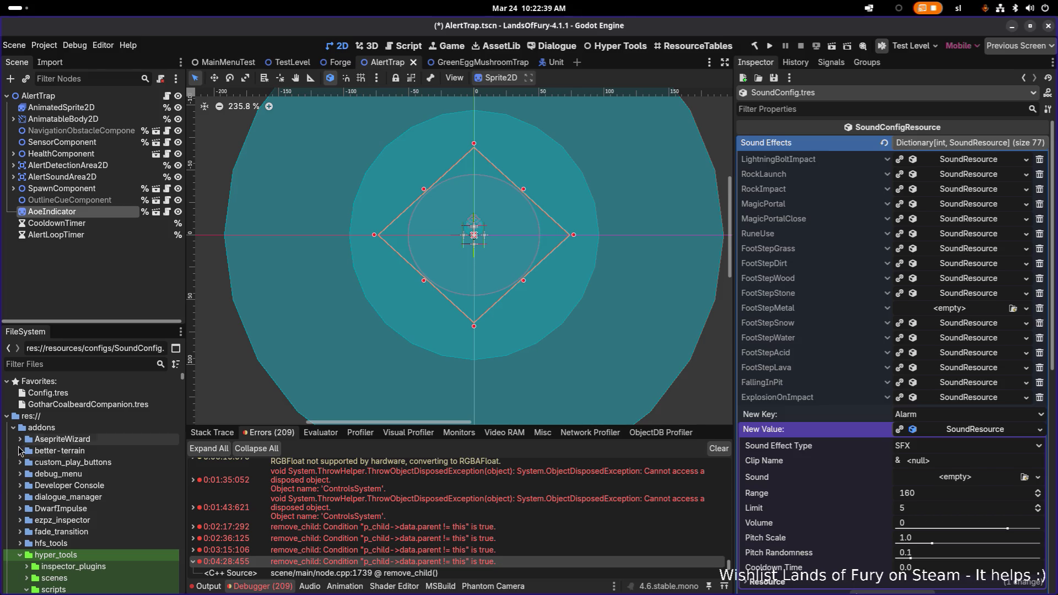
left_click(13, 427)
left_click(13, 439)
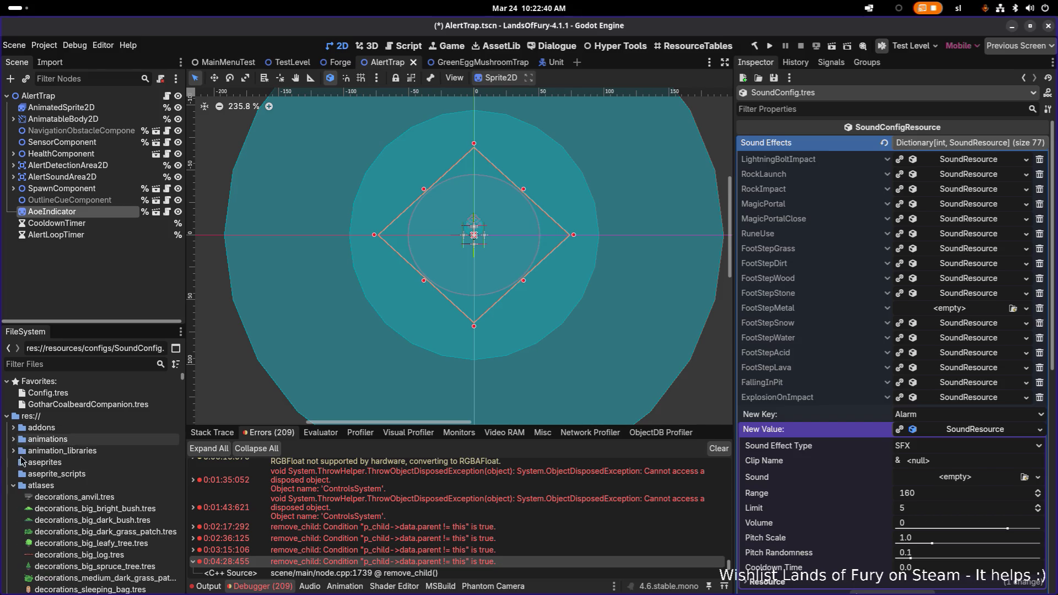
left_click(13, 487)
Expand the audio folder and open the sfx attacks folder
left_click(13, 497)
scroll(38, 518, "down", 4)
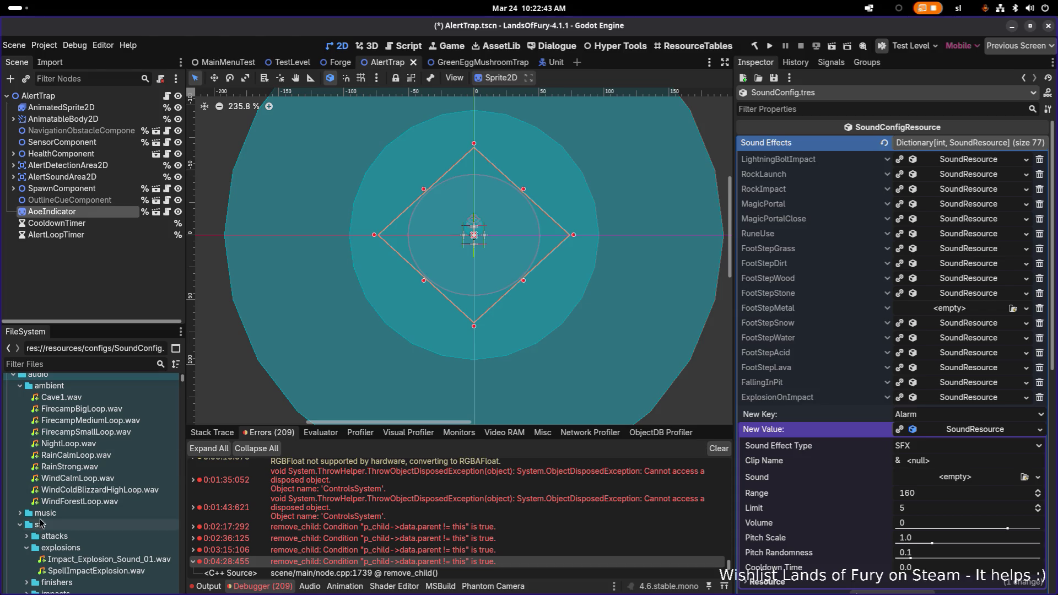
left_click(20, 513)
scroll(20, 485, "down", 2)
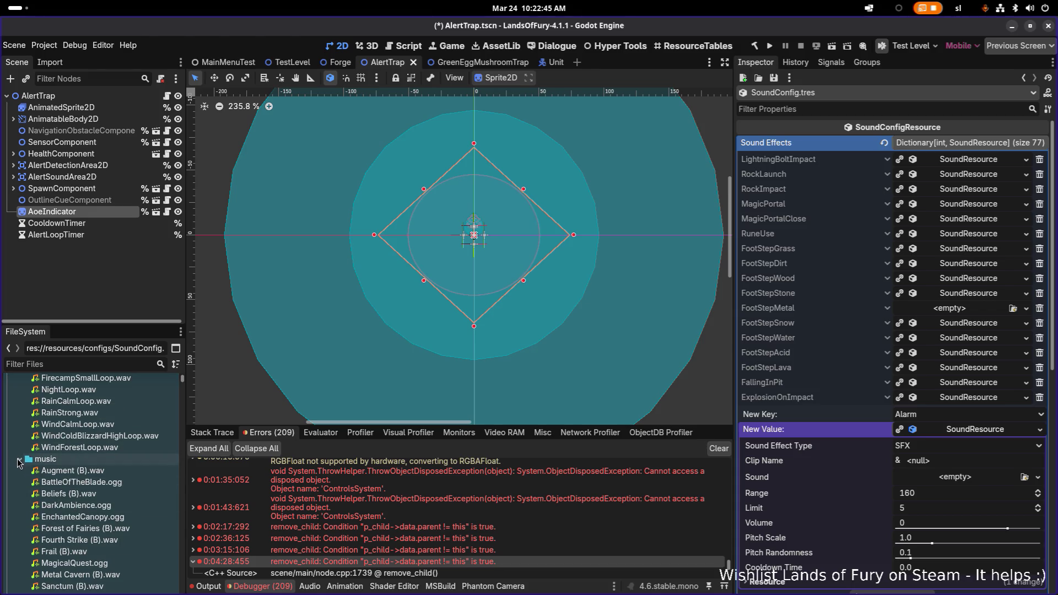
left_click(20, 460)
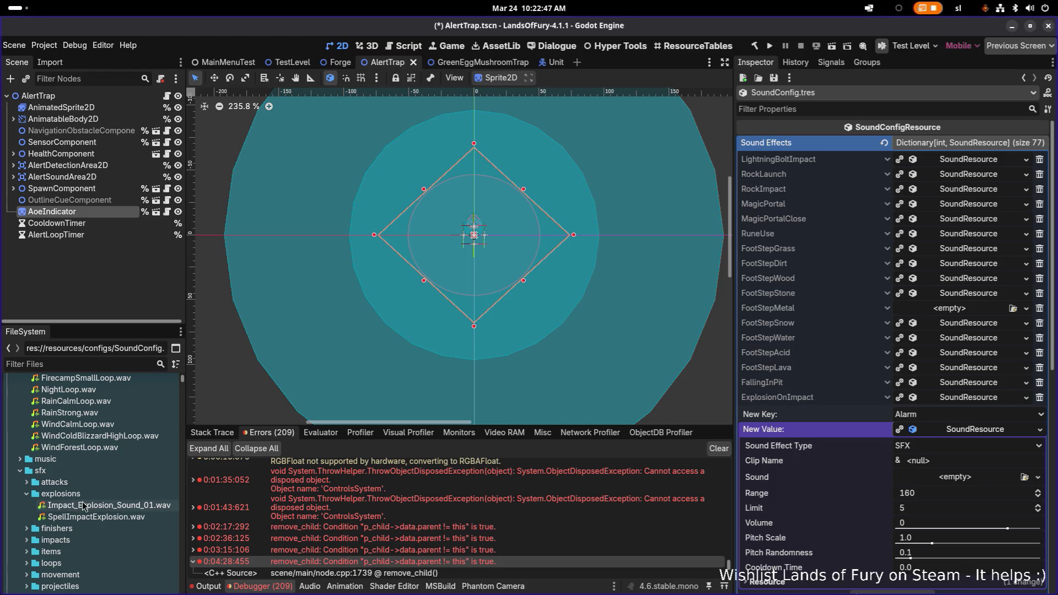
double_click(75, 487)
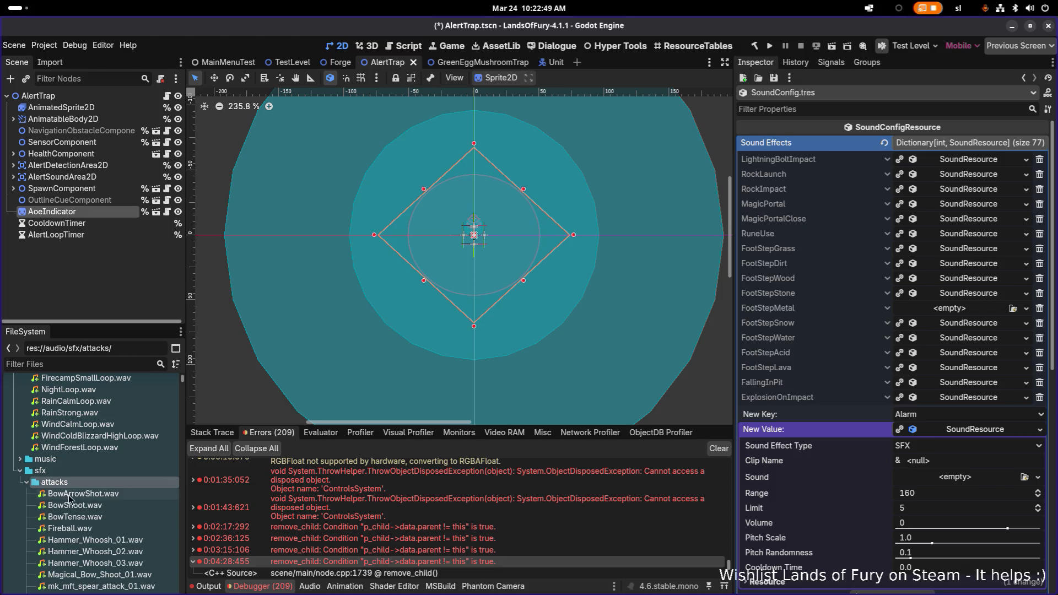
Select SpellWind.wav in attacks and play its preview in the Inspector
scroll(122, 481, "down", 3)
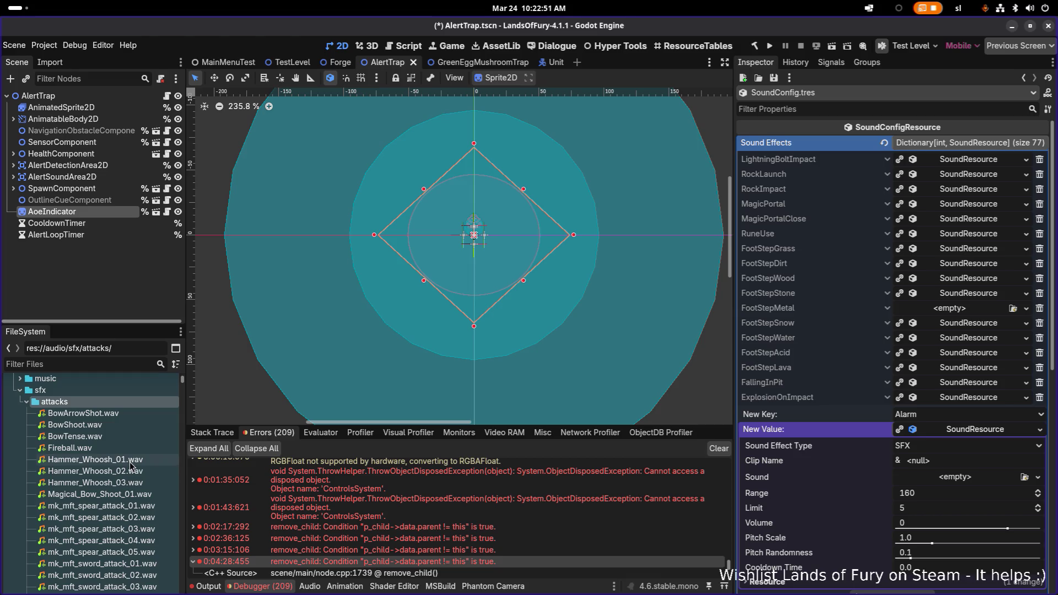
scroll(126, 474, "down", 1)
scroll(121, 484, "down", 4)
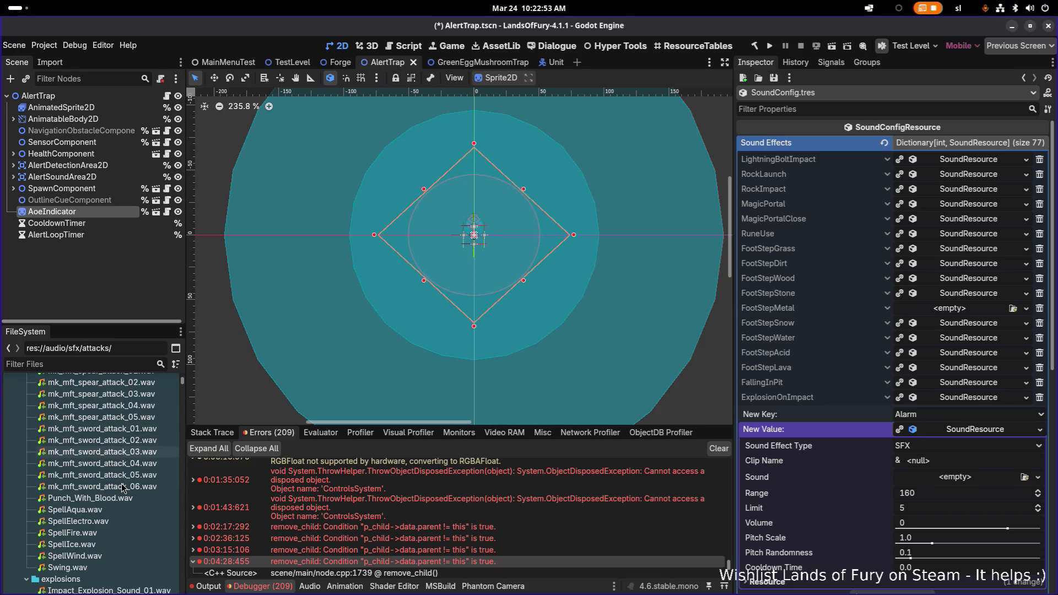
left_click(98, 557)
left_click(743, 184)
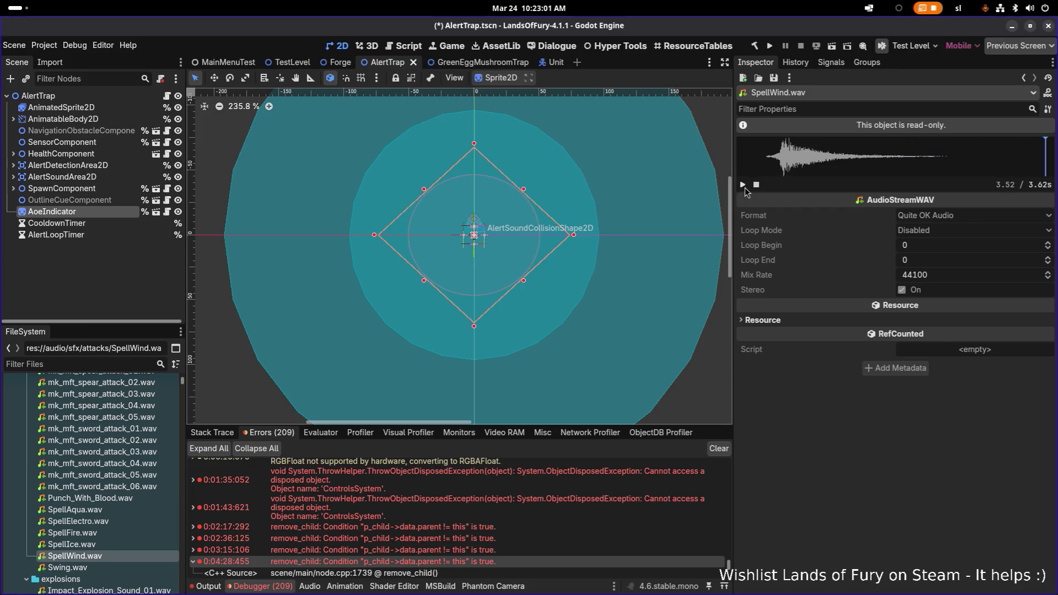
Audition SpellIce.wav and SpellAqua.wav, then pause the preview
left_click(107, 549)
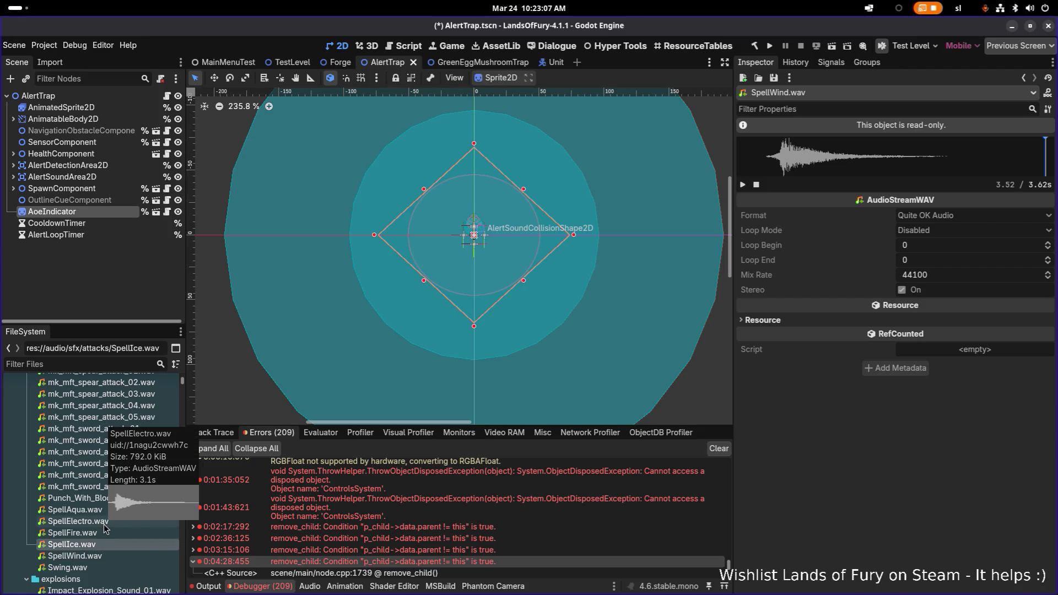
left_click(90, 511)
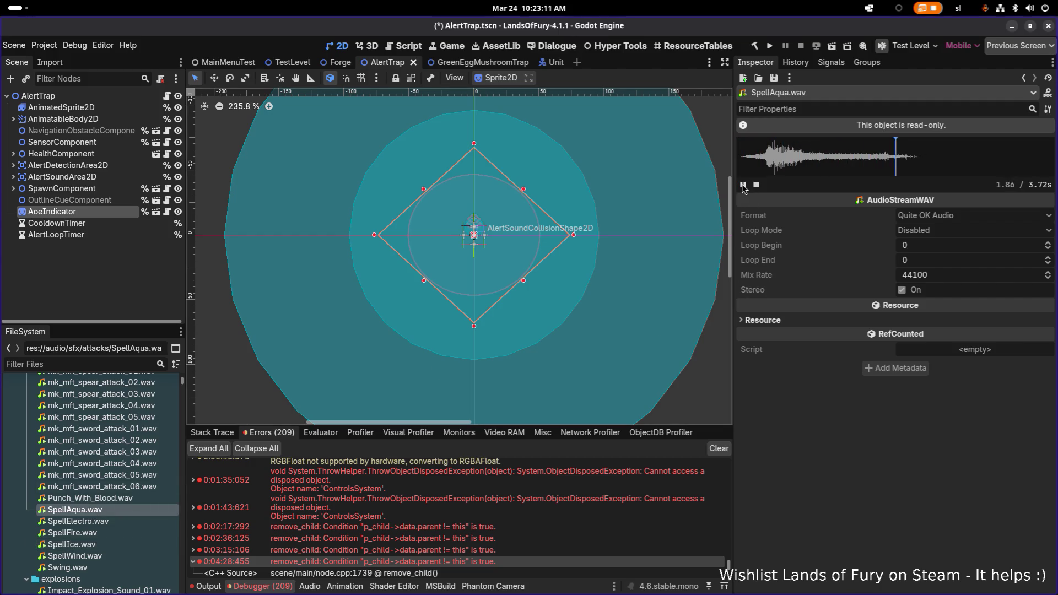
left_click(743, 185)
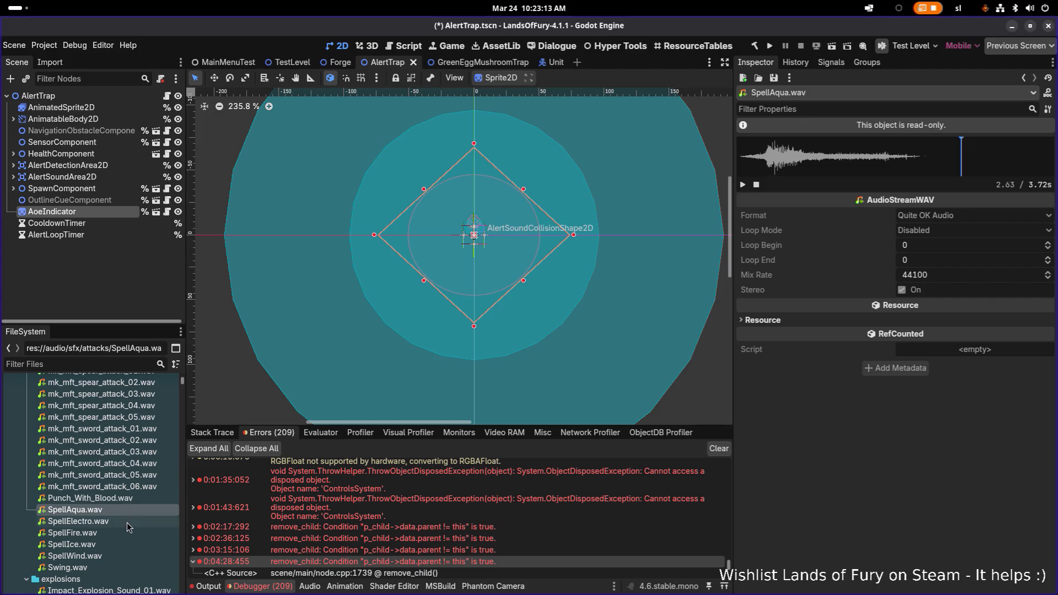
Expand the finishers, loops, movement and projectiles folders and select Horn.wav
scroll(132, 501, "down", 3)
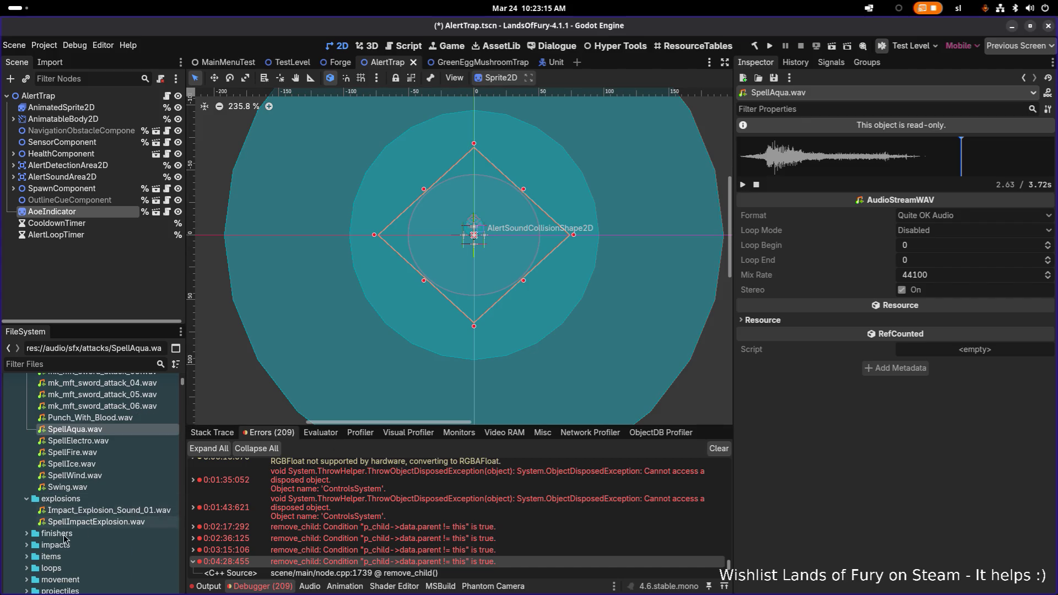
left_click(26, 534)
scroll(30, 479, "down", 4)
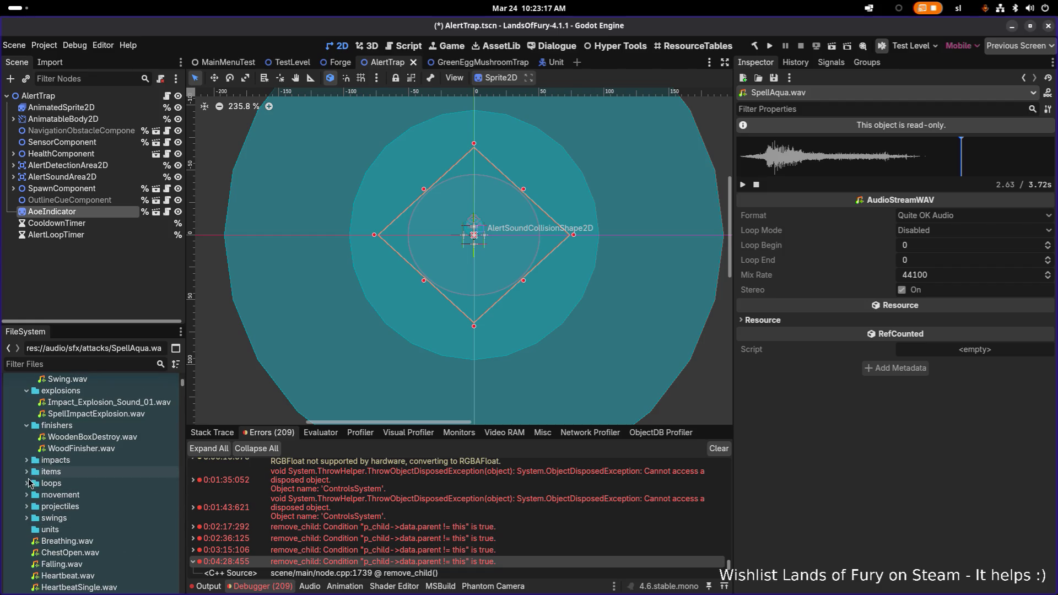
left_click(27, 482)
left_click(26, 518)
scroll(139, 485, "down", 3)
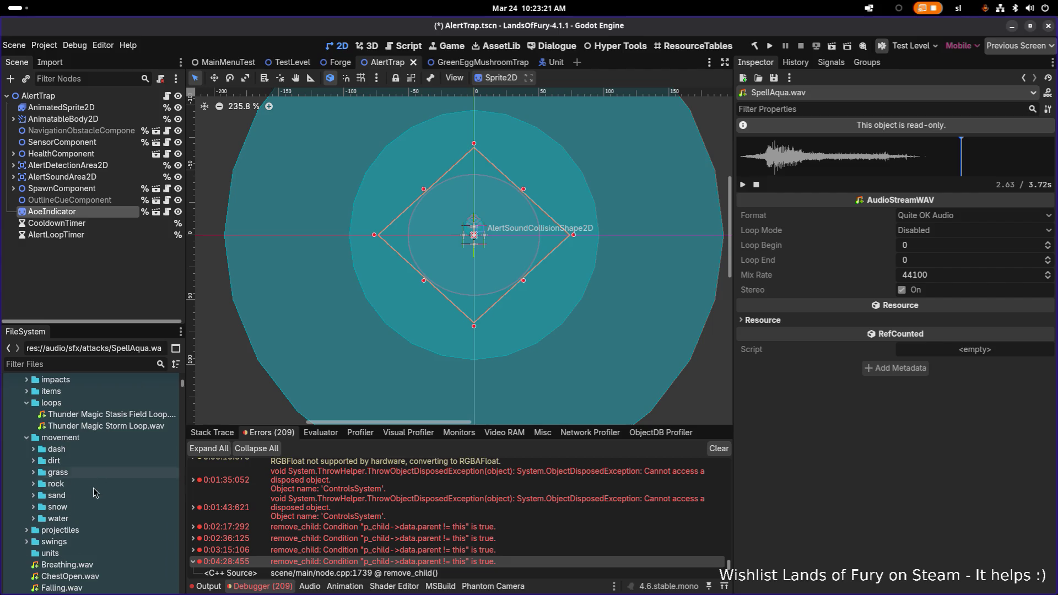
scroll(94, 496, "down", 2)
left_click(26, 478)
scroll(109, 482, "down", 8)
scroll(109, 483, "up", 2)
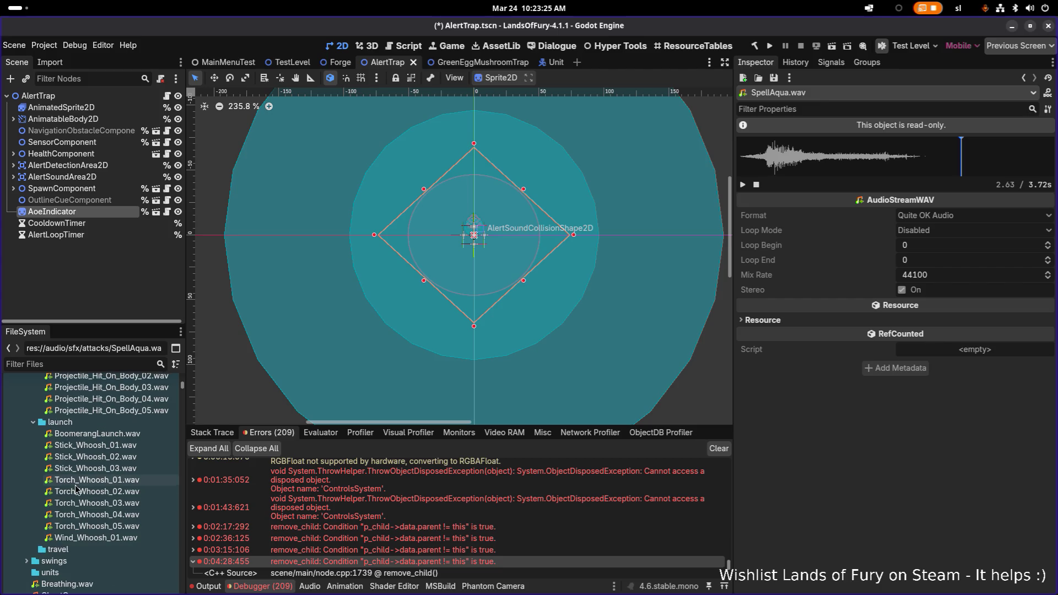
scroll(49, 549, "down", 4)
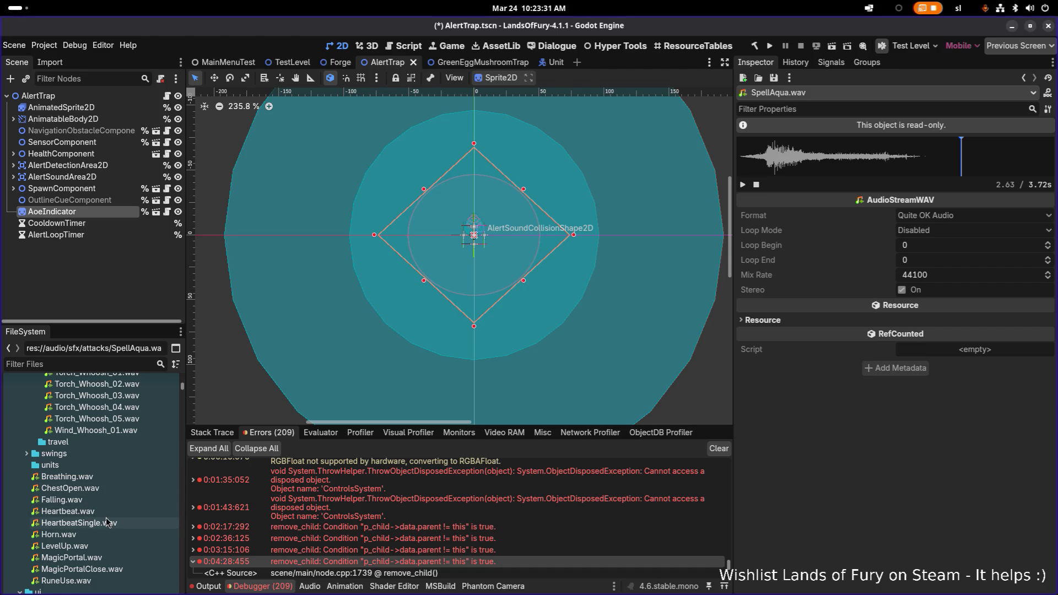
left_click(106, 536)
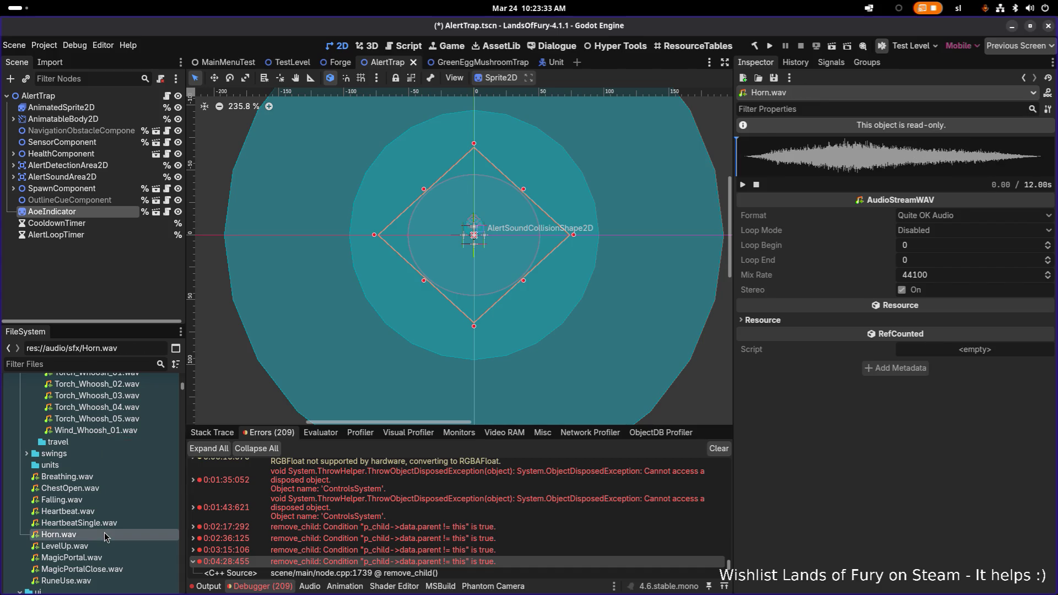
Play Horn.wav, audition RuneUse.wav, MagicPortalClose.wav and MagicPortal.wav, then load LevelUp.wav
left_click(743, 185)
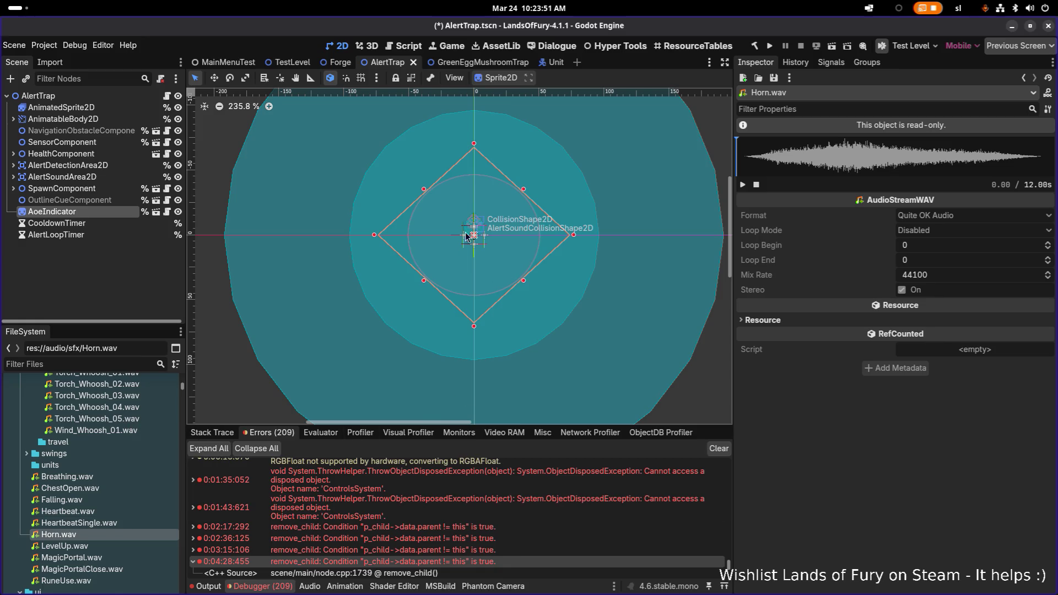
scroll(464, 238, "up", 5)
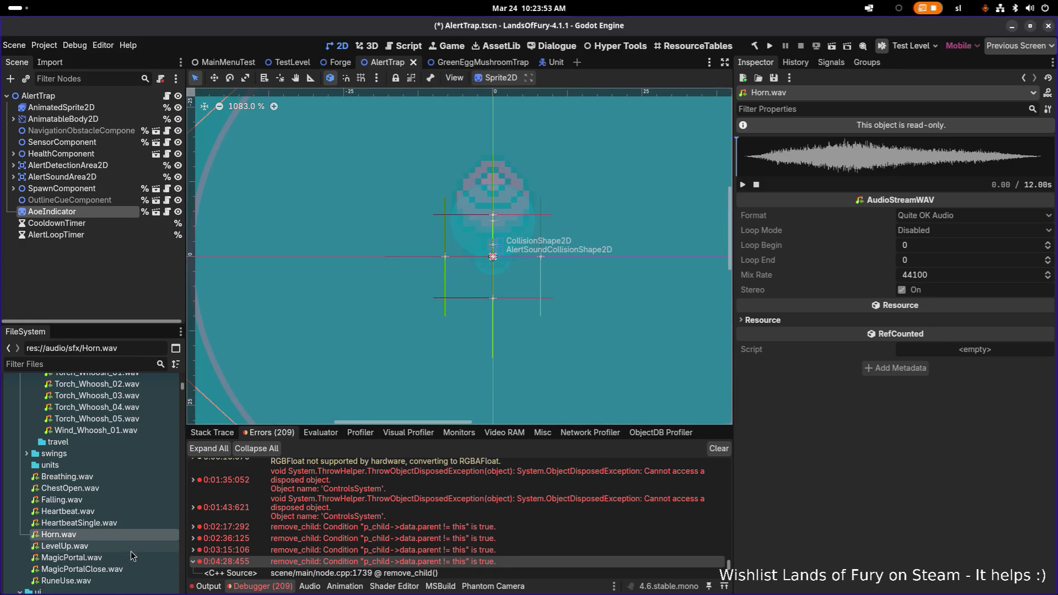
left_click(116, 581)
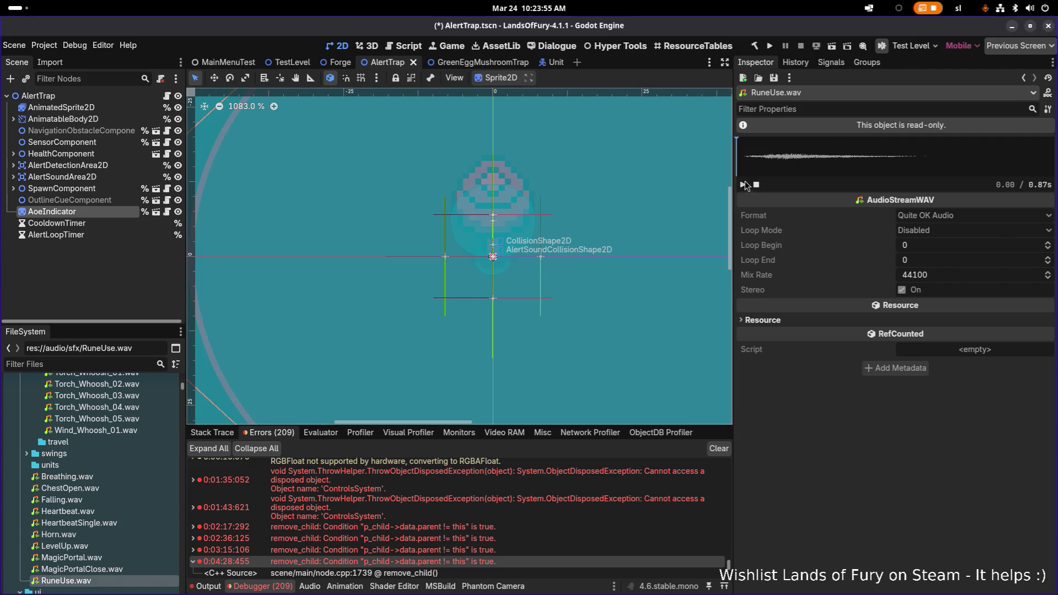
left_click(132, 569)
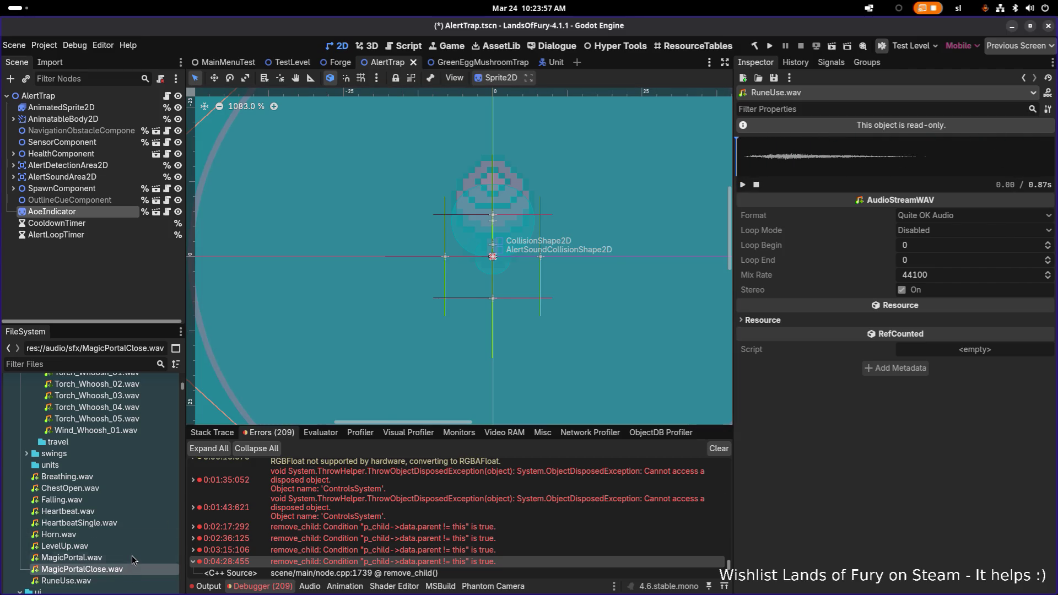
left_click(132, 559)
scroll(509, 310, "down", 1)
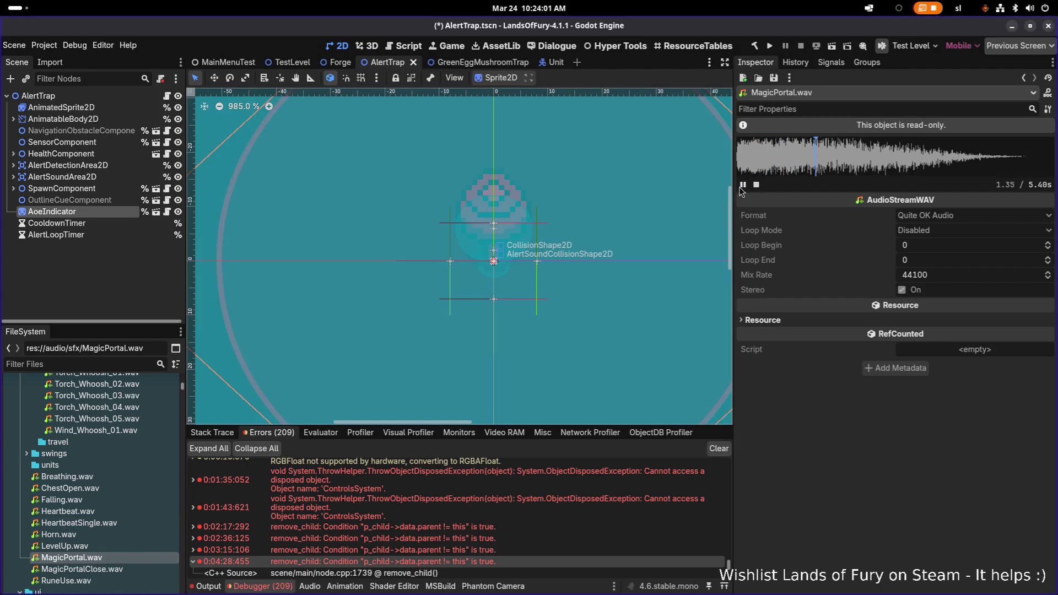
left_click(743, 184)
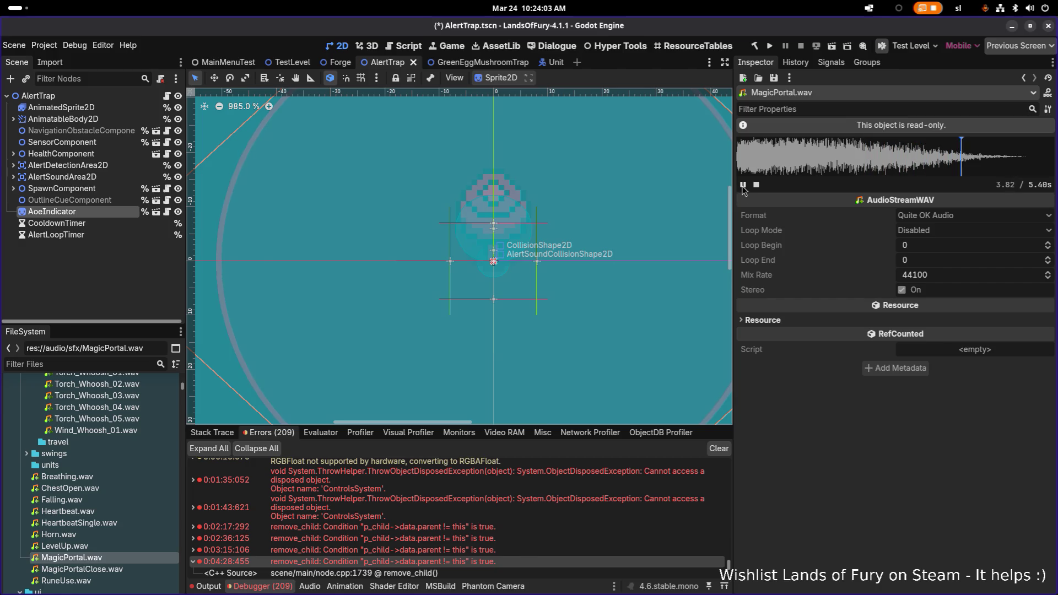
left_click(122, 545)
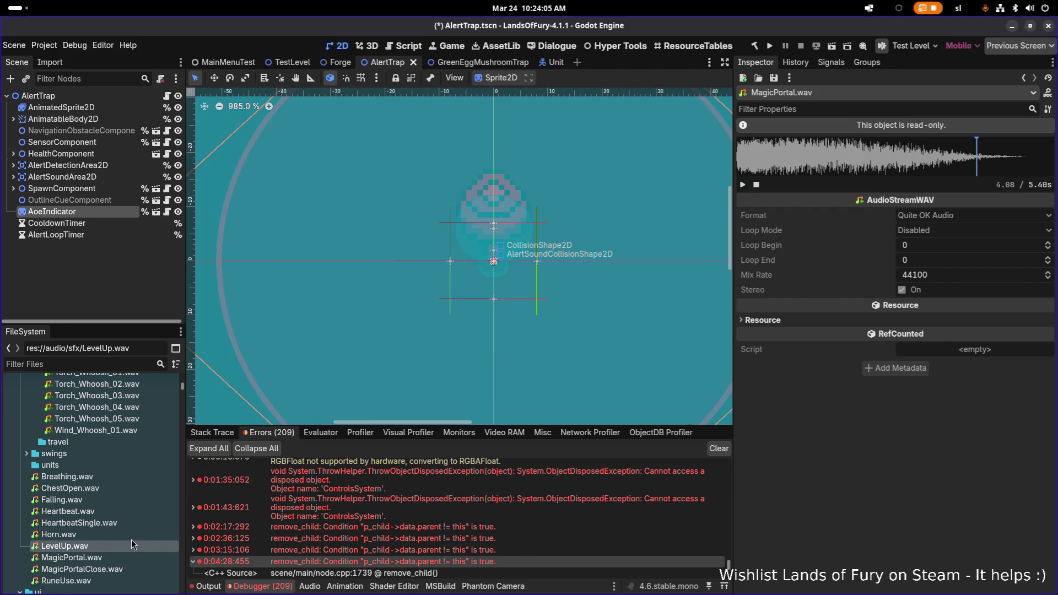
Open swings, collapse projectiles and movement, peek into items, and expand the impacts folder
left_click(26, 453)
scroll(27, 474, "up", 8)
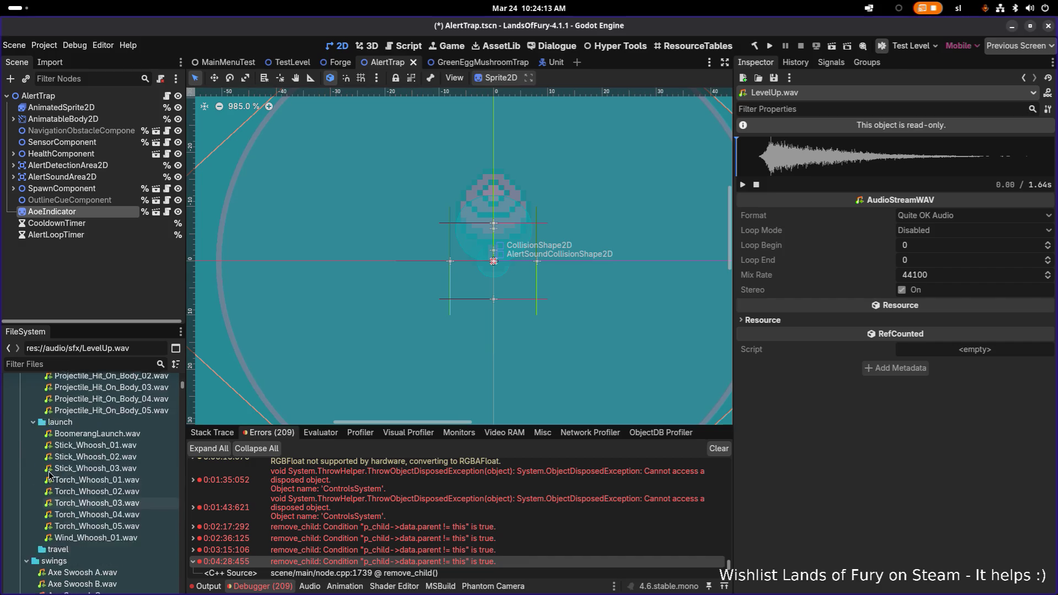
left_click(26, 476)
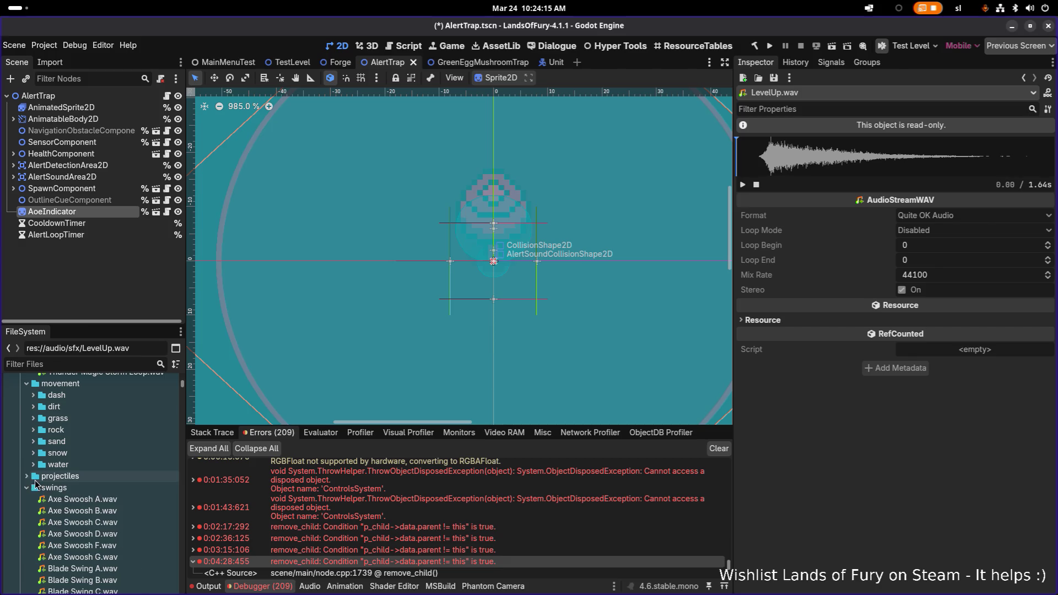
scroll(26, 474, "up", 3)
left_click(25, 465)
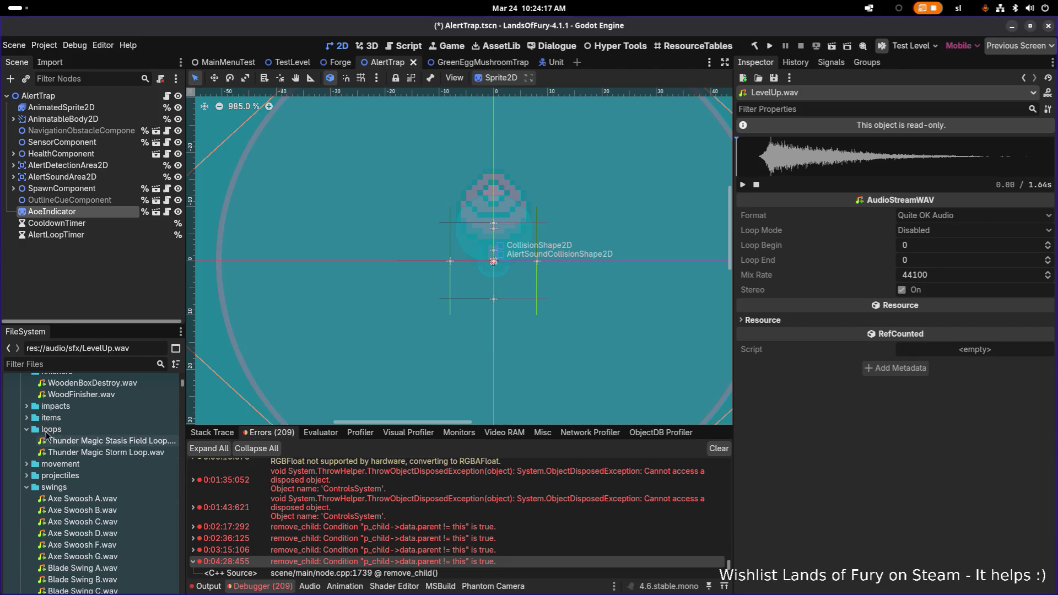
left_click(26, 419)
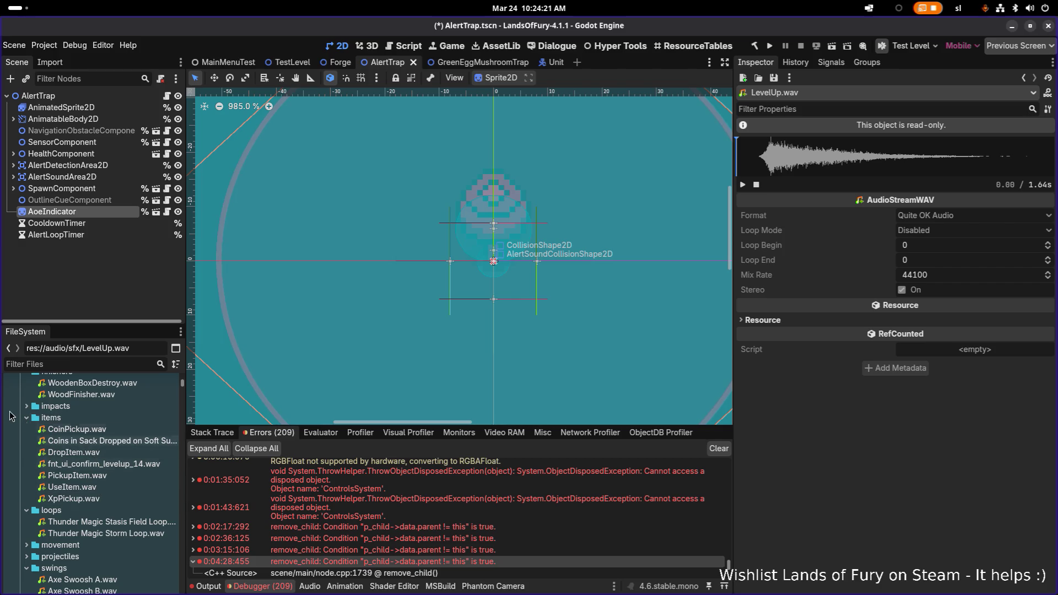
left_click(24, 420)
left_click(25, 410)
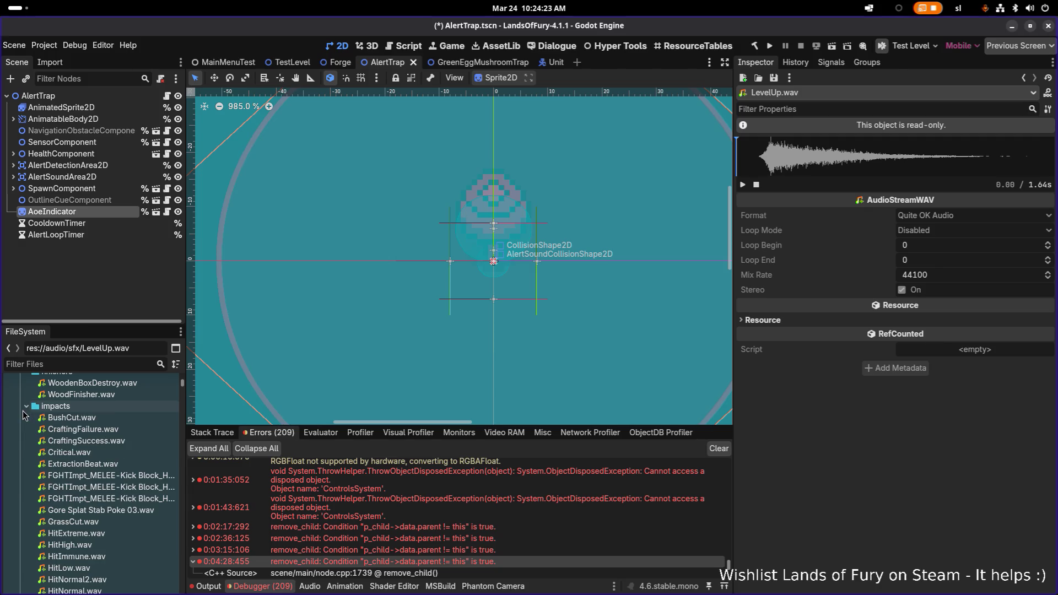
Audition ExtractionBeat.wav, GrassCut.wav and HitImmune.wav from impacts
left_click(131, 465)
double_click(126, 467)
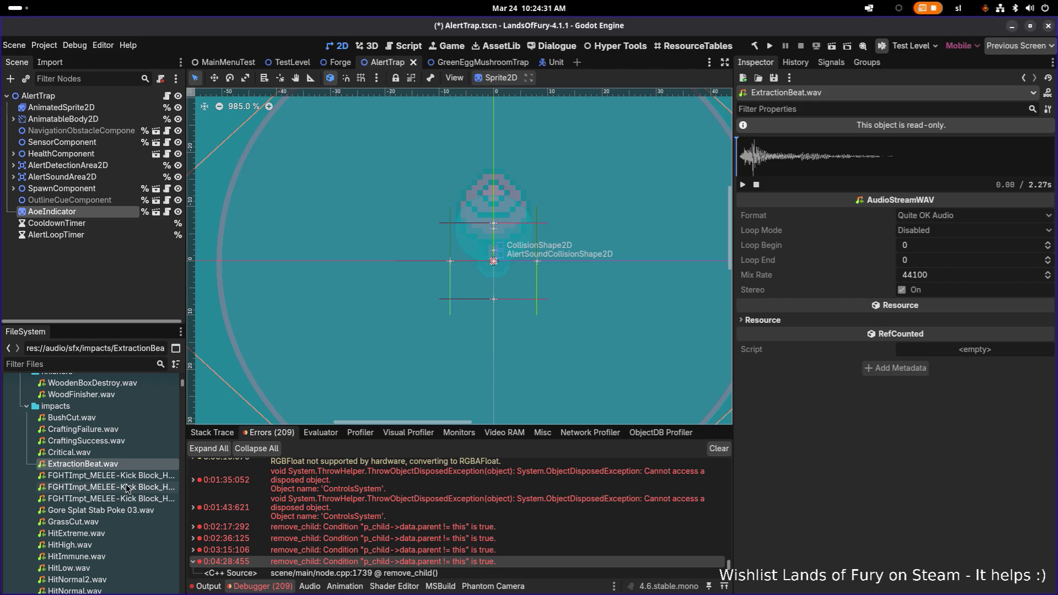
left_click(110, 523)
scroll(110, 524, "down", 3)
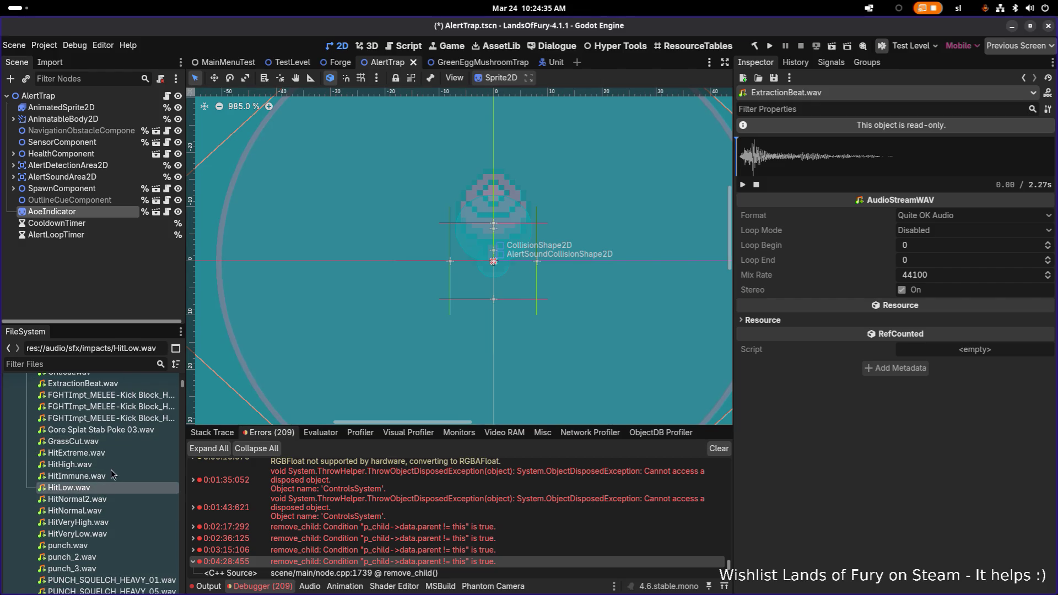
left_click(113, 476)
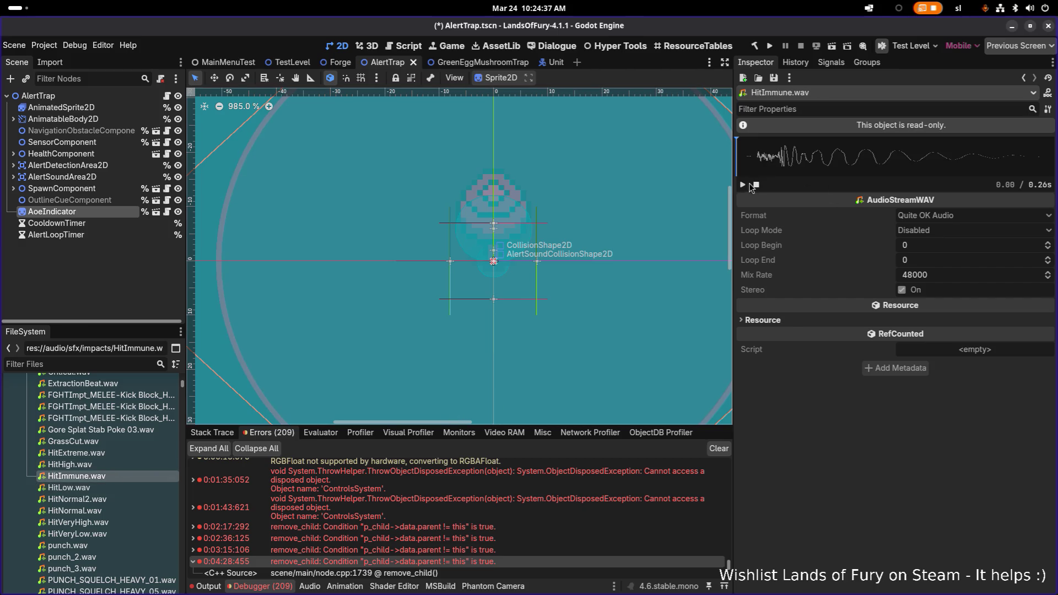
scroll(104, 503, "down", 3)
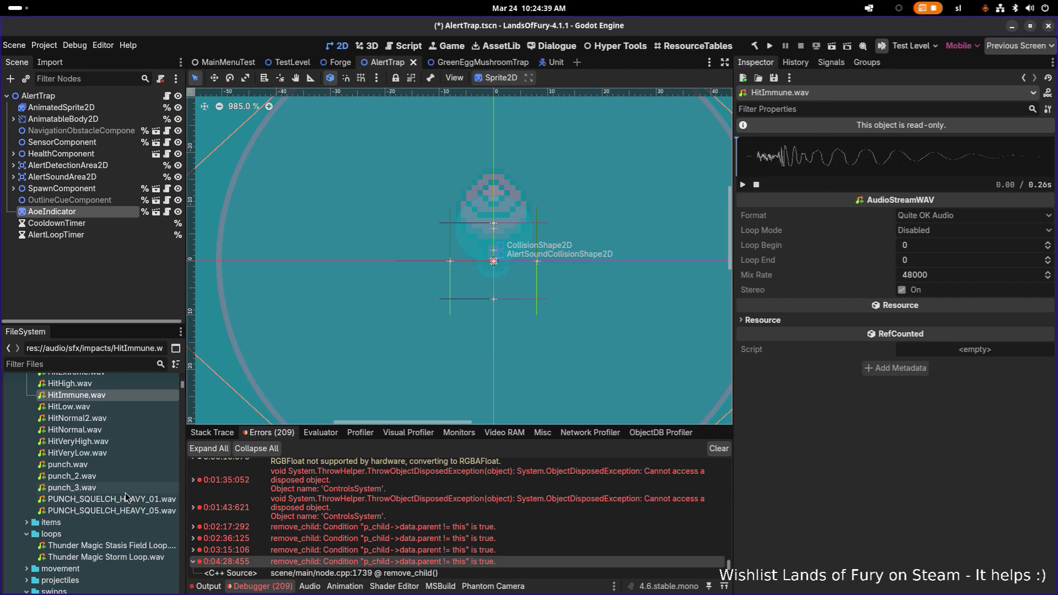
Click through punch.wav, punch_2.wav and PUNCH_SQUELCH_HEAVY_01, then play PUNCH_SQUELCH_HEAVY_05.wav
left_click(43, 467)
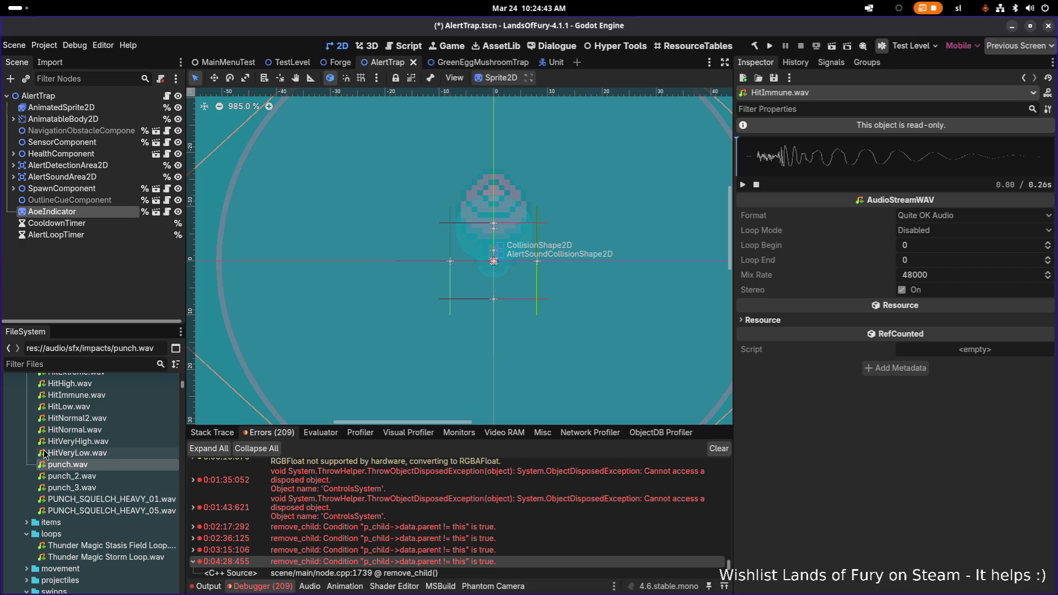
left_click(43, 479)
mouse_move(75, 481)
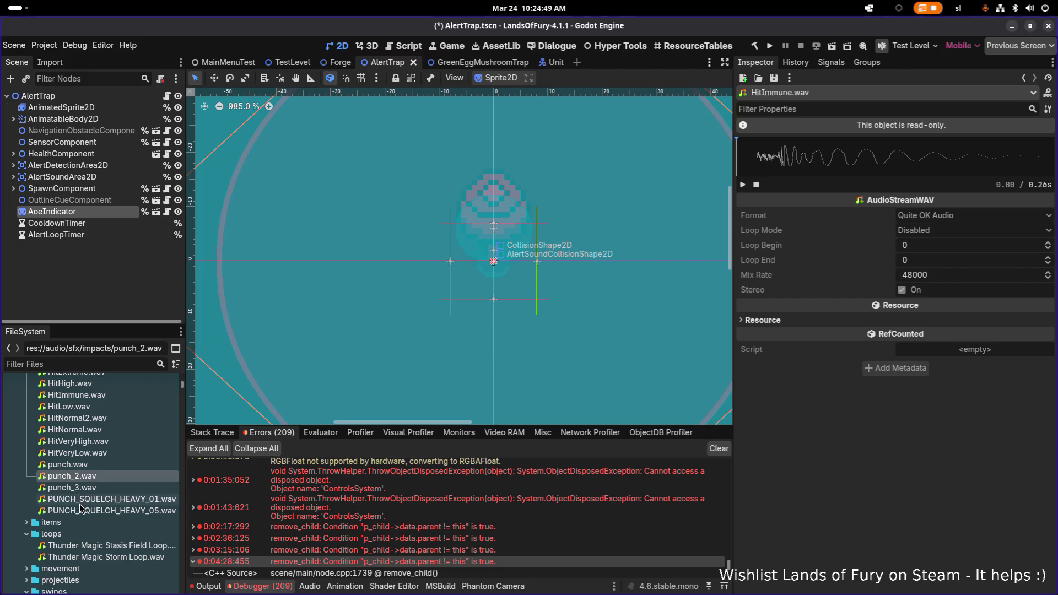
left_click(80, 501)
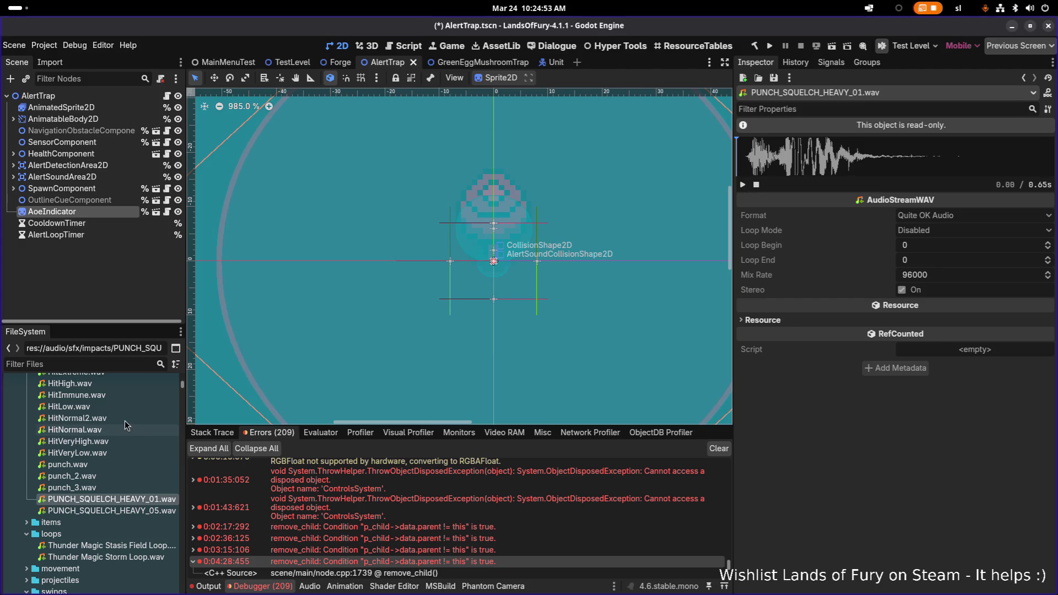
left_click(111, 511)
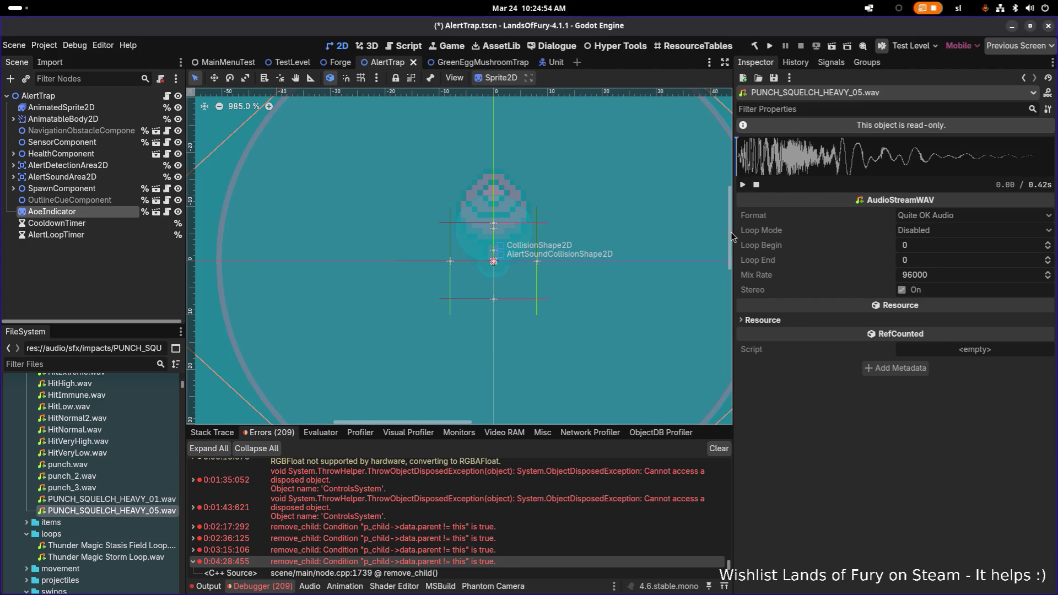
left_click(743, 185)
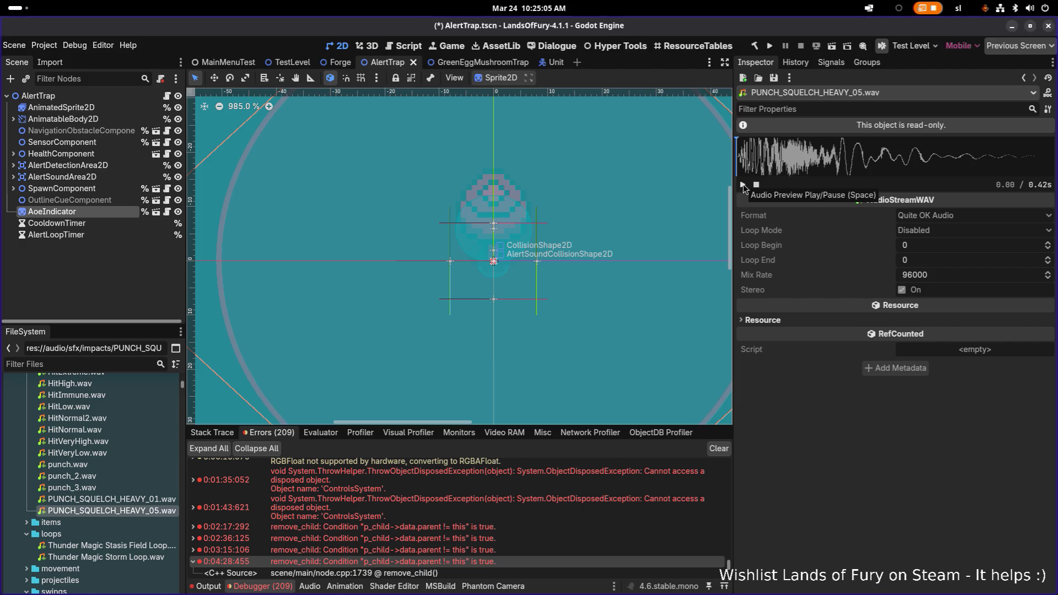
key("alt+Tab")
key("alt+Tab")
key("alt+Tab")
Launch Aseprite from an Activities search for 'asepr' and bring the Steam window forward
key("Escape")
key("super")
type("aas")
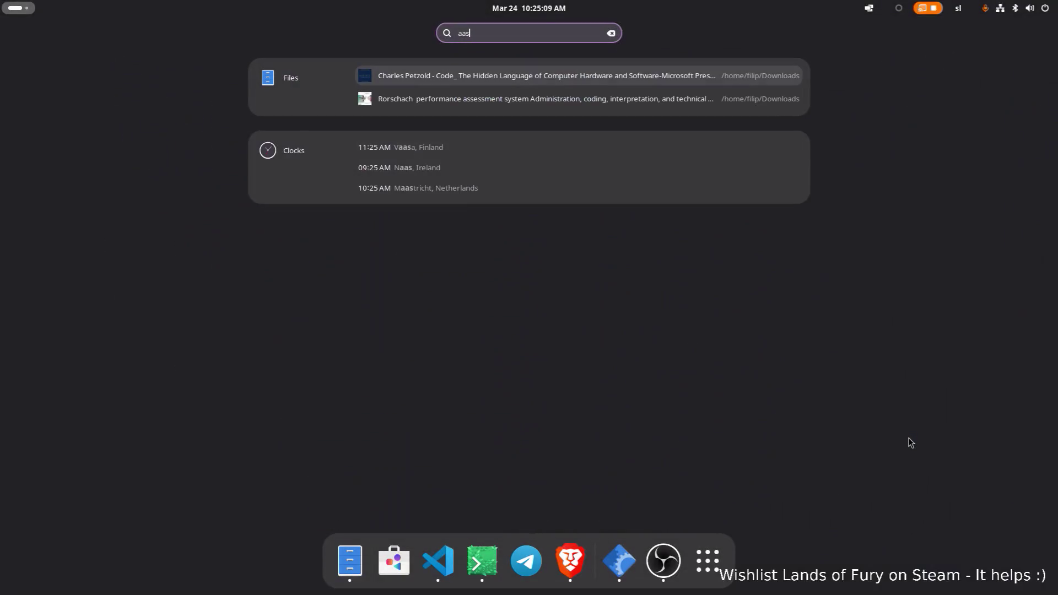
key("BackSpace")
key("BackSpace")
type("se")
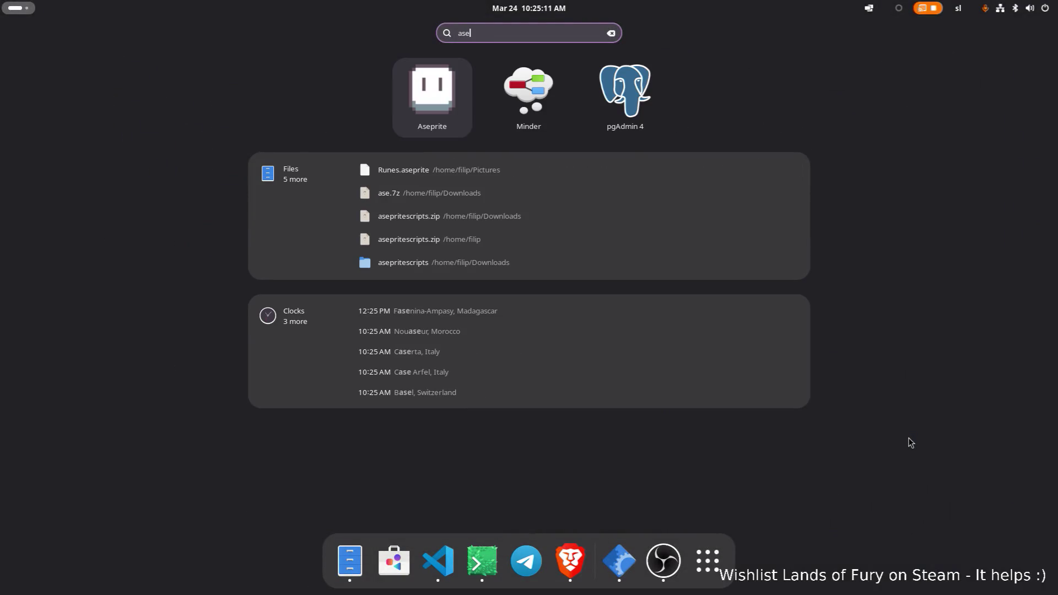
type("pr")
key("Escape")
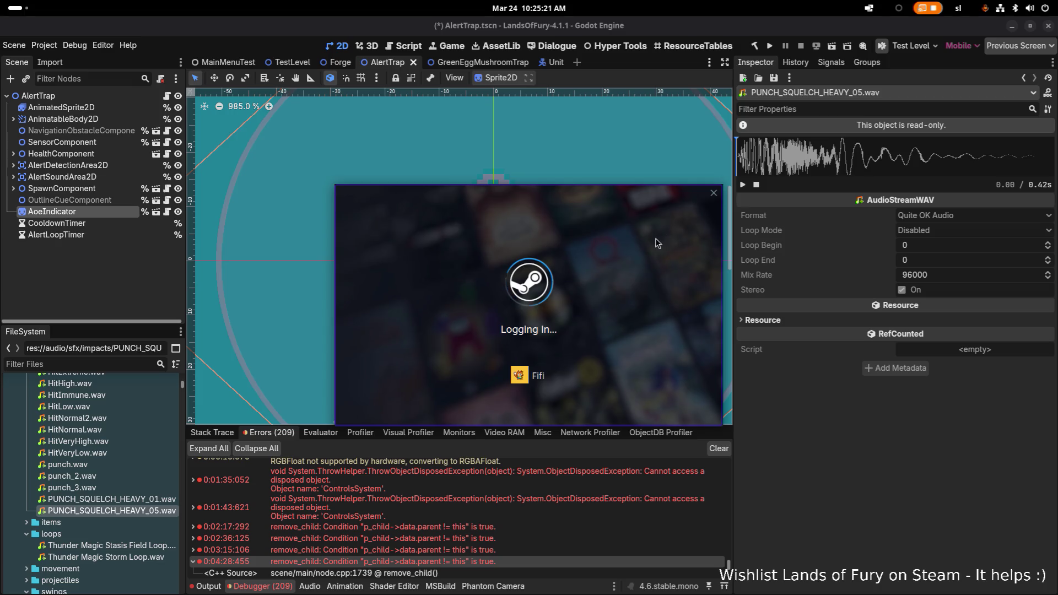
key("alt+Tab")
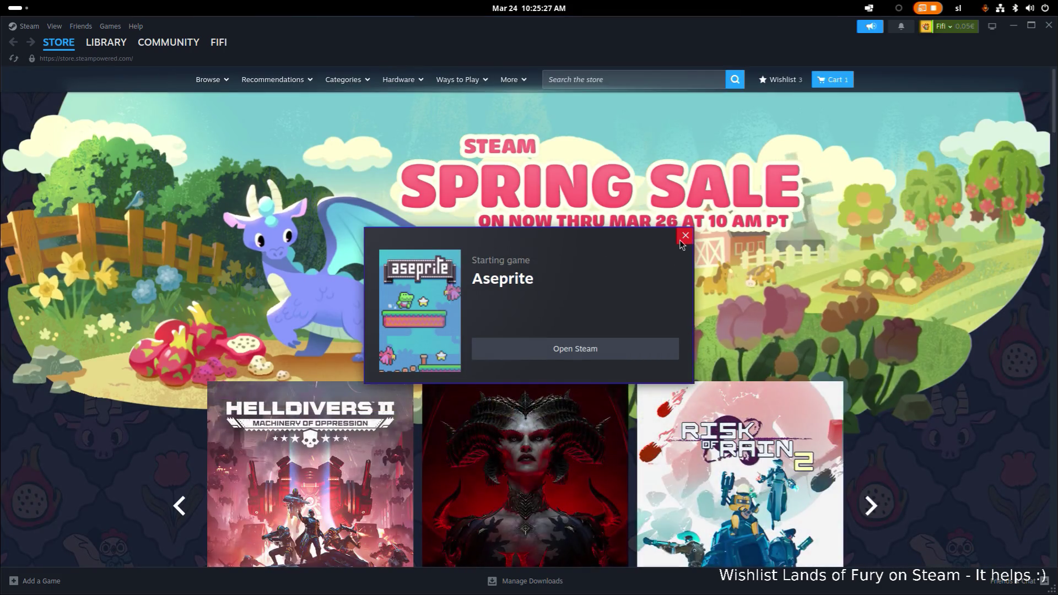
Dismiss the starting notice and preview the egg mushroom files in the Open dialog
left_click(684, 238)
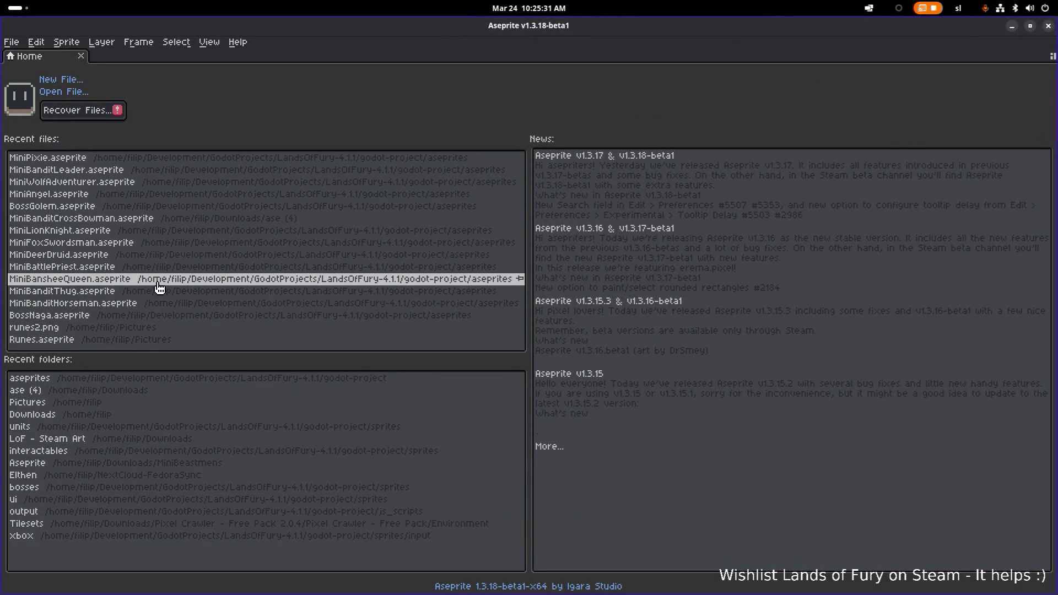
left_click(65, 92)
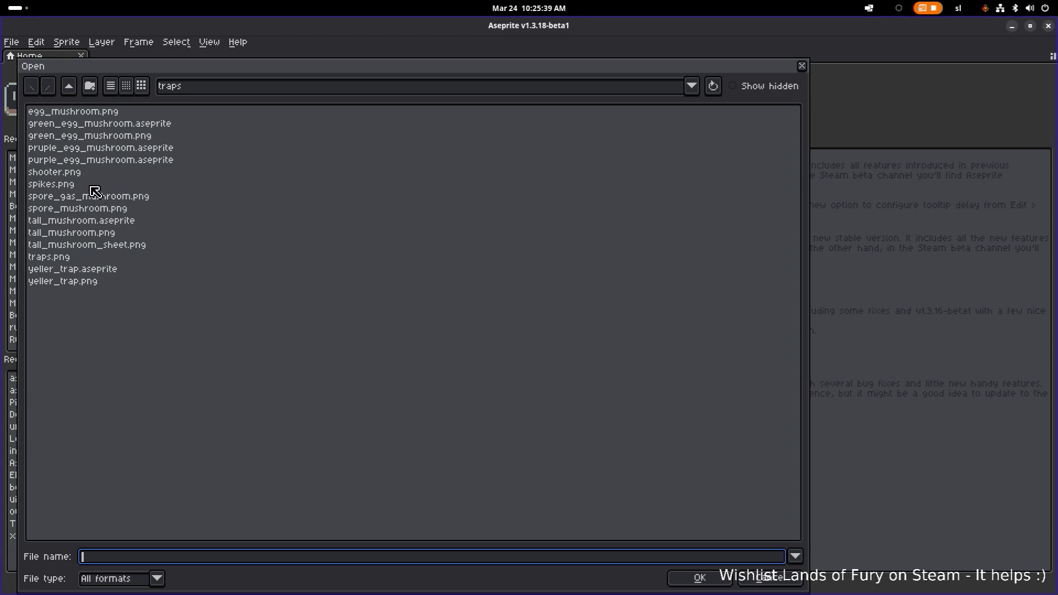
left_click(122, 114)
left_click(133, 136)
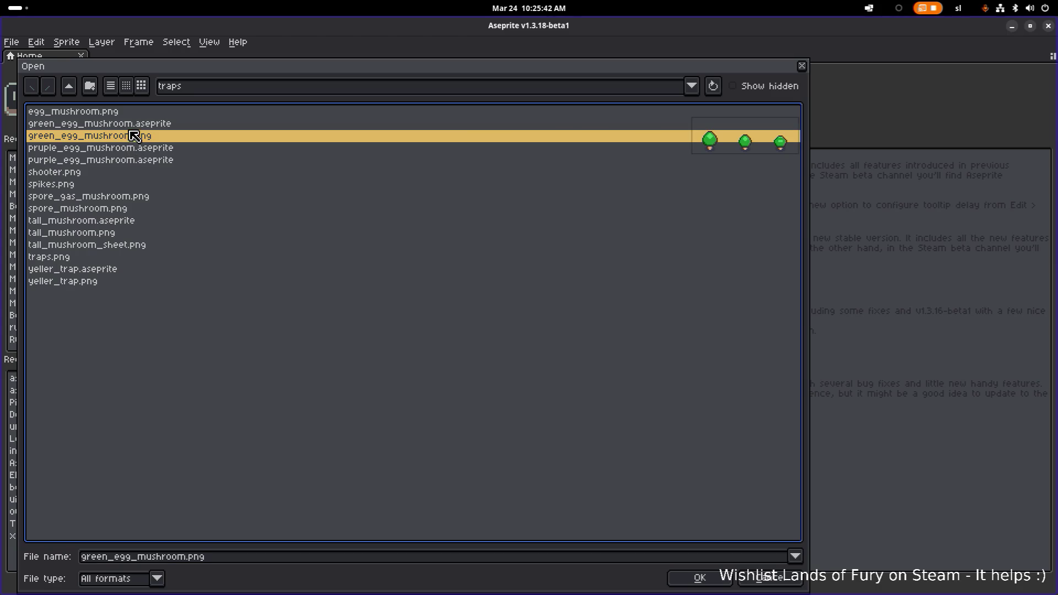
left_click(132, 125)
left_click(132, 148)
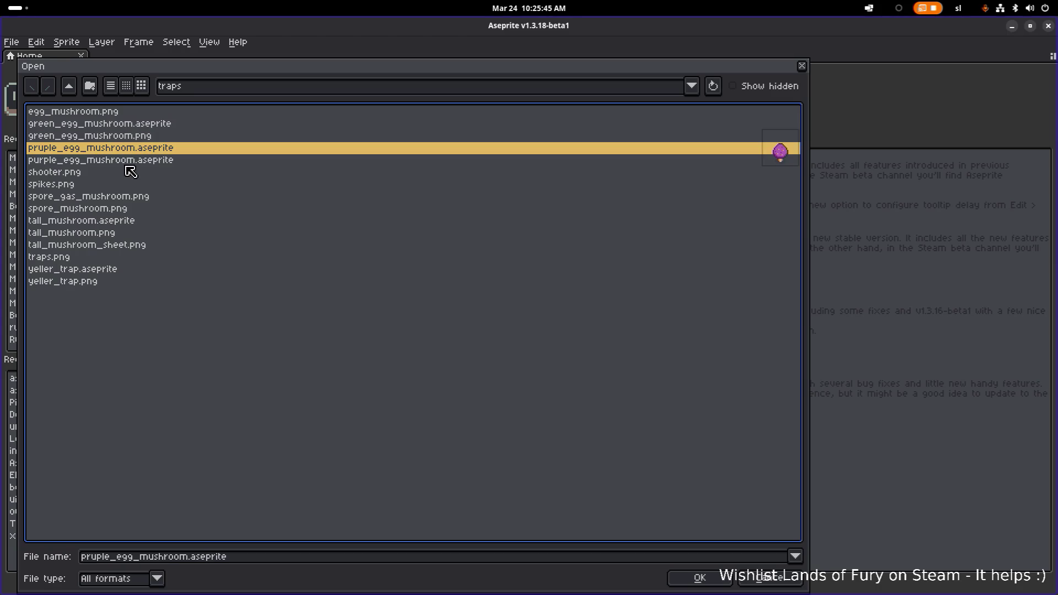
left_click(126, 161)
Preview shooter, spikes, spore and tall mushroom files, then open yeller_trap.aseprite
left_click(103, 175)
left_click(101, 197)
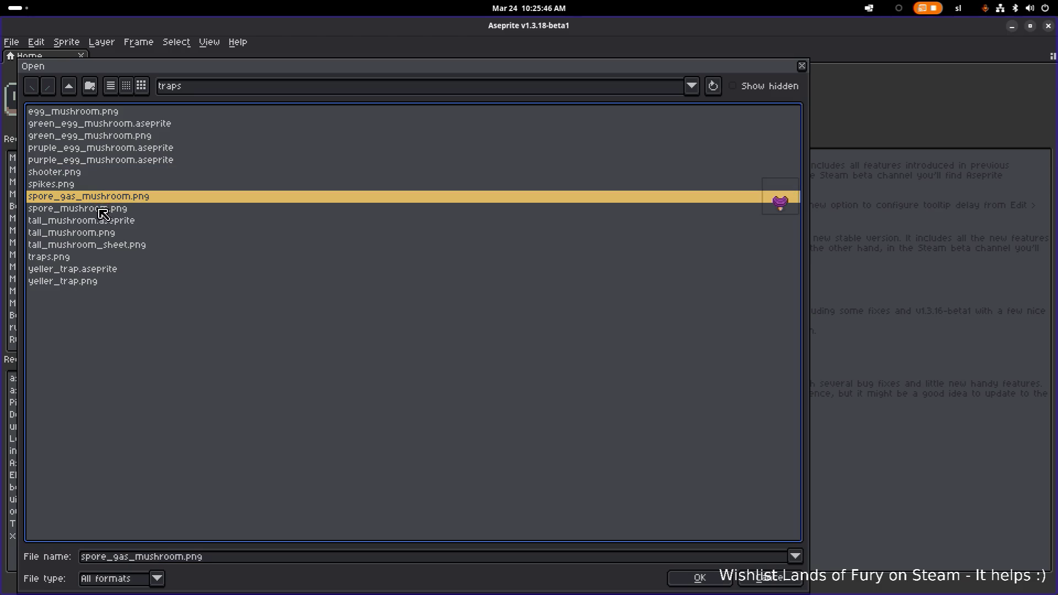
left_click(103, 188)
left_click(103, 210)
left_click(104, 223)
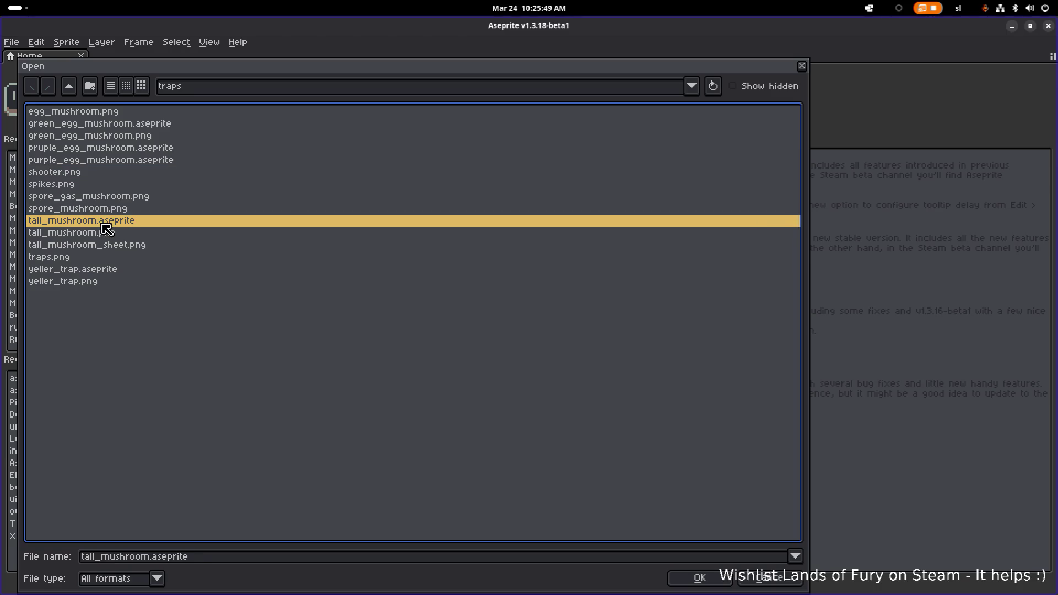
left_click(97, 235)
left_click(94, 269)
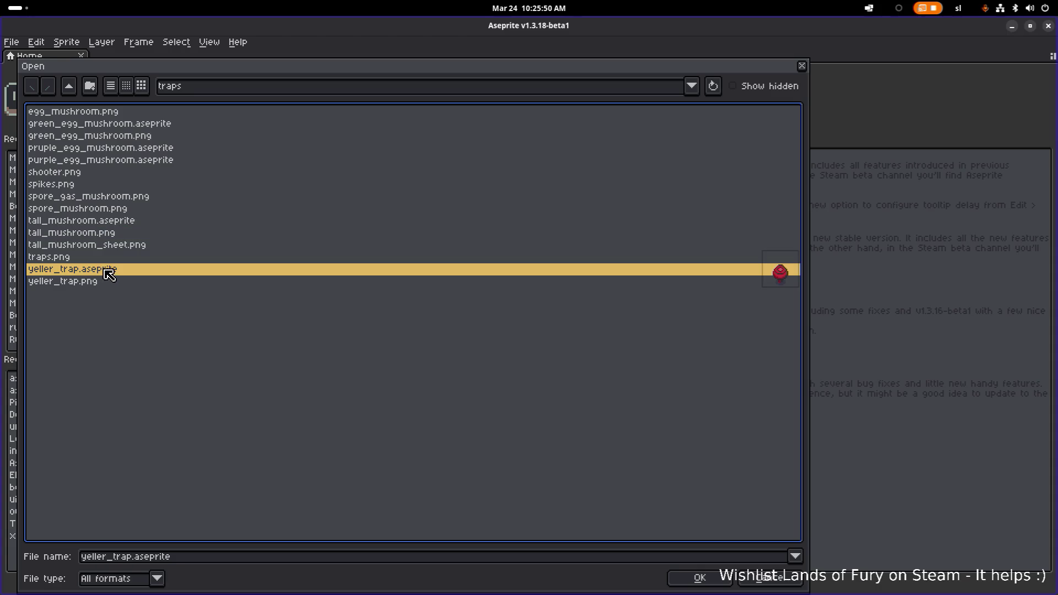
double_click(128, 272)
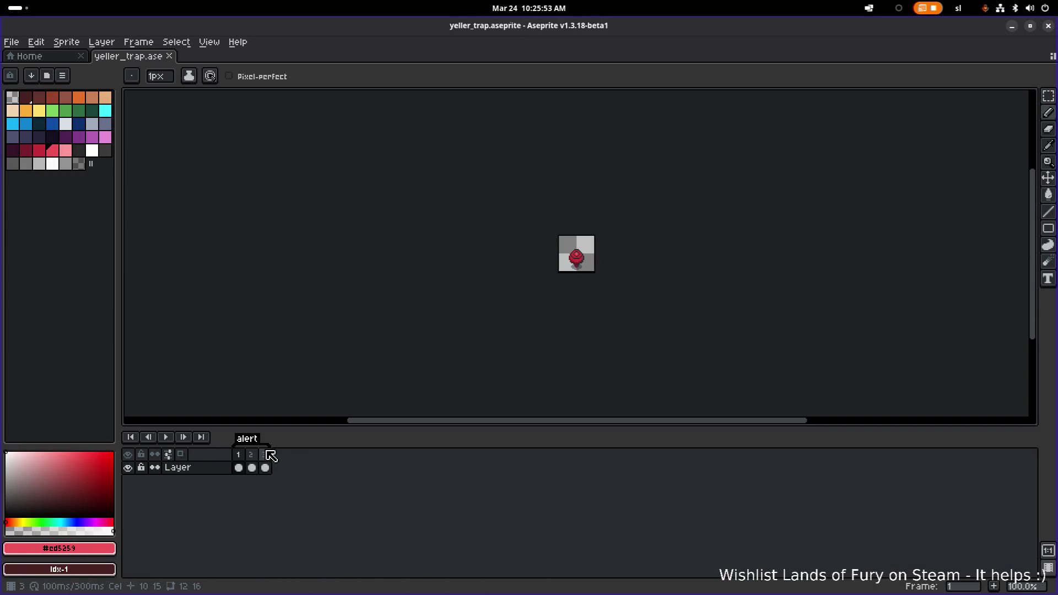
Play the yeller_trap alert animation and zoom in on the canvas
left_click(165, 437)
scroll(577, 317, "up", 1)
scroll(576, 316, "up", 3)
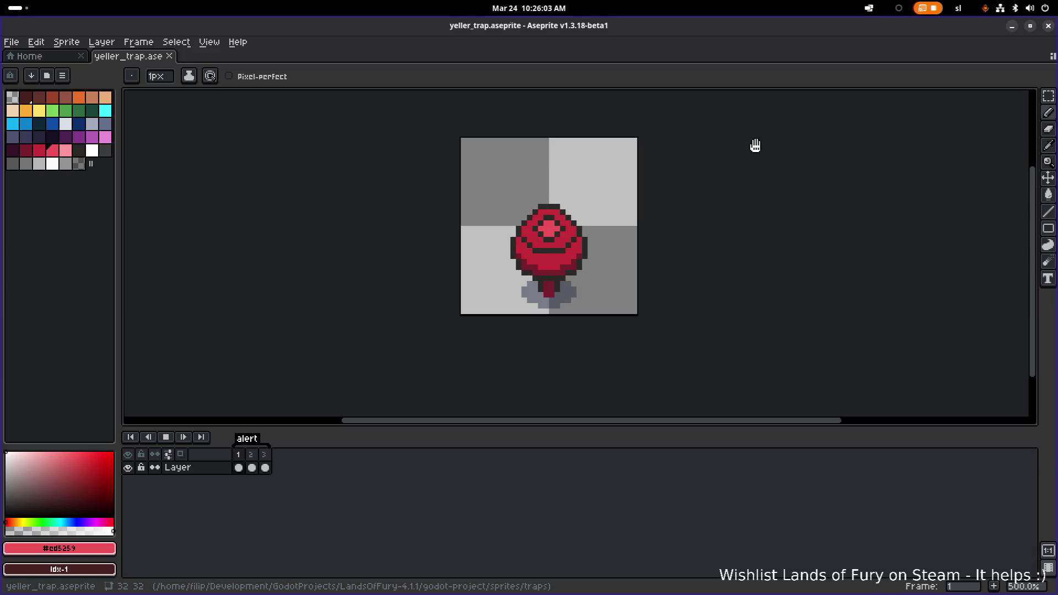
key("super+Page_Down")
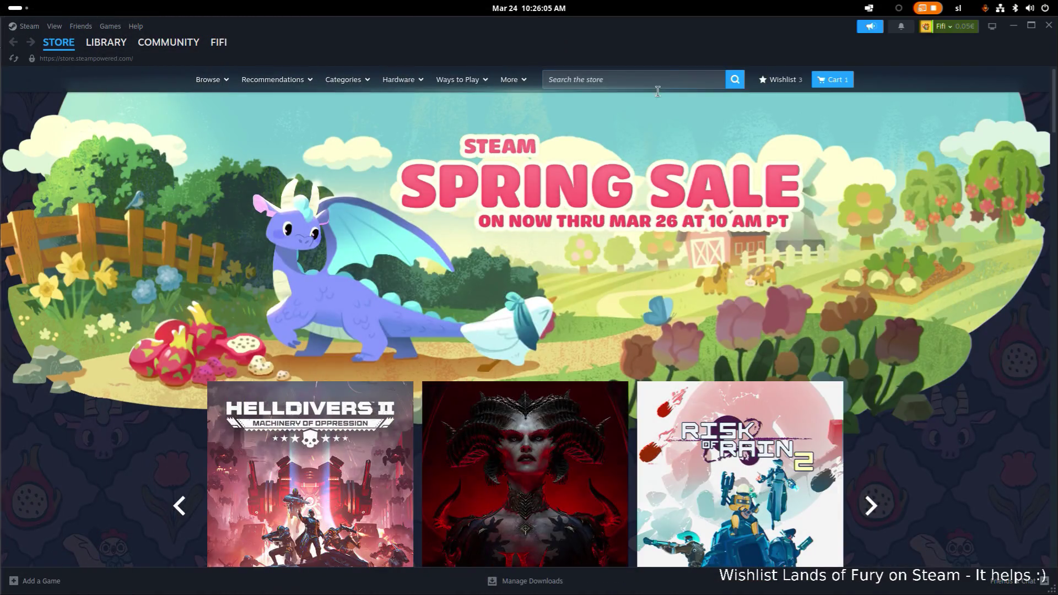
Back in Godot, play the PUNCH_SQUELCH_HEAVY_05.wav preview several times
key("alt+Tab")
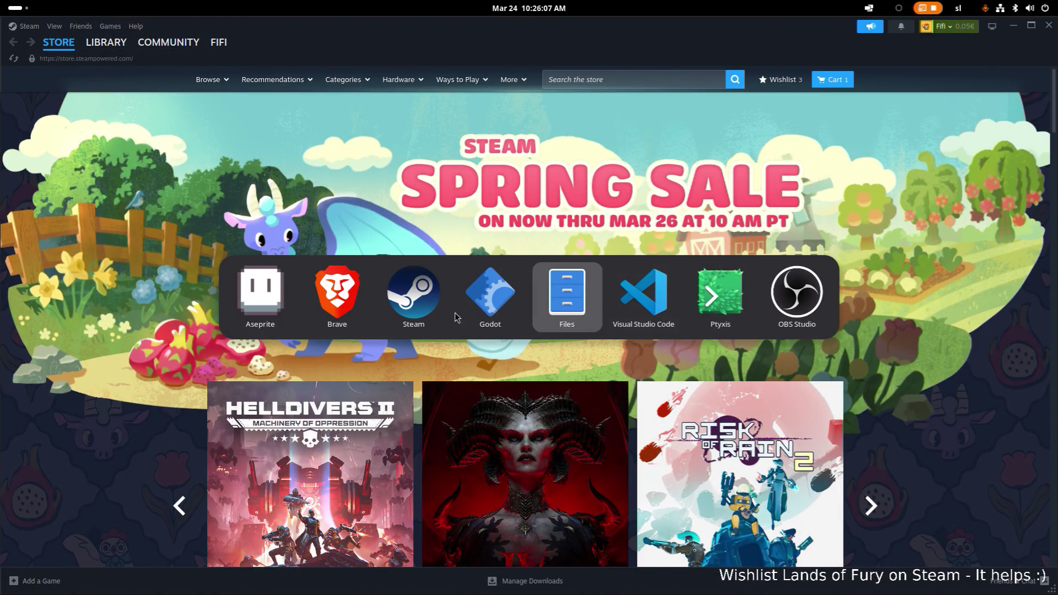
left_click(493, 307)
left_click(493, 308)
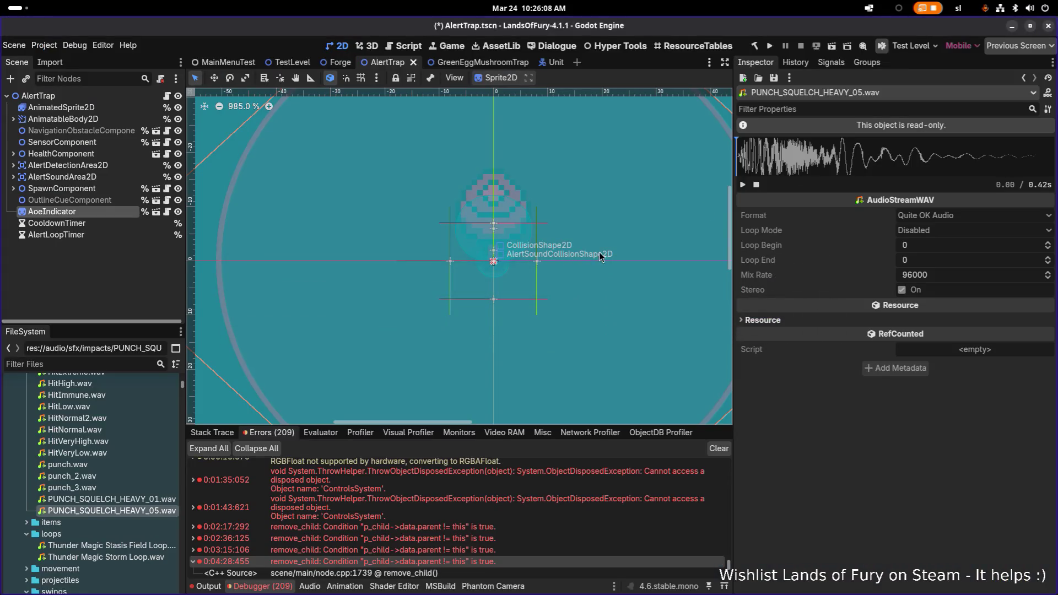
left_click(744, 188)
left_click(744, 187)
left_click(744, 187)
left_click(743, 188)
left_click(743, 187)
Audition PUNCH_SQUELCH_HEAVY_01, punch, HitVeryLow, HitNormal2 and HitHigh .wav files
scroll(338, 395, "down", 1)
left_click(110, 499)
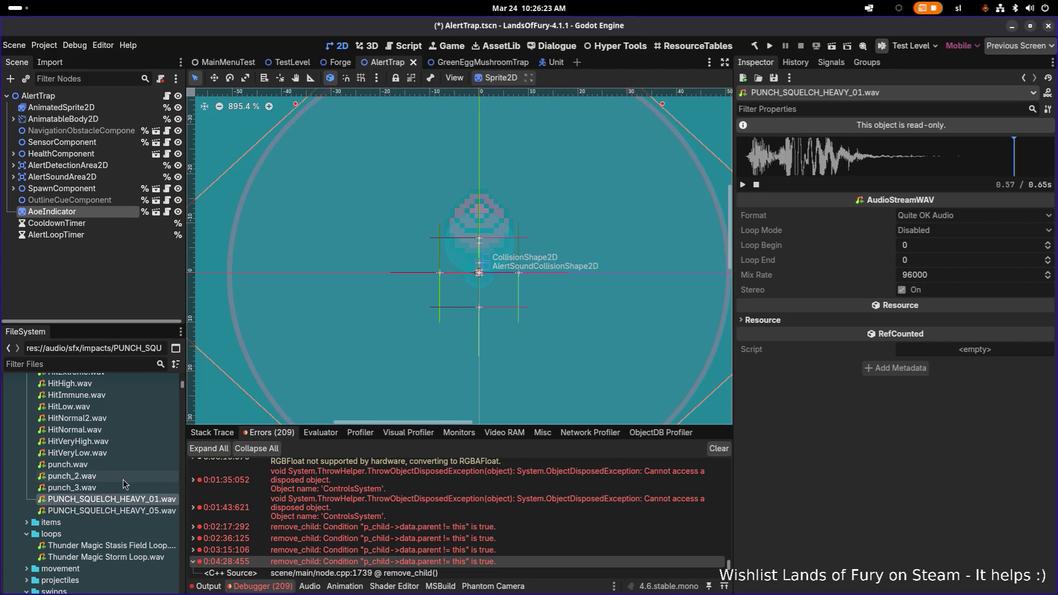
left_click(124, 465)
left_click(127, 453)
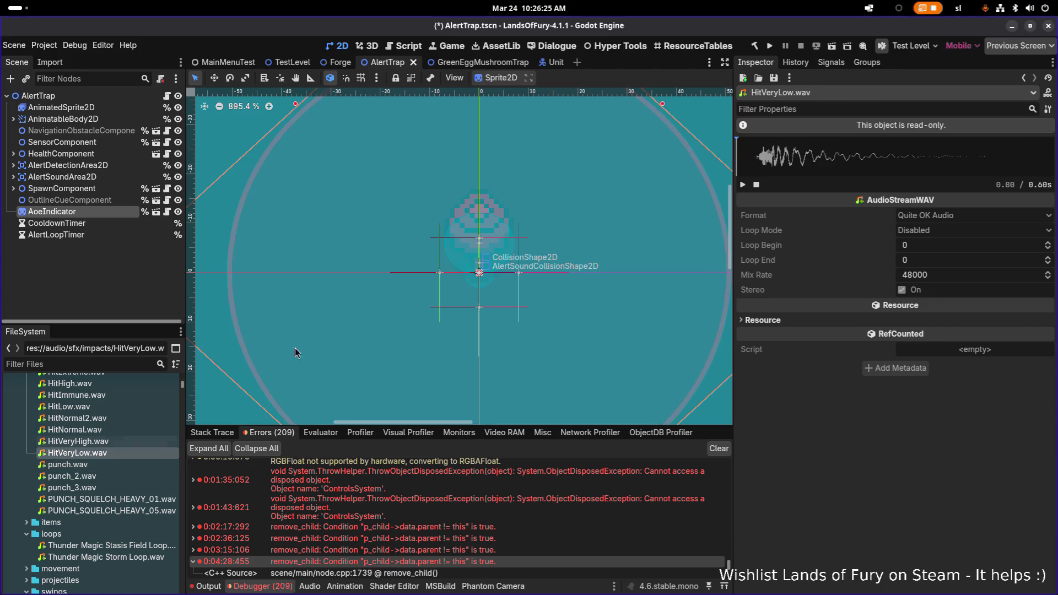
left_click(743, 185)
left_click(742, 186)
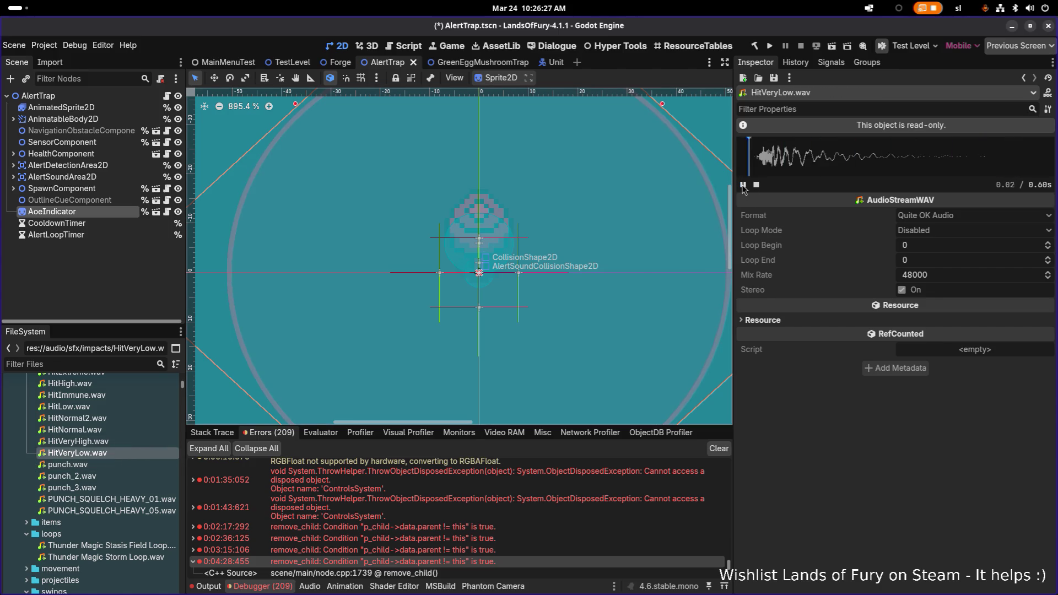
left_click(119, 417)
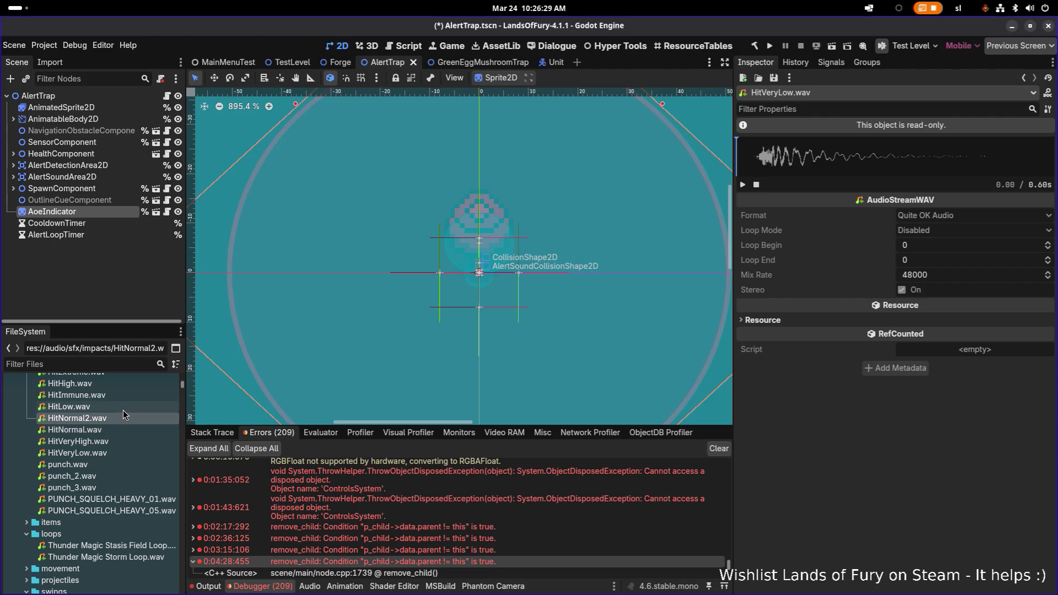
scroll(123, 410, "up", 3)
left_click(69, 438)
left_click(742, 185)
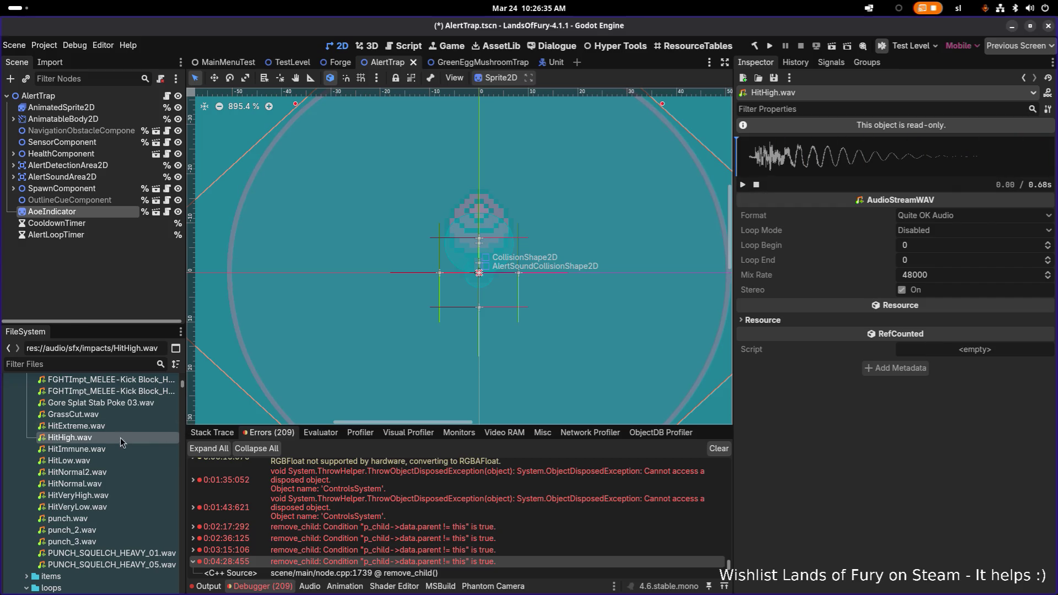
Try HitExtreme and Gore Splat Stab Poke 03, then play PUNCH_SQUELCH_HEAVY_05.wav again
left_click(137, 426)
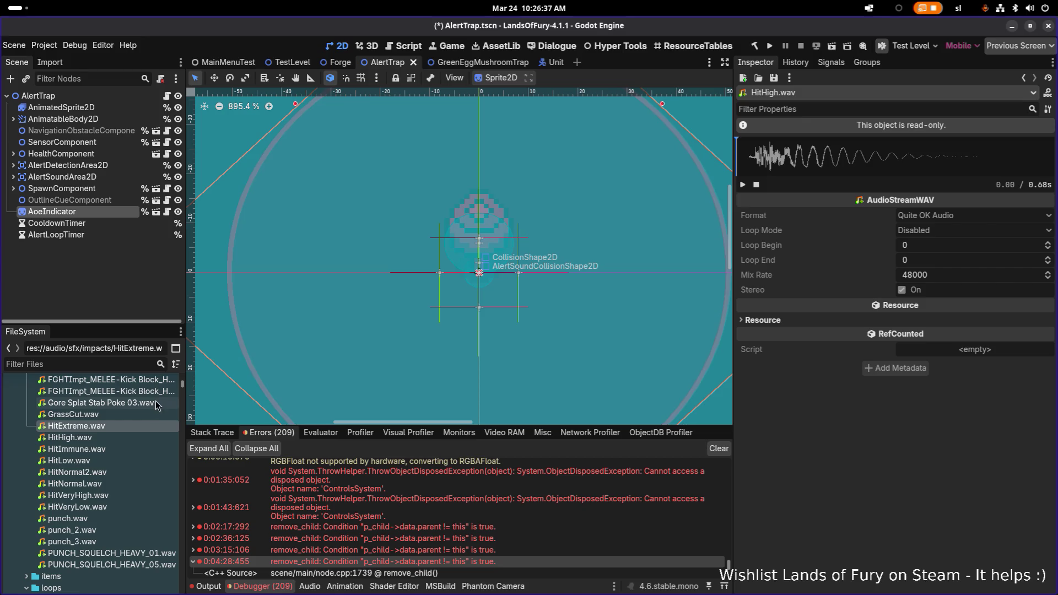
left_click(157, 406)
double_click(110, 565)
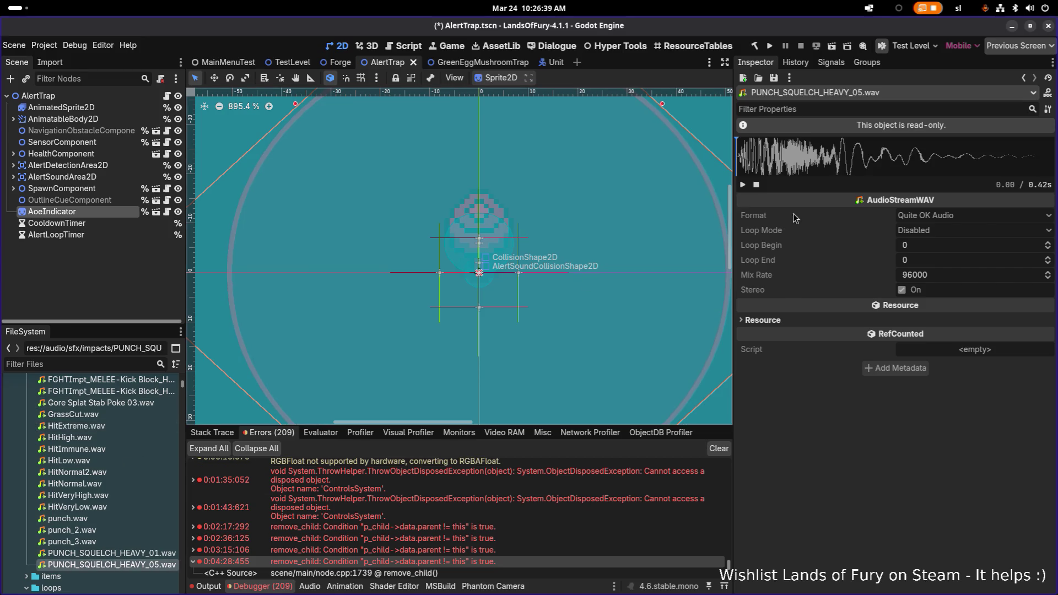
left_click(744, 186)
right_click(160, 565)
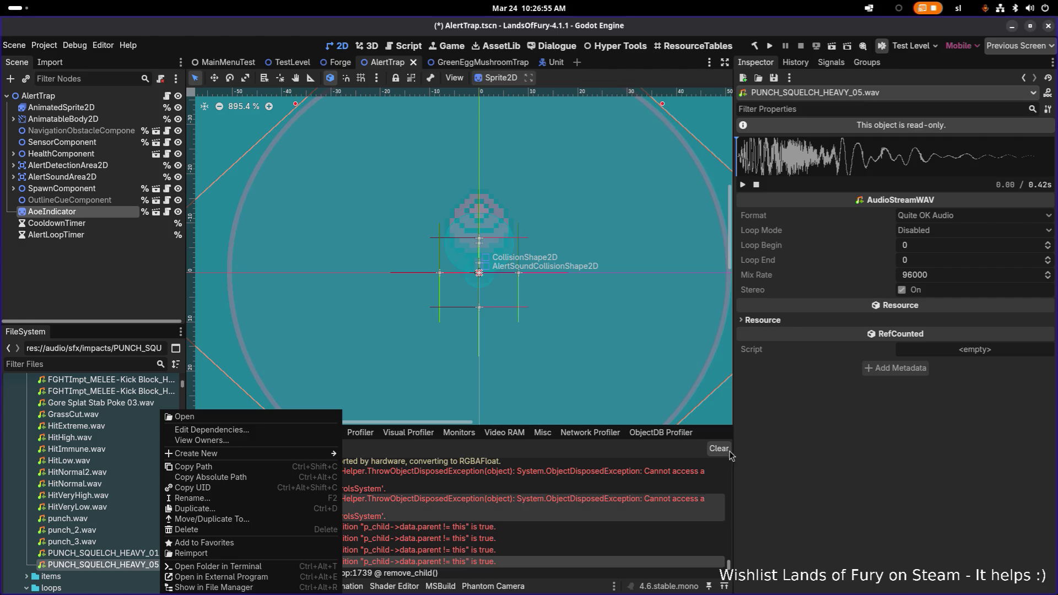
Launch Tenacity from the system search for 'audacity', briefly returning to Godot
left_click(867, 448)
key("super")
type("audacity")
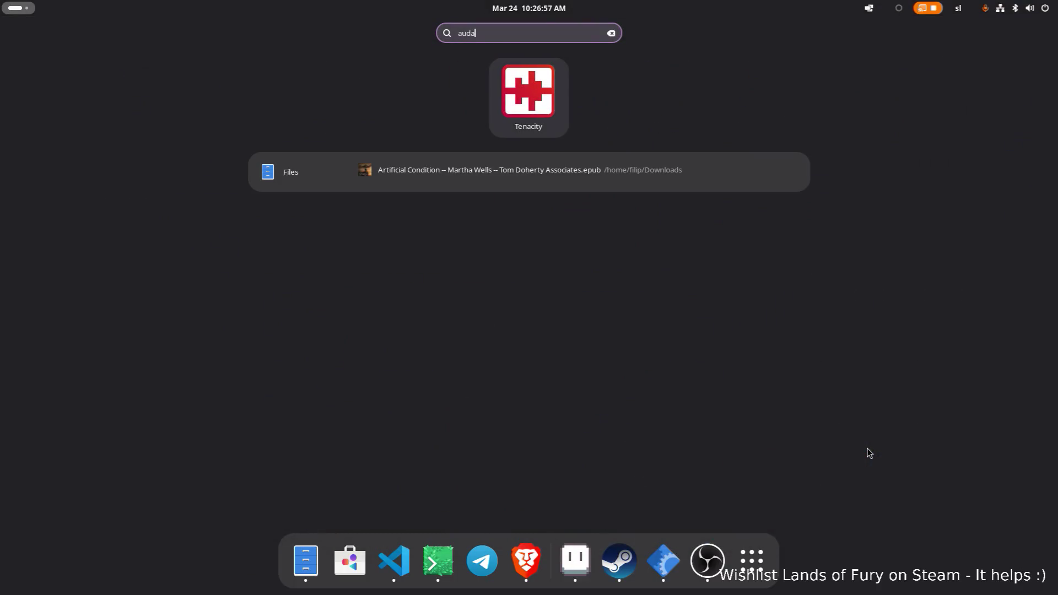
key("Escape")
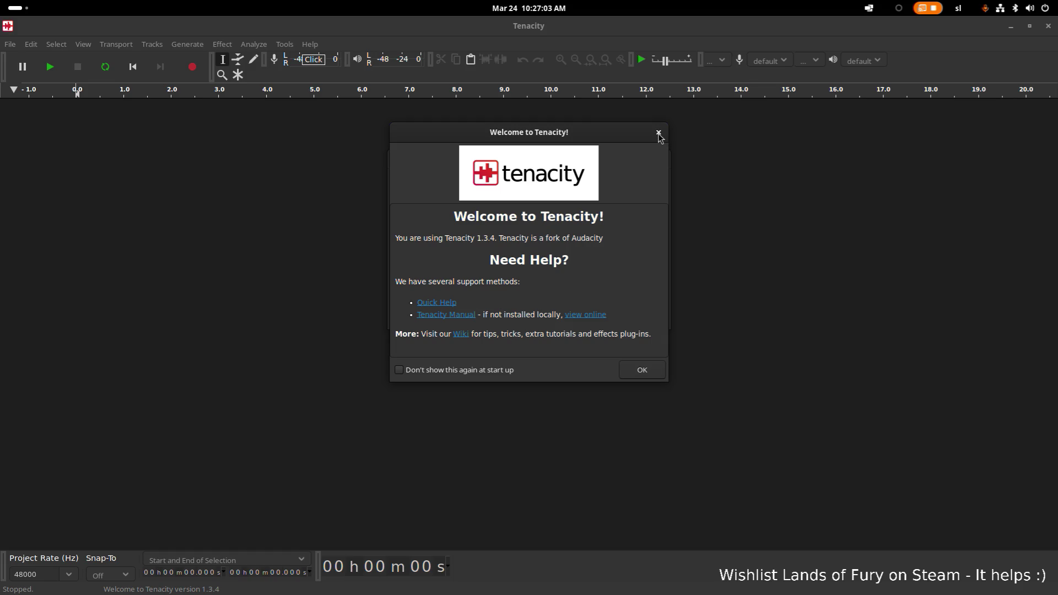
key("alt+Tab")
key("alt+Tab")
key("alt+Tab")
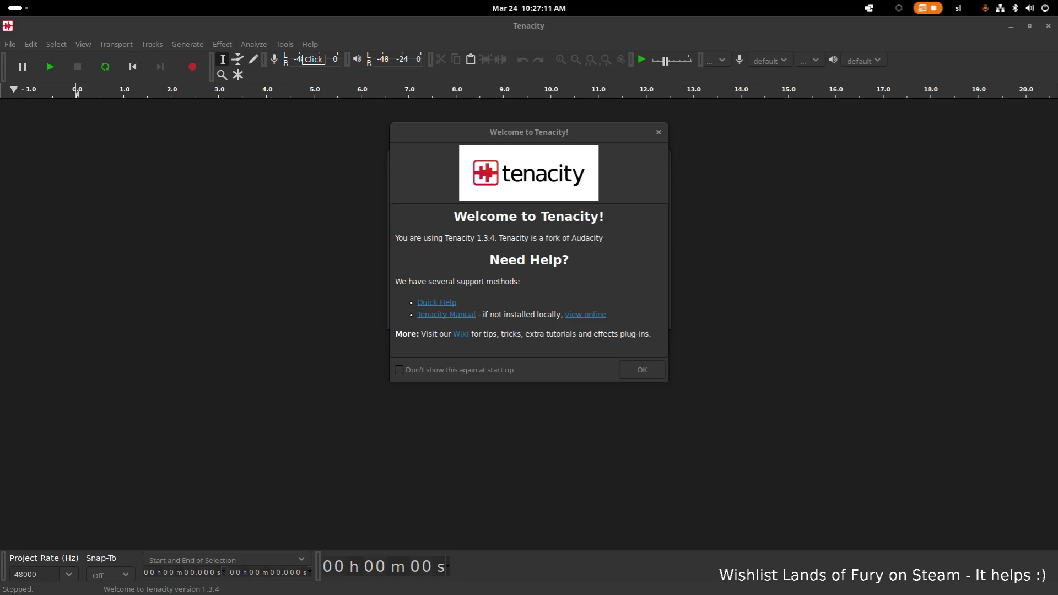
key("alt+Tab")
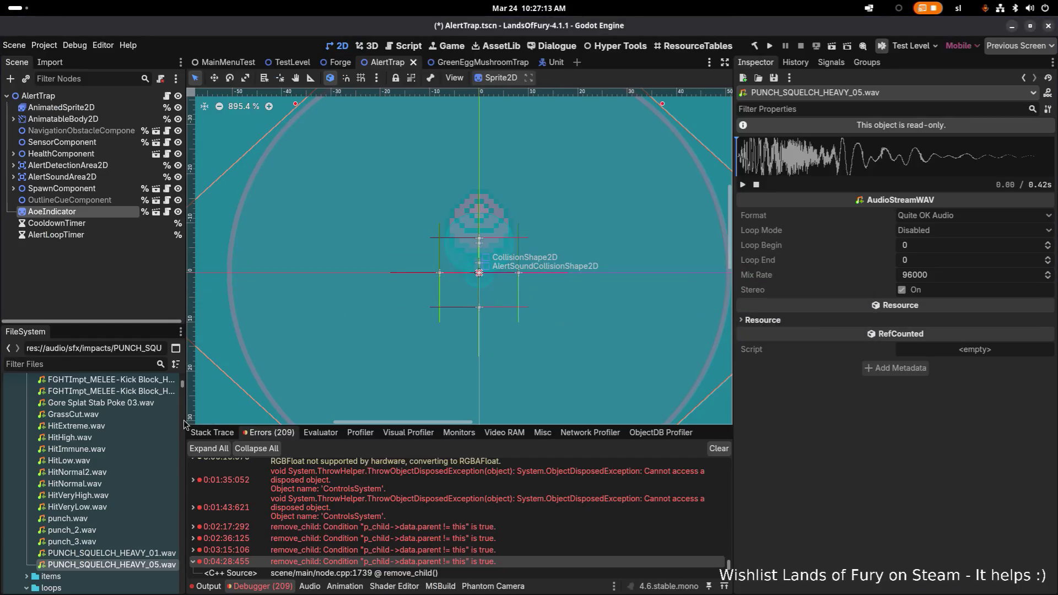
scroll(80, 513, "down", 1)
scroll(80, 512, "up", 10)
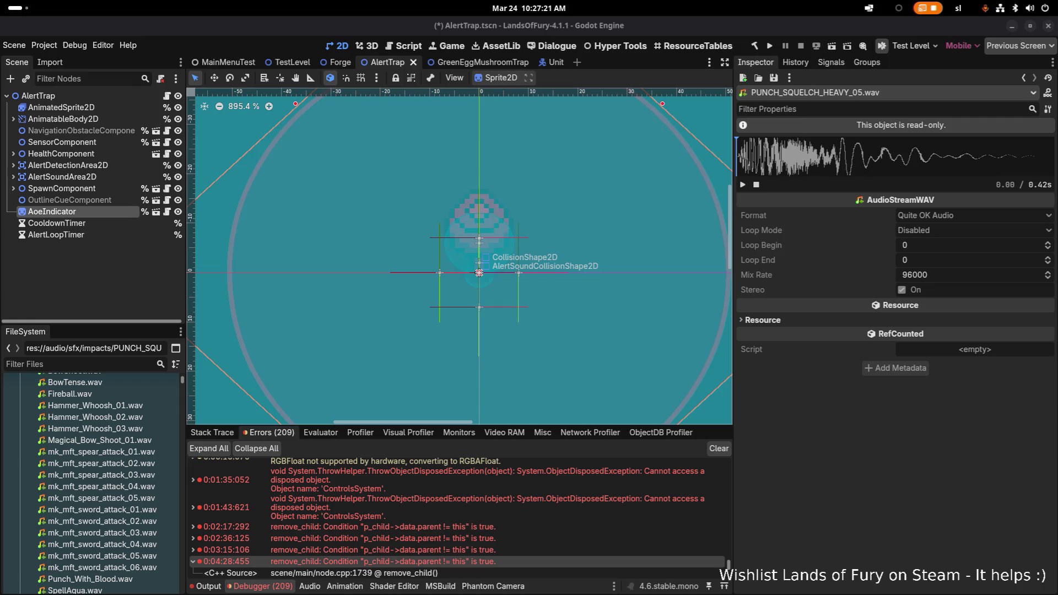
In Tenacity, dismiss the welcome message and drag PUNCH_SQUELCH_HEAVY_05 into the empty project
key("alt+Tab")
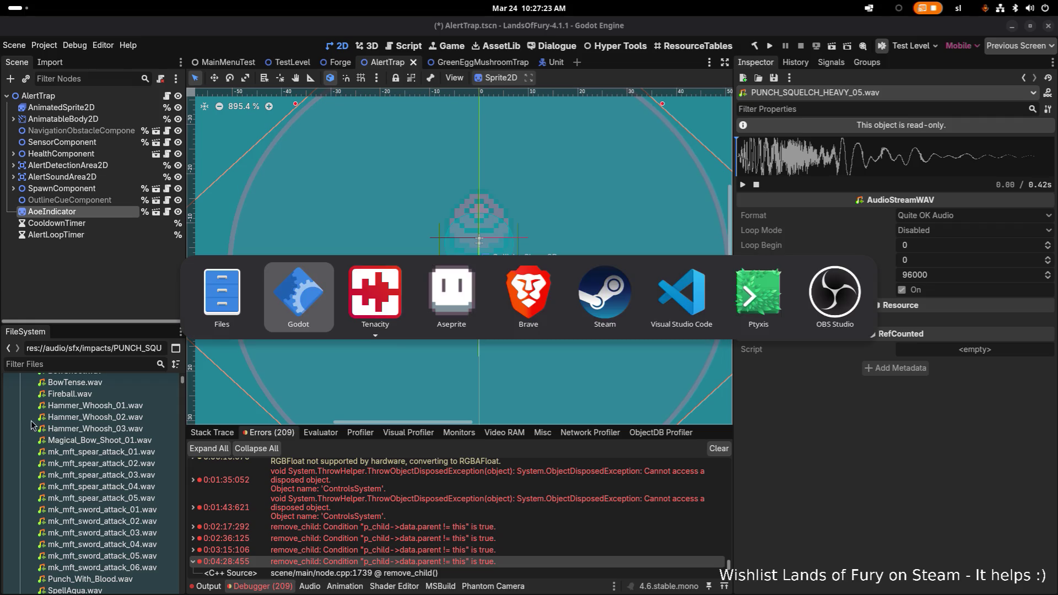
left_click(373, 294)
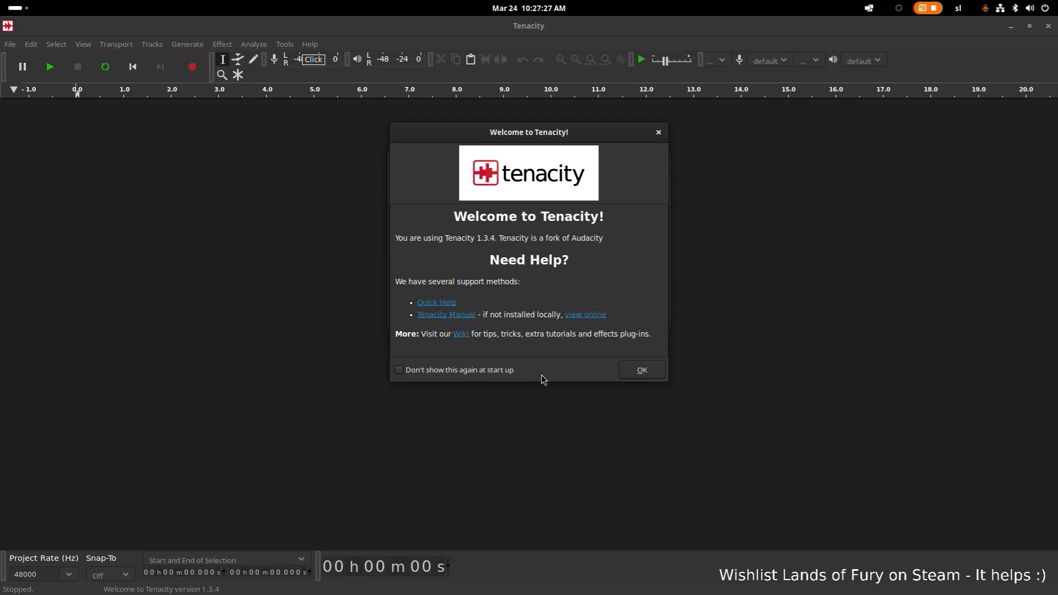
left_click(639, 370)
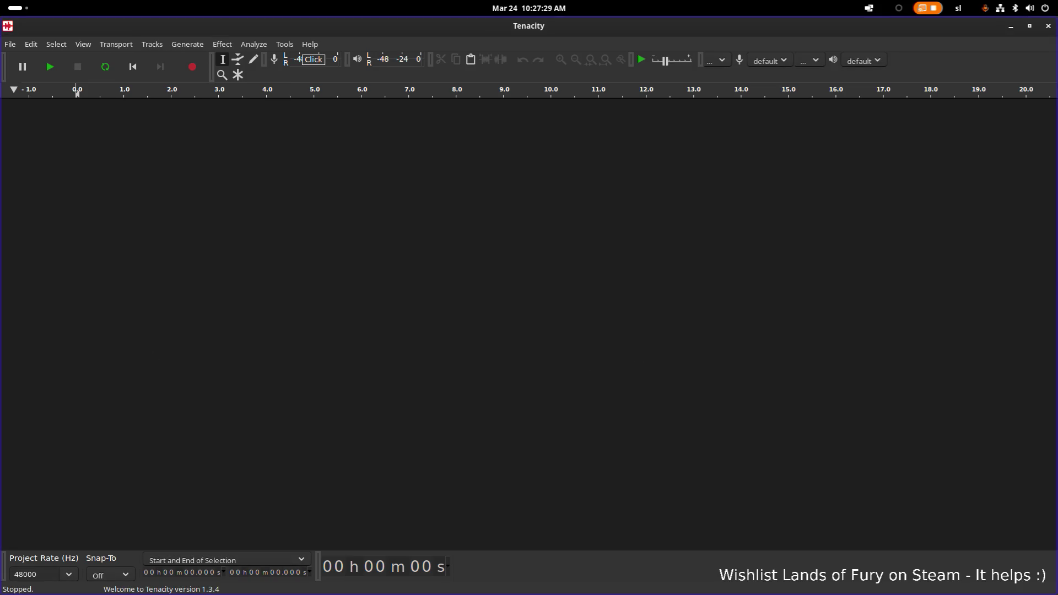
left_click_drag(105, 336, 162, 312)
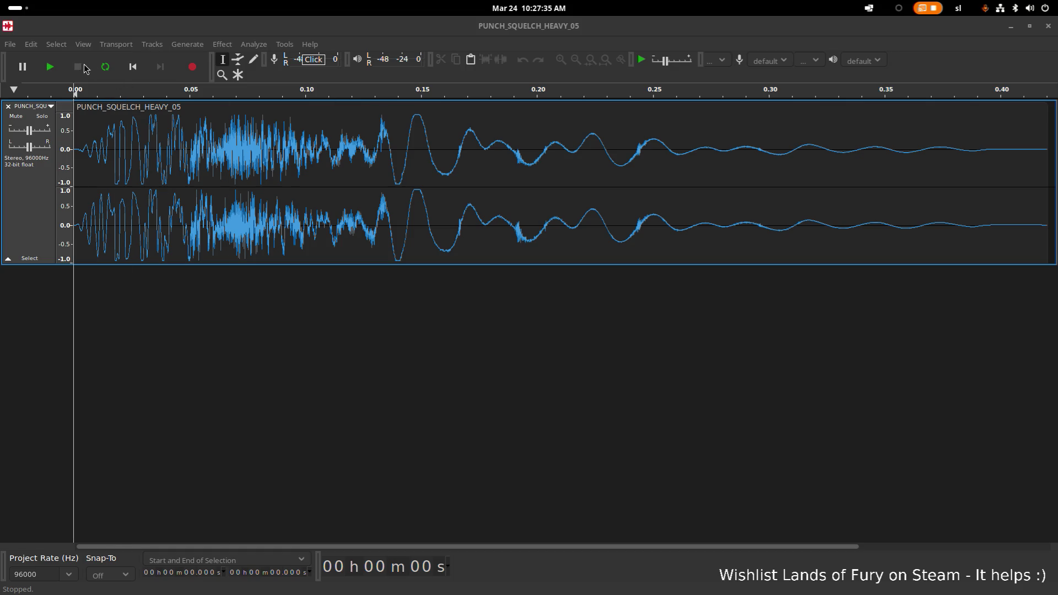
Loop-play the imported PUNCH_SQUELCH_HEAVY_05 track, stop it, and select the whole track
left_click(102, 69)
left_click(105, 67)
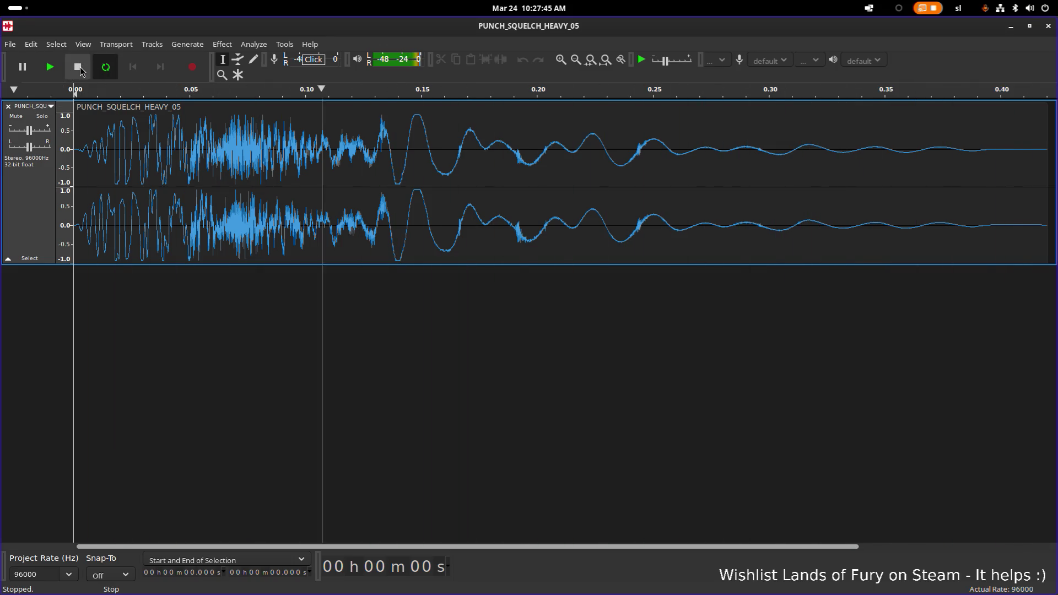
left_click(78, 67)
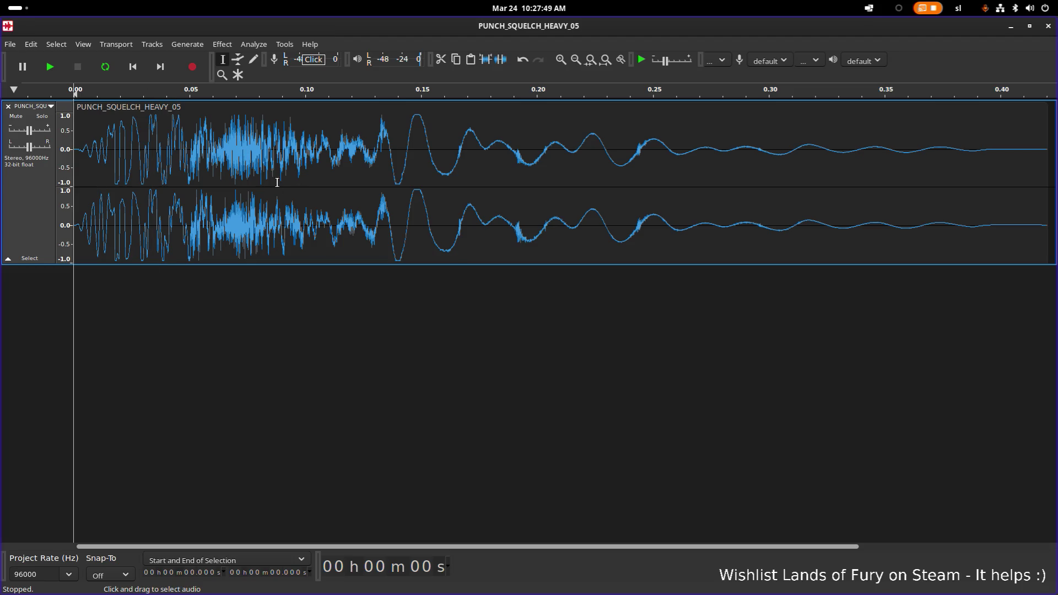
left_click(309, 182)
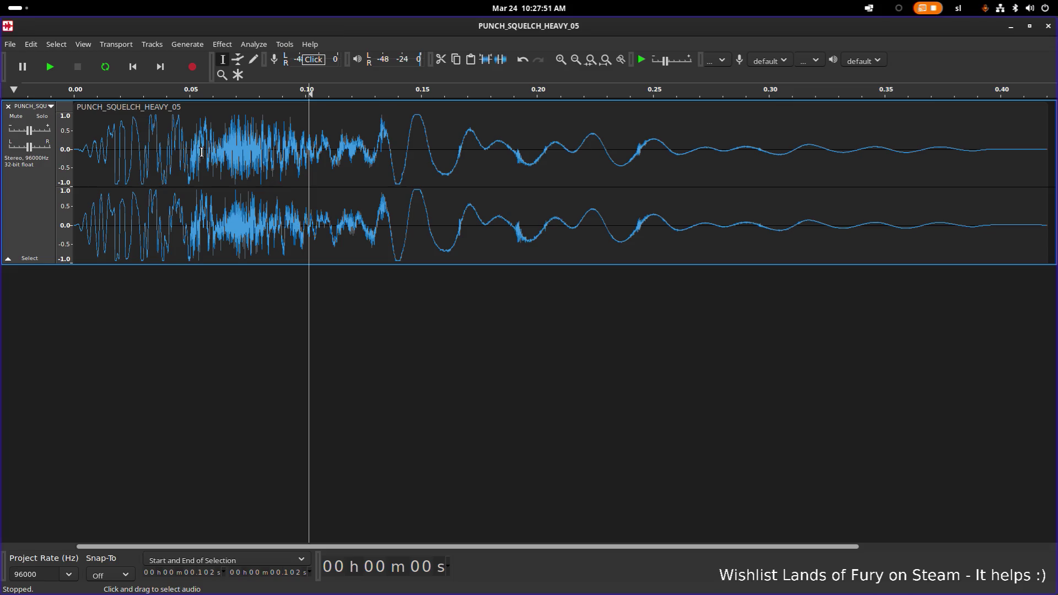
key("alt+Tab")
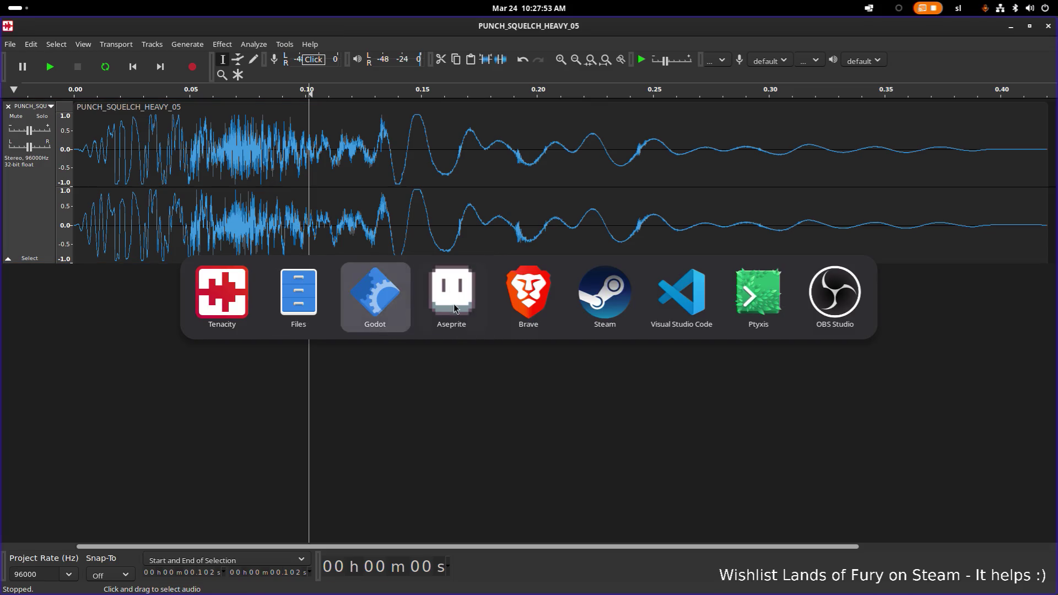
key("Escape")
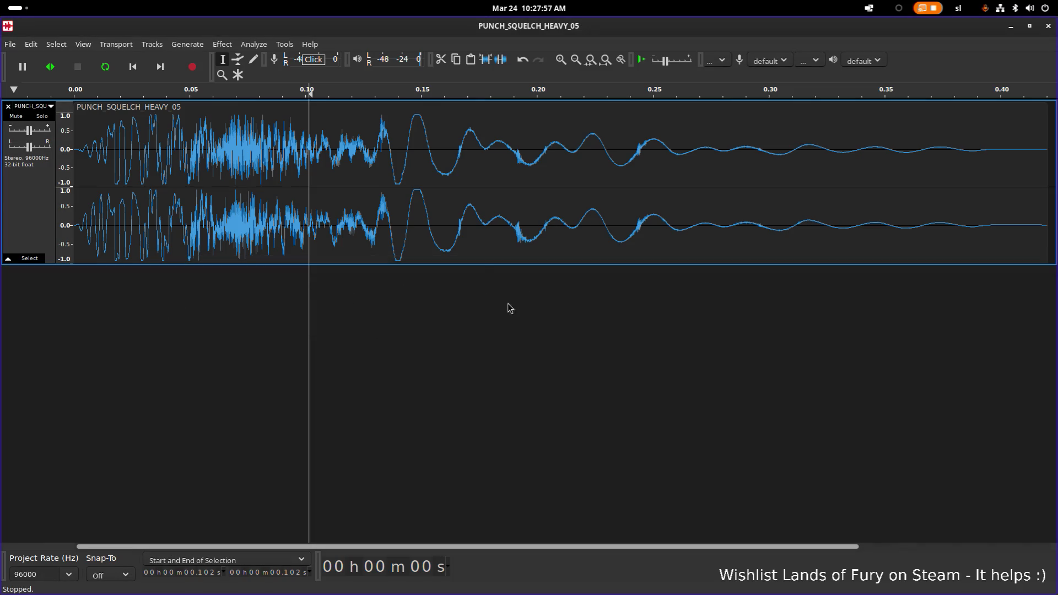
key("ctrl+a")
Look at Noise Reduction, toggling residue and reduce, then cancel without applying it
left_click(222, 44)
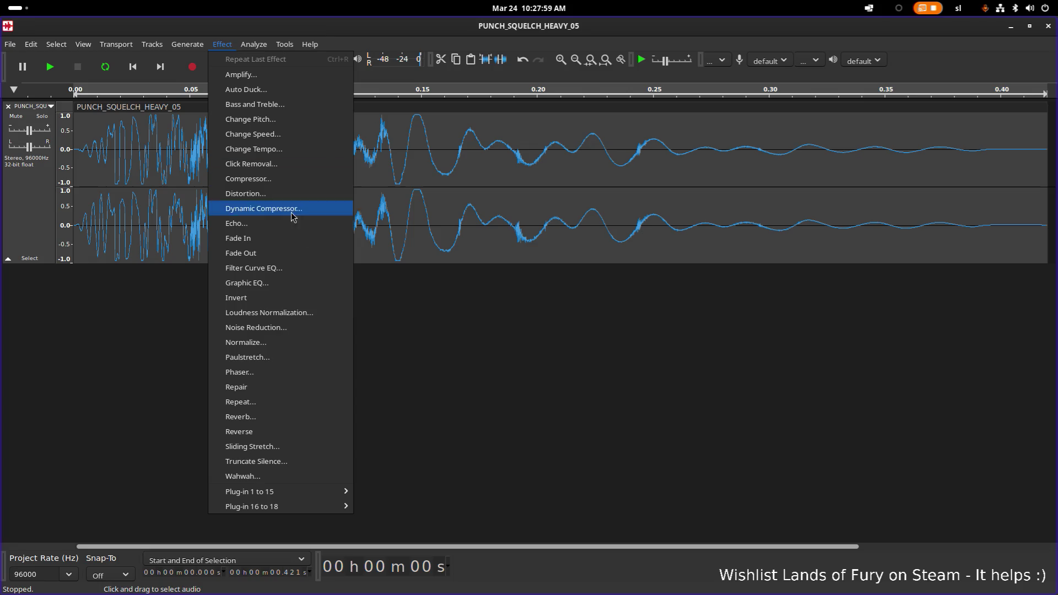
left_click(305, 330)
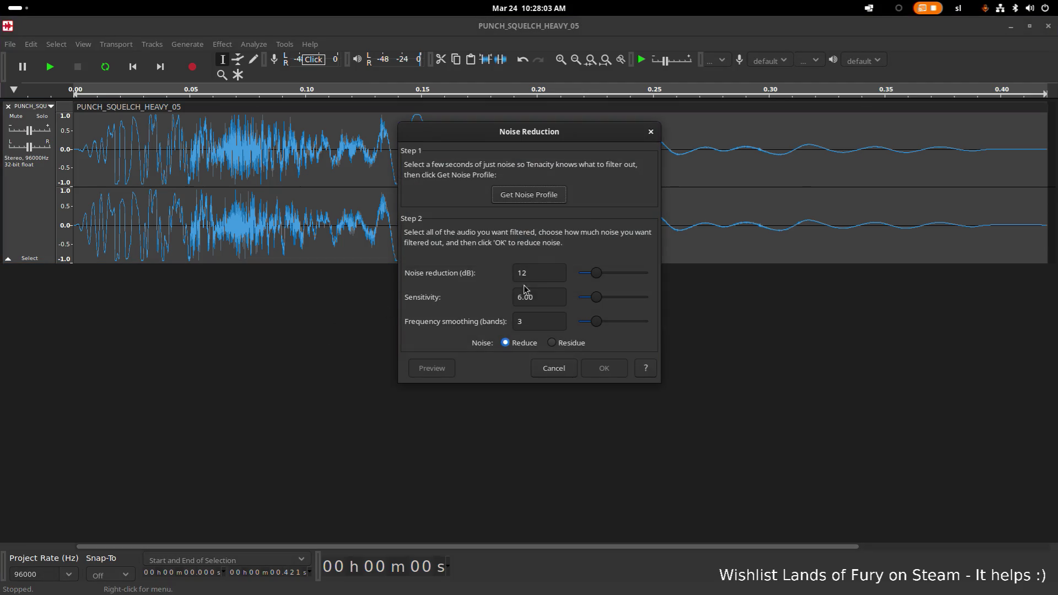
left_click(552, 342)
left_click(505, 343)
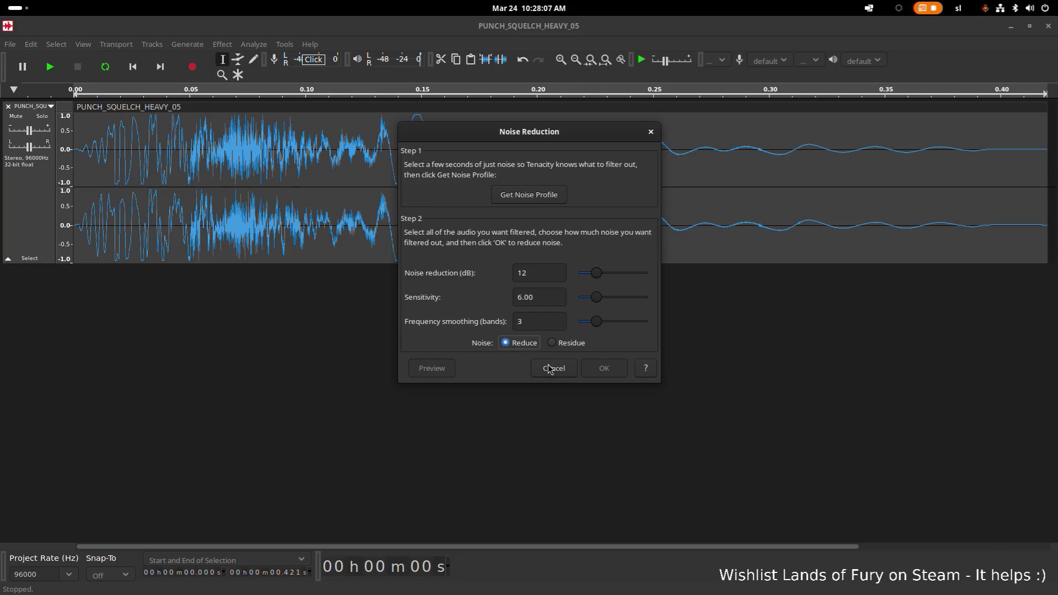
left_click(552, 368)
Apply Loudness Normalization with the target changed from -24.0 to -10.0 LUFS
left_click(222, 44)
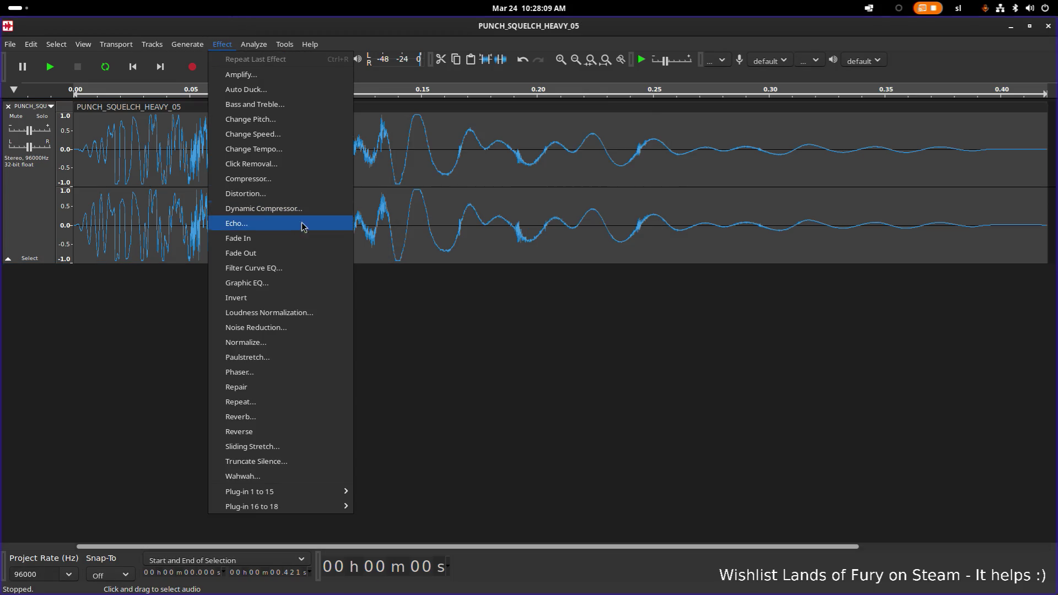
left_click(295, 316)
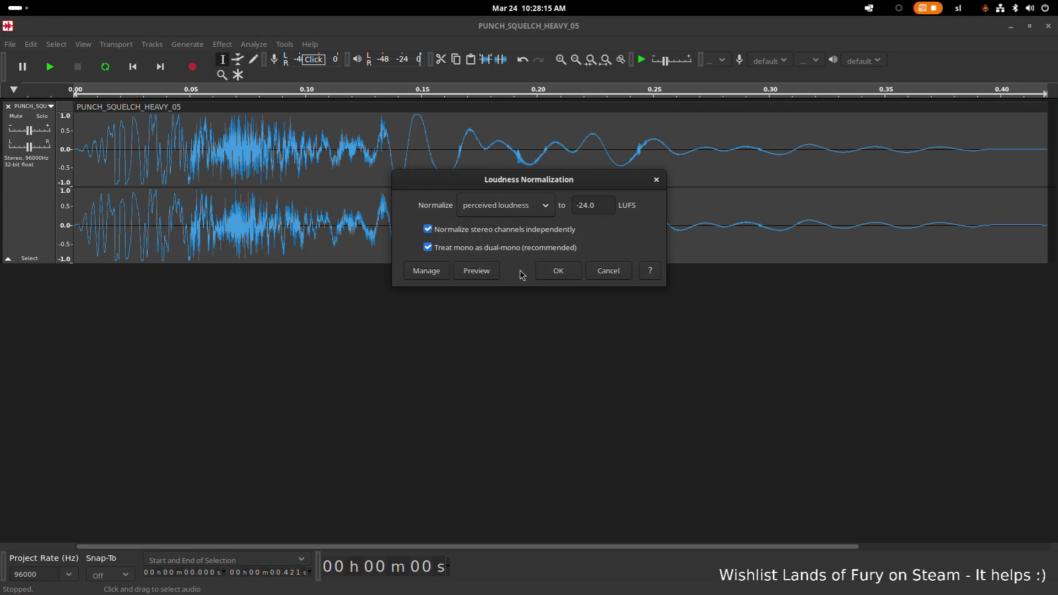
left_click(478, 270)
left_click(601, 203)
key("ctrl+a")
type("-")
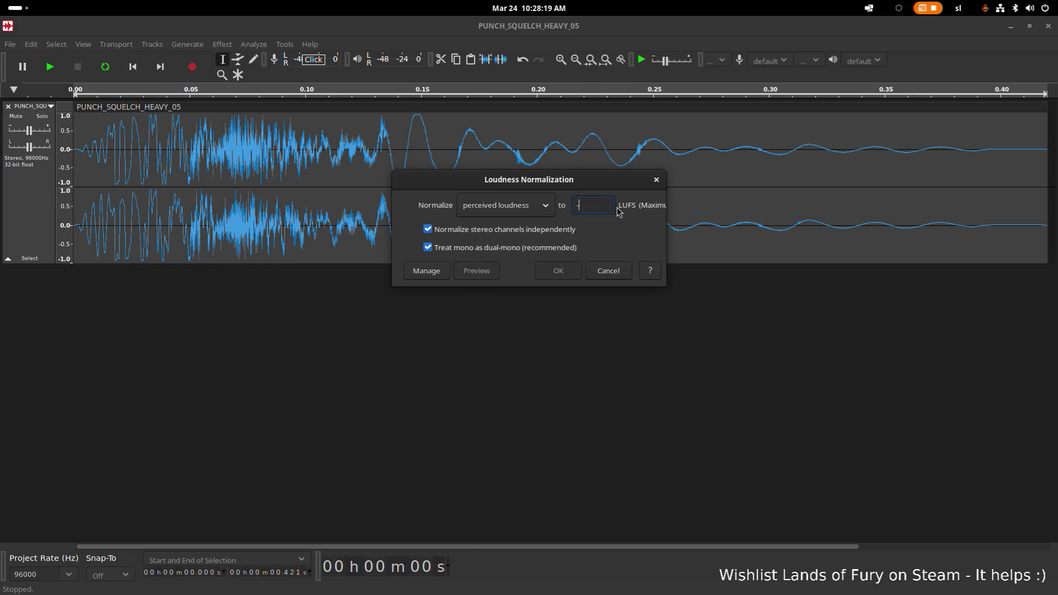
type("10.0")
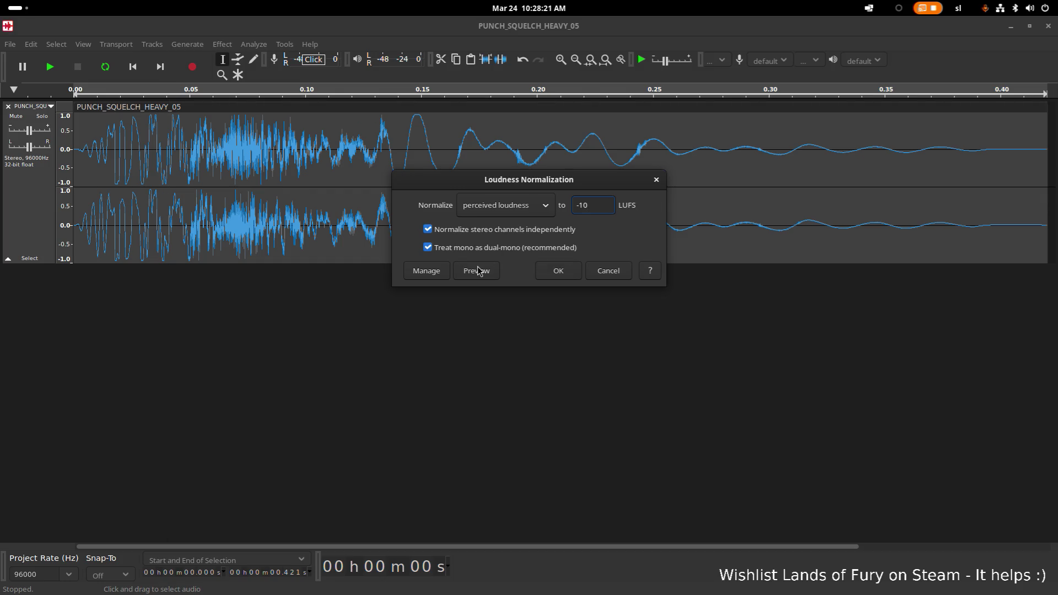
left_click(558, 273)
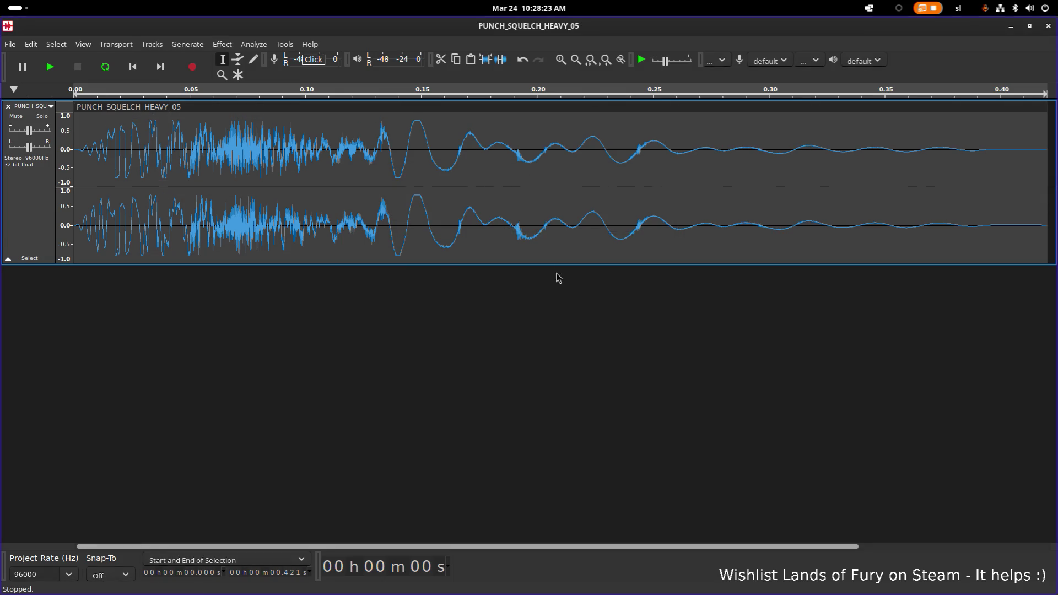
Deselect the track, set the play position near 0.393 s, and start exporting audio
left_click(656, 303)
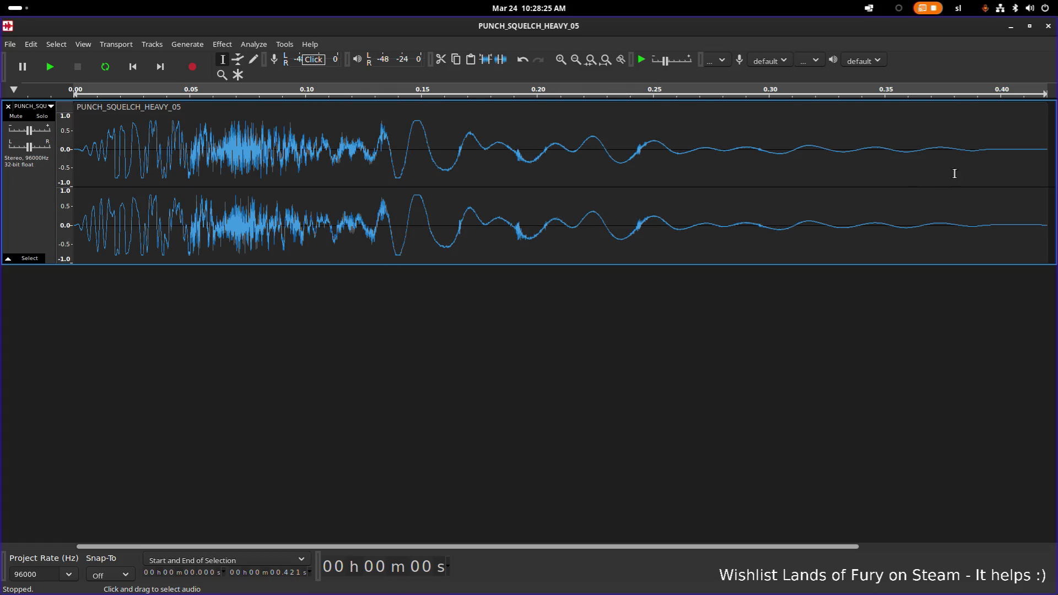
left_click(984, 158)
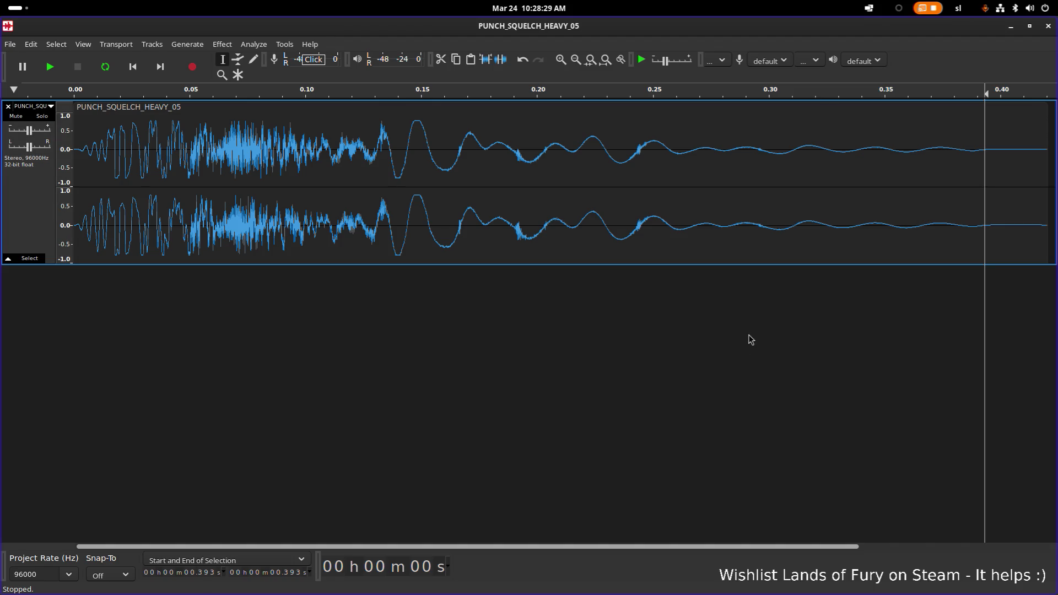
key("ctrl+shift+e")
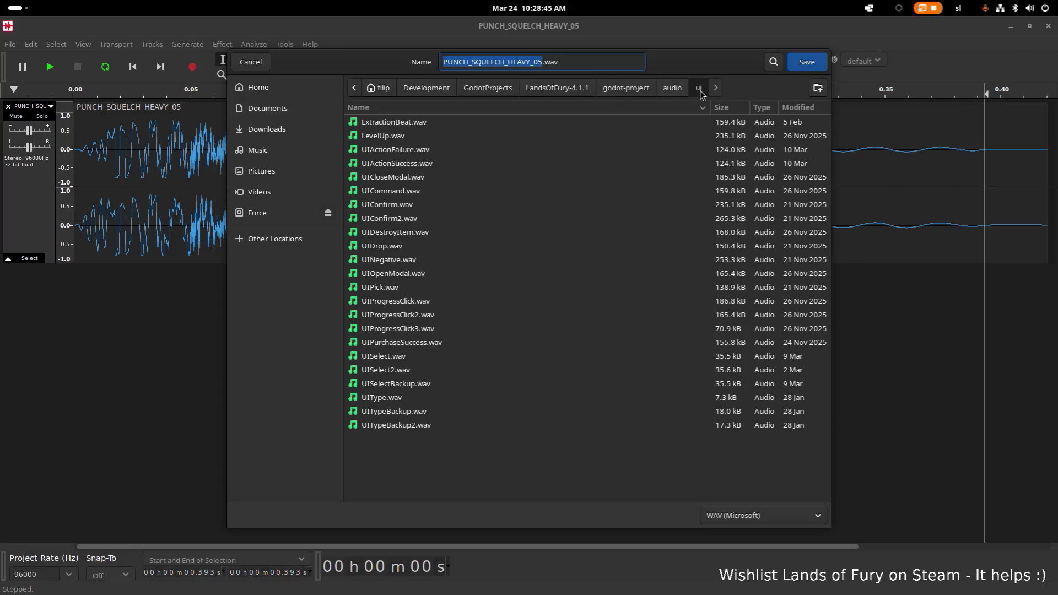
Navigate to audio/sfx and create a new alarms folder there
left_click(677, 94)
double_click(439, 154)
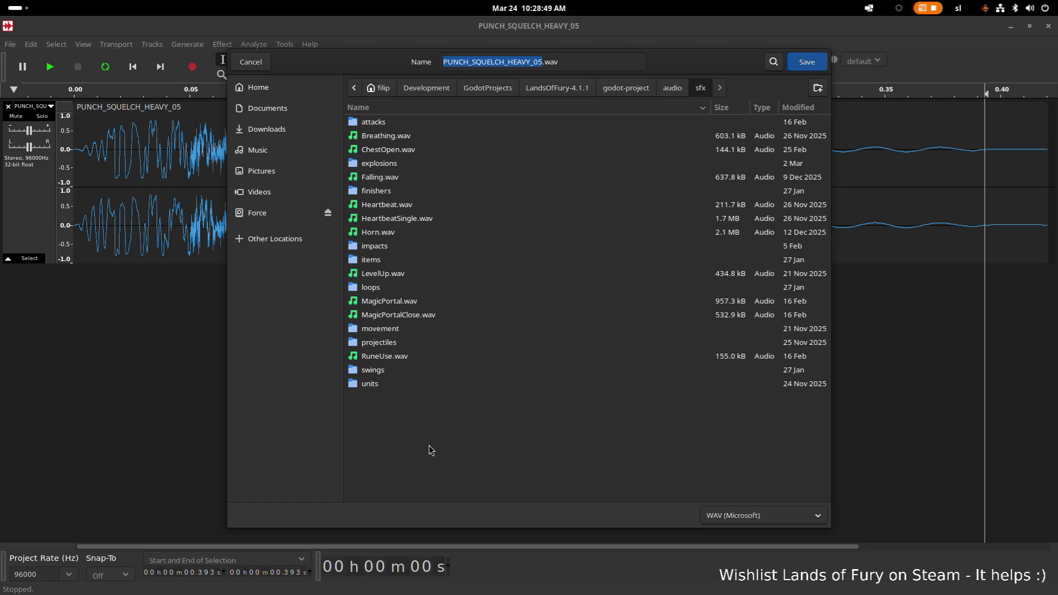
right_click(415, 407)
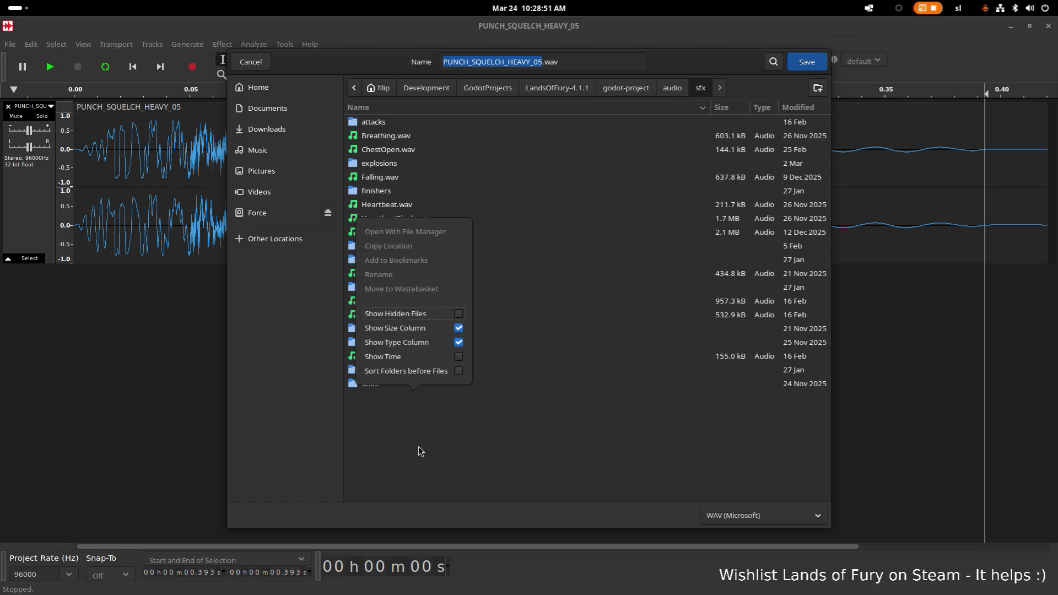
key("Escape")
key("shift+F10")
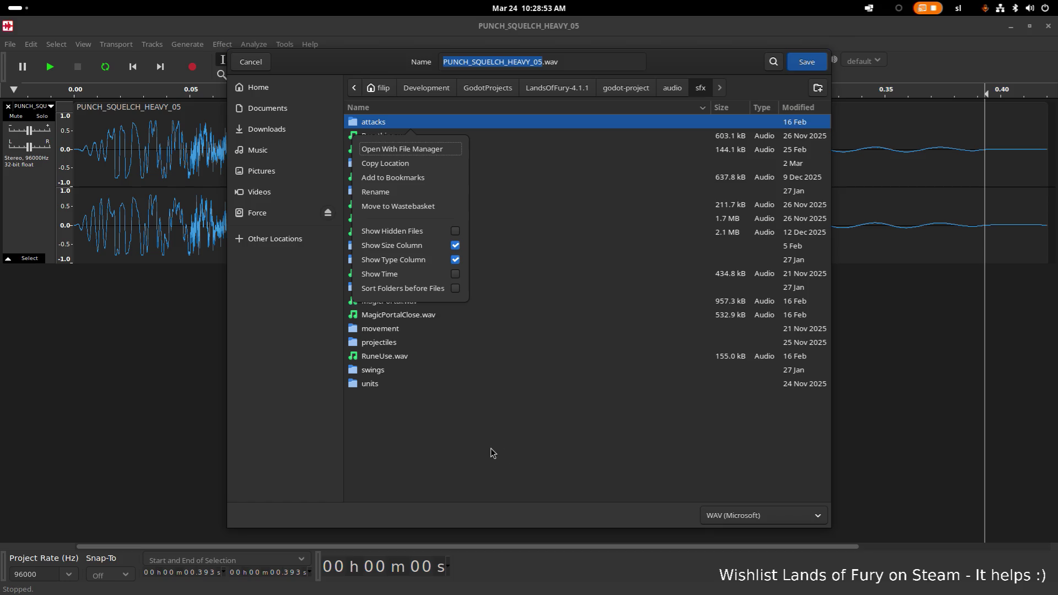
key("Escape")
left_click(818, 88)
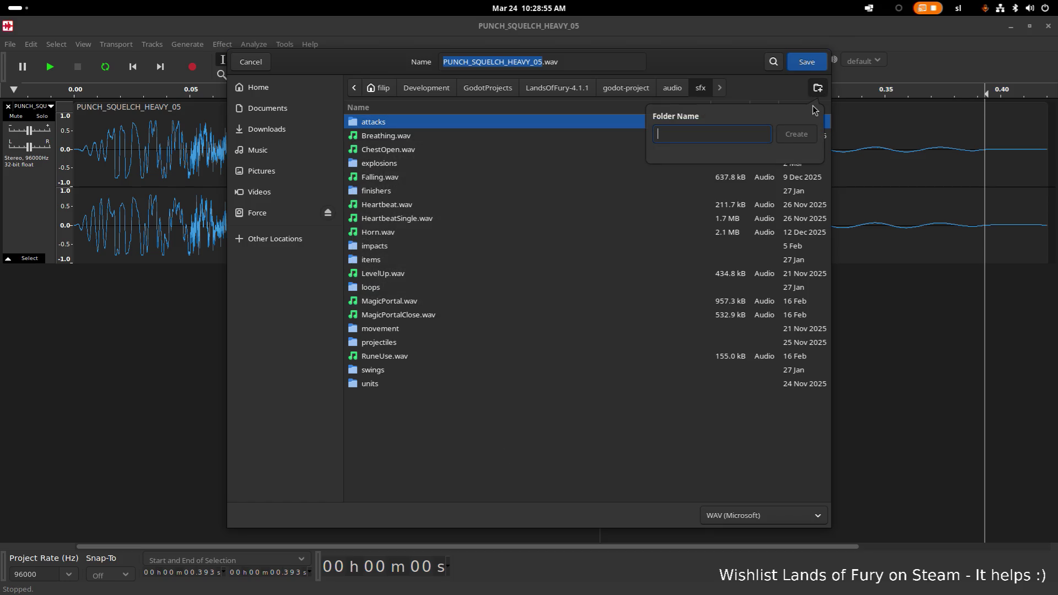
type("alarms")
key("Return")
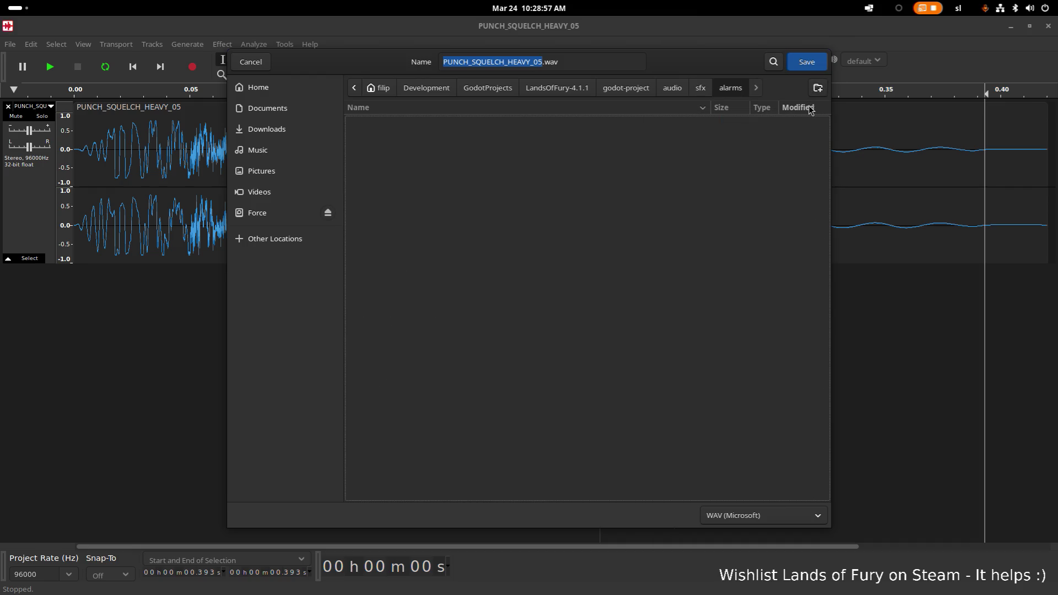
Rename the file to PlantAlert.wav, save, and accept the export options and metadata
left_click(572, 62)
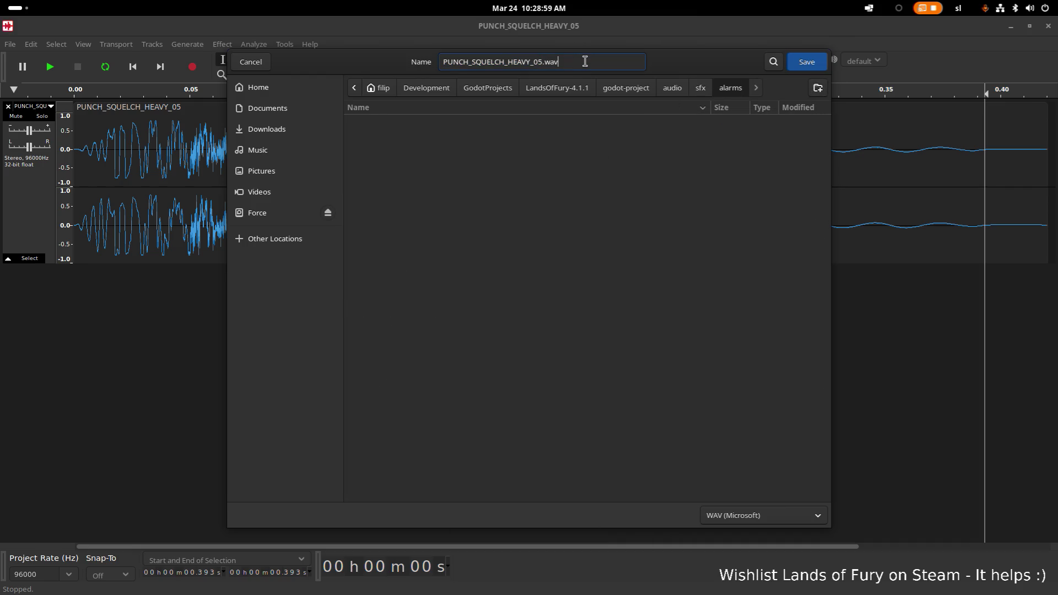
key("ctrl+shift+Right")
key("ctrl+shift+Right")
key("ctrl+shift+Right")
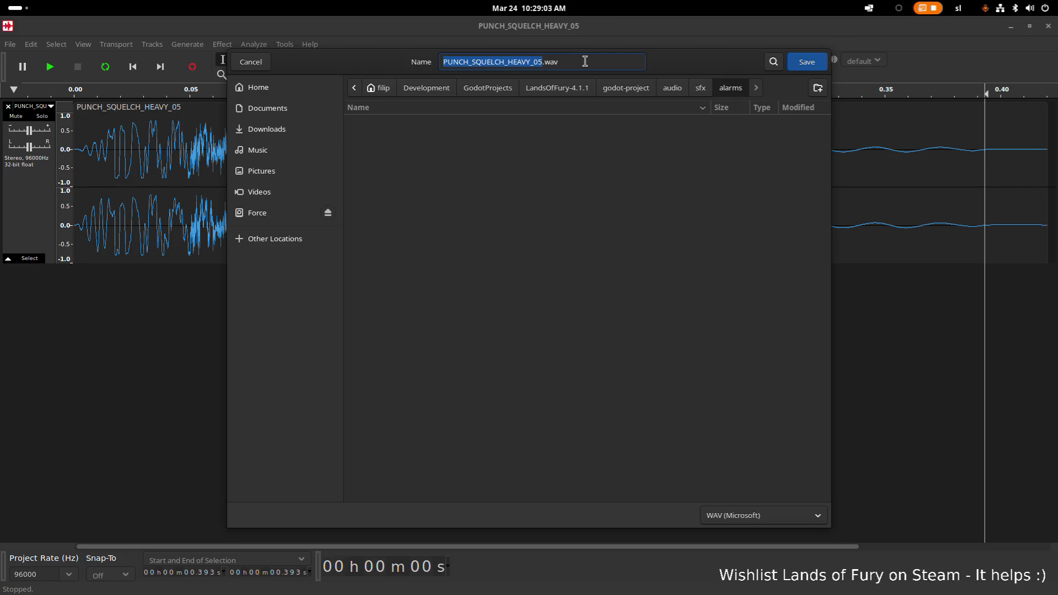
type("Alert")
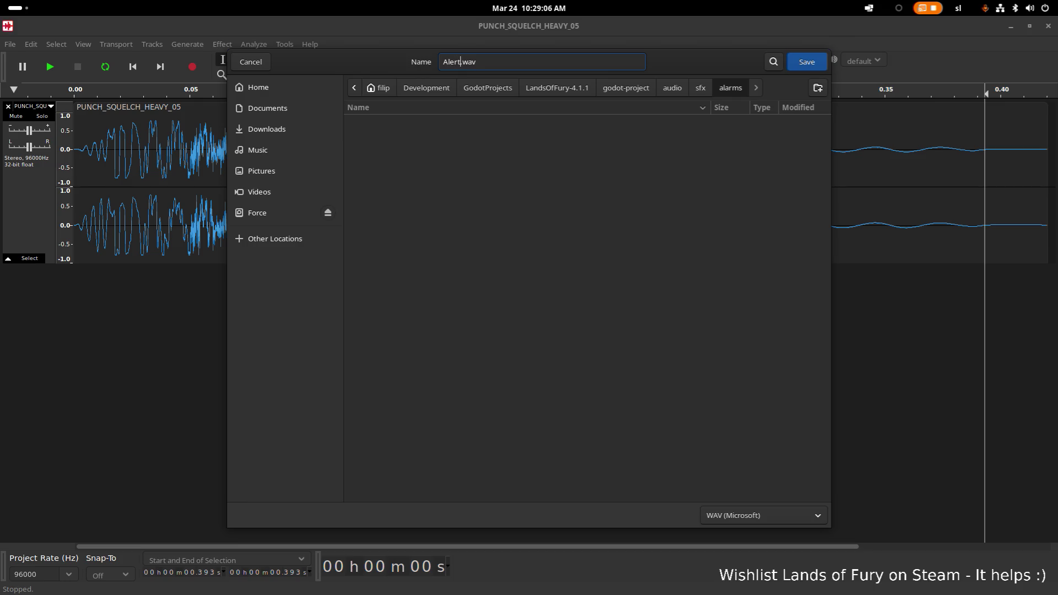
key("Home")
type("Plant")
left_click(816, 65)
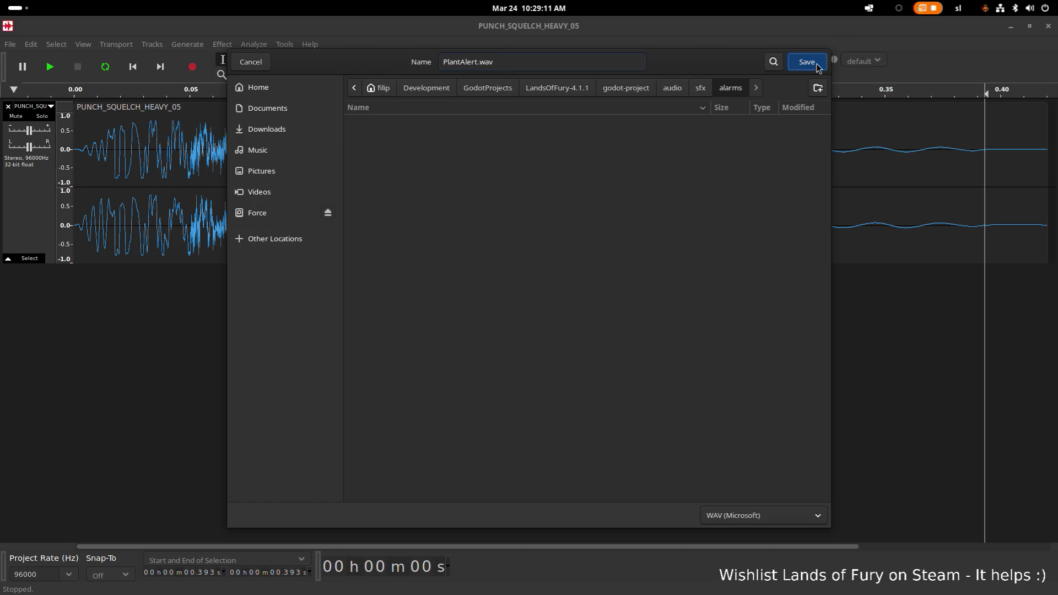
left_click(610, 284)
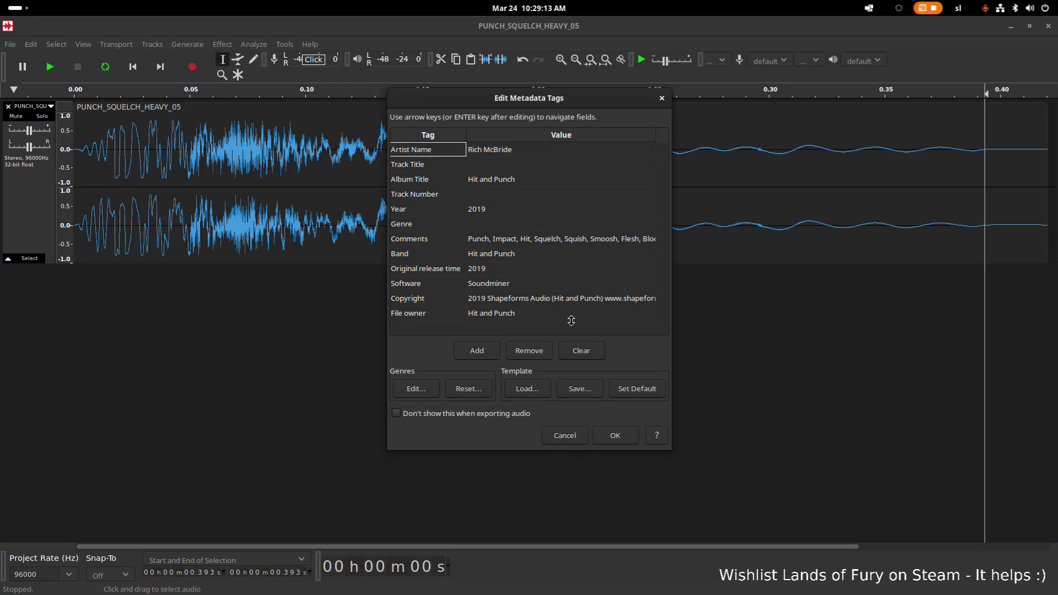
left_click(604, 438)
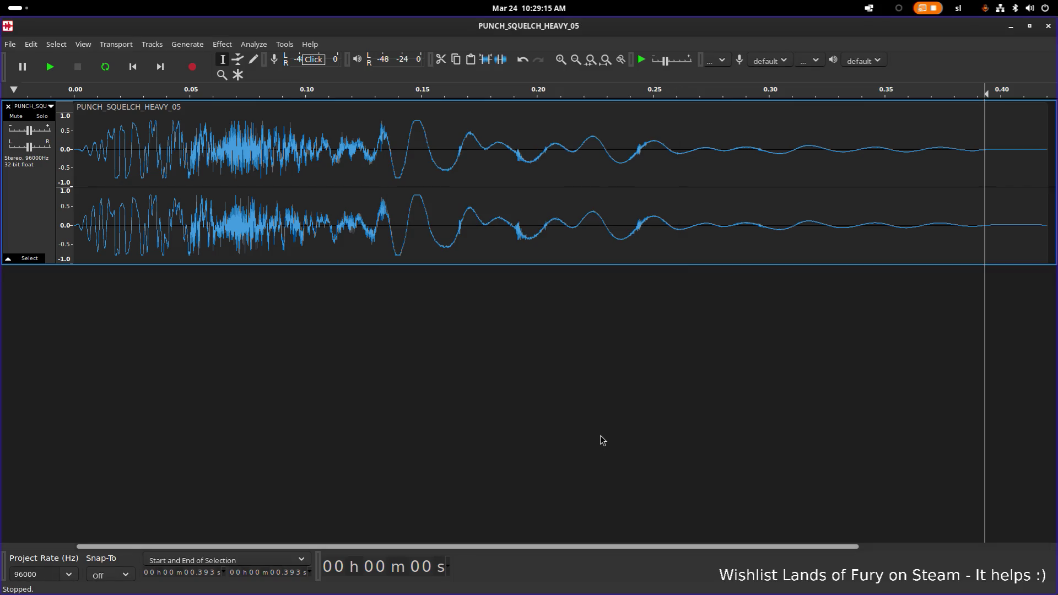
Back in Godot, filter the FileSystem for 'soundcon' and open SoundConfig.tres
left_click(1012, 26)
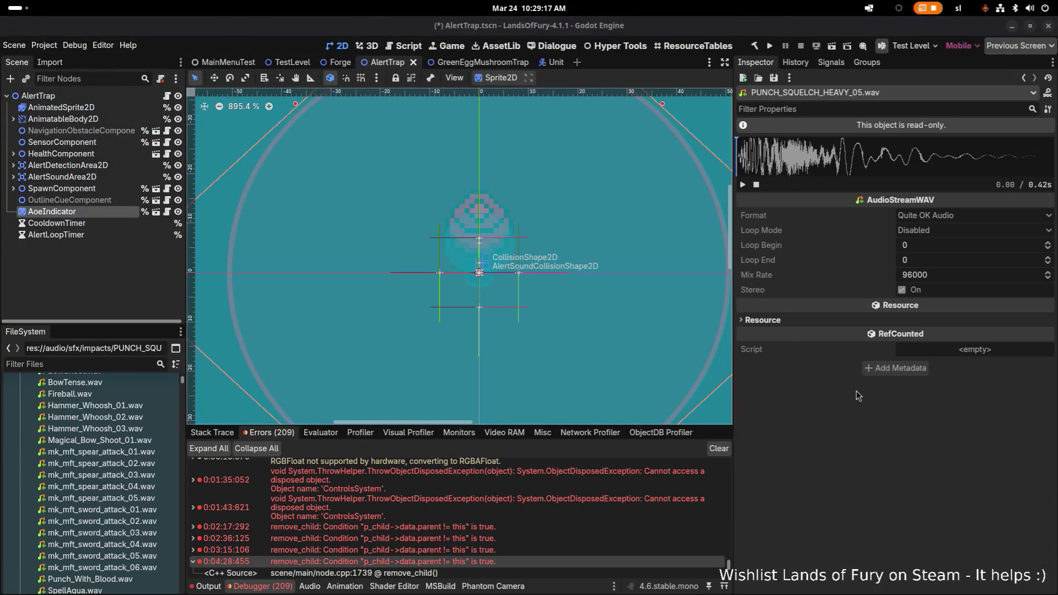
left_click(82, 366)
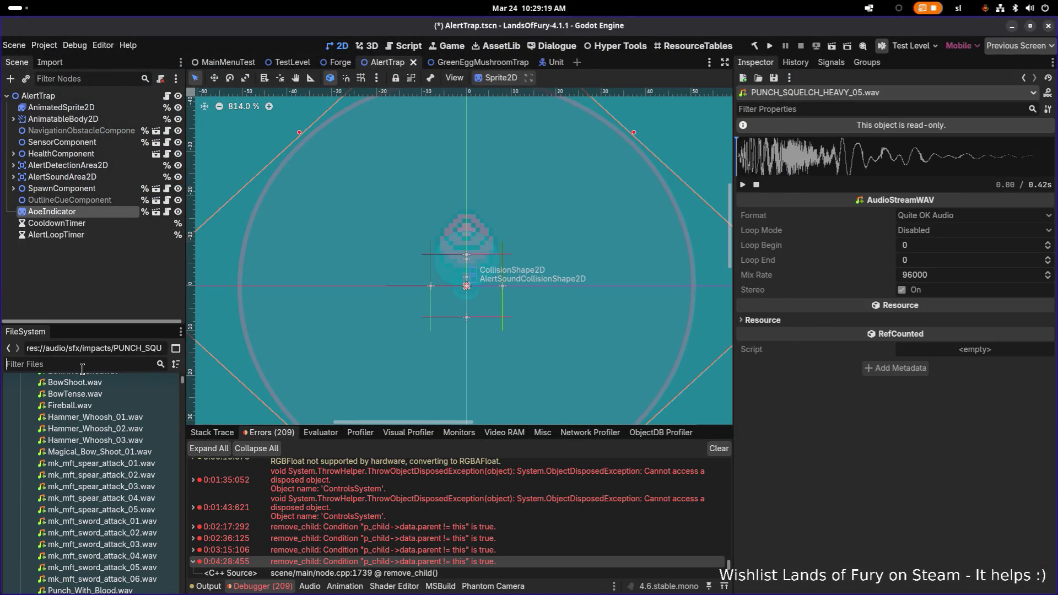
type("a")
key("BackSpace")
type("soundcon")
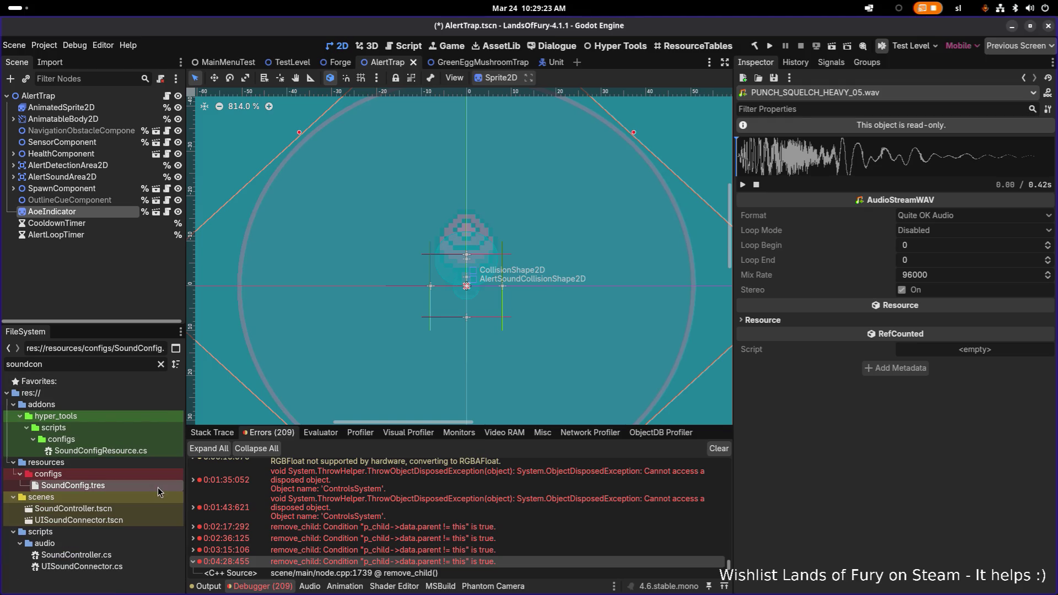
left_click(72, 485)
Page through the Sound Effects dictionary, ending on its last page
scroll(939, 344, "down", 5)
scroll(940, 342, "up", 3)
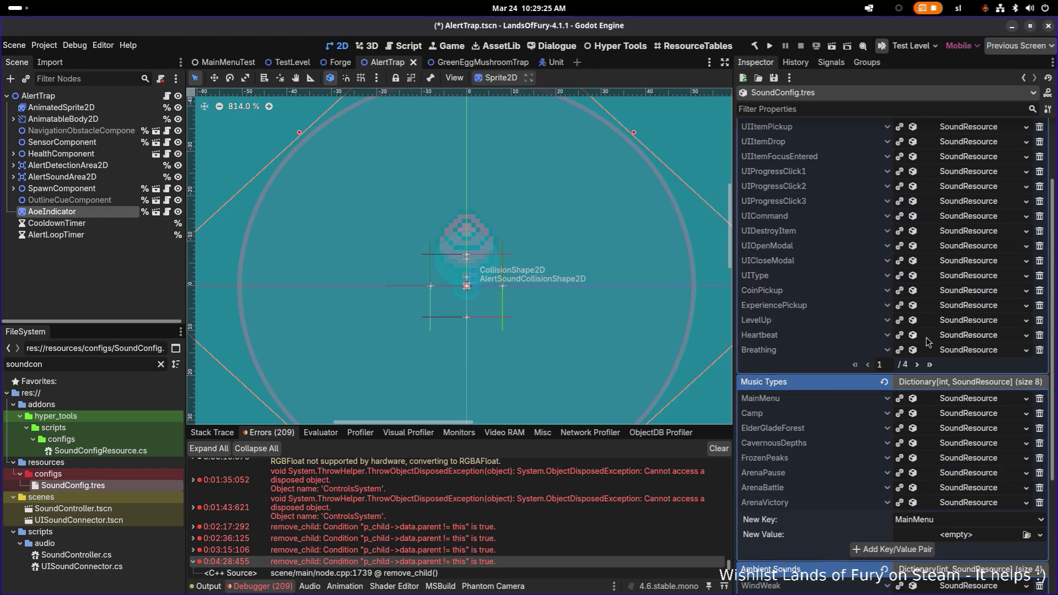
scroll(925, 370, "up", 2)
left_click(930, 457)
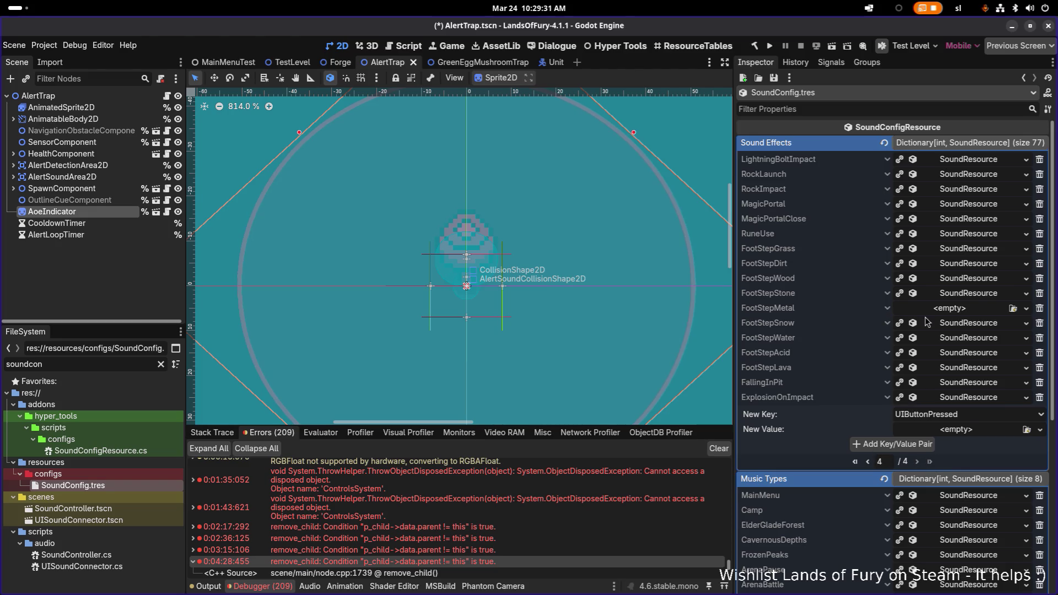
left_click(869, 462)
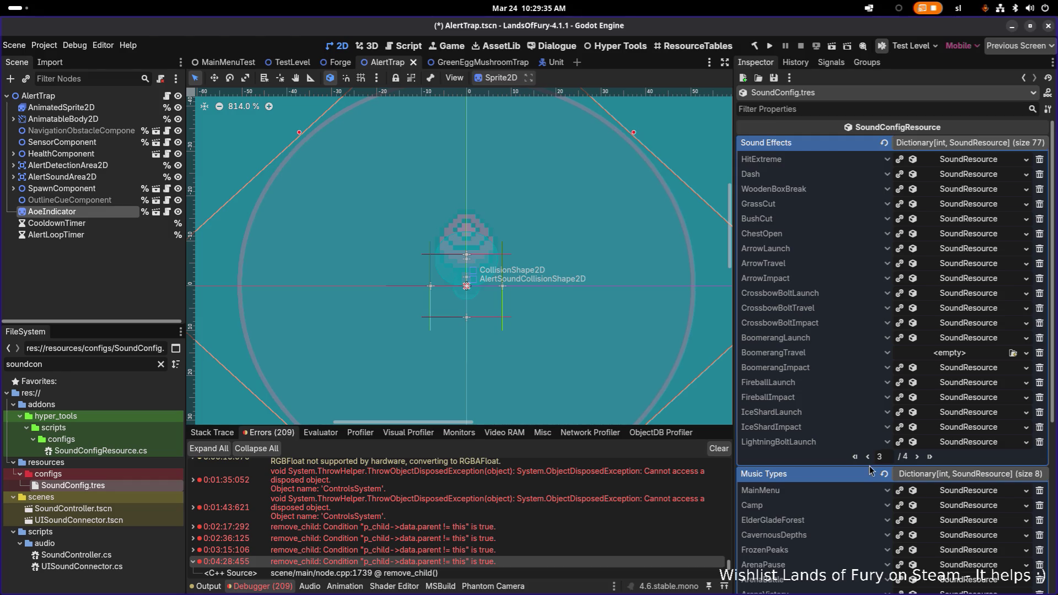
left_click(868, 457)
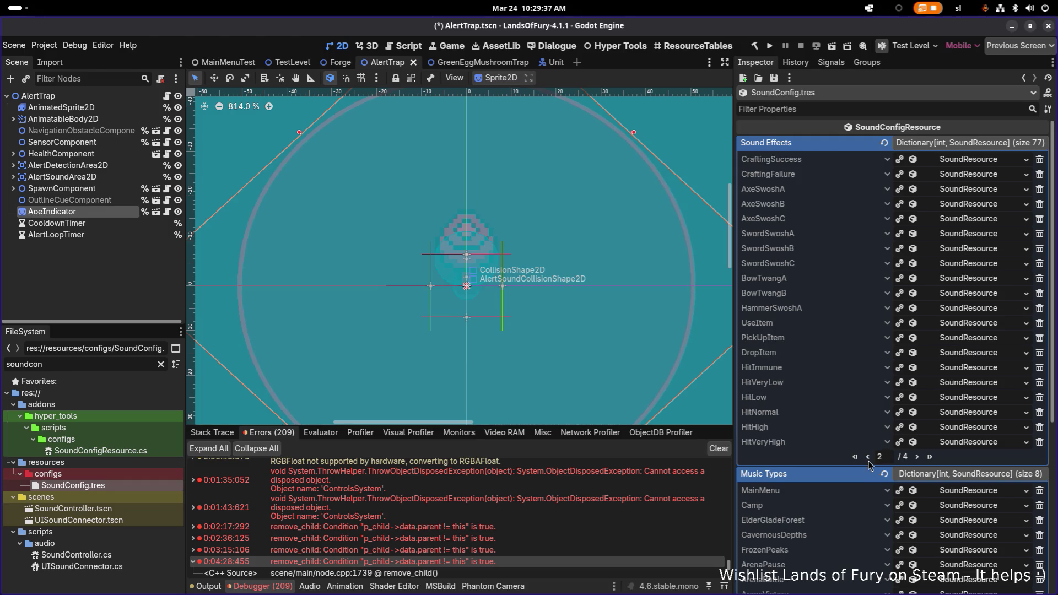
left_click(869, 457)
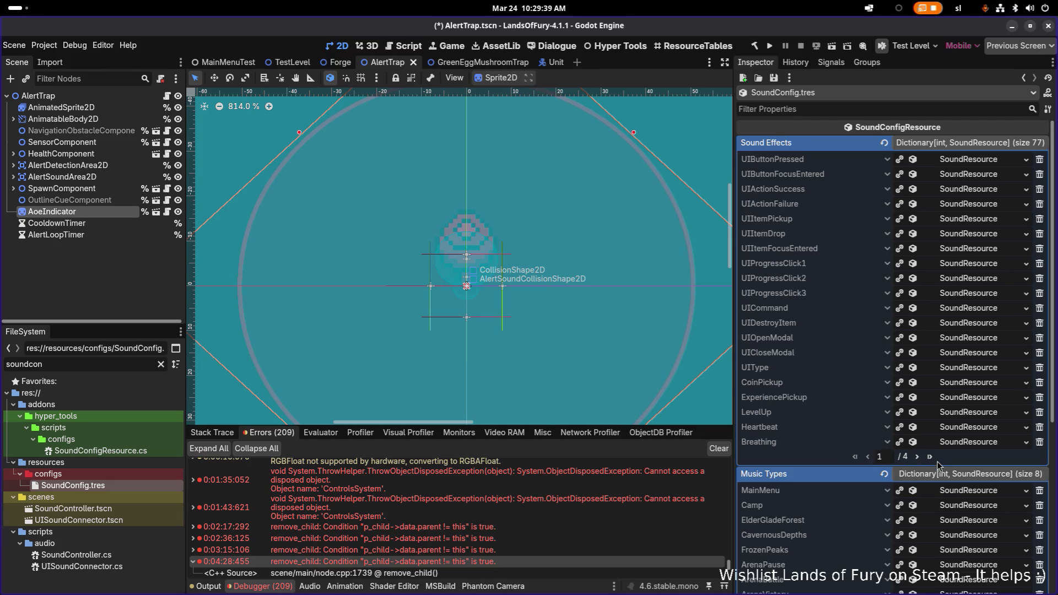
left_click(930, 457)
Set the new entry's key to Alarm and its value to a new SoundResource
left_click(958, 430)
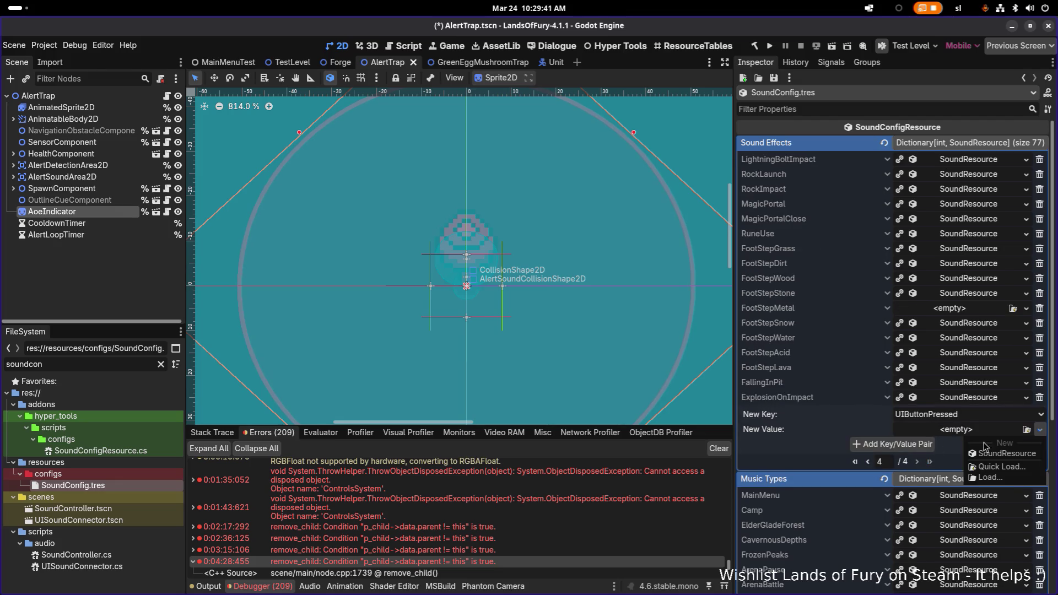
left_click(938, 414)
scroll(947, 440, "down", 5)
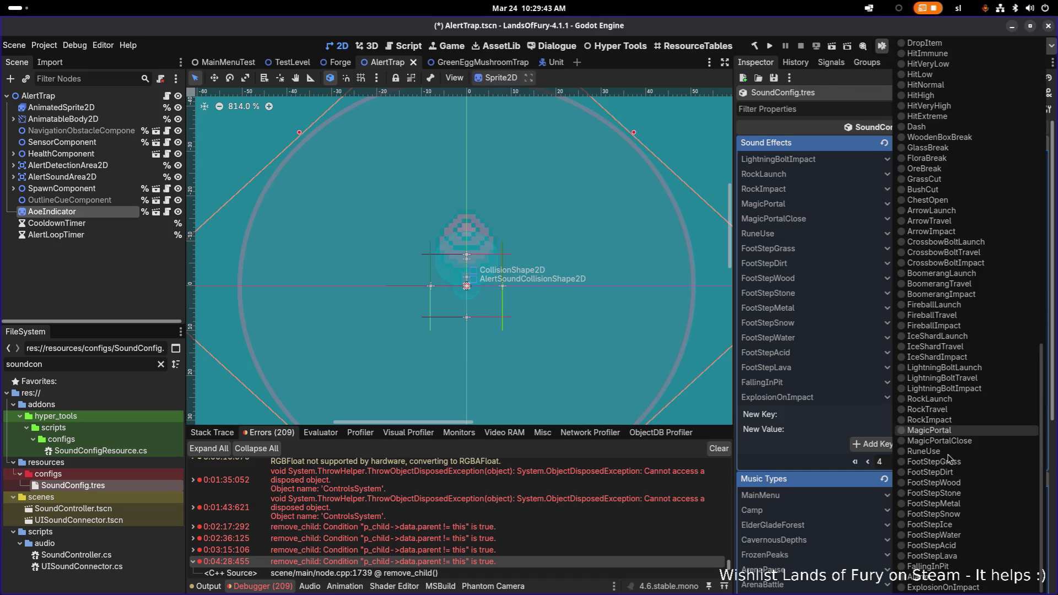
key("Escape")
left_click(955, 430)
left_click(978, 441)
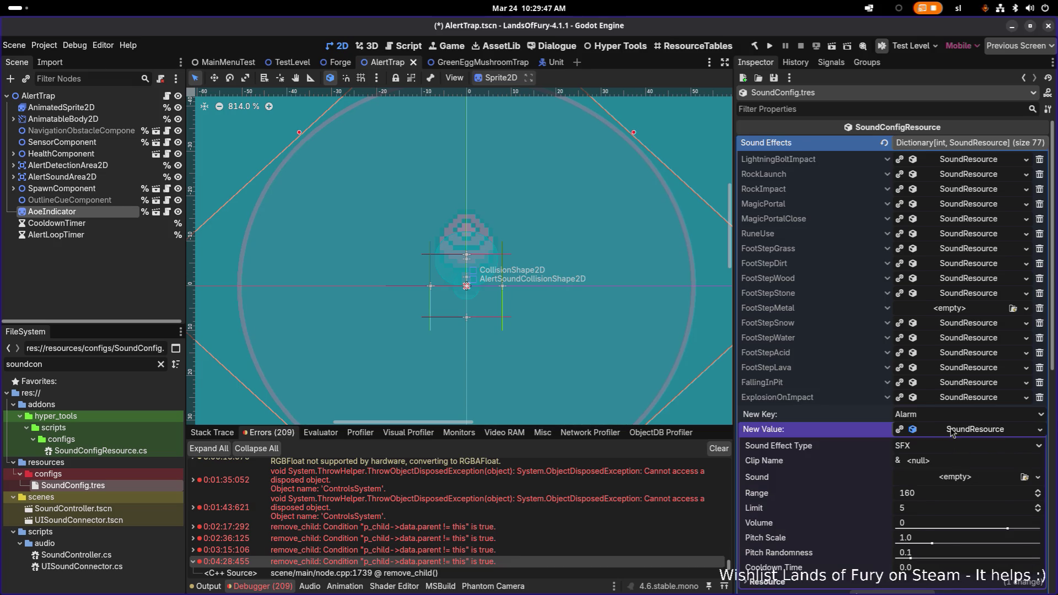
scroll(953, 433, "down", 5)
Add the Alarm entry with PlantAlert.wav as its sound and Limit 20, then save
left_click(889, 361)
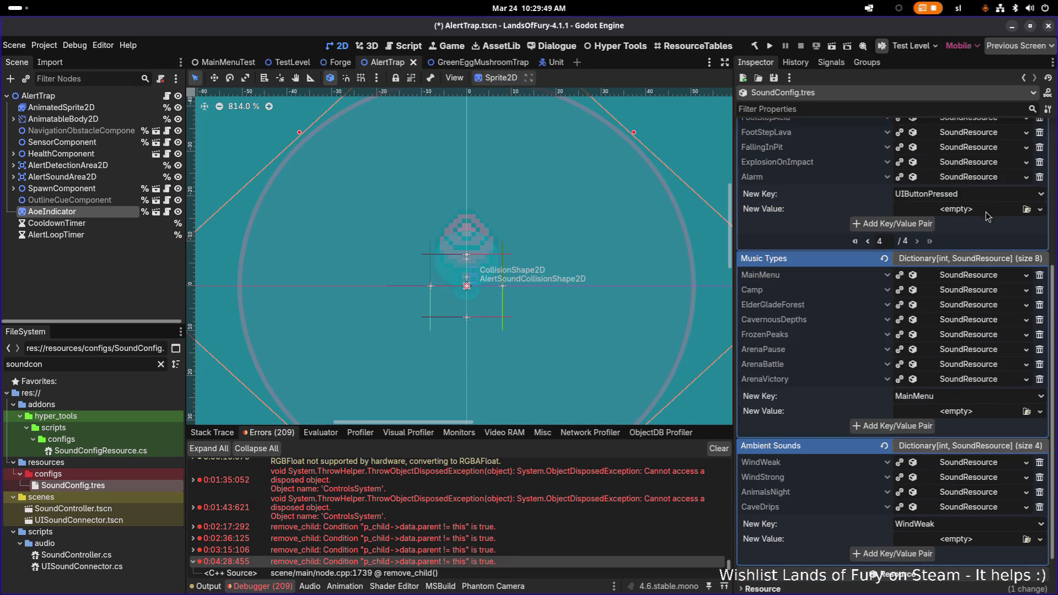
left_click(987, 179)
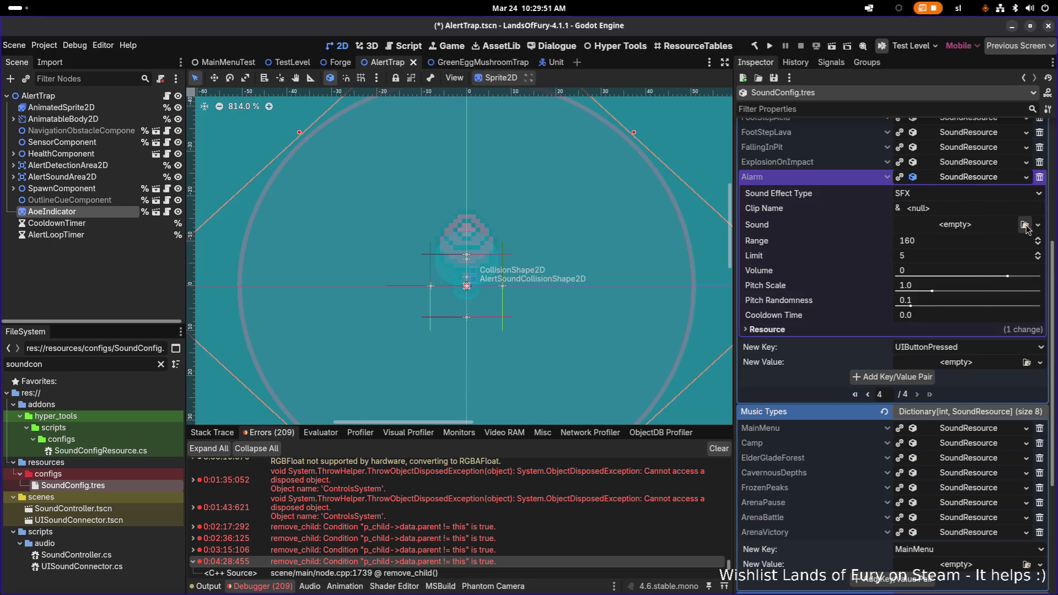
left_click(1024, 224)
type("plant")
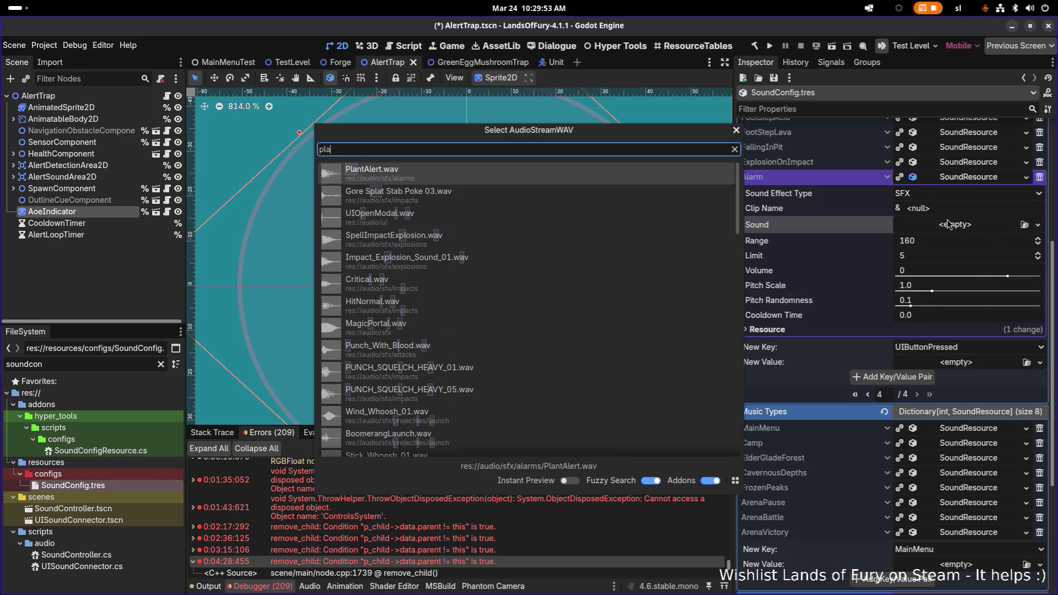
key("Return")
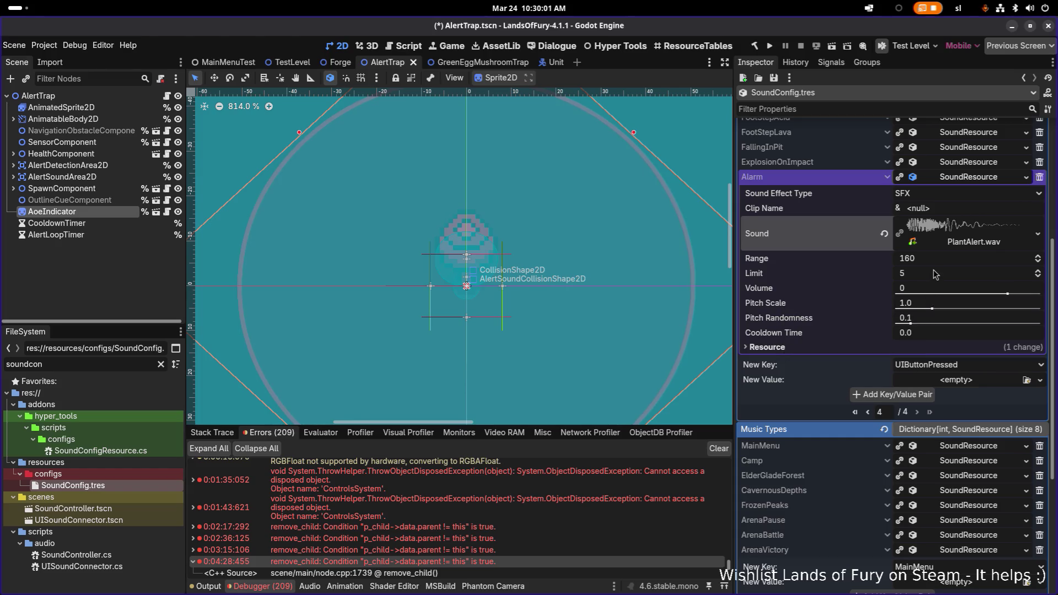
left_click(932, 279)
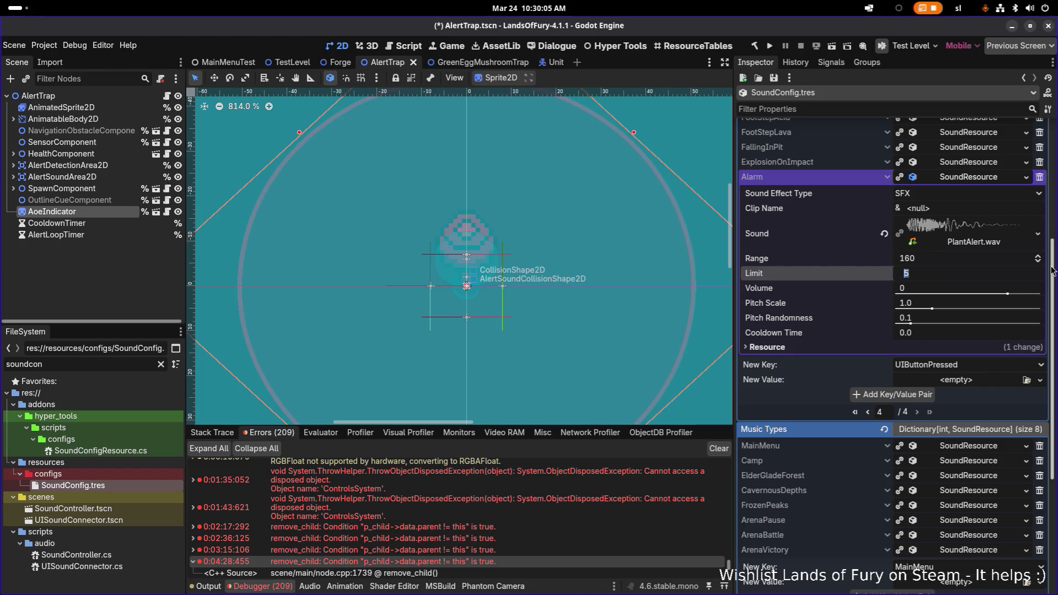
type("20")
key("Return")
key("ctrl+s")
left_click(961, 177)
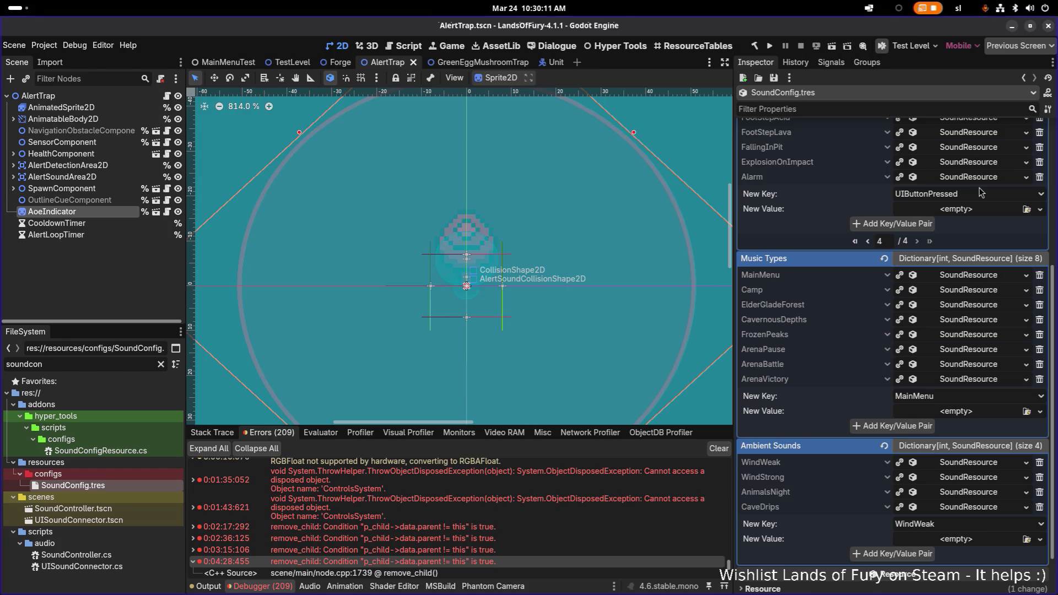
Select the AlertTrap root node and expand Sound Indicator to confirm Sound To Play is Alarm
left_click(149, 98)
left_click(149, 97)
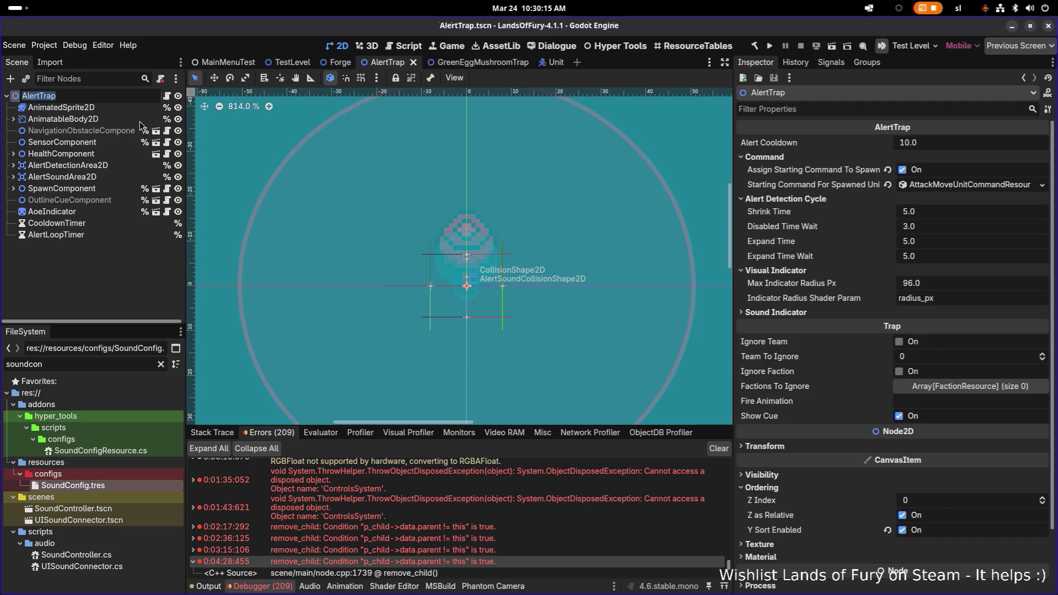
left_click(141, 121)
left_click(121, 97)
scroll(693, 135, "down", 1)
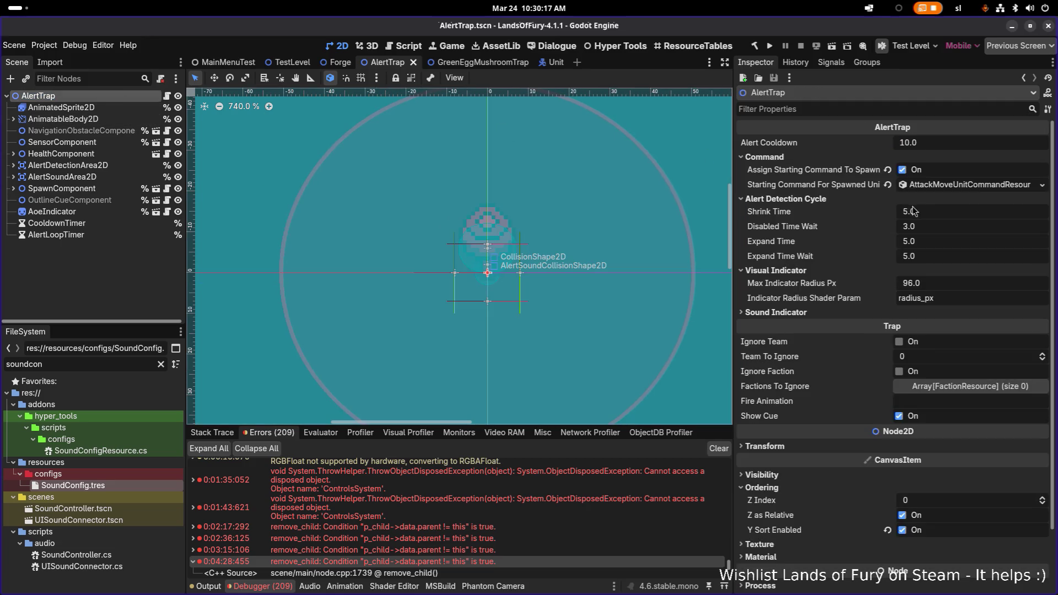
left_click(818, 314)
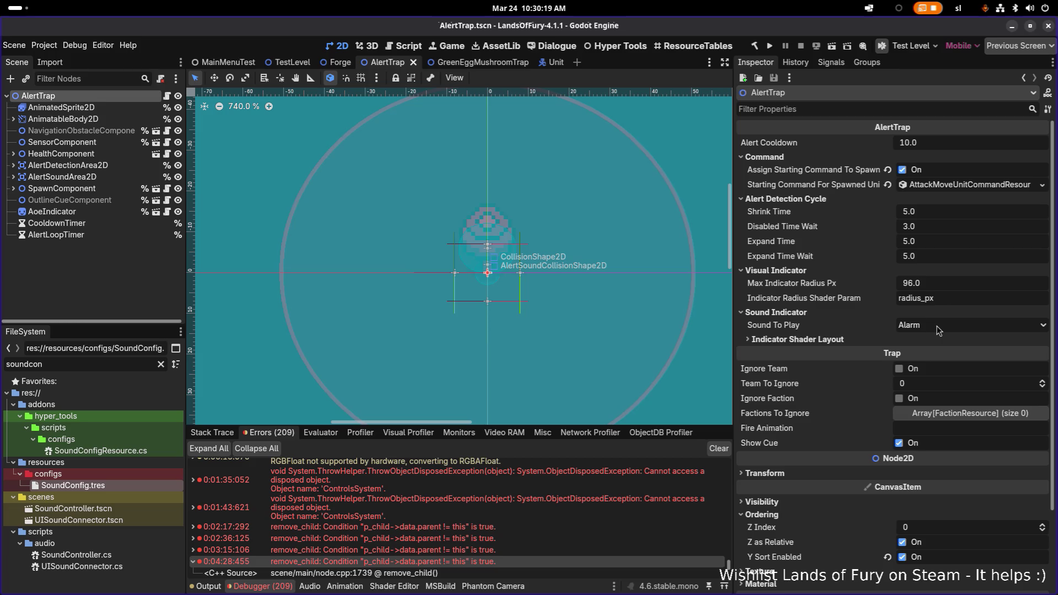
key("alt+Tab")
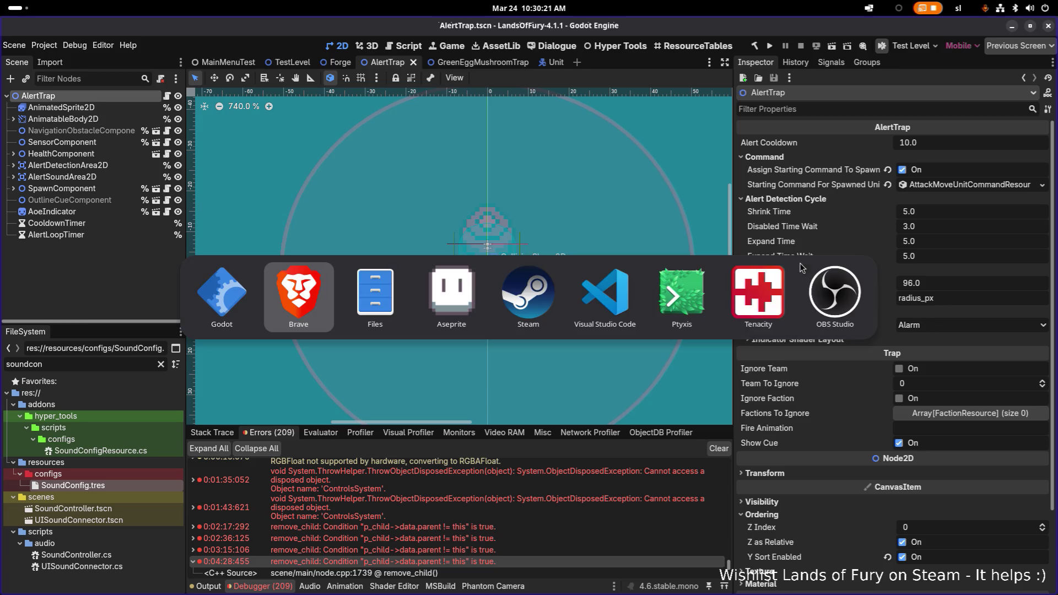
Drag the VS Code split right to widen the UnitCommandResource.cs pane, then return to Godot
scroll(479, 281, "up", 10)
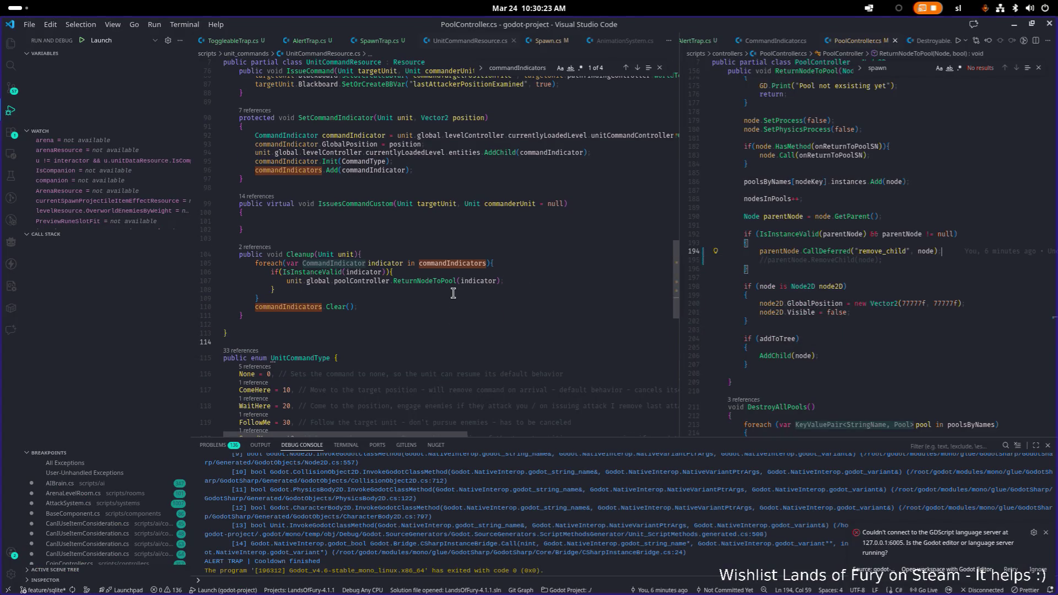
scroll(470, 293, "down", 7)
left_click(502, 284)
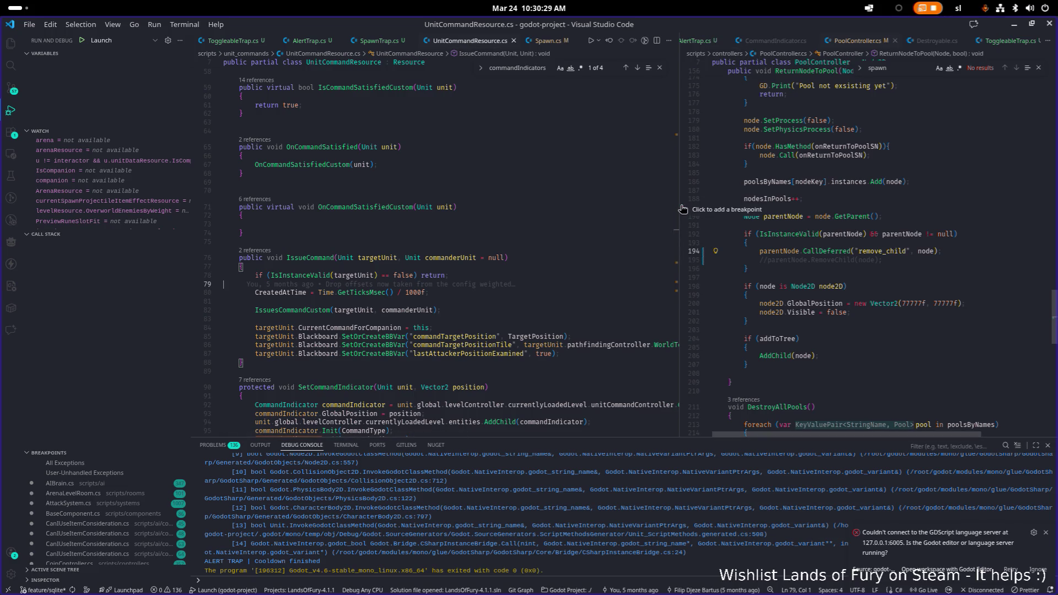
left_click_drag(681, 209, 740, 205)
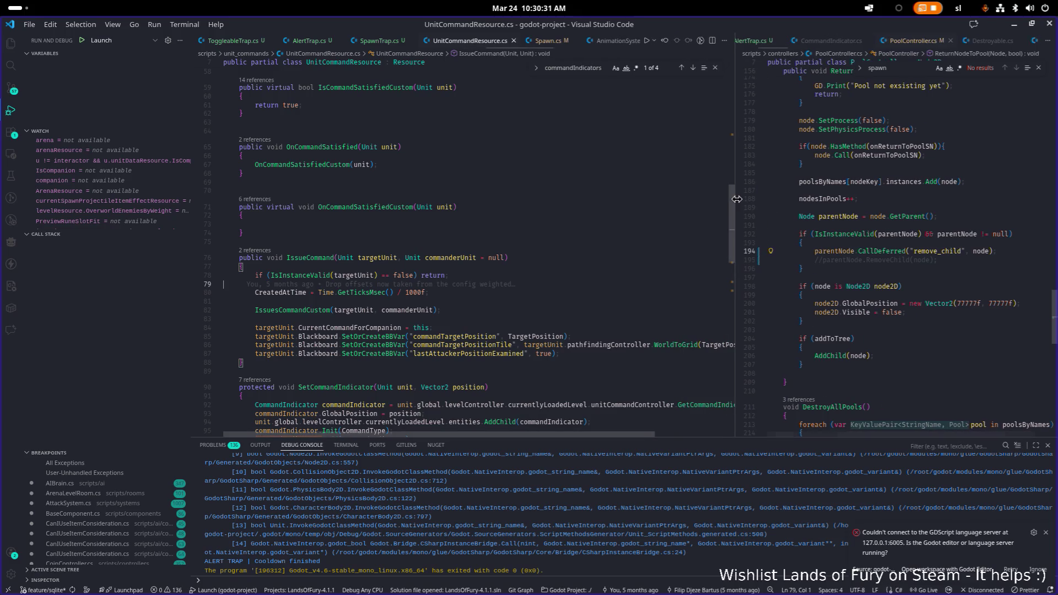
key("alt+Tab")
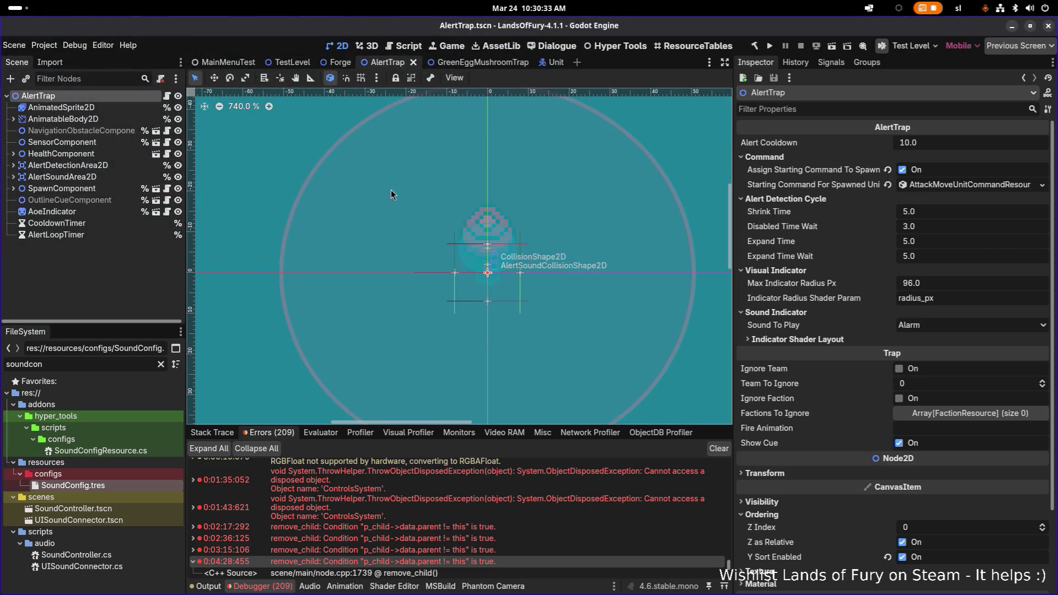
left_click(101, 119)
left_click(89, 108)
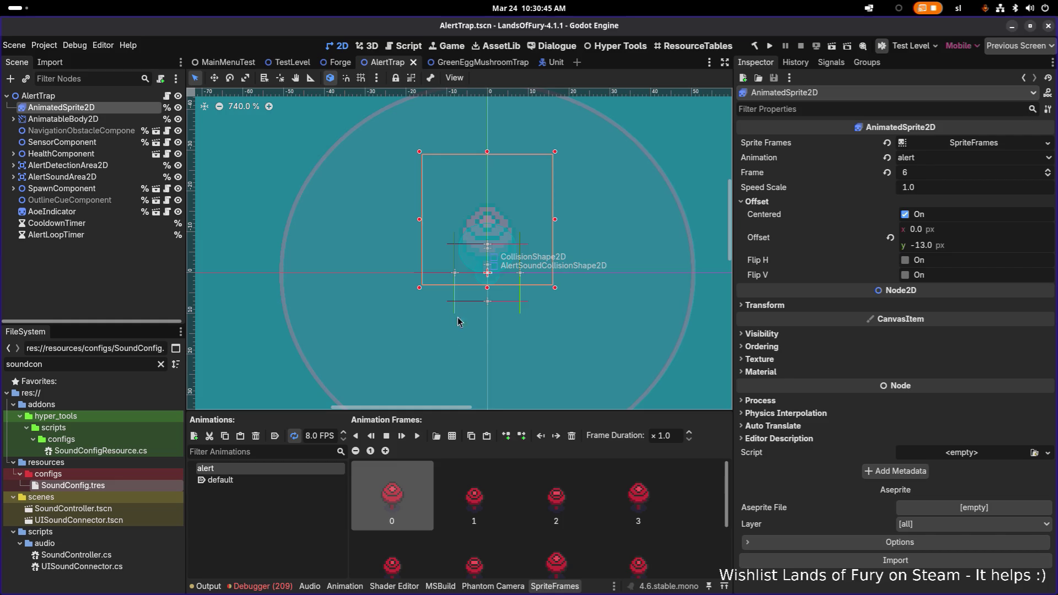
left_click(290, 479)
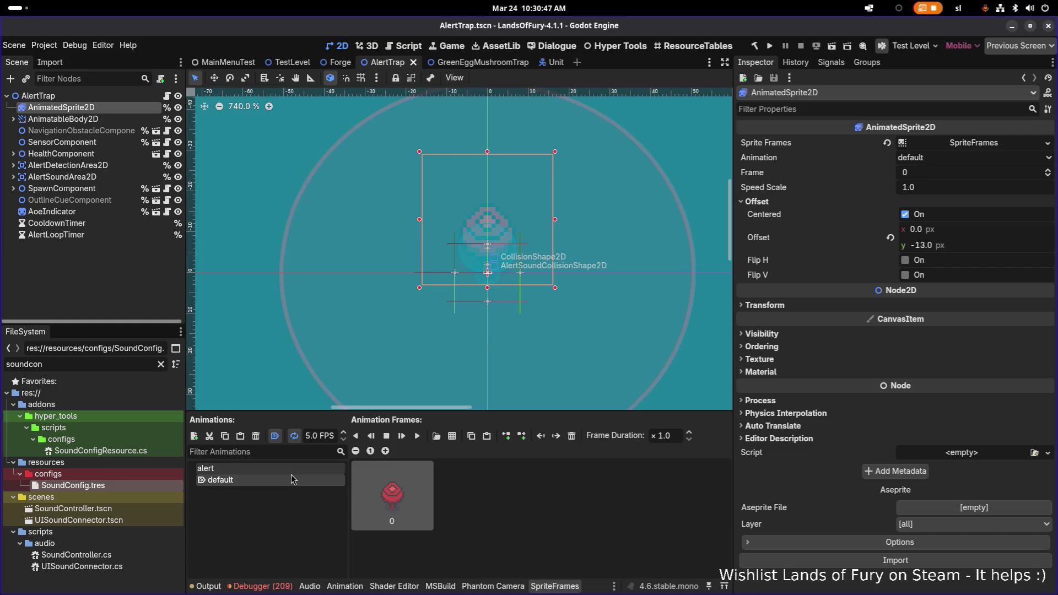
left_click(291, 472)
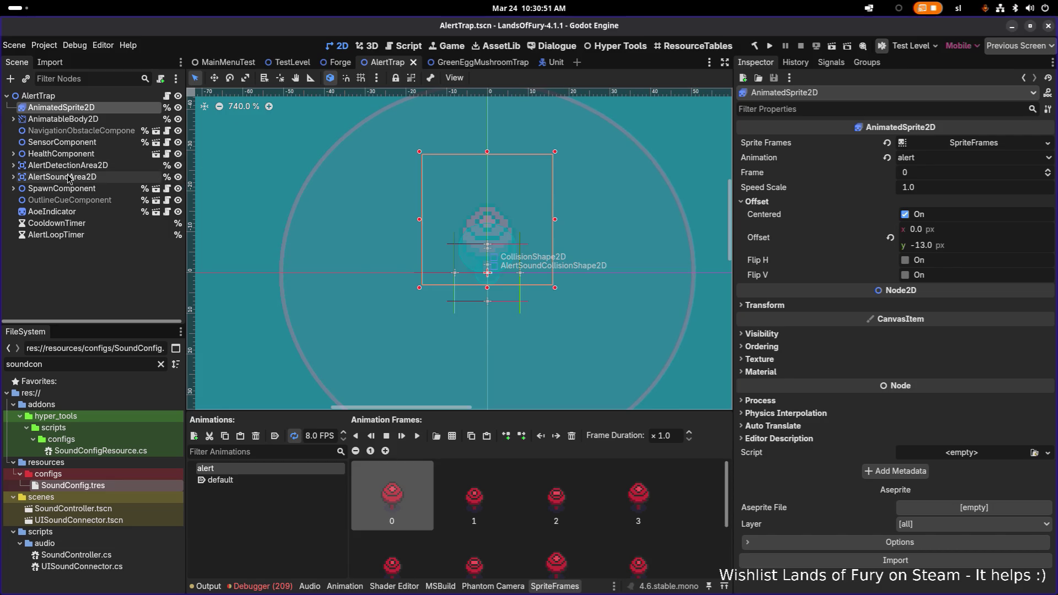
left_click(38, 96)
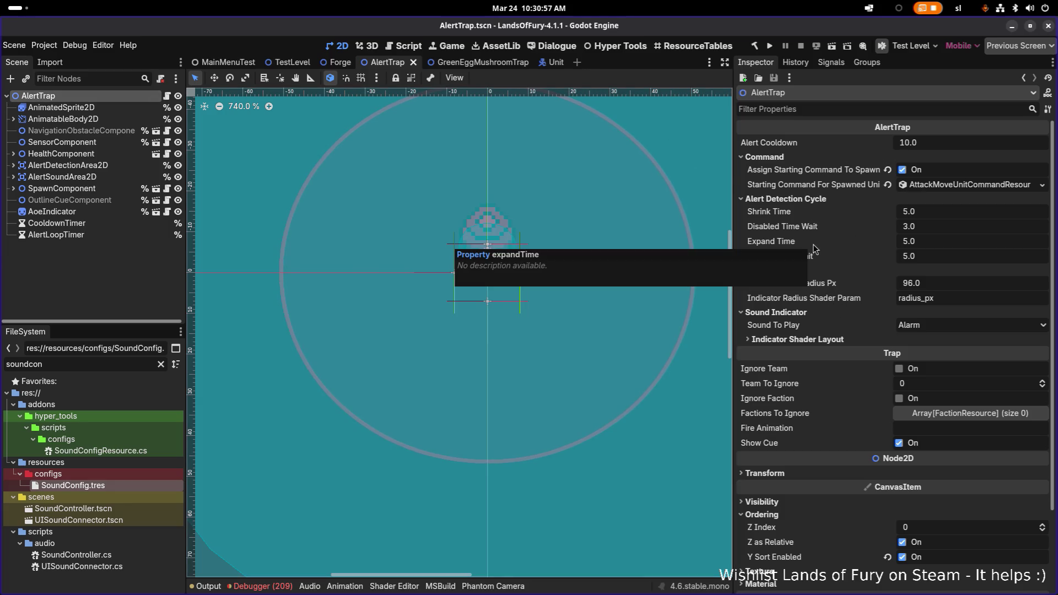
left_click(795, 313)
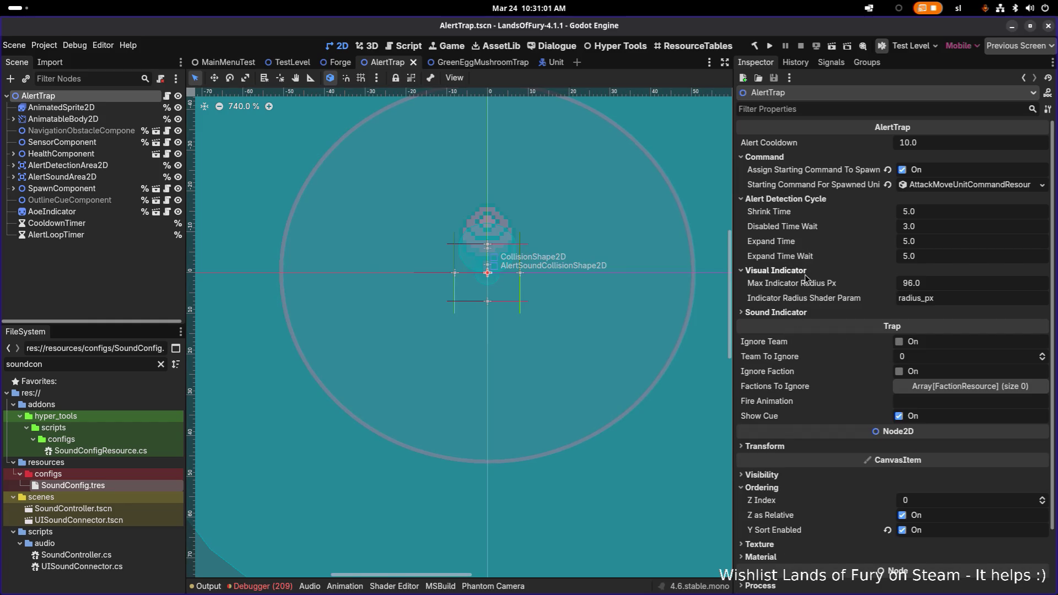
key("alt+Tab")
In VS Code, go to the CommandName property declaration in UnitCommandResource.cs
left_click(668, 301)
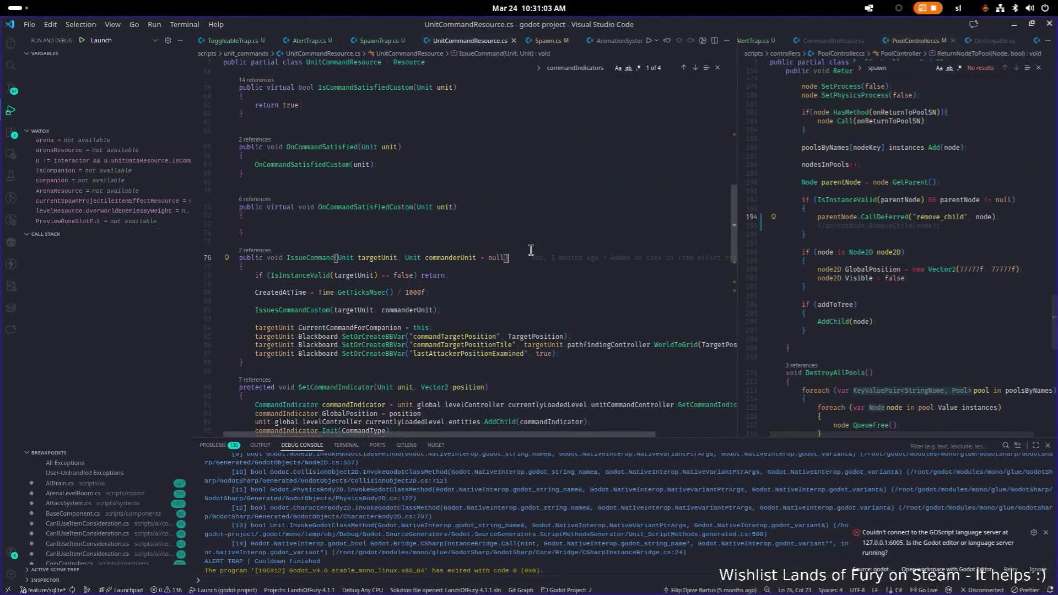
key("ctrl+p")
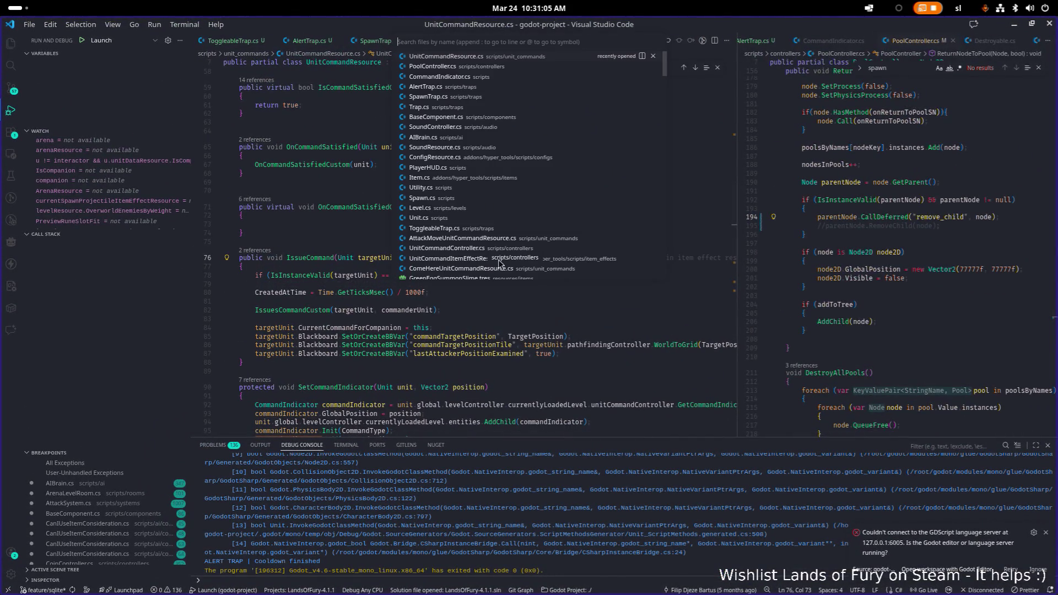
key("Escape")
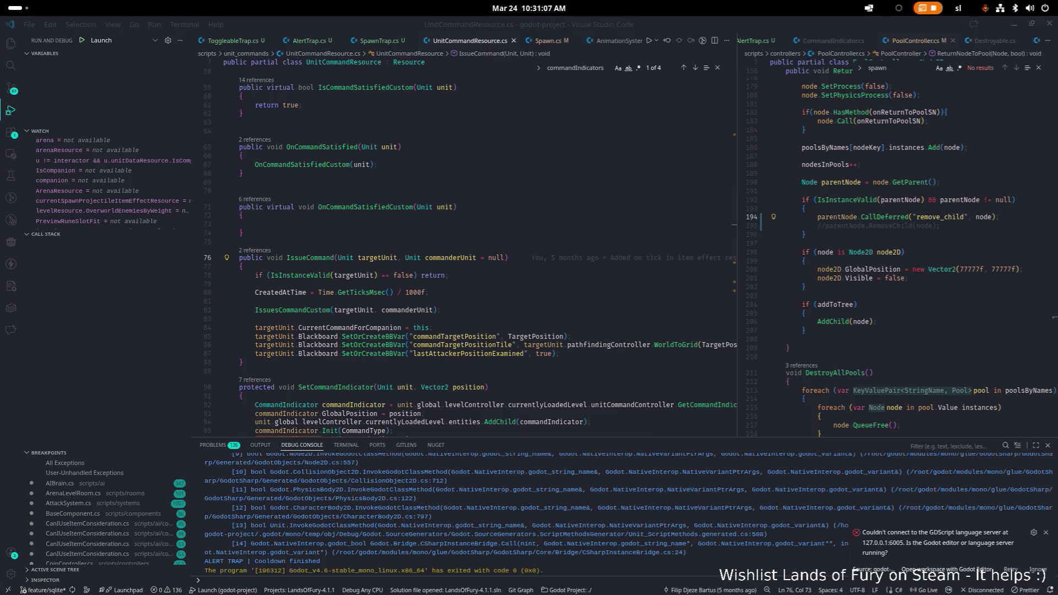
left_click(503, 208)
scroll(503, 208, "up", 10)
scroll(531, 185, "down", 5)
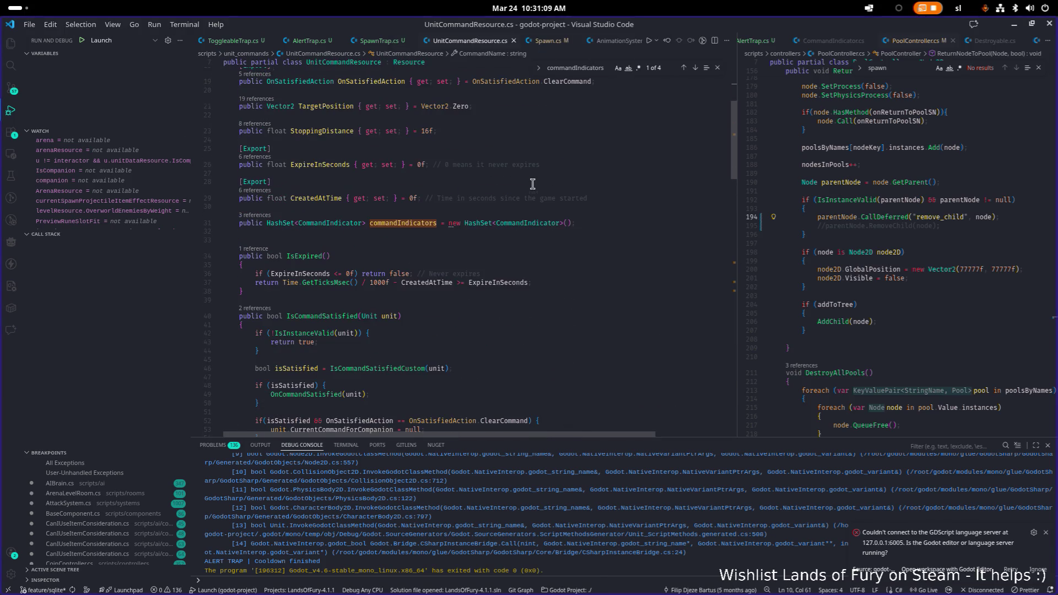
scroll(574, 193, "up", 5)
left_click(576, 190)
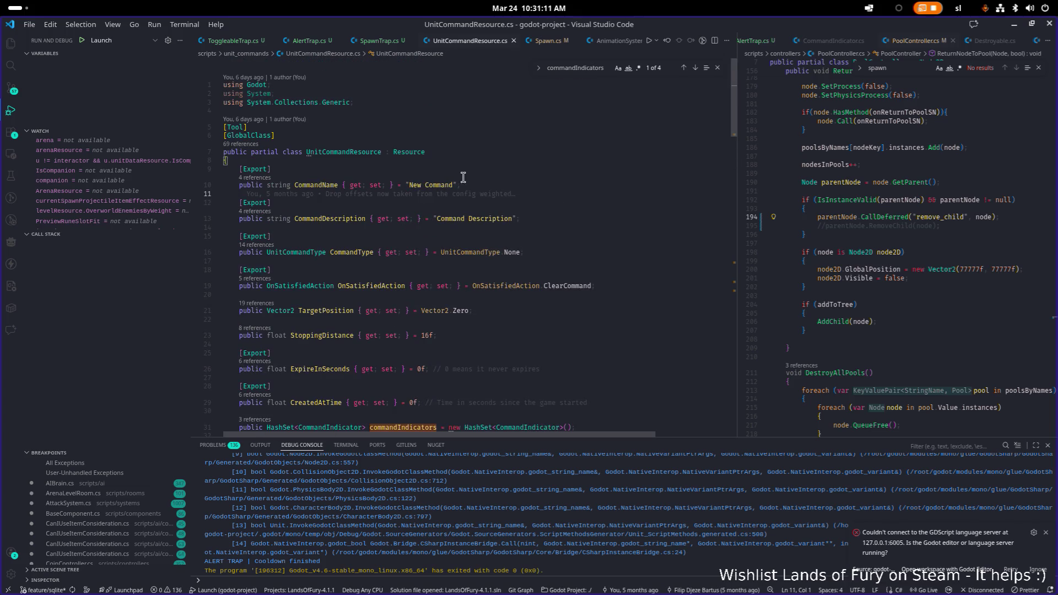
Open AlertTrap.cs through quick search 'alert' and place the caret at the end of line 31
key("ctrl+p")
type("alert")
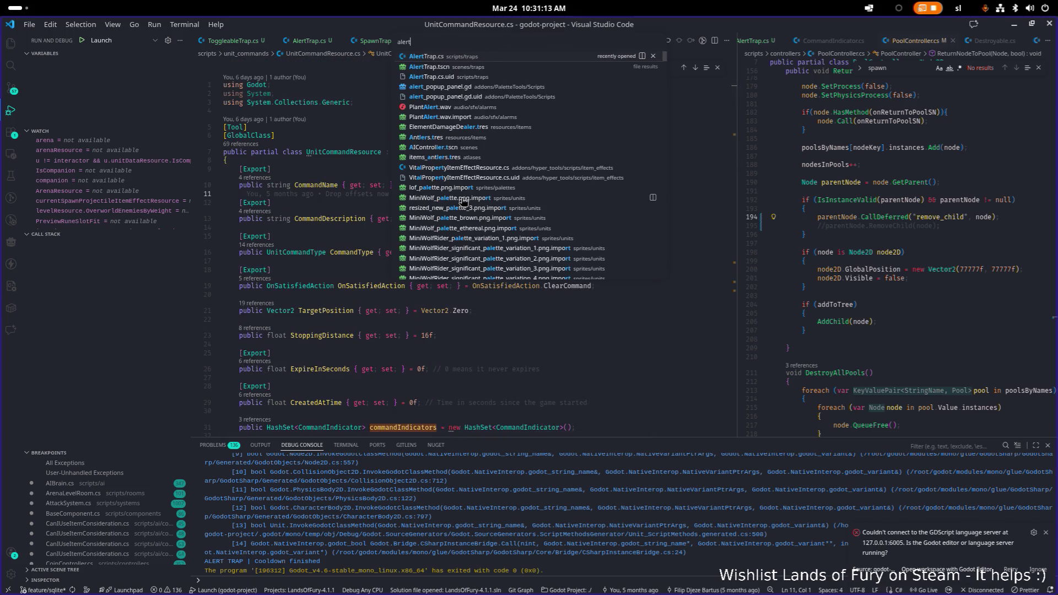
key("Return")
scroll(463, 207, "down", 3)
left_click(481, 287)
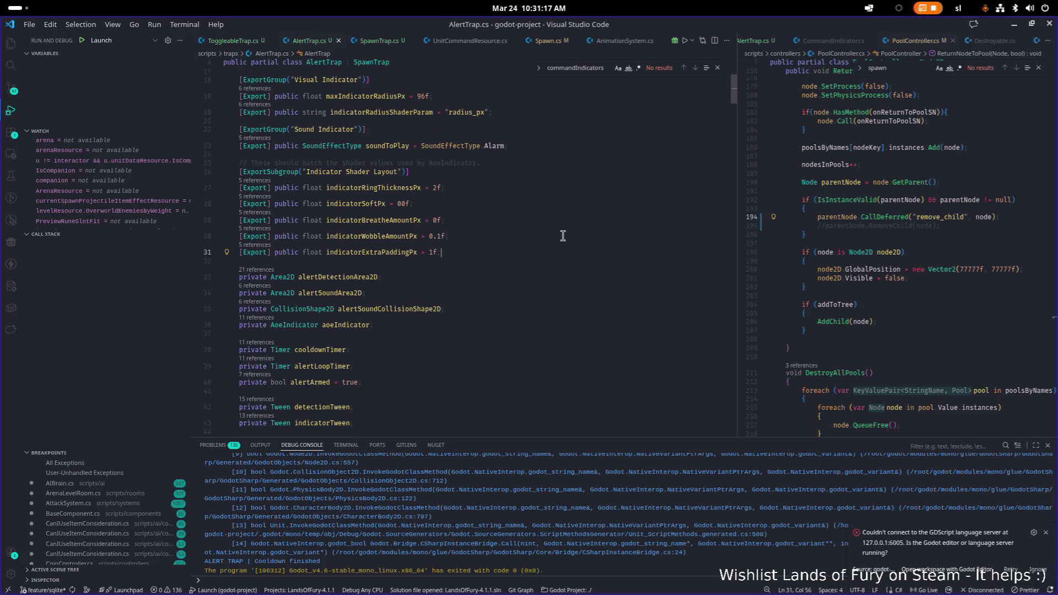
Add '[Export] public StringName animationToPlayOnAlarm;' on a new line after line 20 of AlertTrap.cs
scroll(563, 236, "up", 2)
left_click(567, 173)
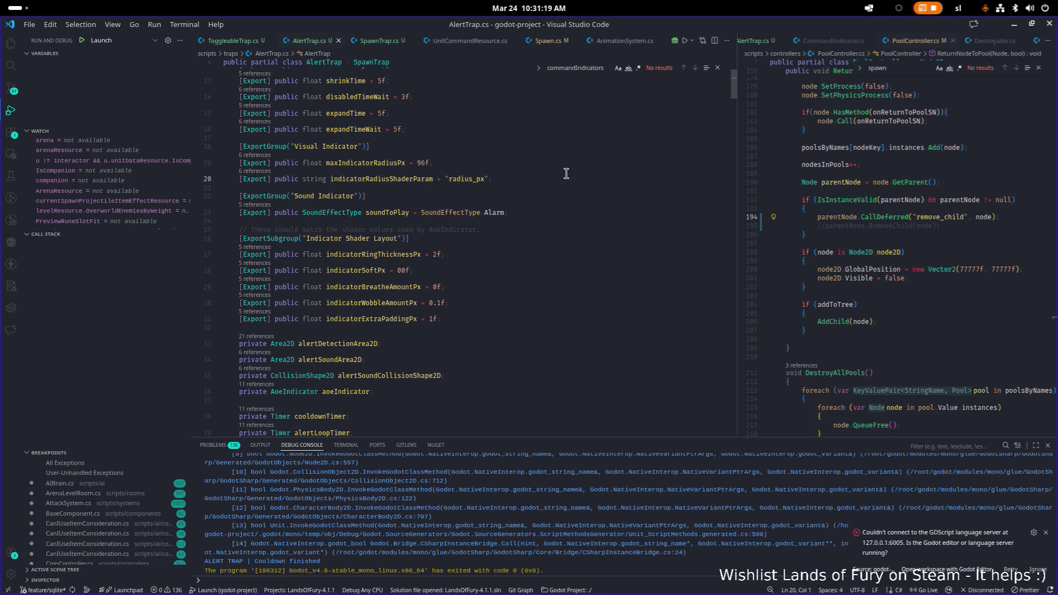
key("End")
key("Return")
type("Export] ")
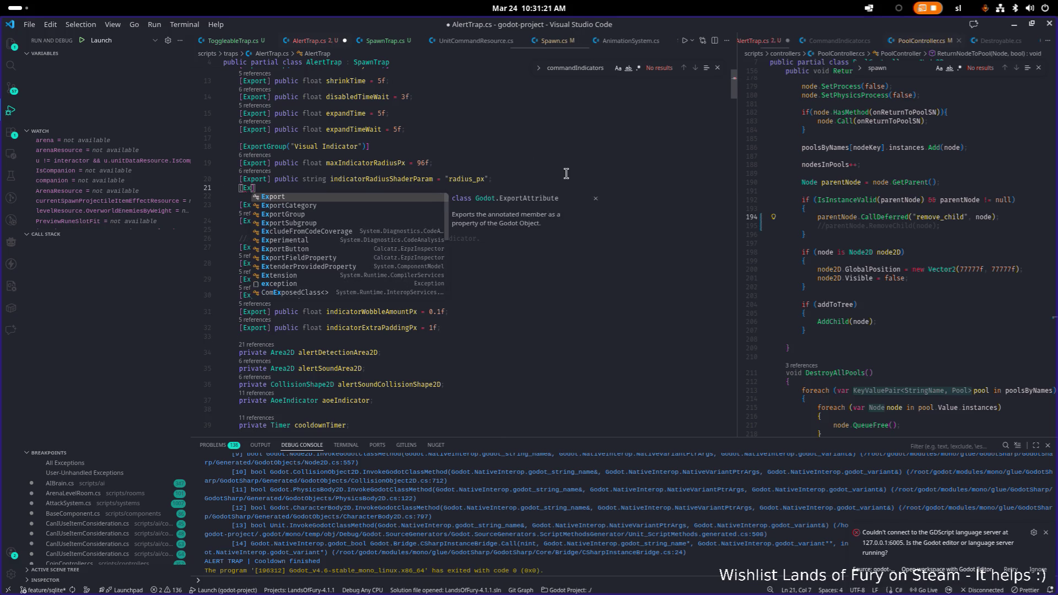
type("pulic")
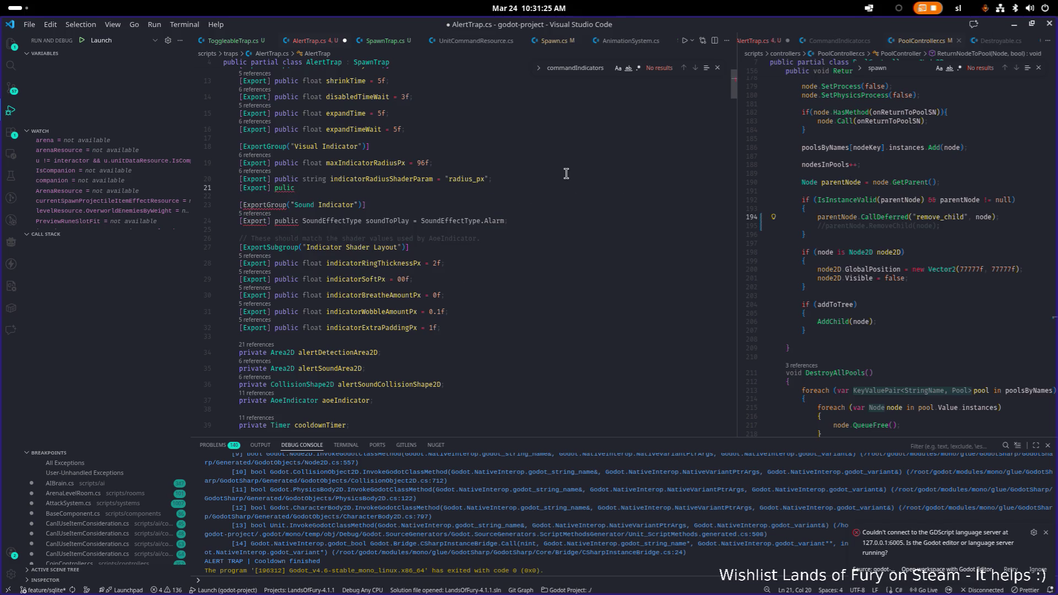
key("BackSpace")
key("BackSpace")
key("BackSpace")
type("ublic ")
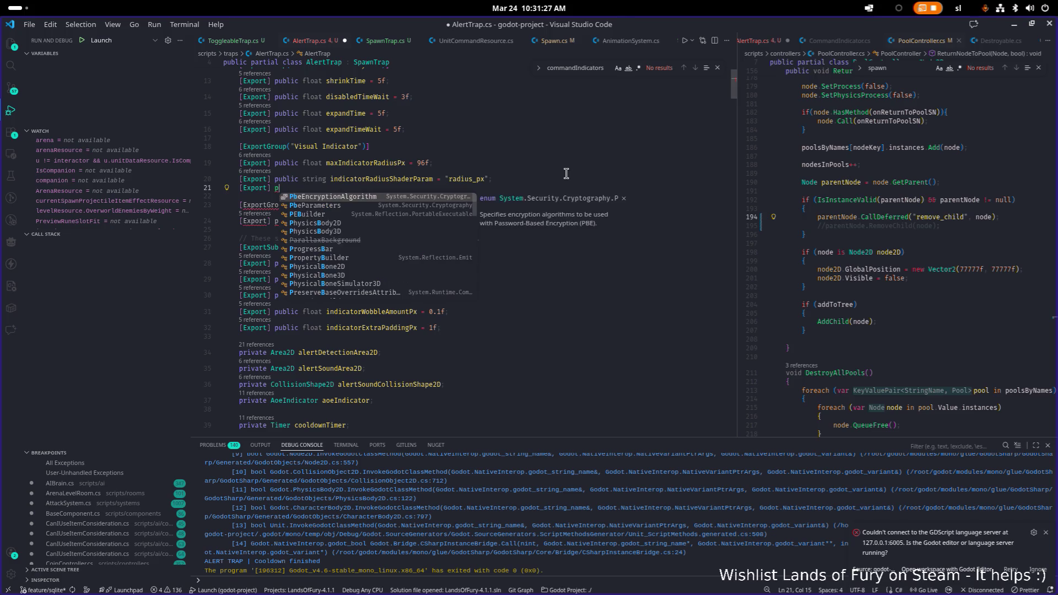
type("string")
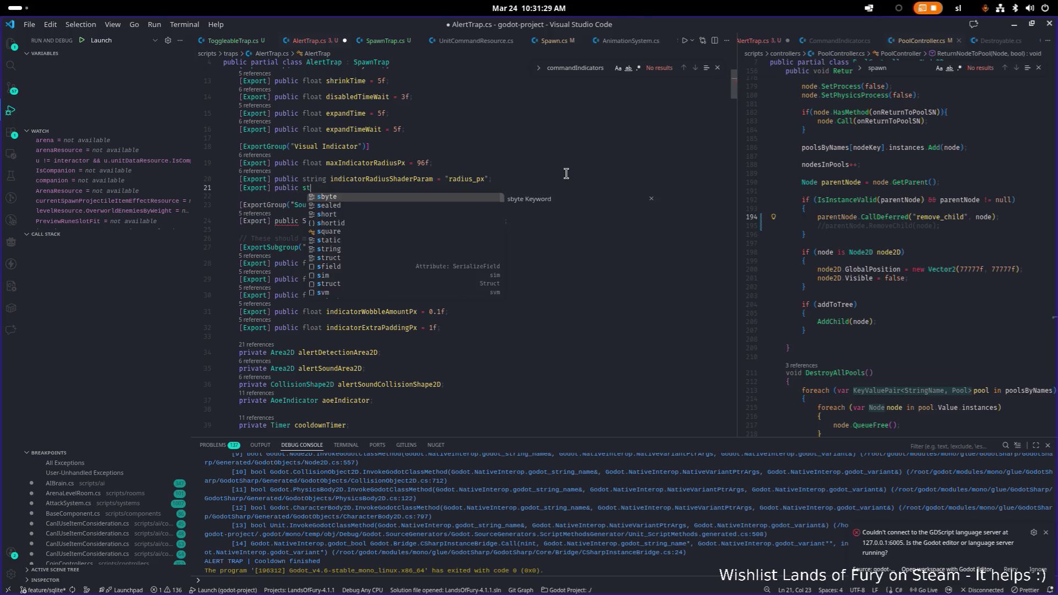
key("BackSpace")
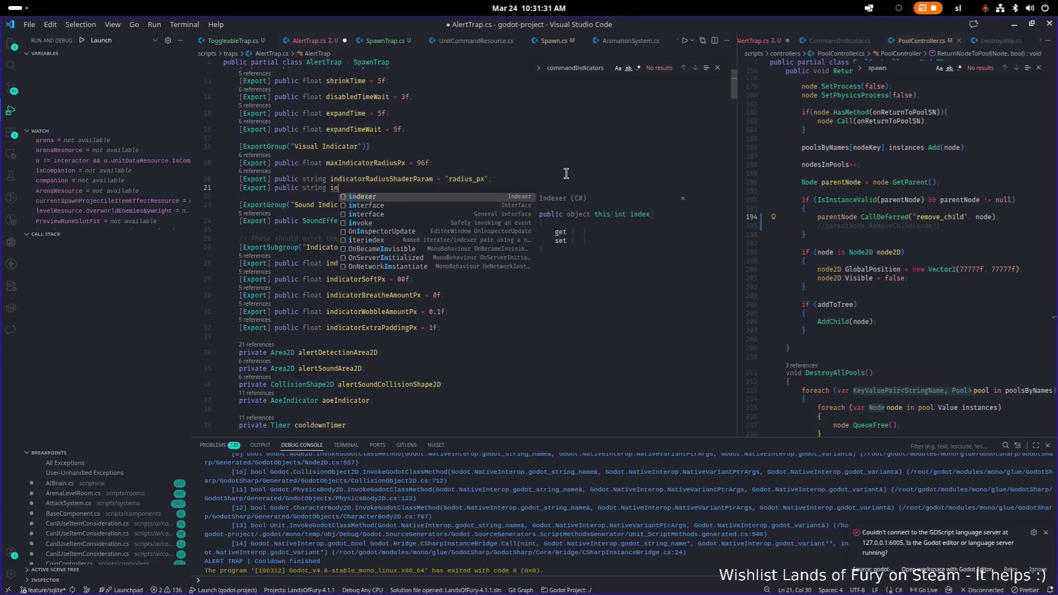
type("Str")
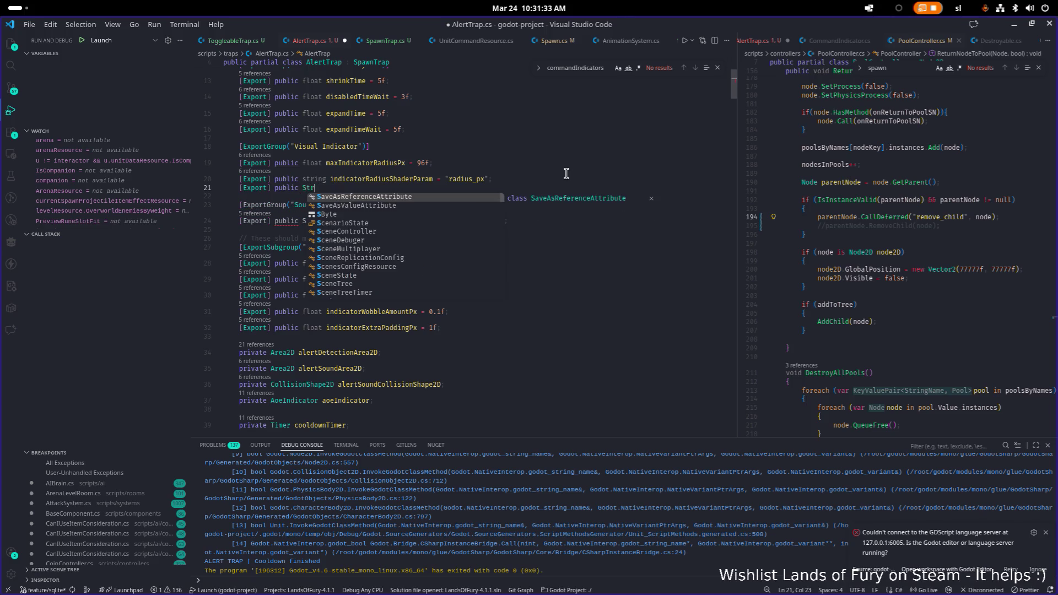
type("ingName anima")
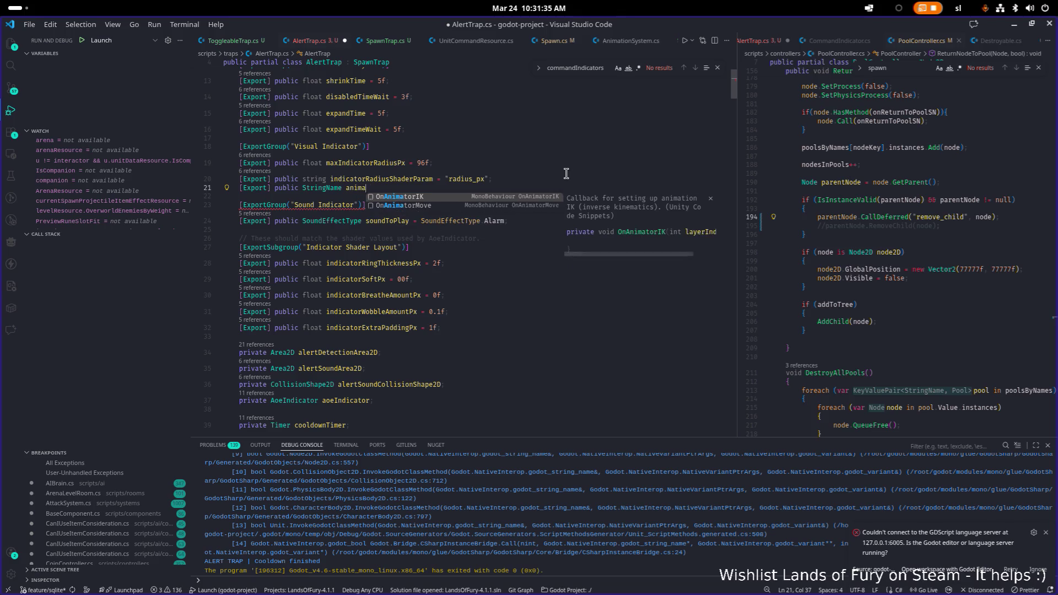
type("tionToPlay")
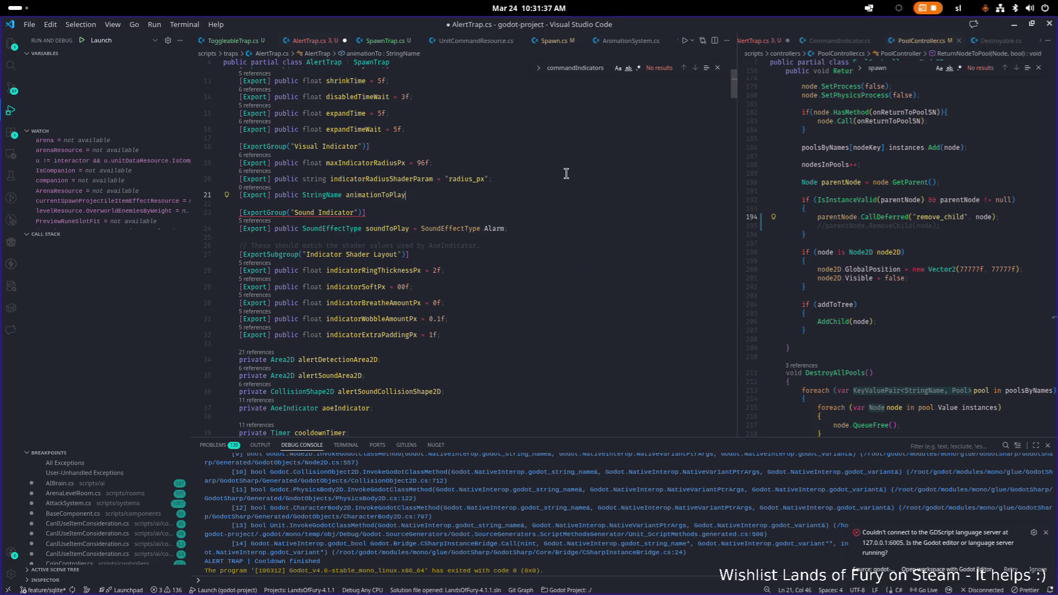
key("BackSpace")
type("On")
type("=")
key("BackSpace")
key("BackSpace")
key("BackSpace")
type(";")
Save AlertTrap.cs and check the AnimatedSprite2D node's animations in Godot
key("ctrl+s")
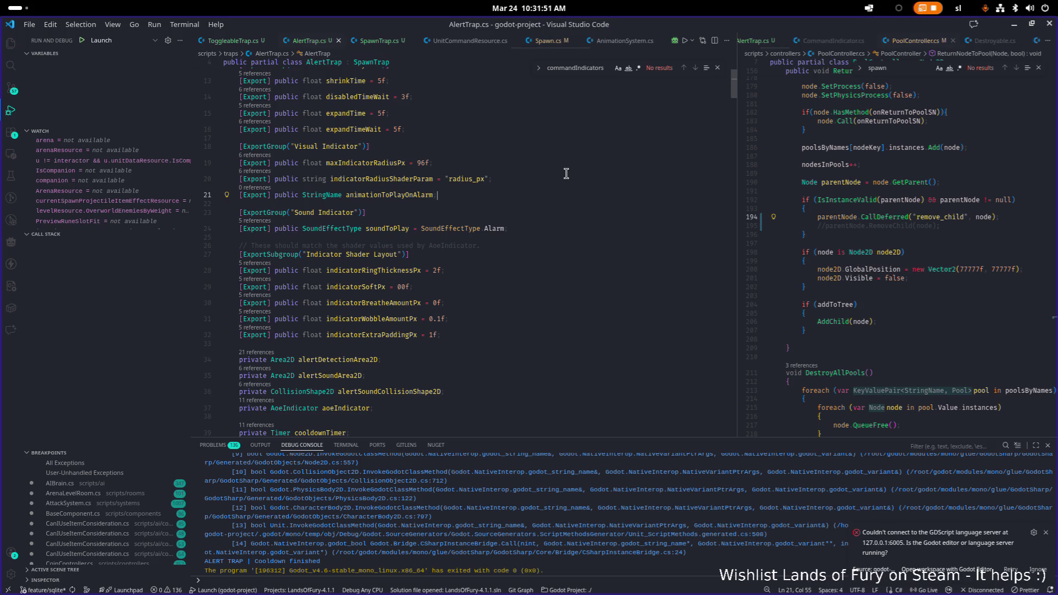
key("alt+Tab")
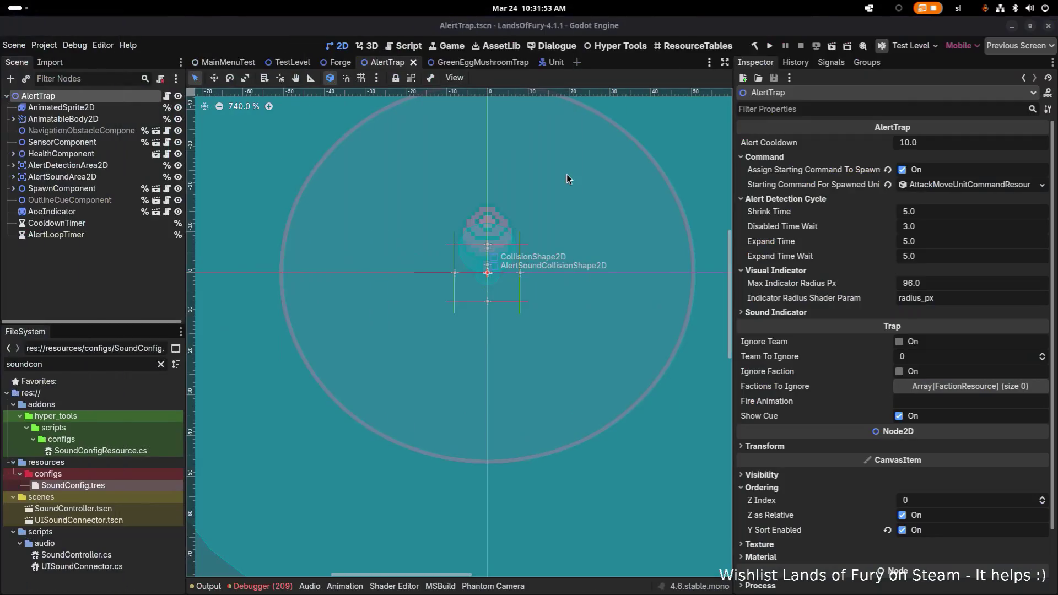
left_click(101, 107)
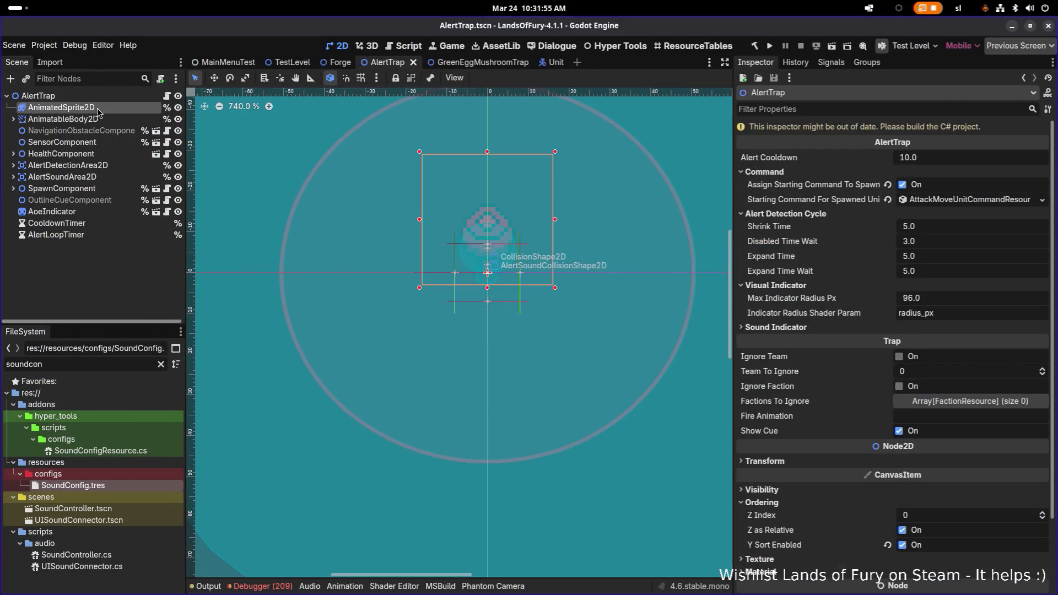
key("alt+Tab")
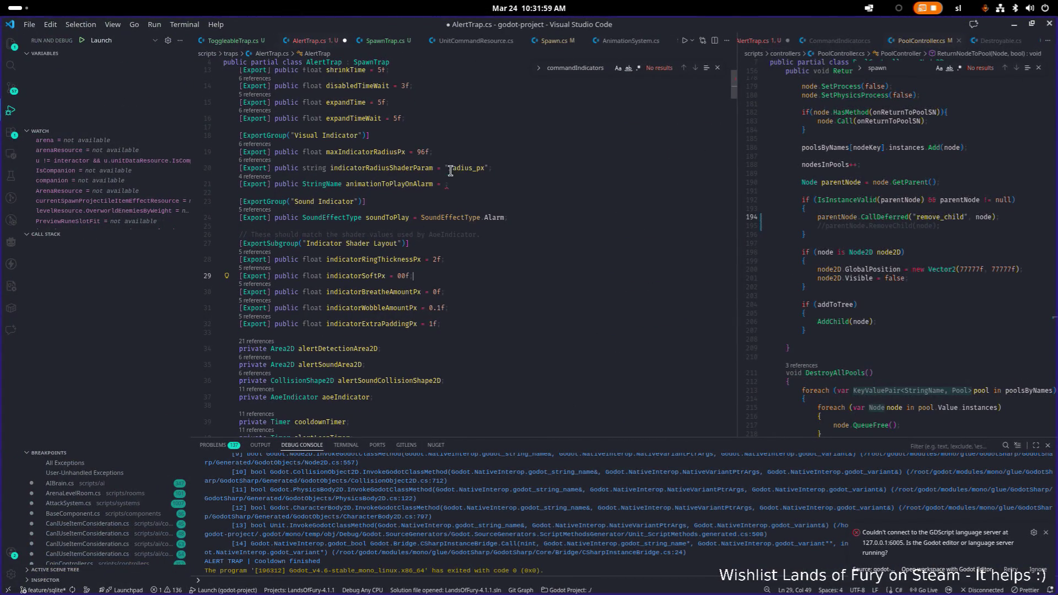
Default animationToPlayOnAlarm to new StringName("alert") and save
left_click(539, 182)
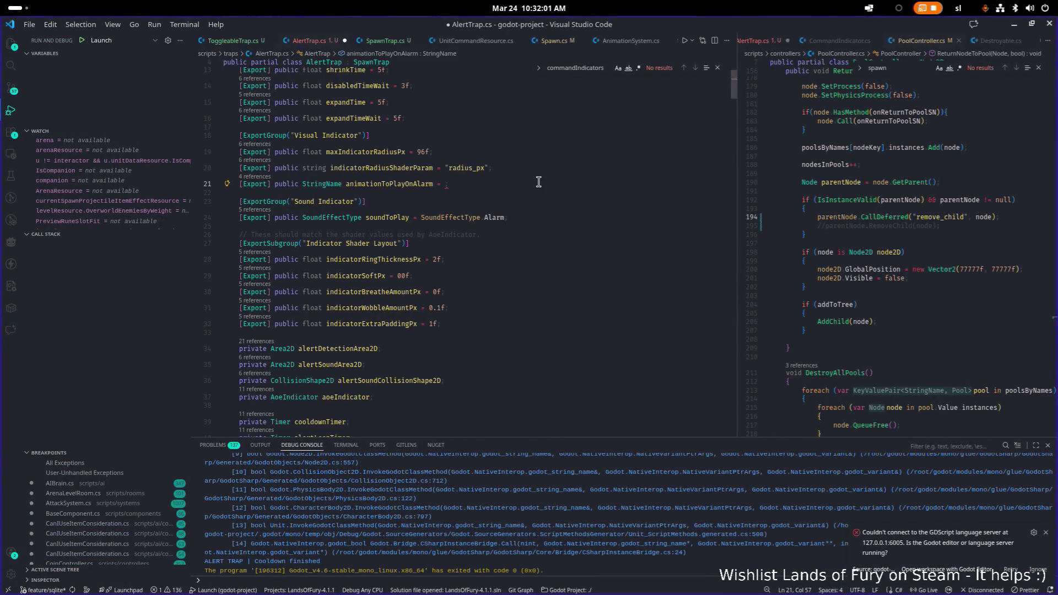
type("new StringName(\"alert")
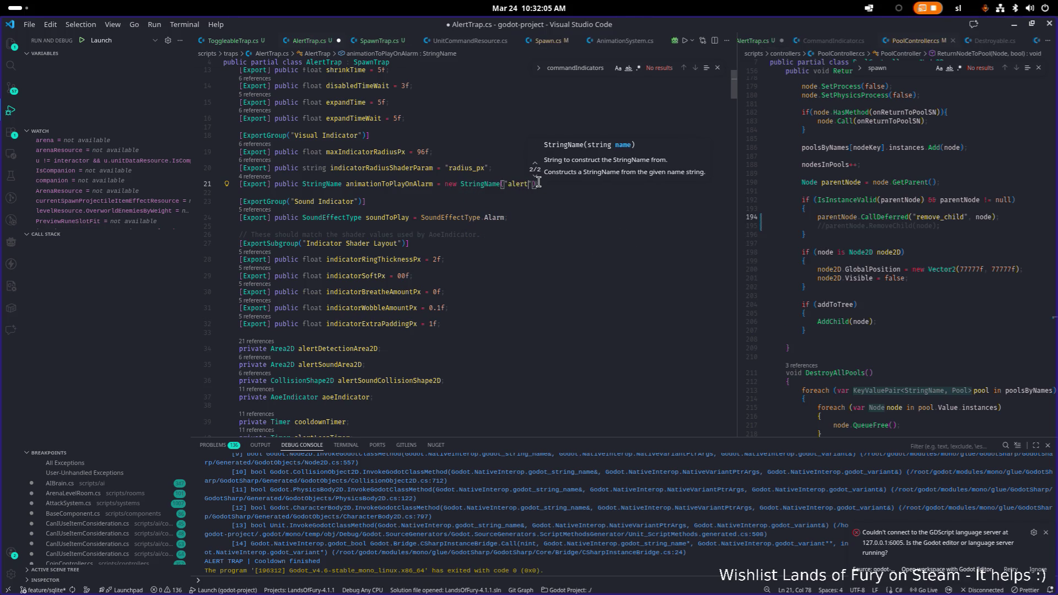
key("ctrl+s")
key("ctrl+Left")
key("ctrl+Left")
key("ctrl+Left")
key("ctrl+shift+Left")
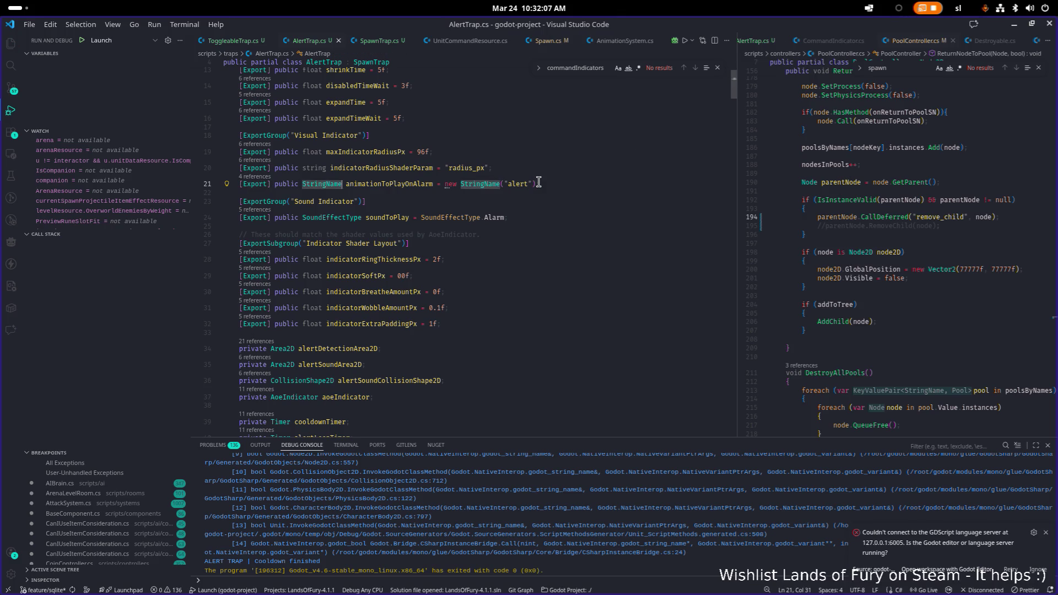
Find the TriggerAlert method and place the caret after alertArmed = false
key("ctrl+f")
type("triggera")
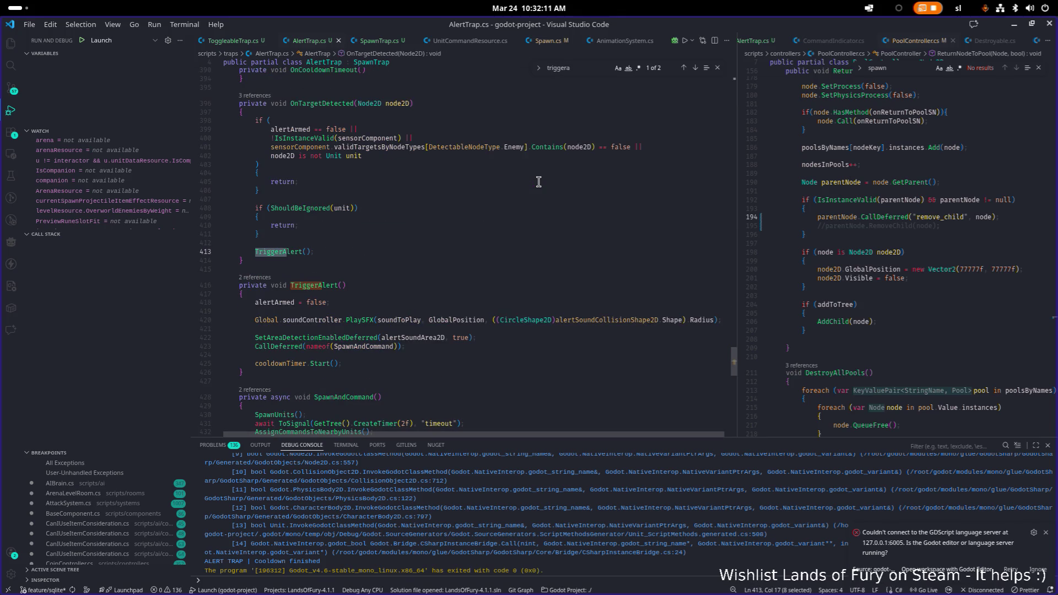
scroll(496, 237, "down", 2)
left_click(518, 261)
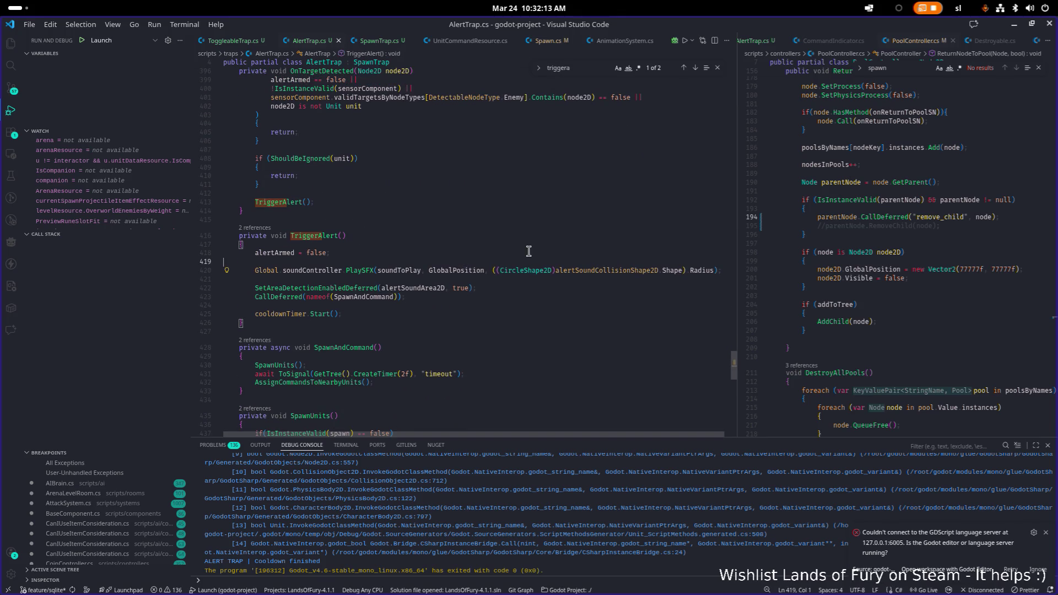
Add animatedSprite2D.Play(animationToPlayOnAlarm); to TriggerAlert and save AlertTrap.cs
key("Return")
type("ani")
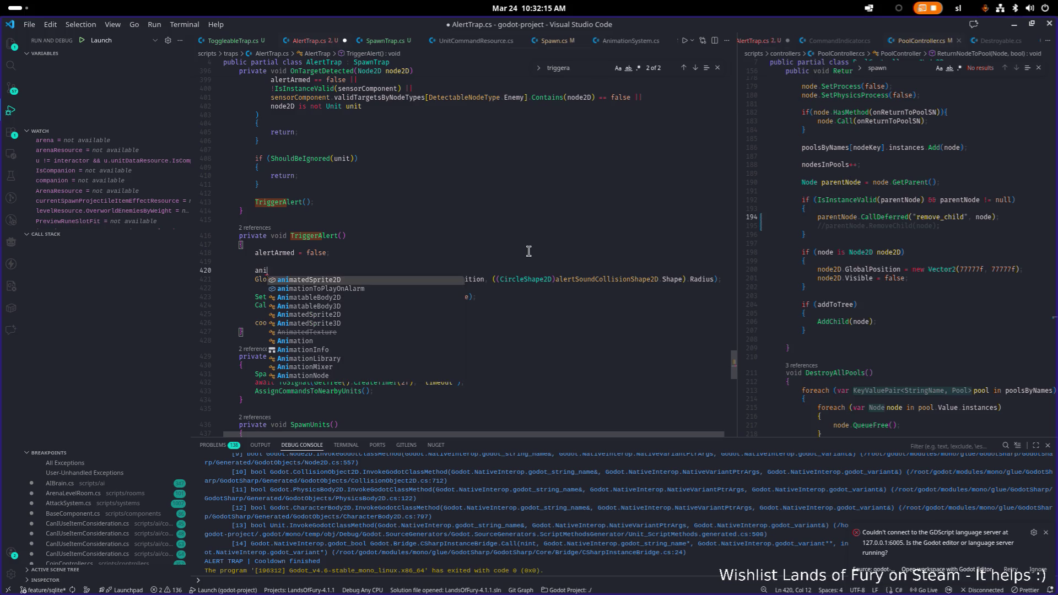
key("Down")
key("Tab")
key("ctrl+shift+Left")
type("anmi")
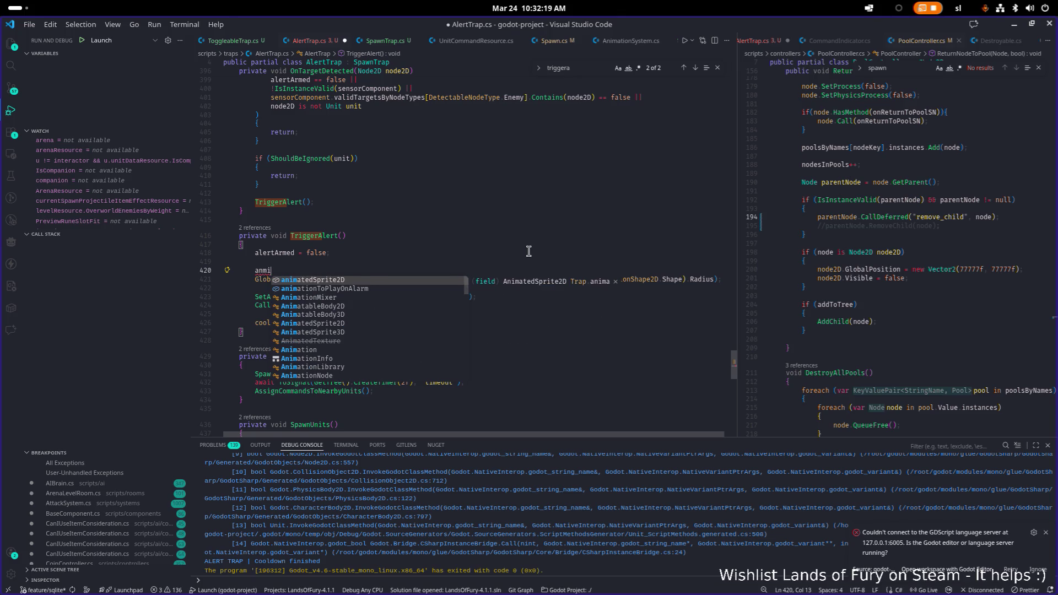
key("Tab")
type(".Play(")
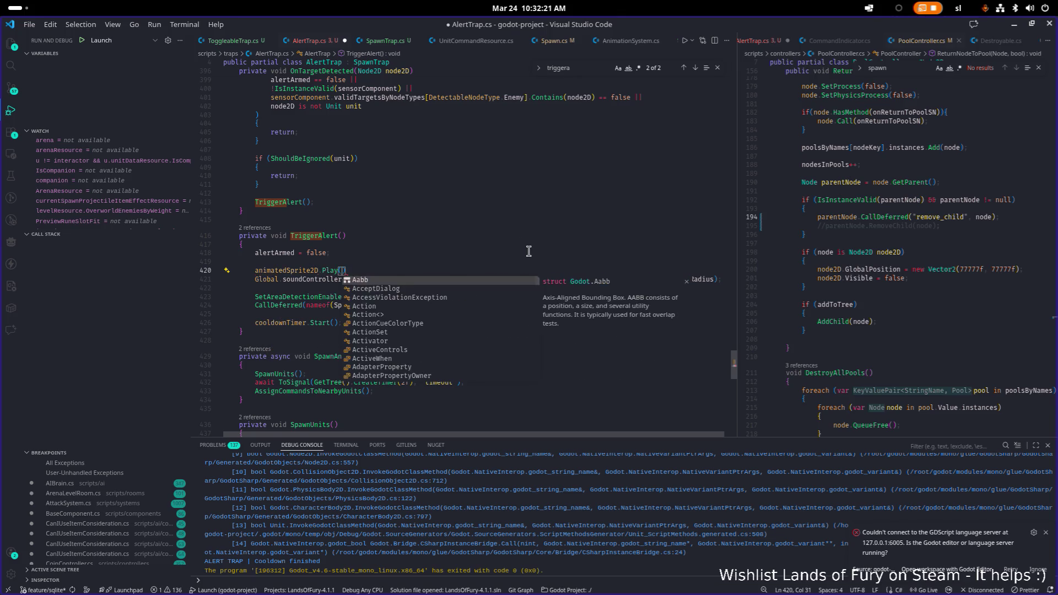
type("ani")
key("Tab")
type(");")
key("ctrl+s")
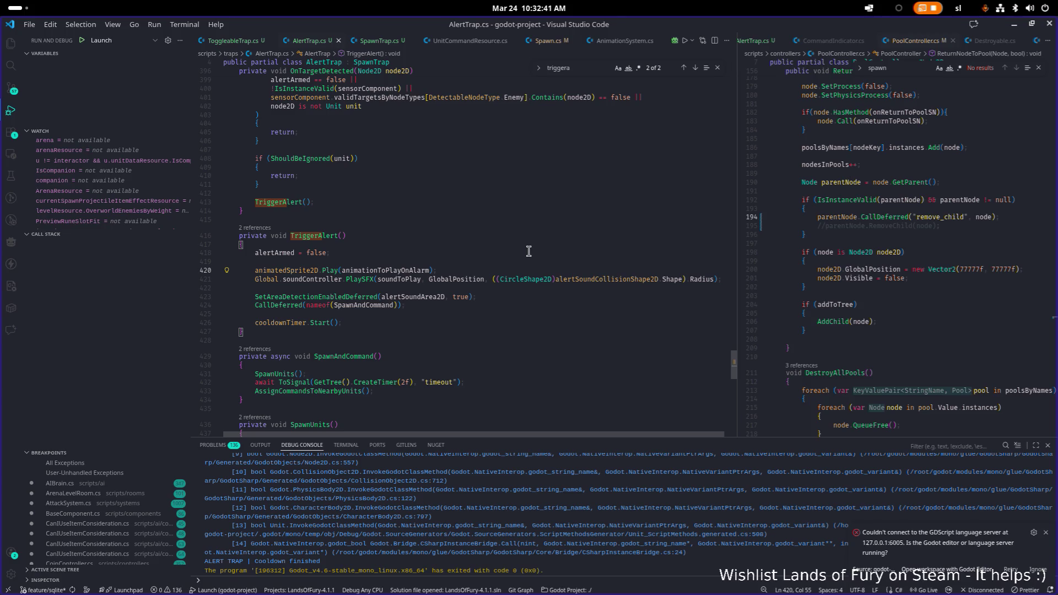
key("Home")
key("ctrl+shift+Right")
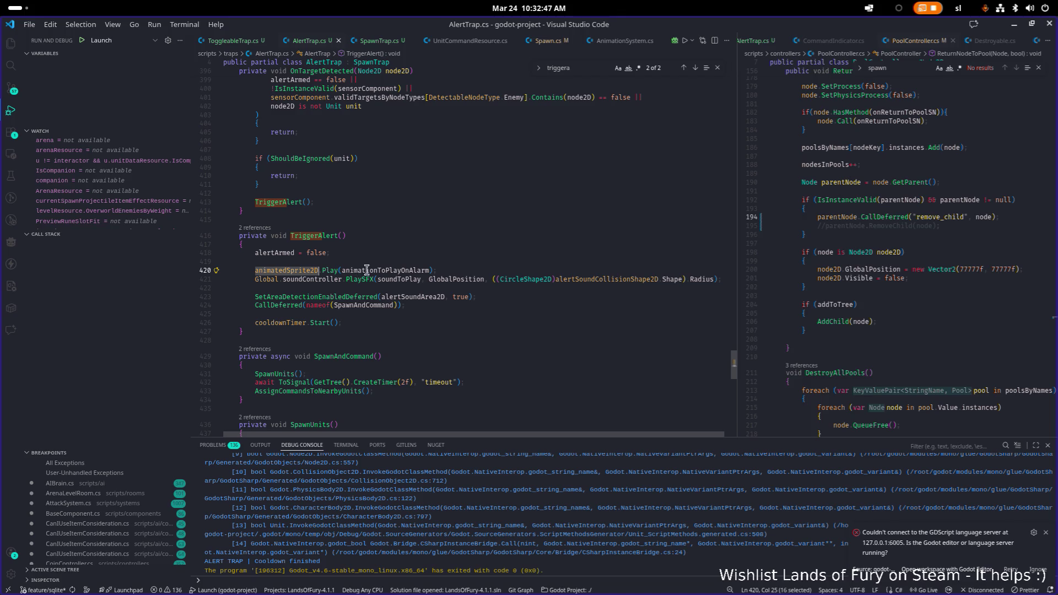
Review TriggerAlert's references to SetAreaDetectionEnabledDeferred, alertSoundArea2D and SpawnAndCommand
double_click(315, 237)
scroll(381, 279, "down", 1)
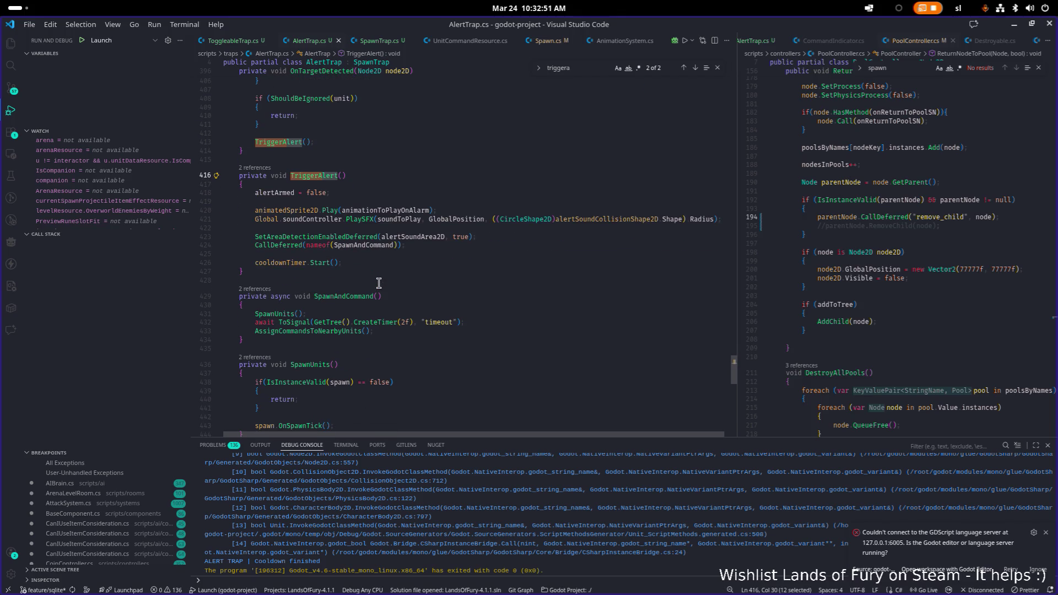
scroll(389, 283, "down", 1)
double_click(407, 243)
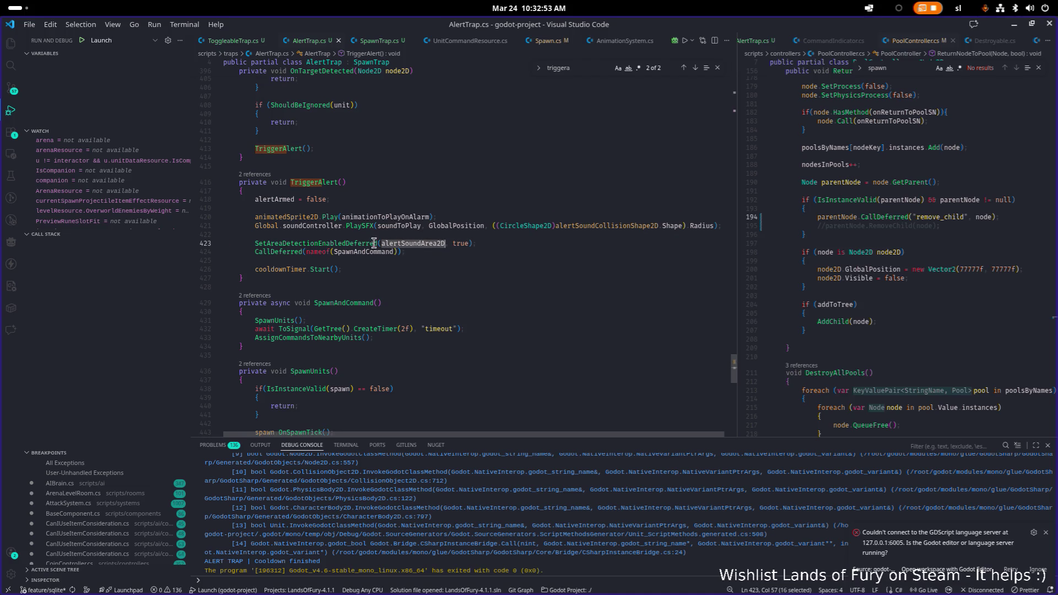
double_click(326, 243)
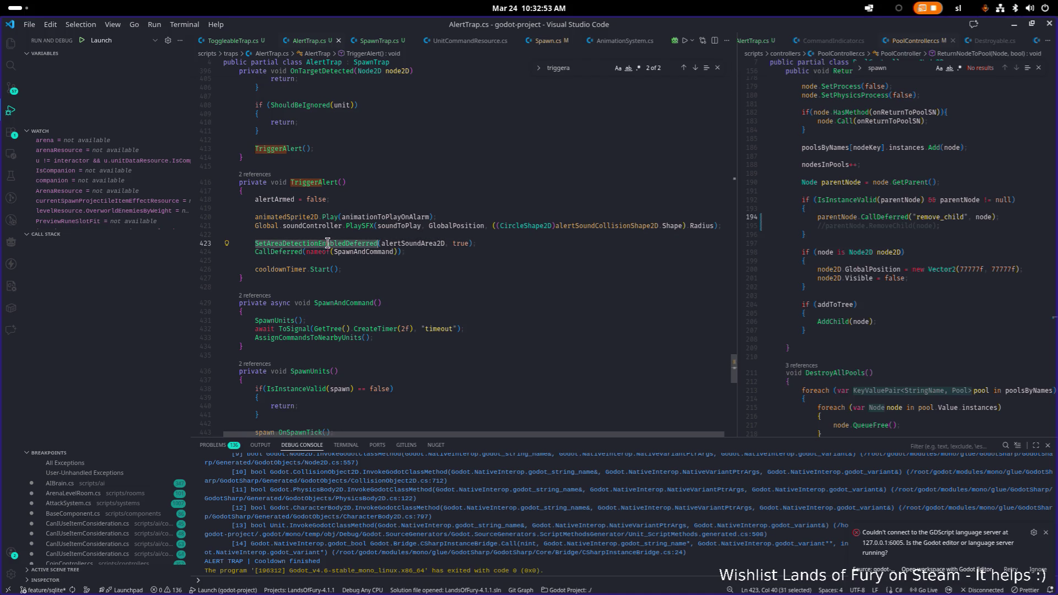
double_click(423, 243)
double_click(378, 253)
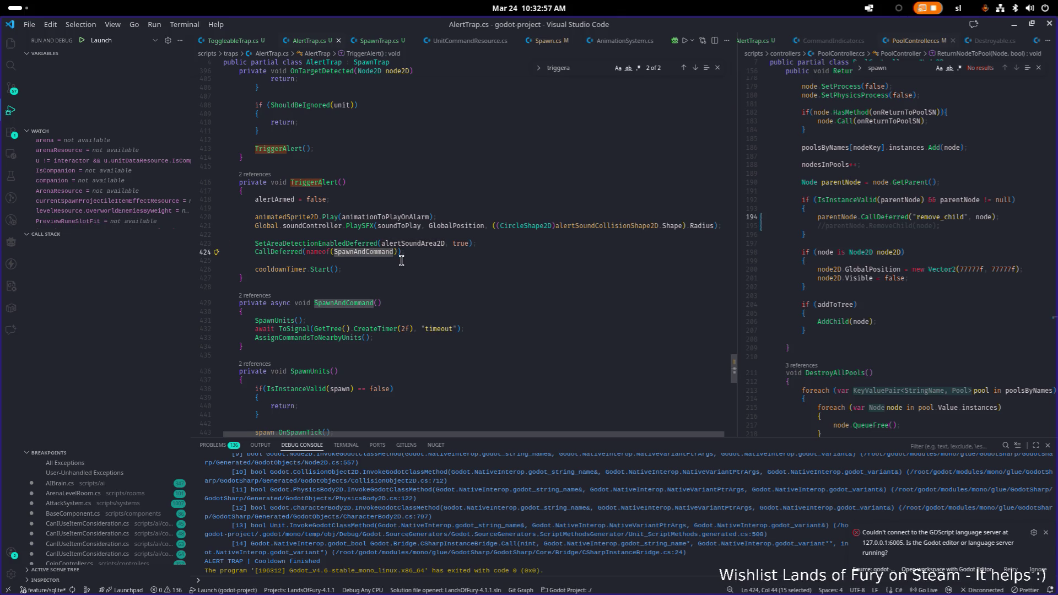
scroll(377, 256, "down", 2)
Start an animatedSprite2D.Play(defualtsn call after AssignCommandsToNearbyUnits in SpawnAndCommand
left_click(384, 280)
left_click(380, 289)
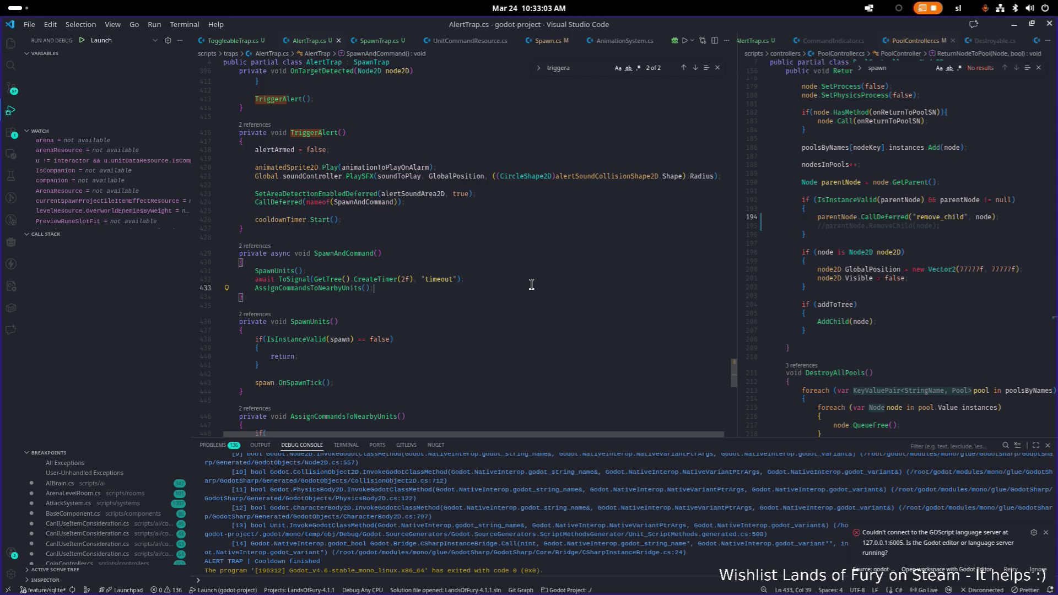
key("Return")
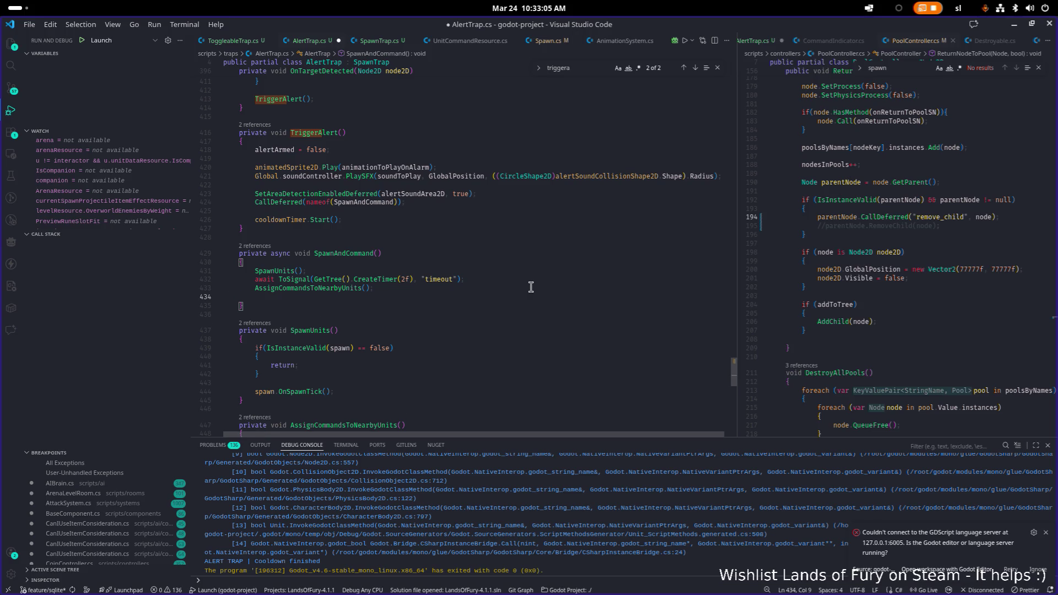
type("anim")
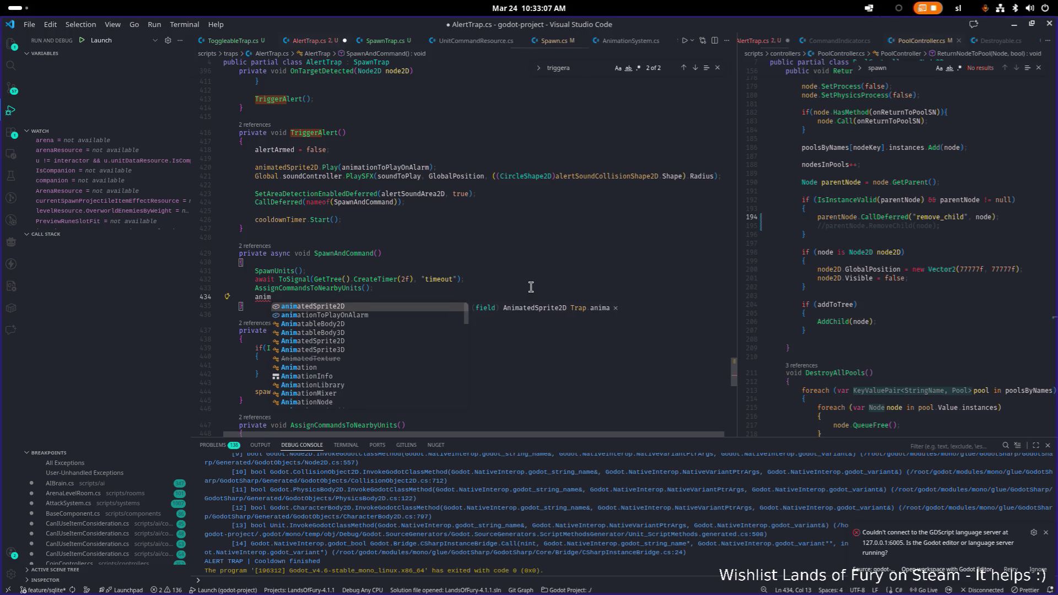
key("Tab")
type(".Play")
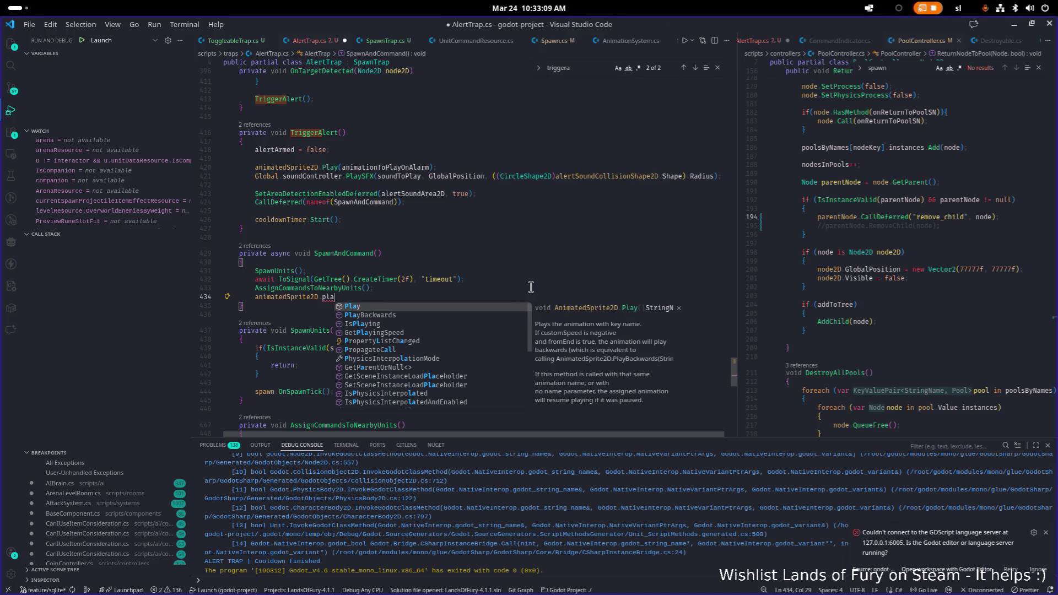
type("(")
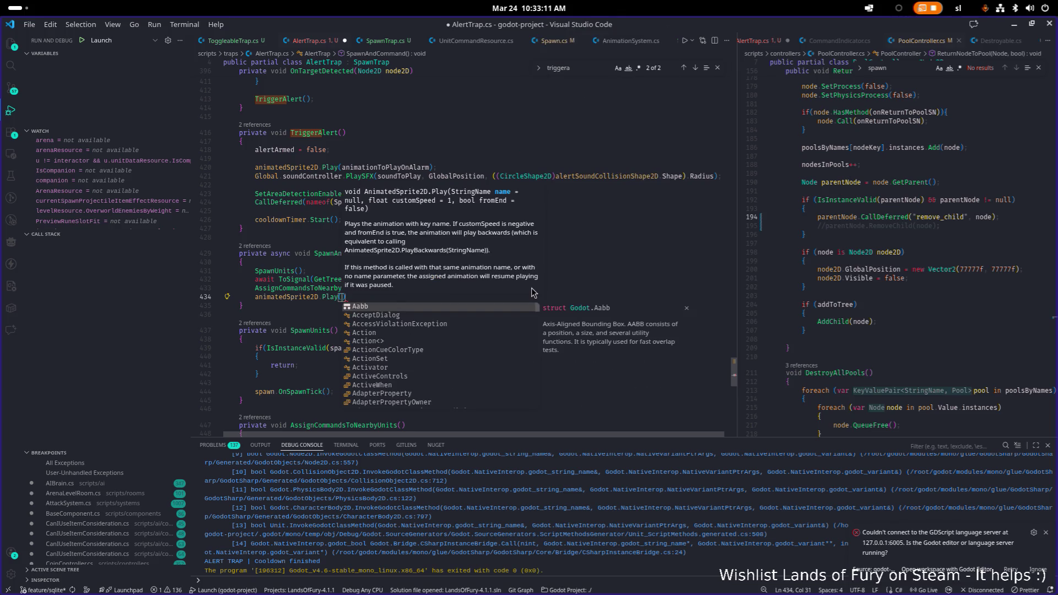
type("defu")
key("BackSpace")
key("BackSpace")
key("BackSpace")
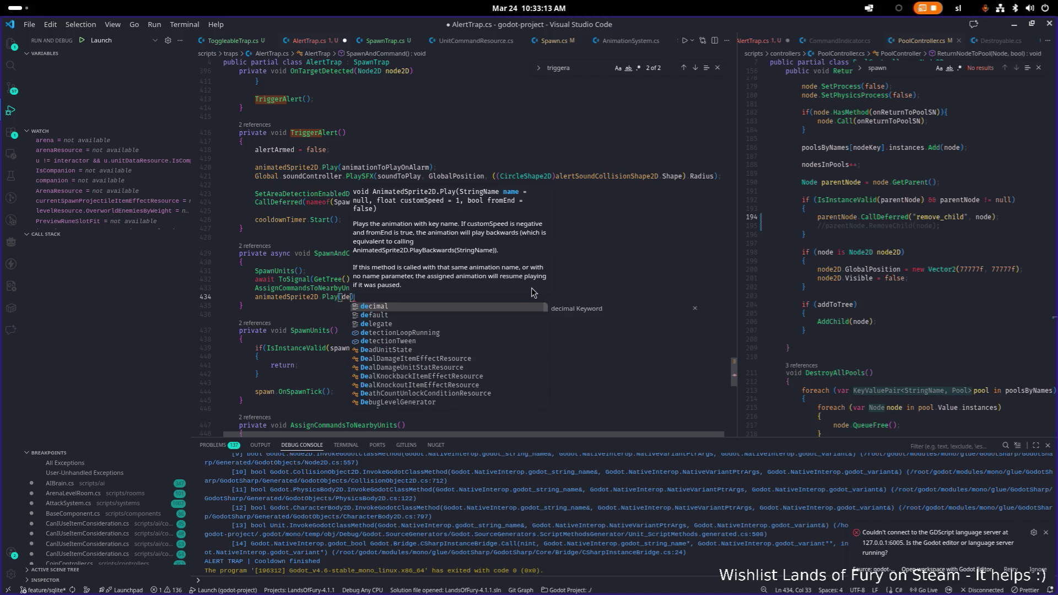
type("defu")
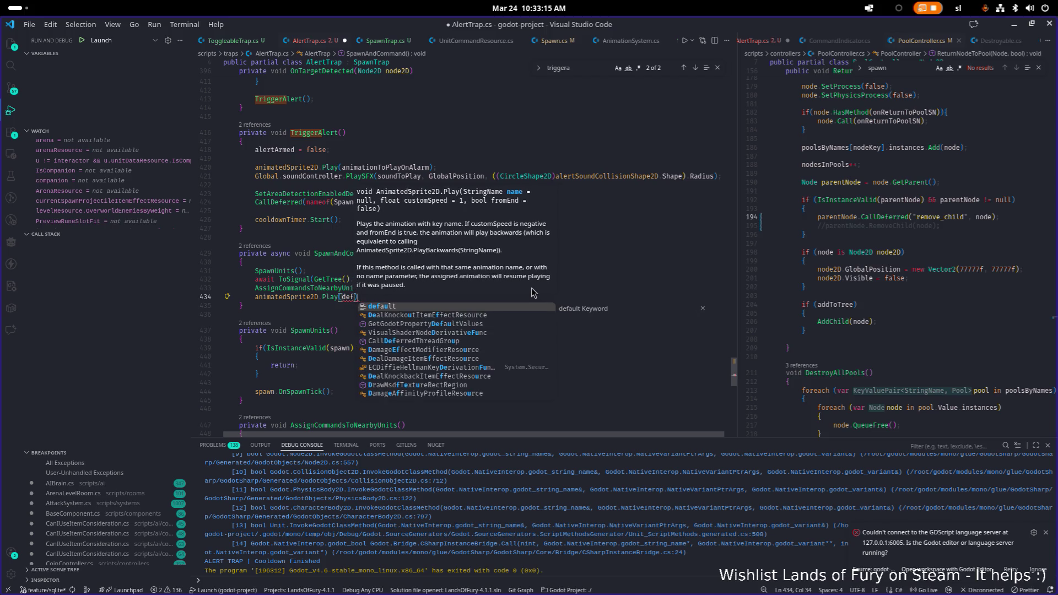
type("altsn")
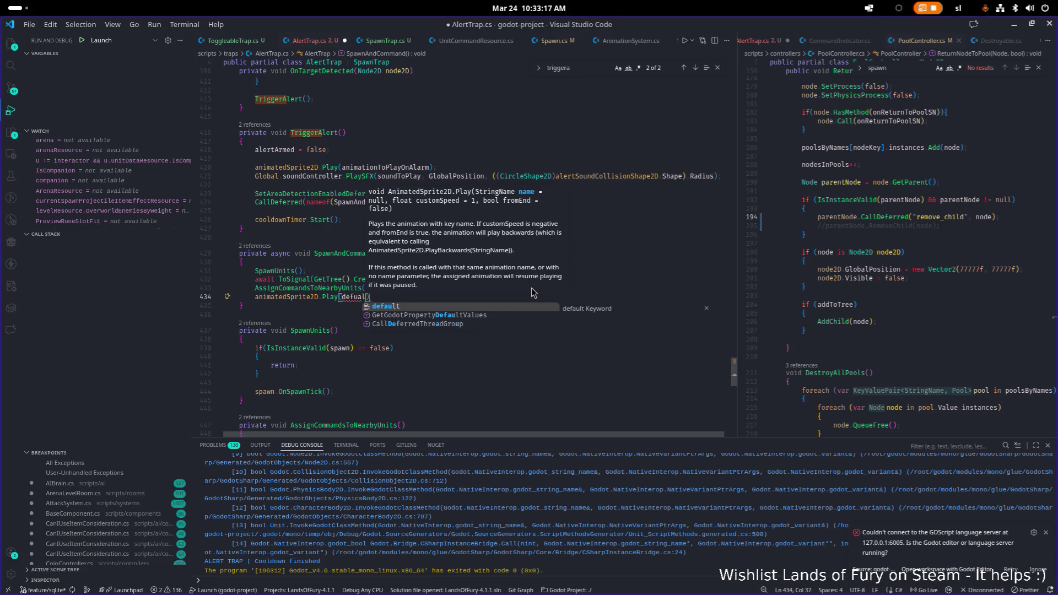
left_click(900, 243)
key("ctrl+p")
Open Trap.cs in the right editor pane and widen that pane
type("rap")
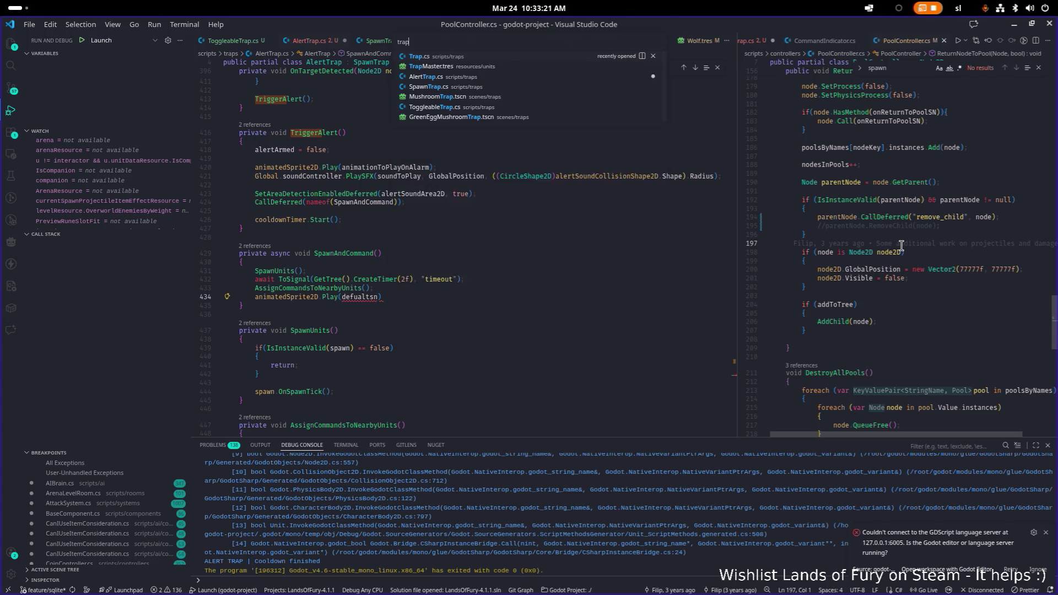
key("Return")
scroll(894, 250, "down", 1)
scroll(894, 251, "down", 1)
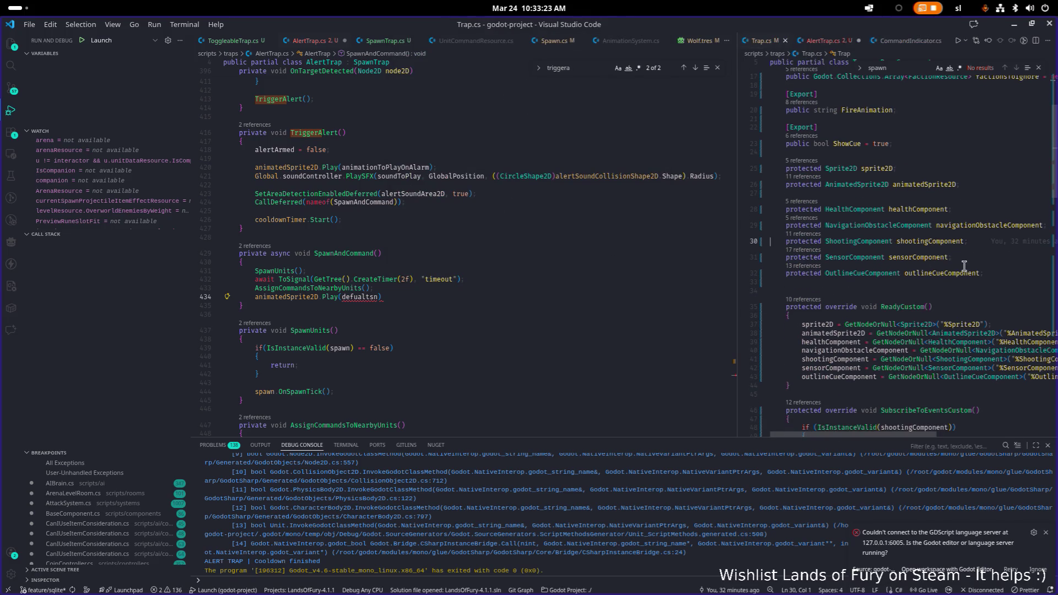
left_click_drag(736, 239, 668, 240)
left_click(919, 241)
In SpawnTrap.cs, make defaultSN protected, cut its declaration, and save
key("ctrl+p")
type("spawn")
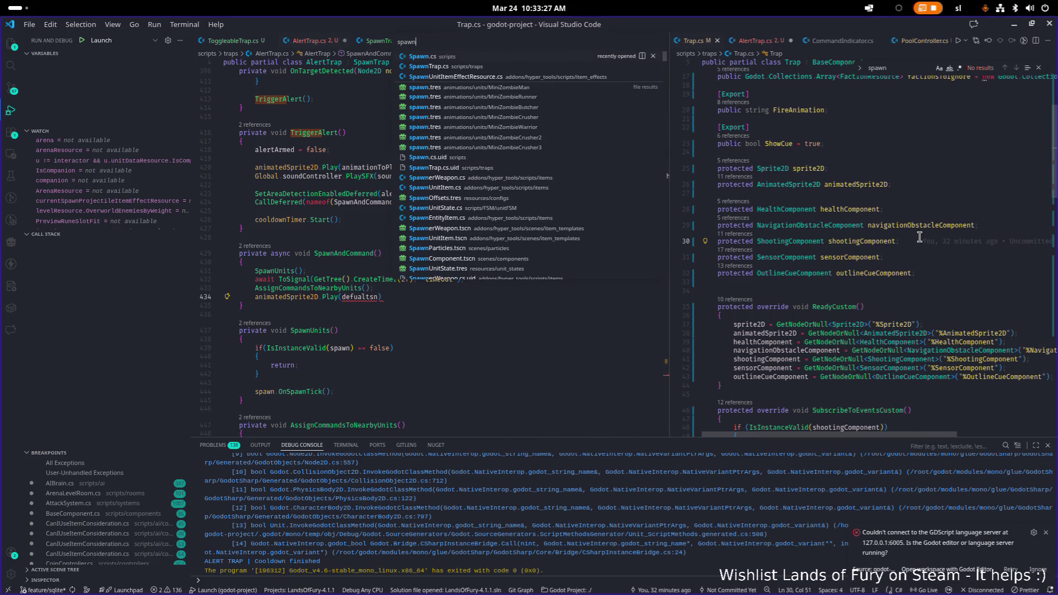
key("Down")
key("Return")
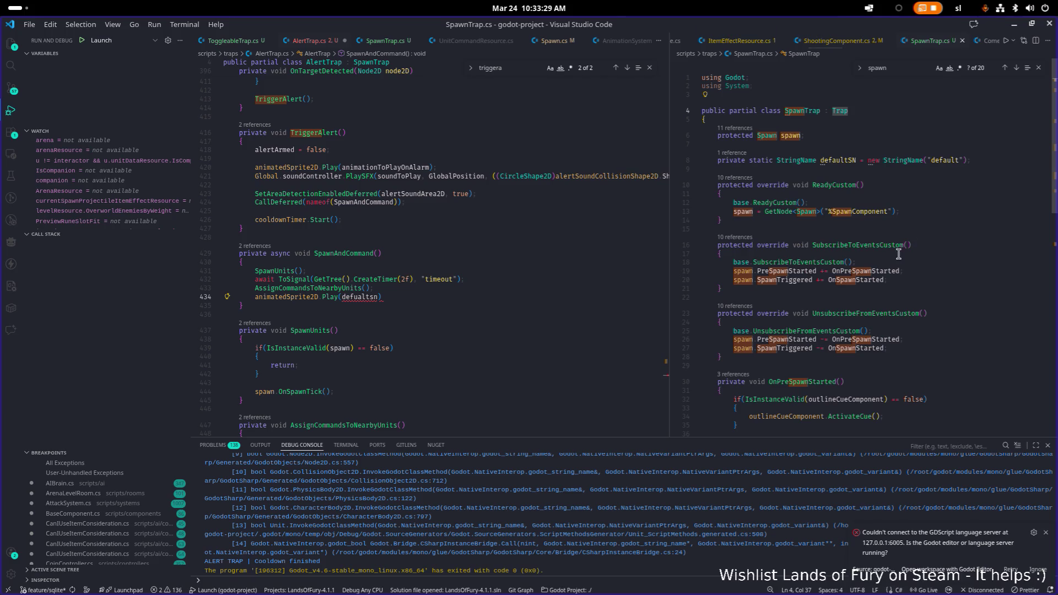
double_click(731, 161)
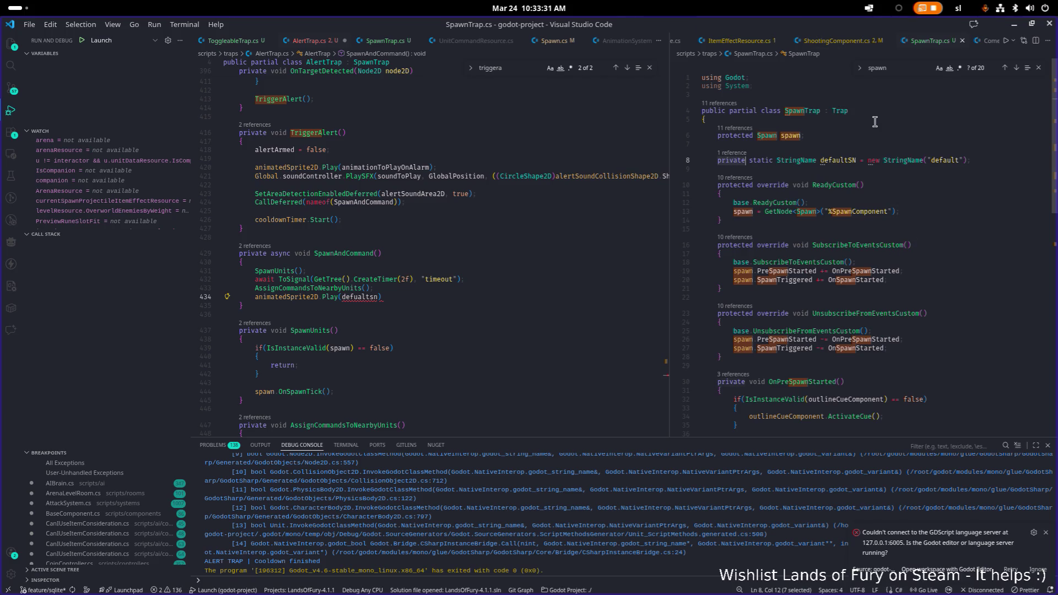
type("prote")
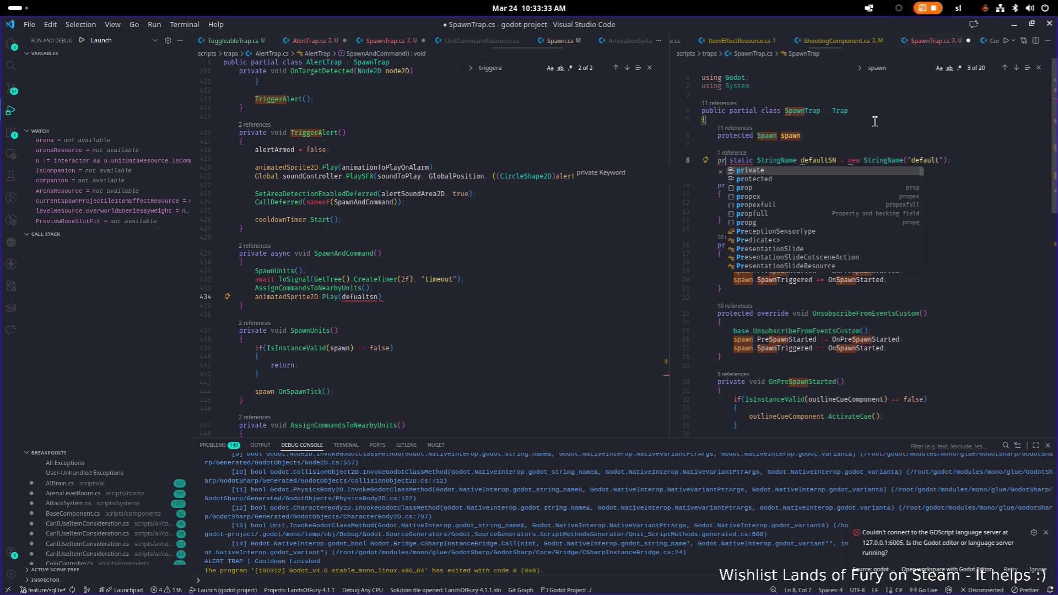
key("Tab")
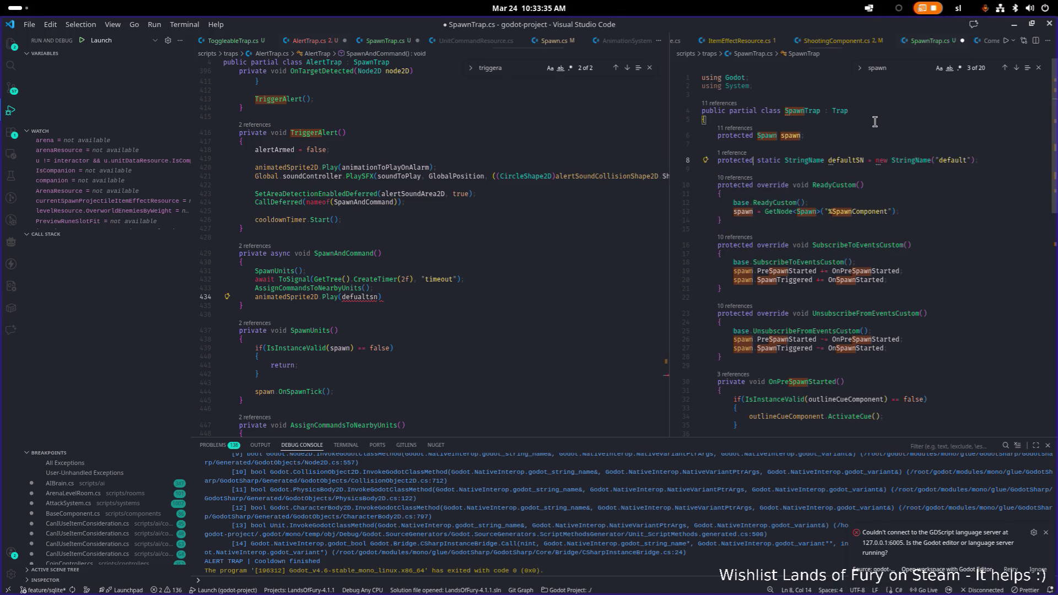
key("shift+Home")
key("BackSpace")
key("BackSpace")
key("BackSpace")
key("ctrl+s")
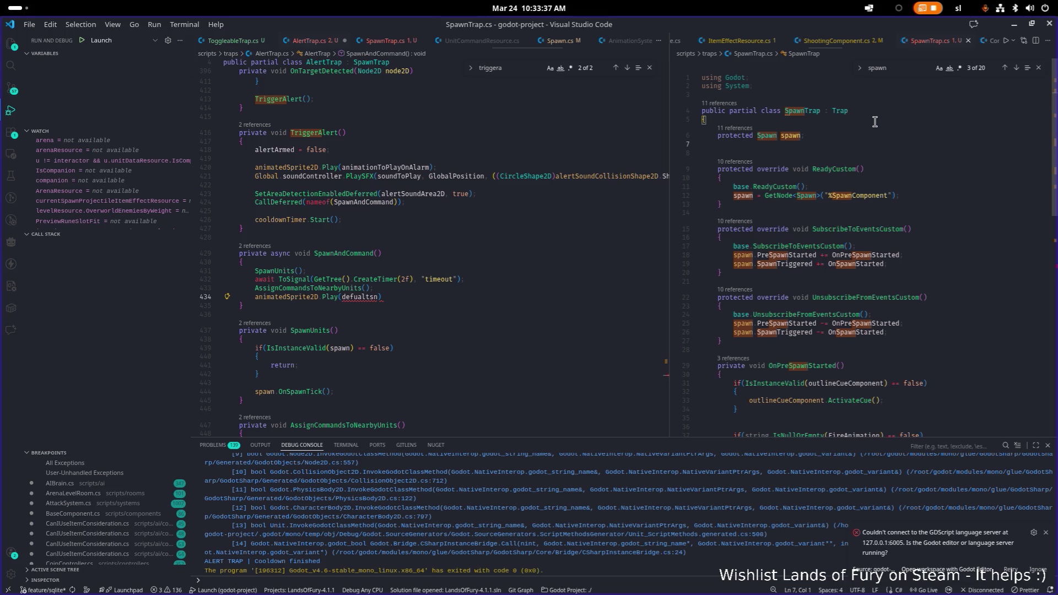
Paste the defaultSN declaration into the base Trap class below its fields and save
left_click(831, 109)
key("F12")
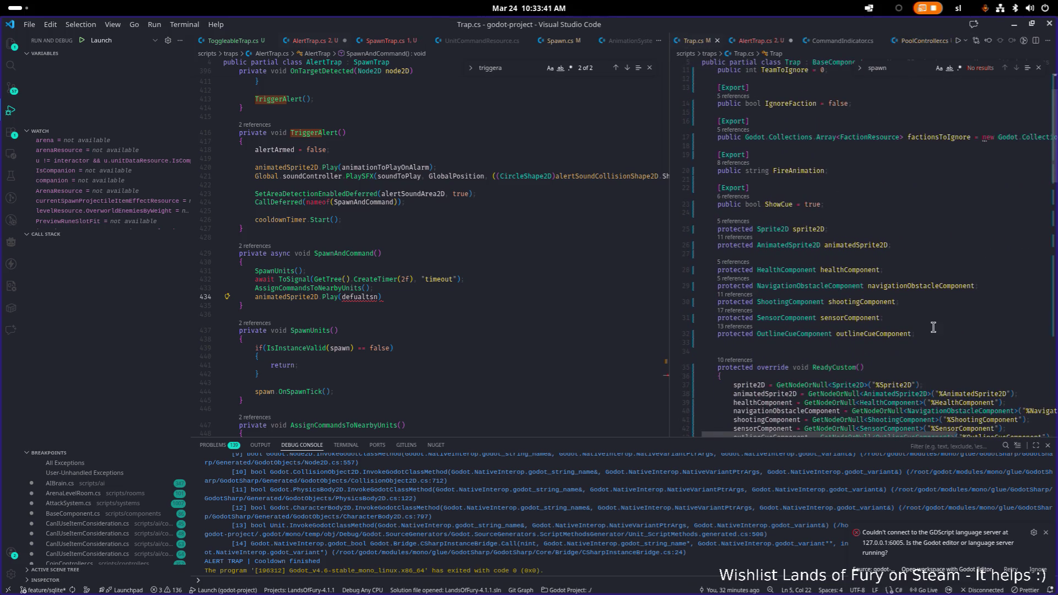
left_click(945, 342)
key("Return")
type("protected static StringName defaultSN = new StringName(\"default\");")
key("ctrl+s")
Make line 434 of AlertTrap.cs read animatedSprite2D.Play(defaultSN); and save
left_click(957, 339)
key("ctrl+shift+Left")
double_click(846, 359)
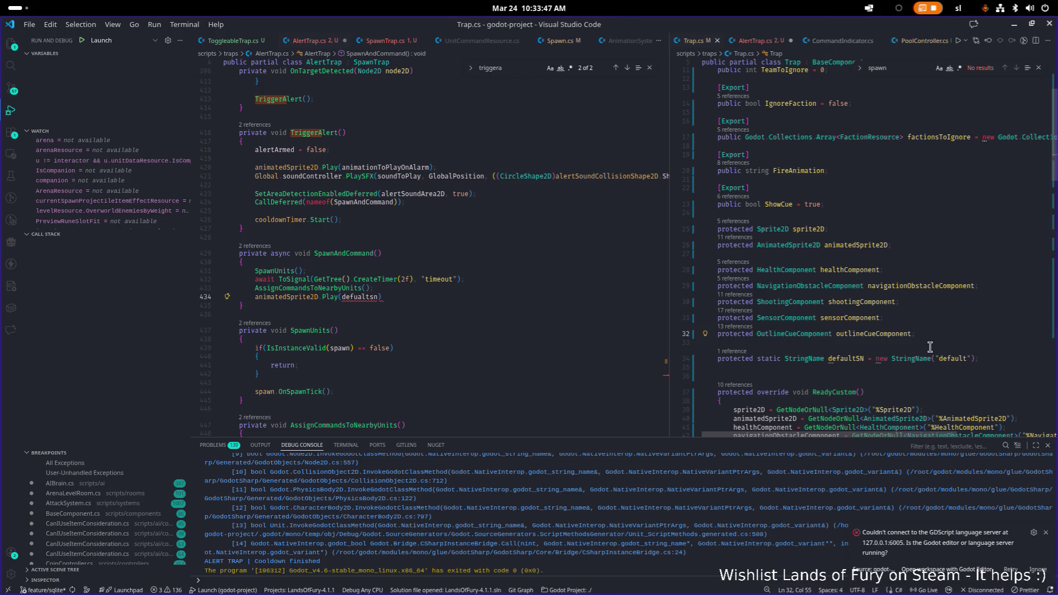
key("ctrl+c")
double_click(359, 297)
key("ctrl+v")
key("Right")
type(";")
key("ctrl+s")
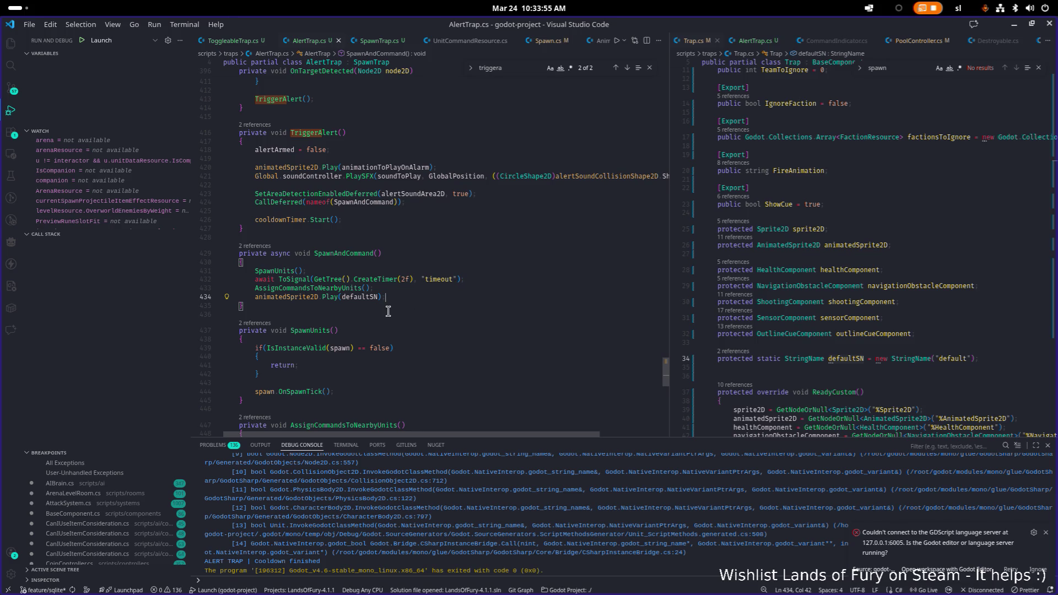
scroll(386, 311, "up", 1)
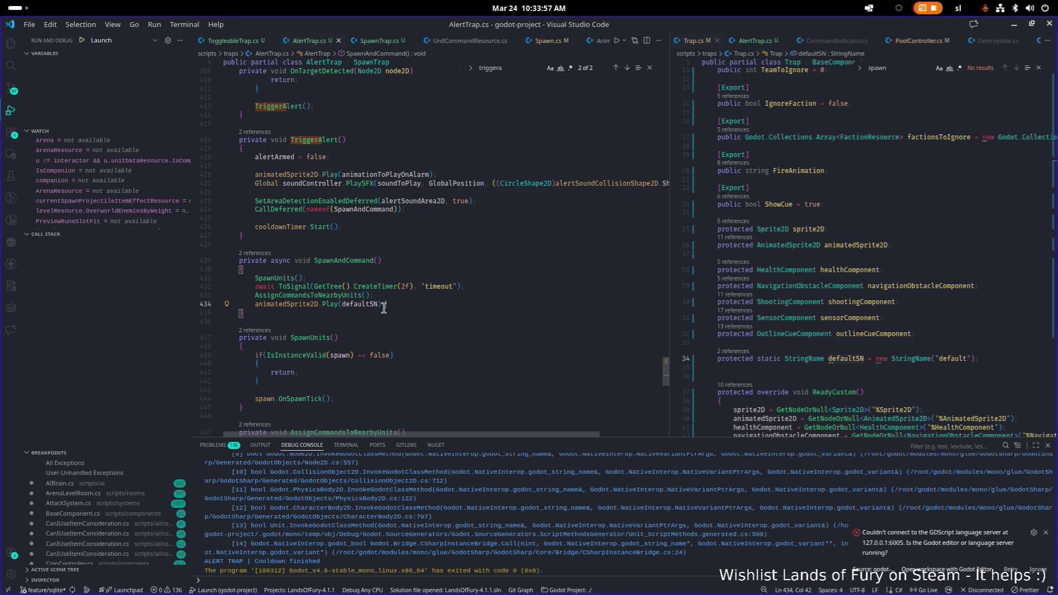
scroll(408, 308, "up", 2)
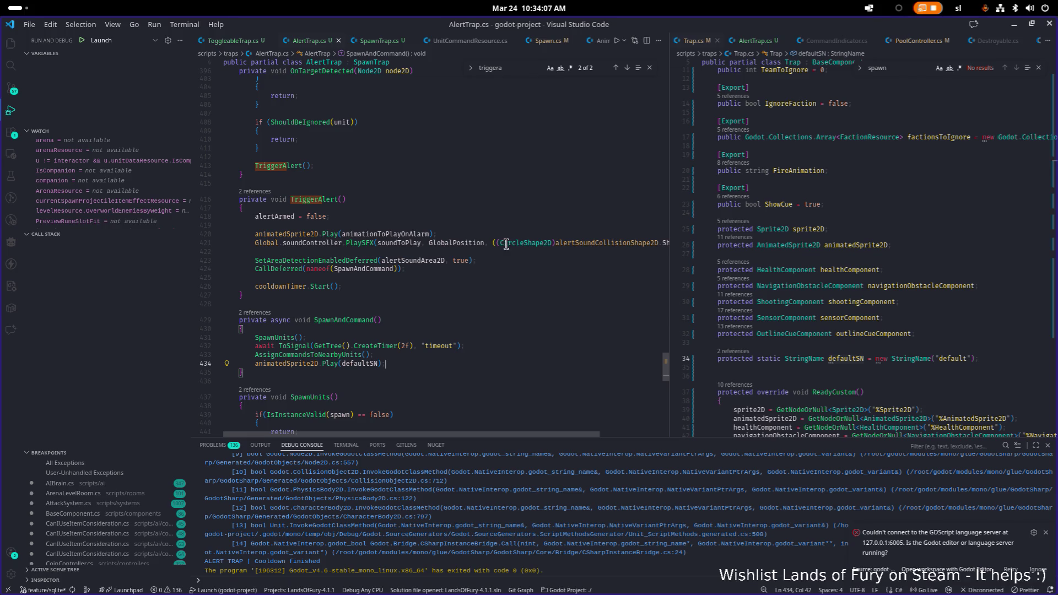
mouse_move(505, 244)
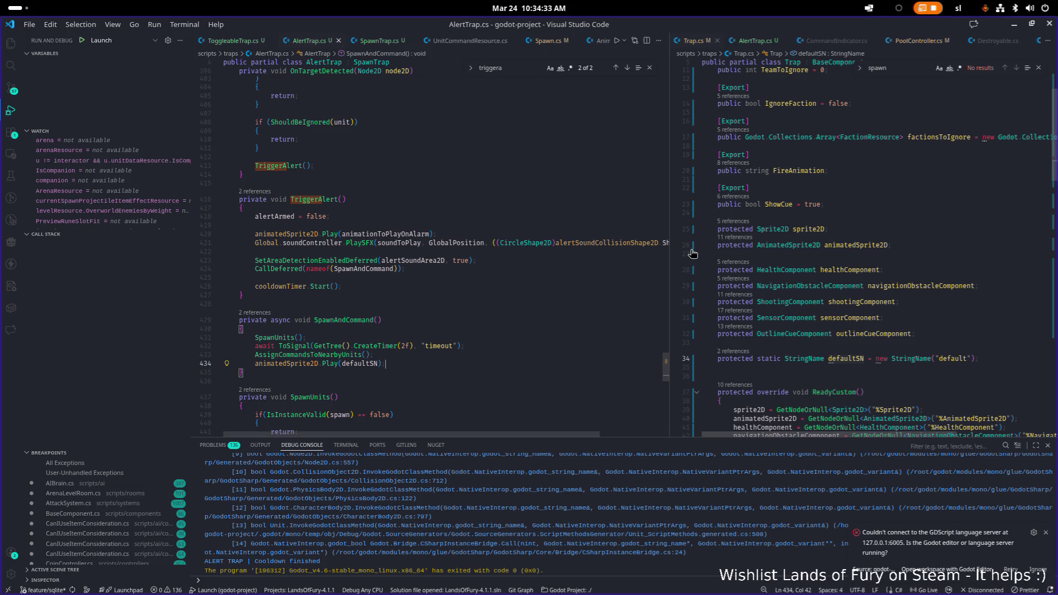
key("alt+Tab")
key("Escape")
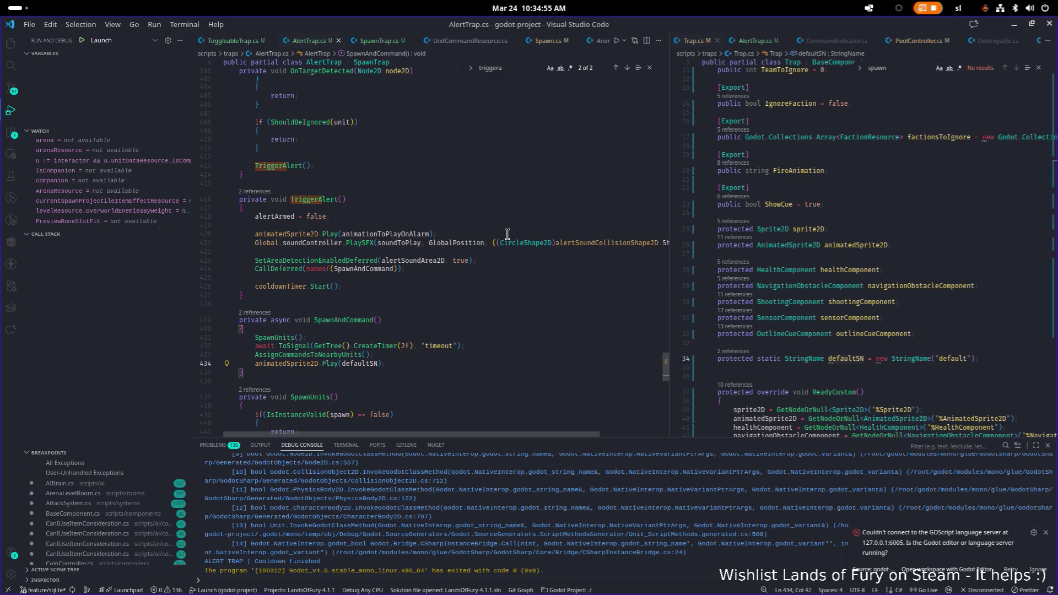
mouse_move(363, 243)
left_click(365, 243)
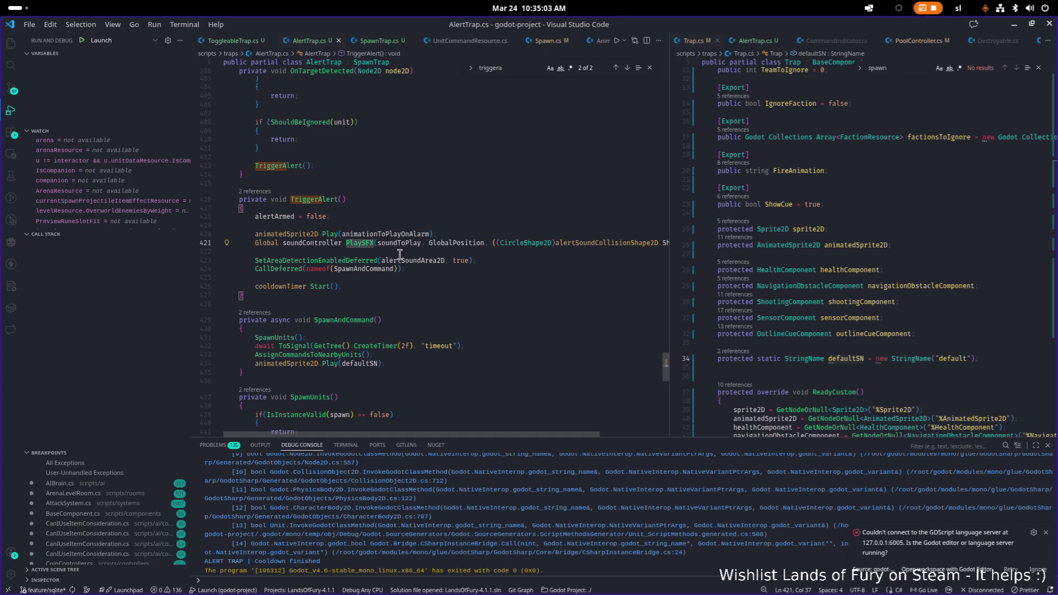
double_click(419, 247)
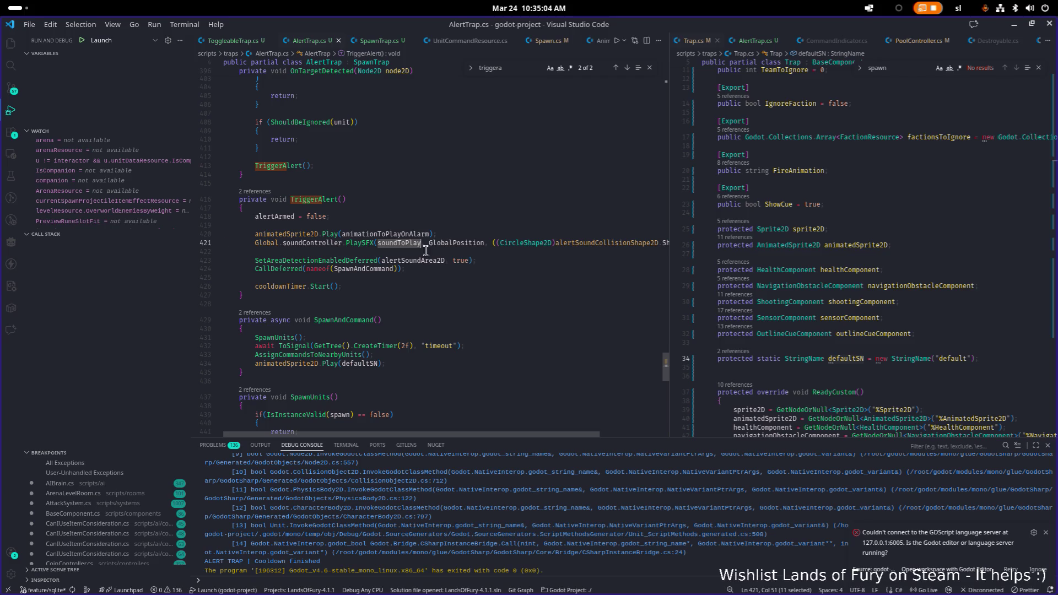
double_click(460, 243)
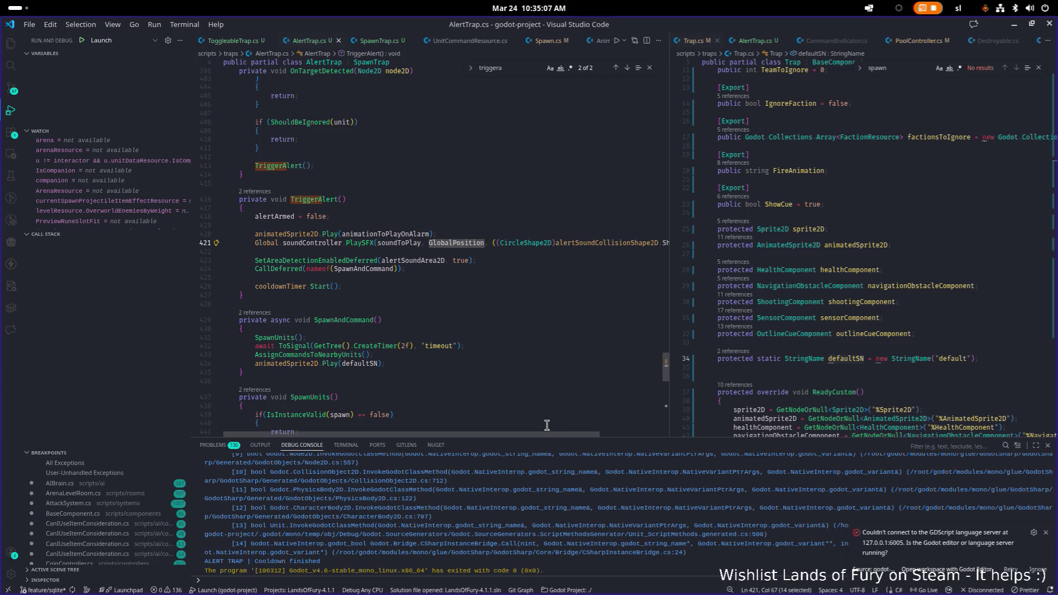
mouse_move(545, 434)
left_mouse_down()
mouse_move(593, 439)
mouse_move(498, 434)
left_mouse_up()
mouse_move(670, 299)
left_mouse_down()
mouse_move(711, 298)
mouse_move(700, 298)
left_mouse_up()
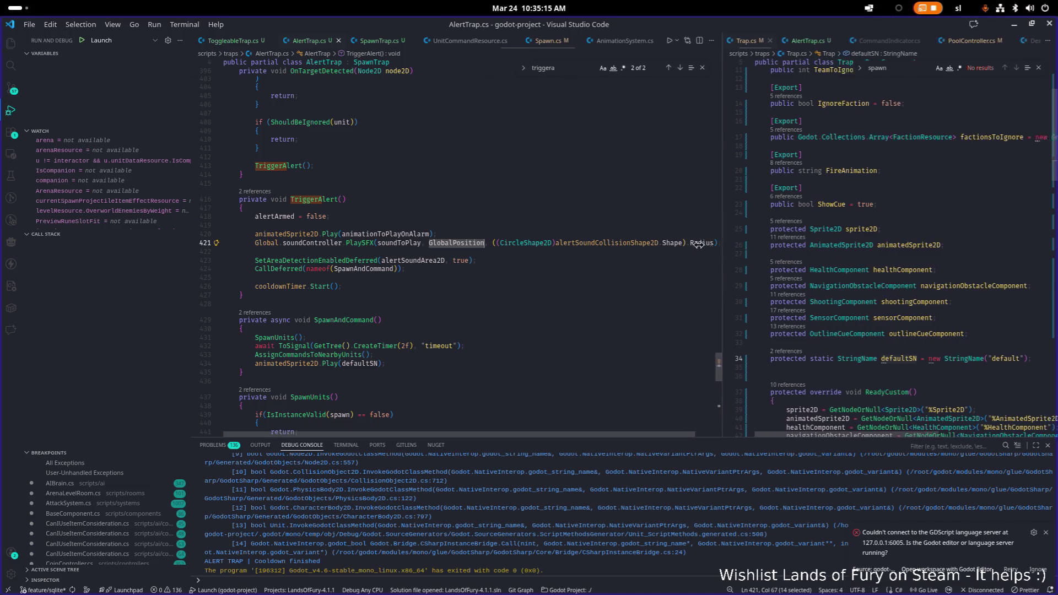
left_click_drag(701, 255, 547, 253)
left_click(793, 258)
left_click(878, 243)
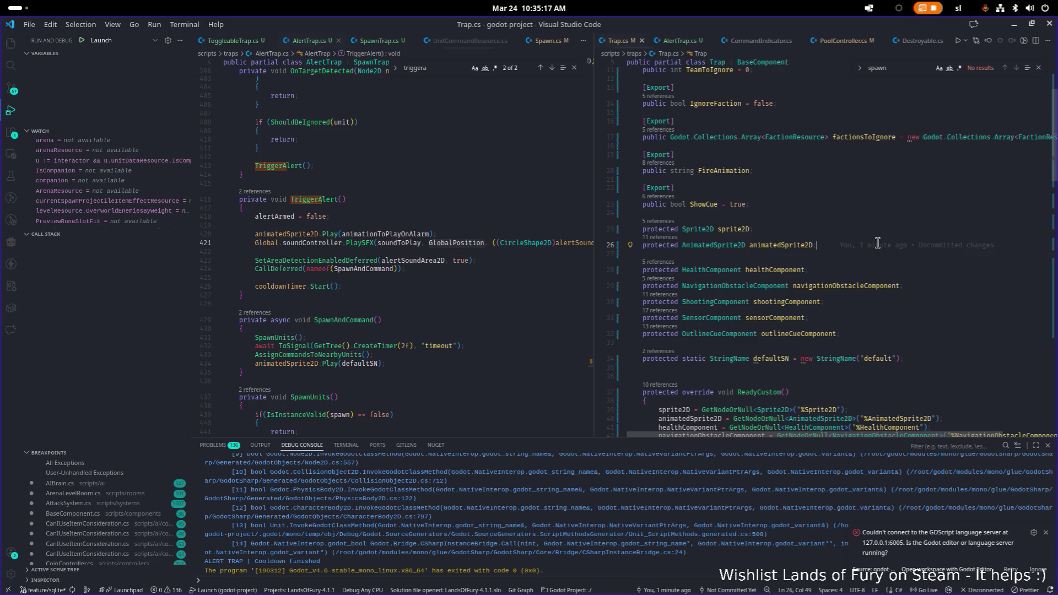
Open SoundController.cs in the right pane at its PlaySFX method
key("ctrl+p")
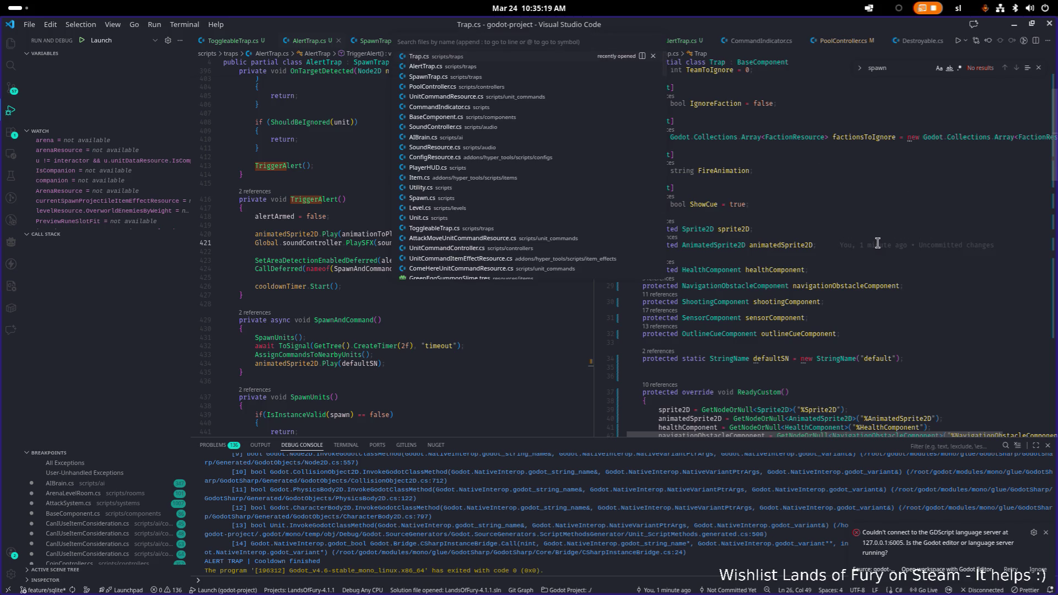
type("soundcon")
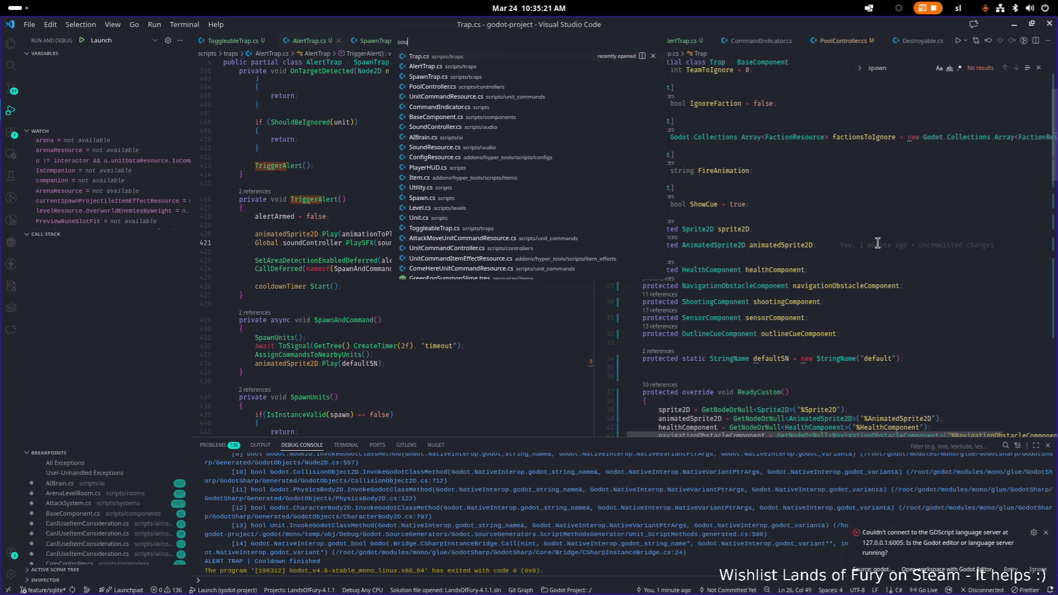
key("Down")
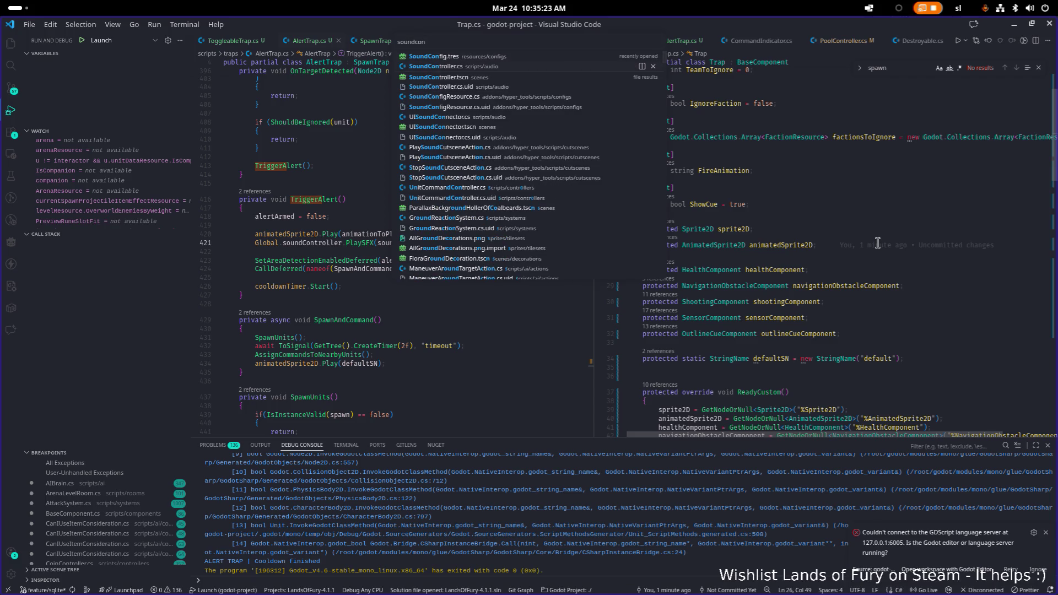
key("Return")
left_click(812, 267)
scroll(810, 275, "up", 1)
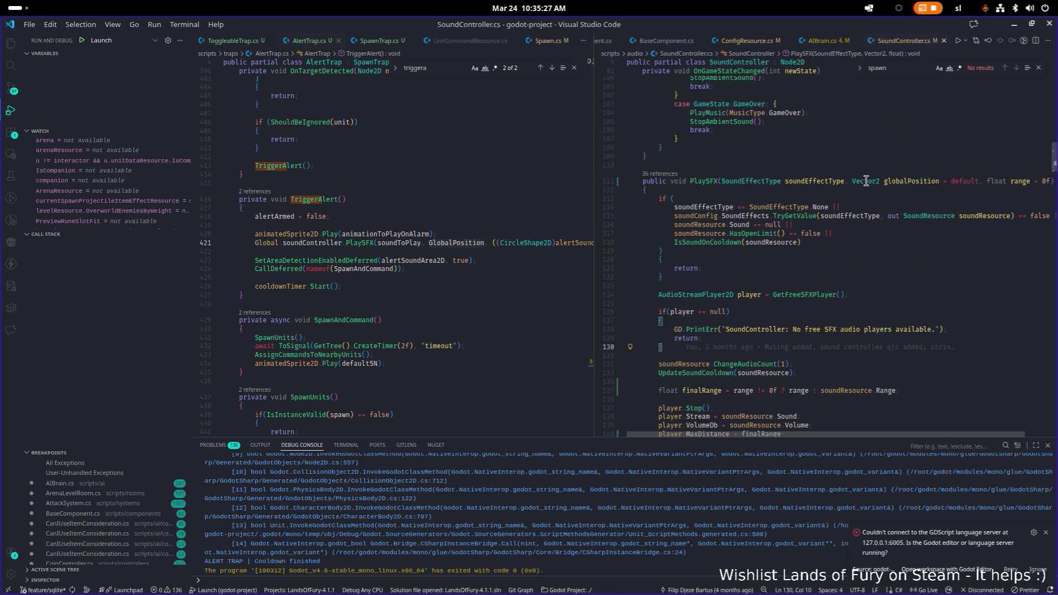
scroll(799, 277, "down", 2)
Trace the uses of player and the handler lambda in PlaySFX
double_click(679, 259)
scroll(774, 264, "down", 3)
left_click(702, 307)
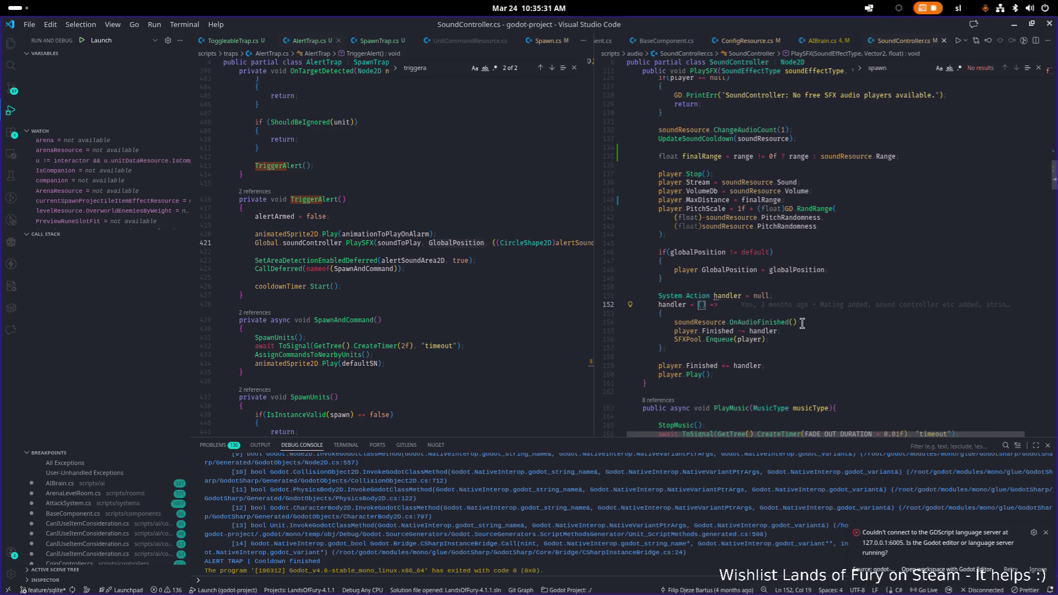
scroll(792, 339, "up", 1)
scroll(756, 352, "down", 1)
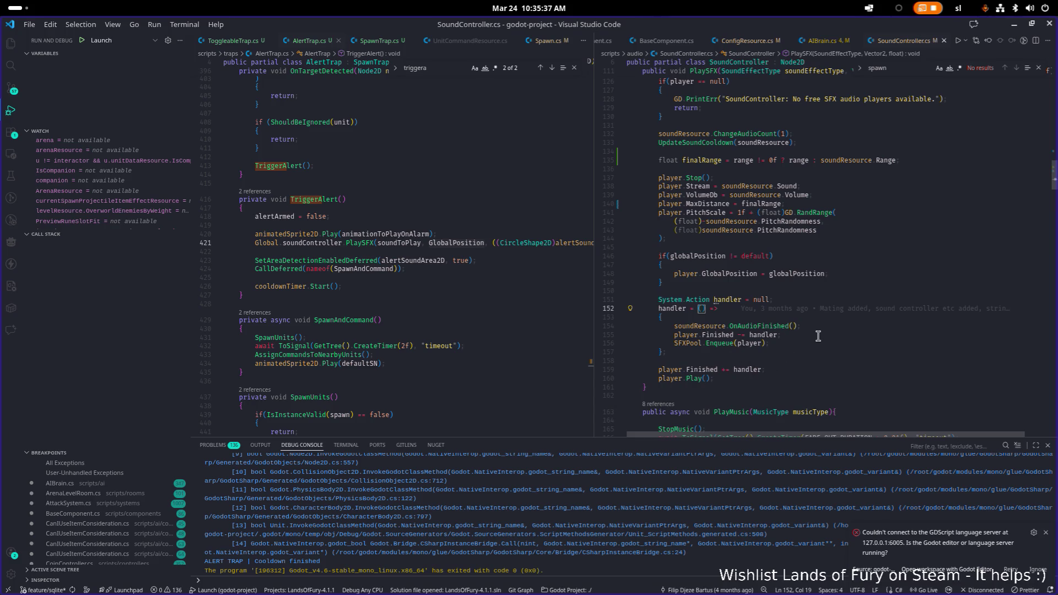
double_click(758, 335)
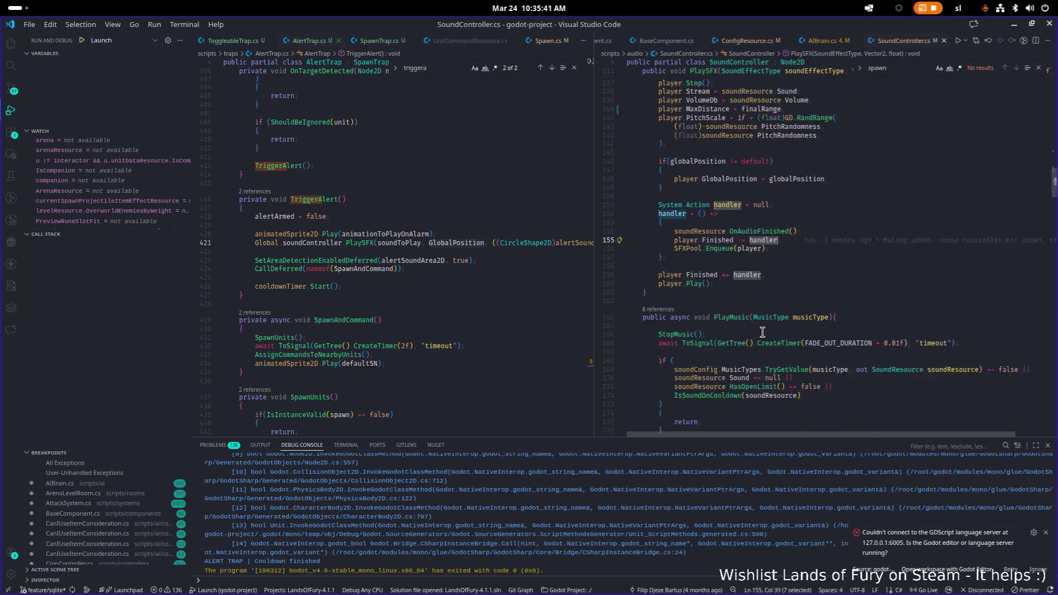
Scroll back up PlaySFX and drag the divider right to widen the AlertTrap.cs pane
scroll(762, 332, "up", 1)
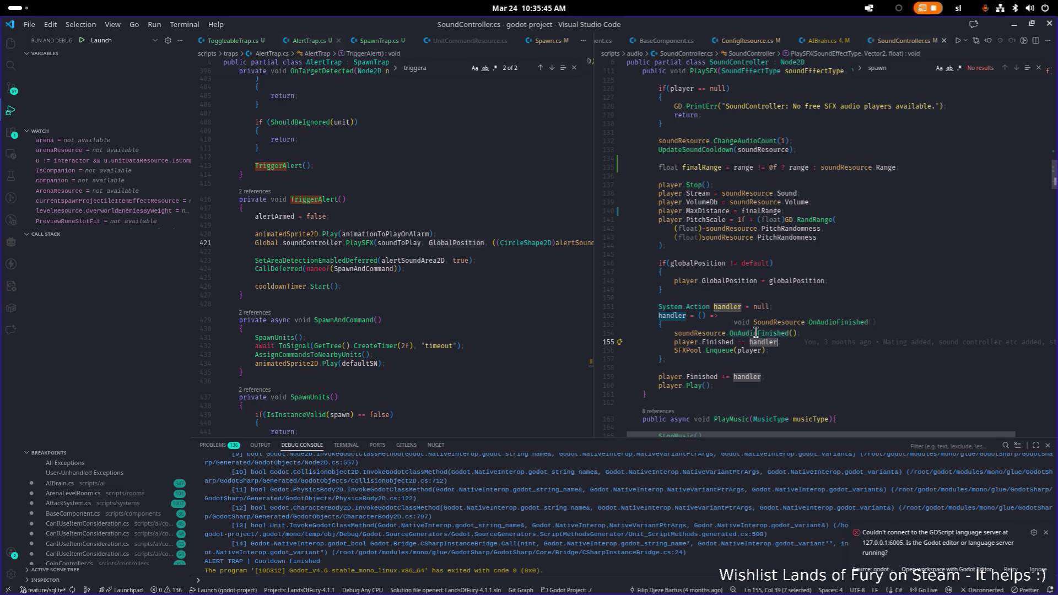
scroll(762, 332, "up", 4)
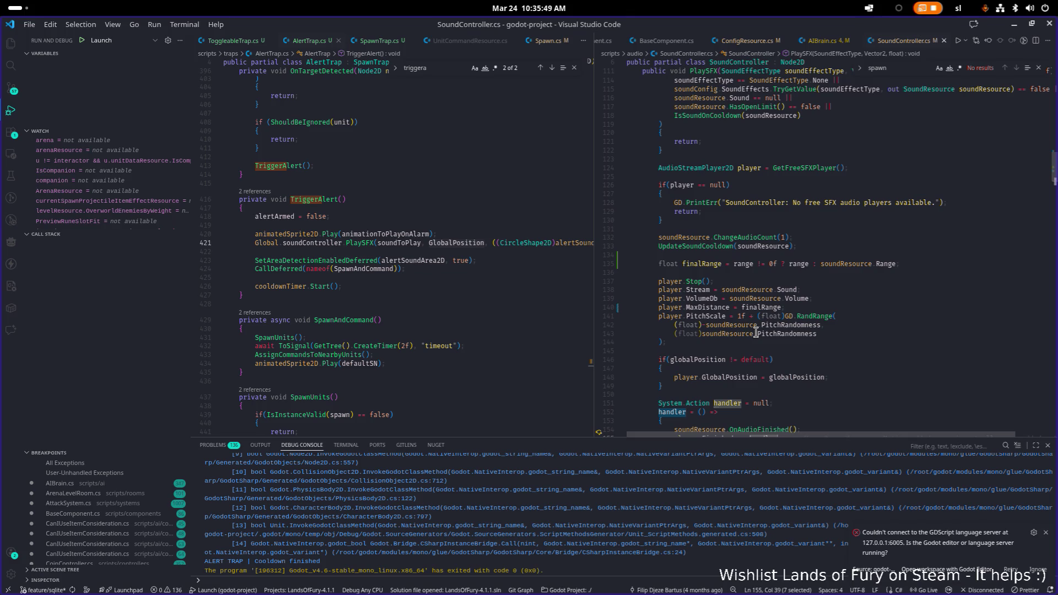
scroll(756, 333, "up", 3)
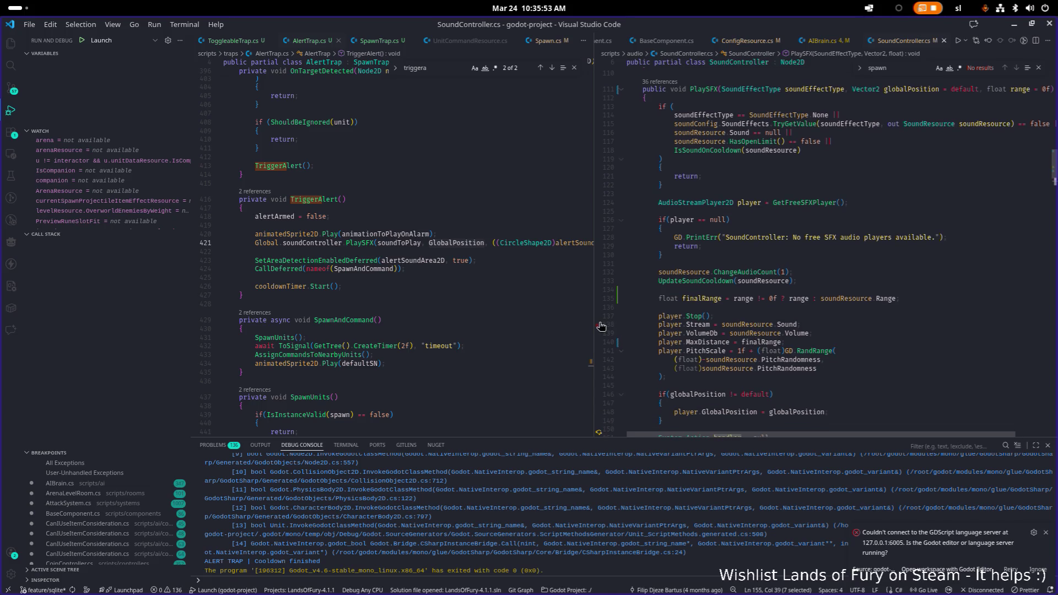
left_click_drag(595, 325, 697, 312)
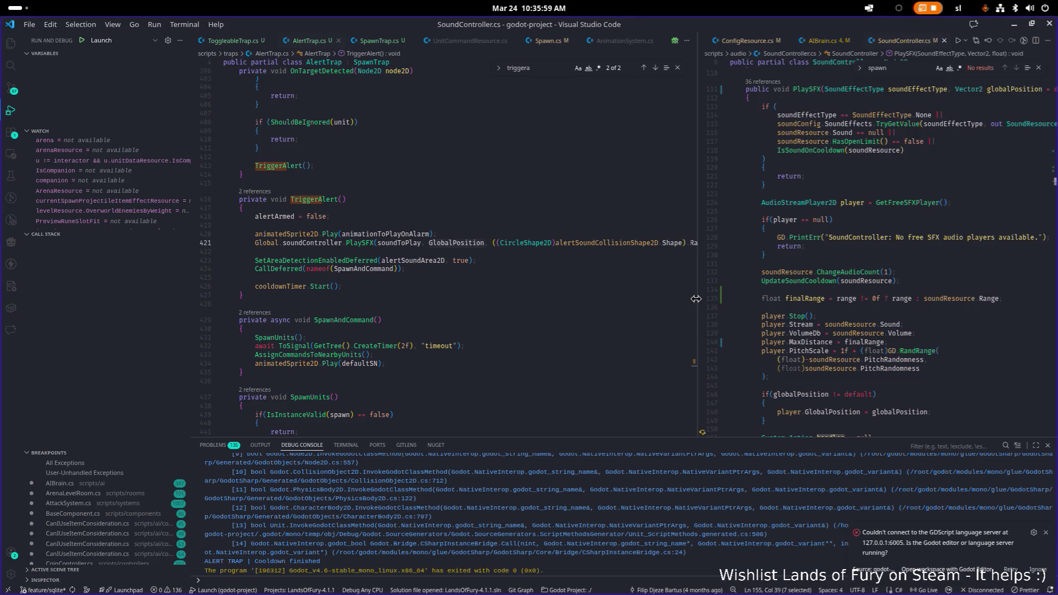
left_click(530, 287)
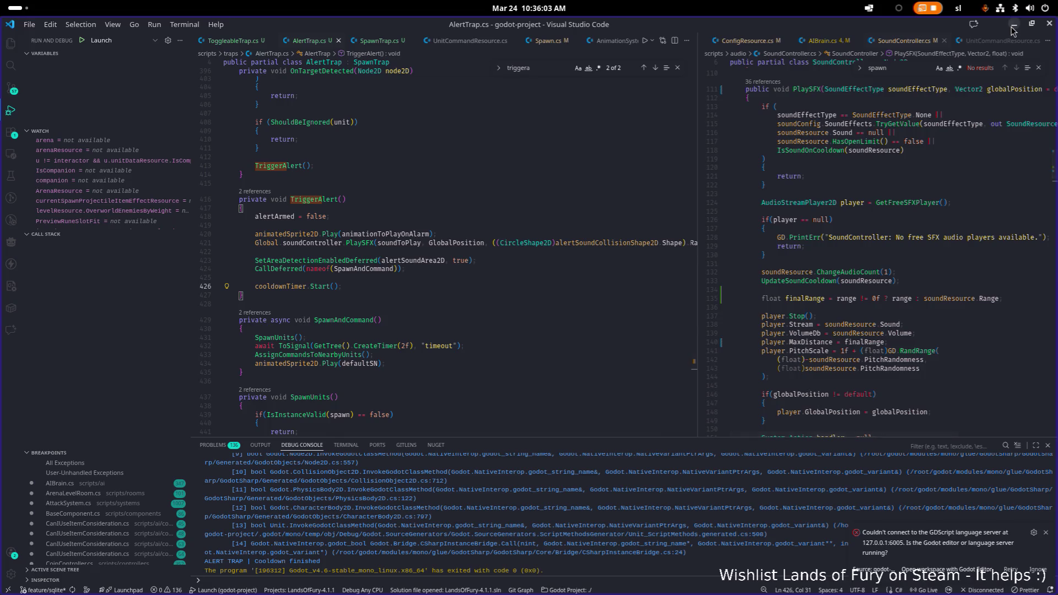
Run the project from Godot so it rebuilds and shows the Hyper Fox Studios splash
key("alt+Tab")
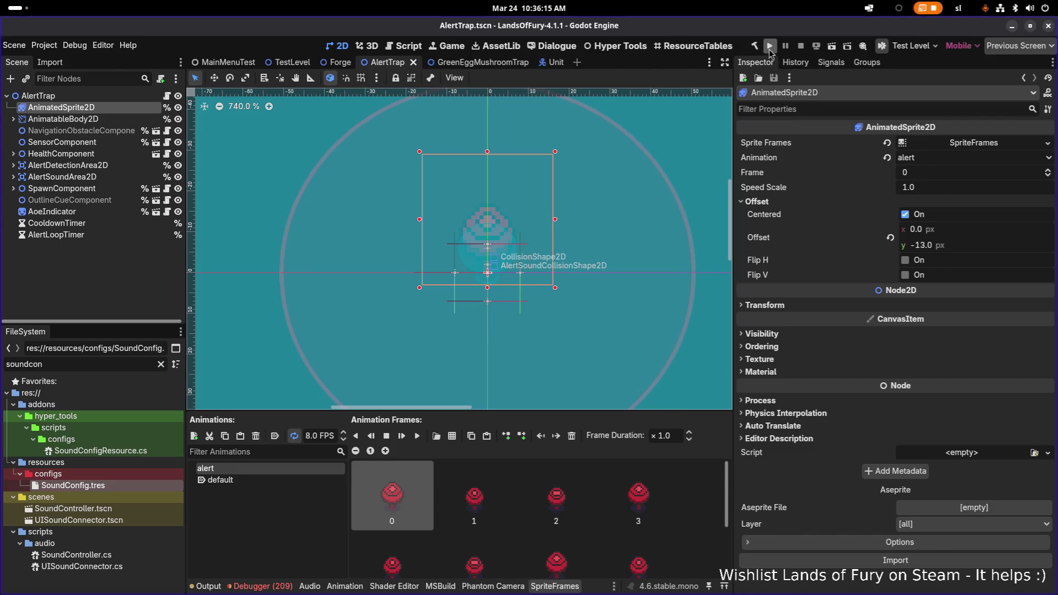
left_click(771, 49)
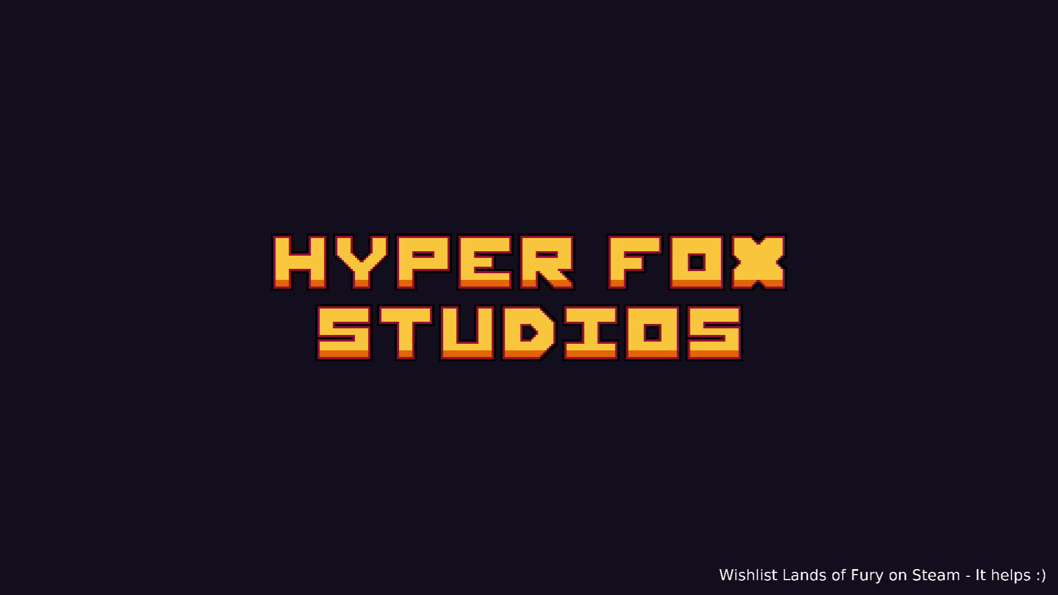
Start a game, walk around inside the red trap circle, then quit to desktop
key("Return")
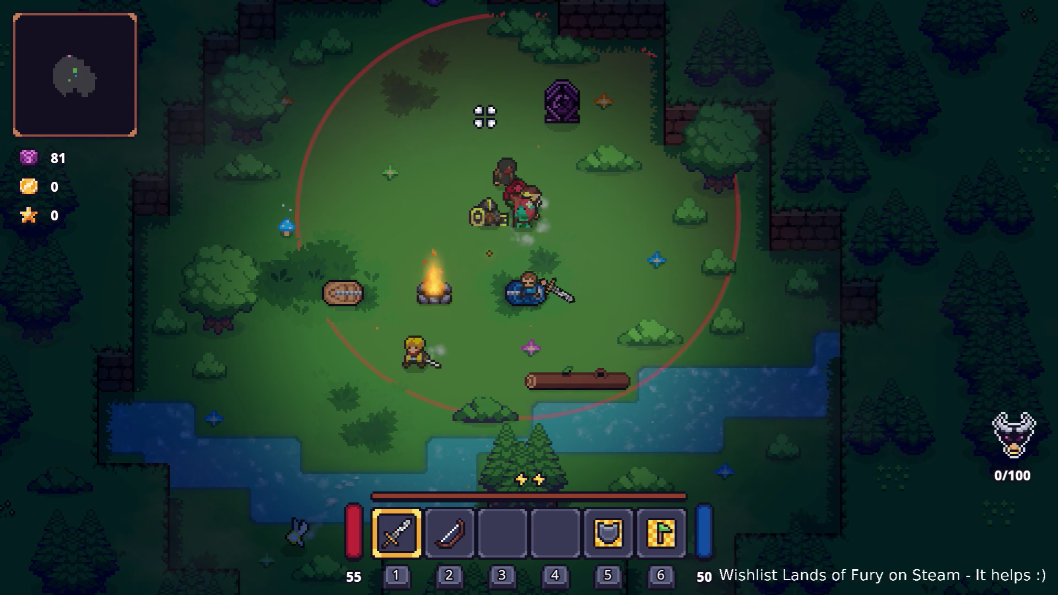
key("w+a")
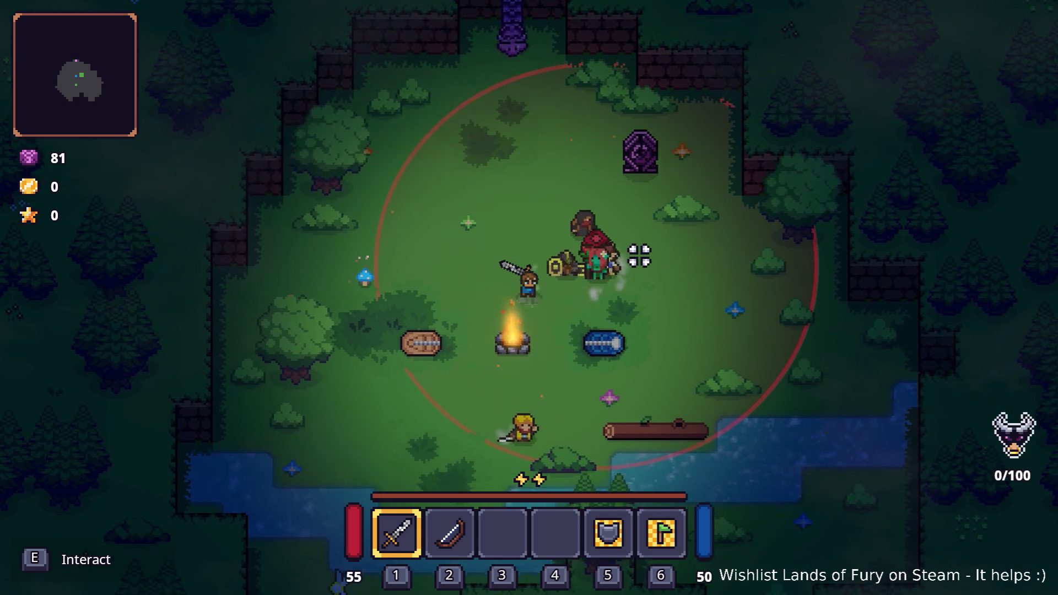
key("s")
key("a")
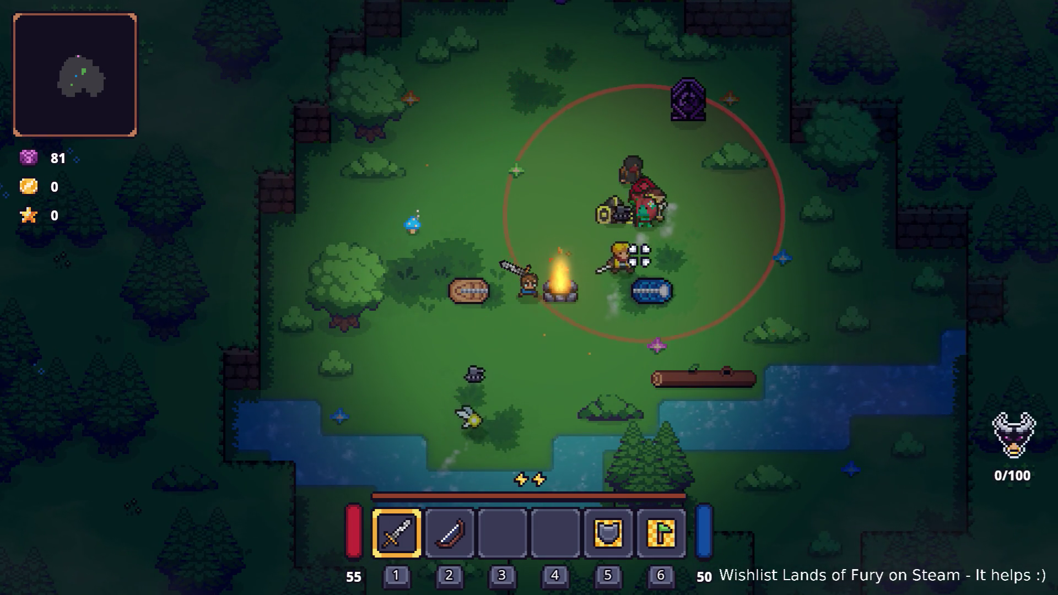
key("Escape")
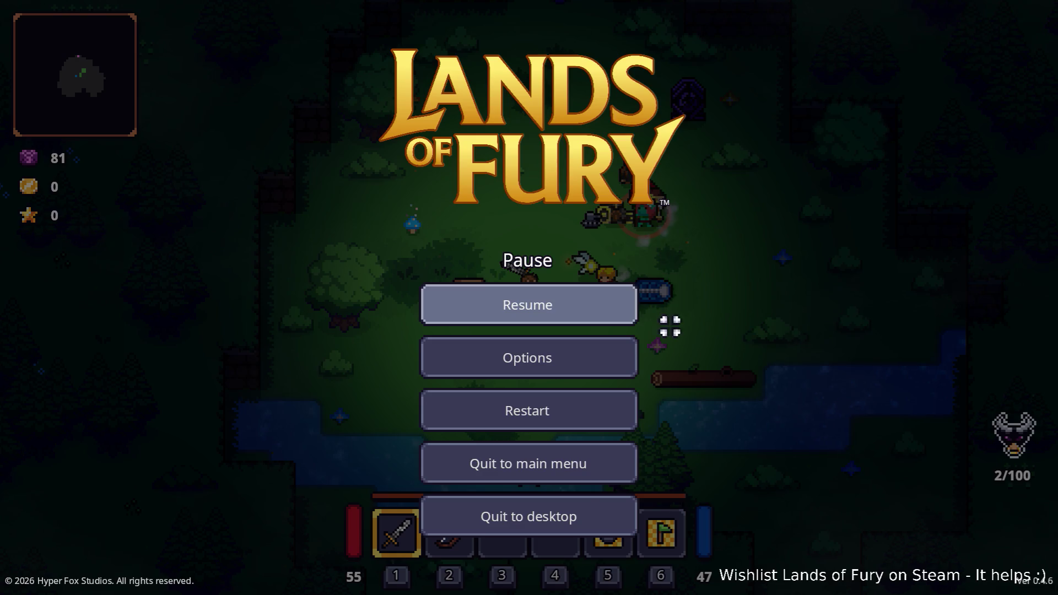
left_click(593, 507)
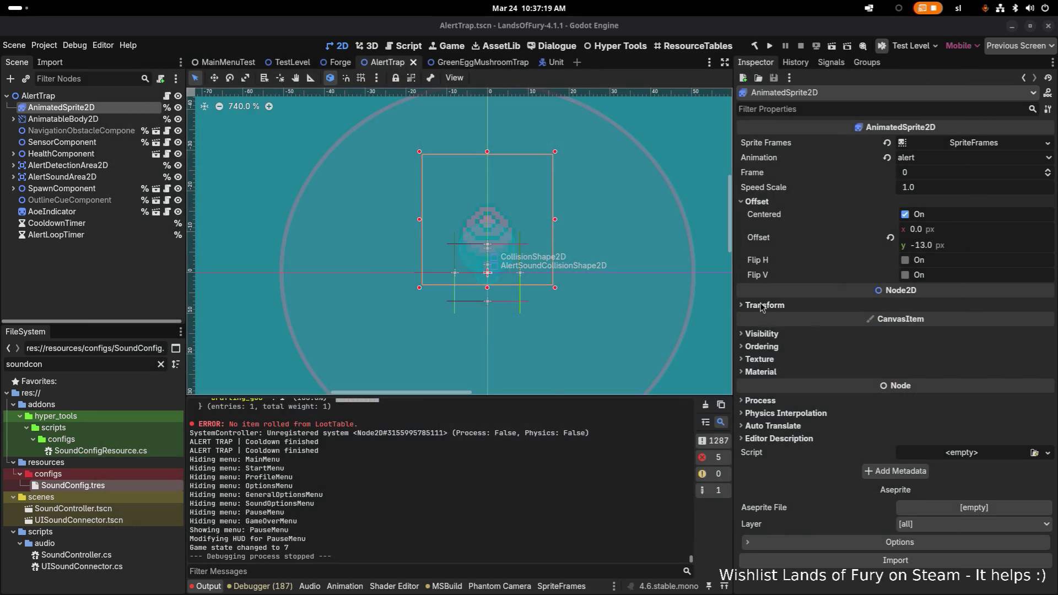
key("alt+Tab")
Cut the animation and PlaySFX calls on lines 420–421 out of TriggerAlert
left_click(669, 292)
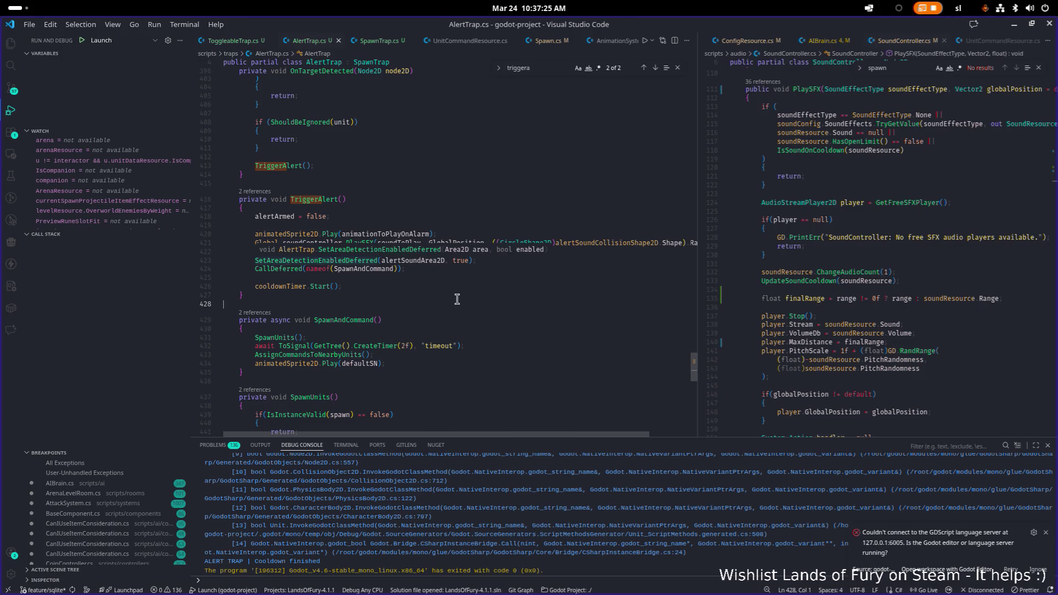
left_click(322, 346)
double_click(343, 321)
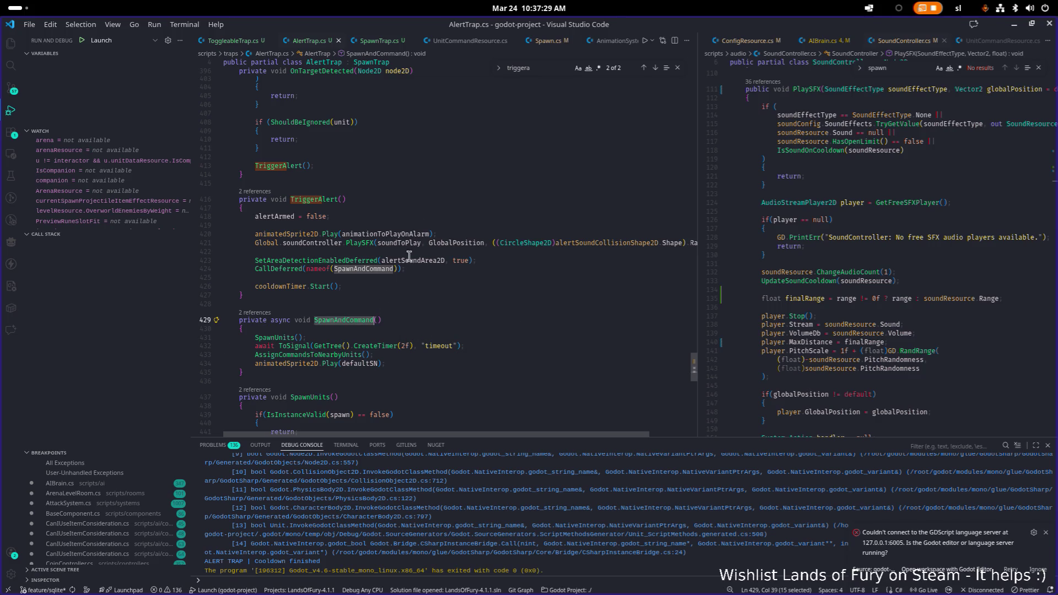
left_click(441, 245)
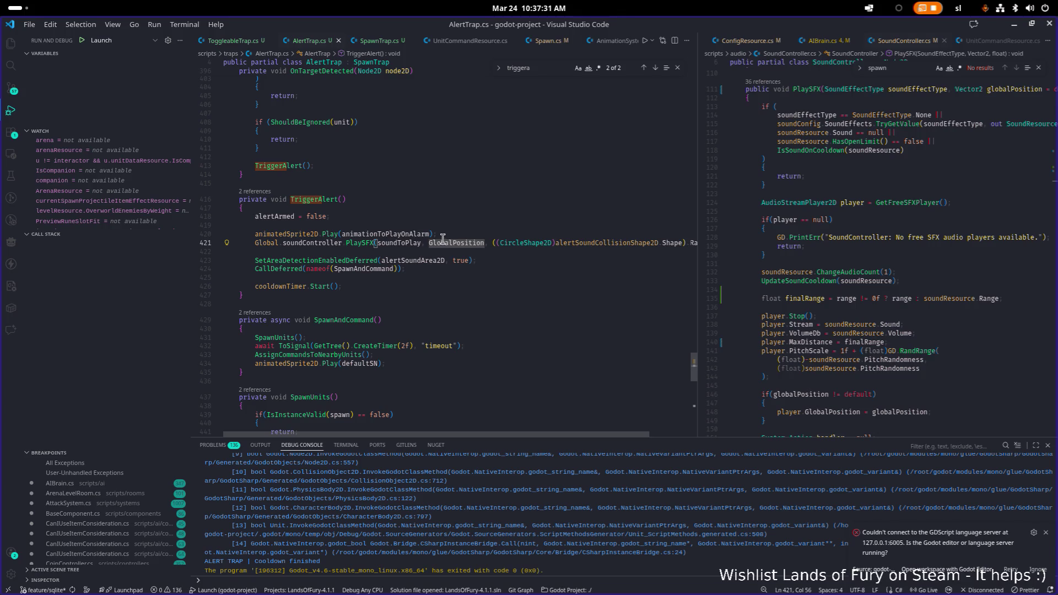
left_click(452, 243)
key("End")
key("shift+Up")
key("shift+Home")
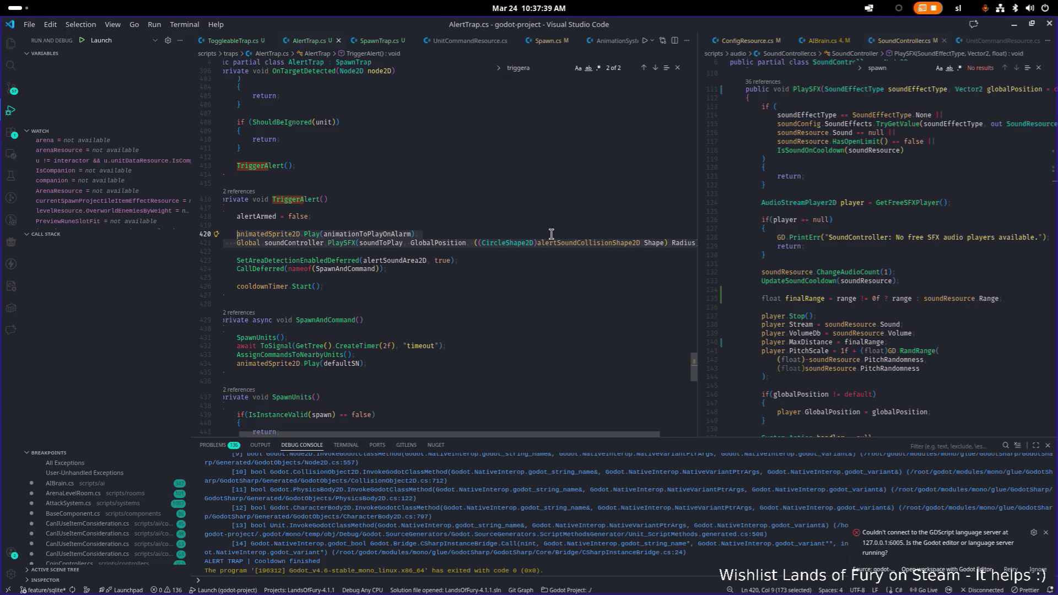
key("ctrl+x")
key("BackSpace")
key("BackSpace")
key("BackSpace")
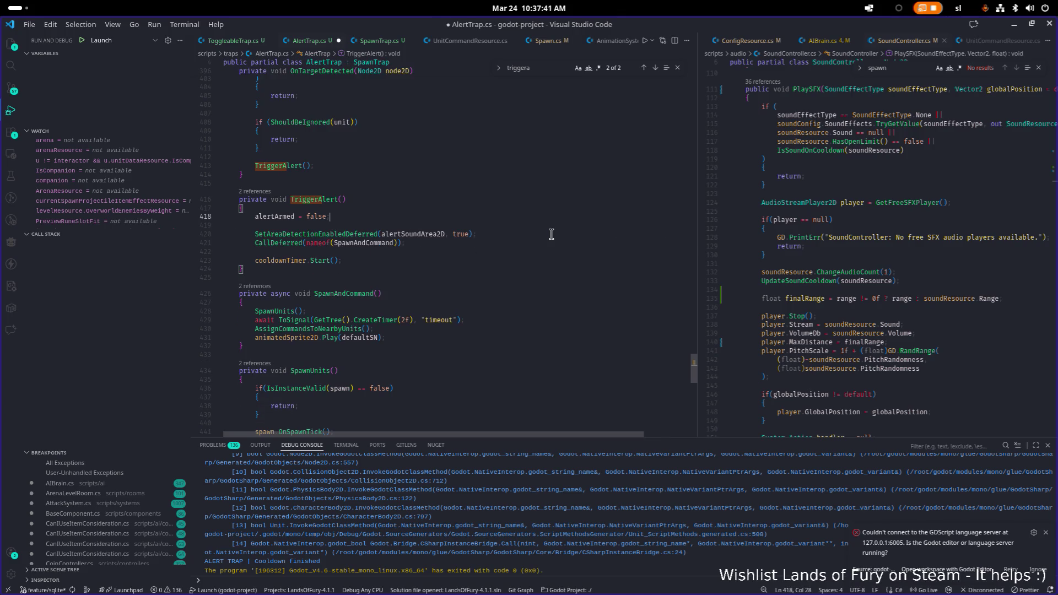
Paste the animation and sound calls after the timer await in SpawnAndCommand
key("Down")
key("Down")
key("Down")
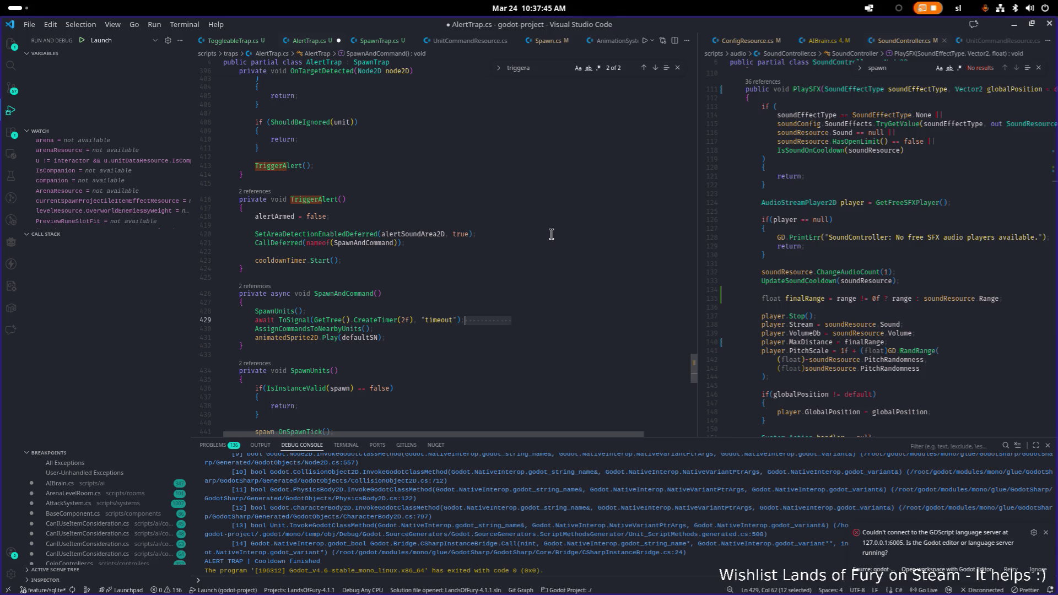
key("Return")
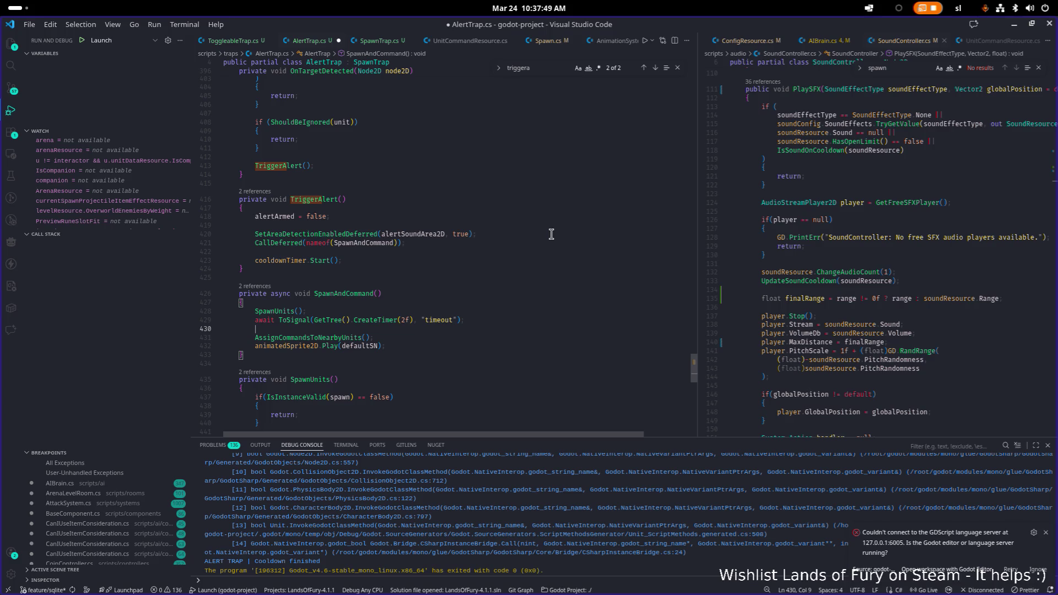
key("ctrl+v")
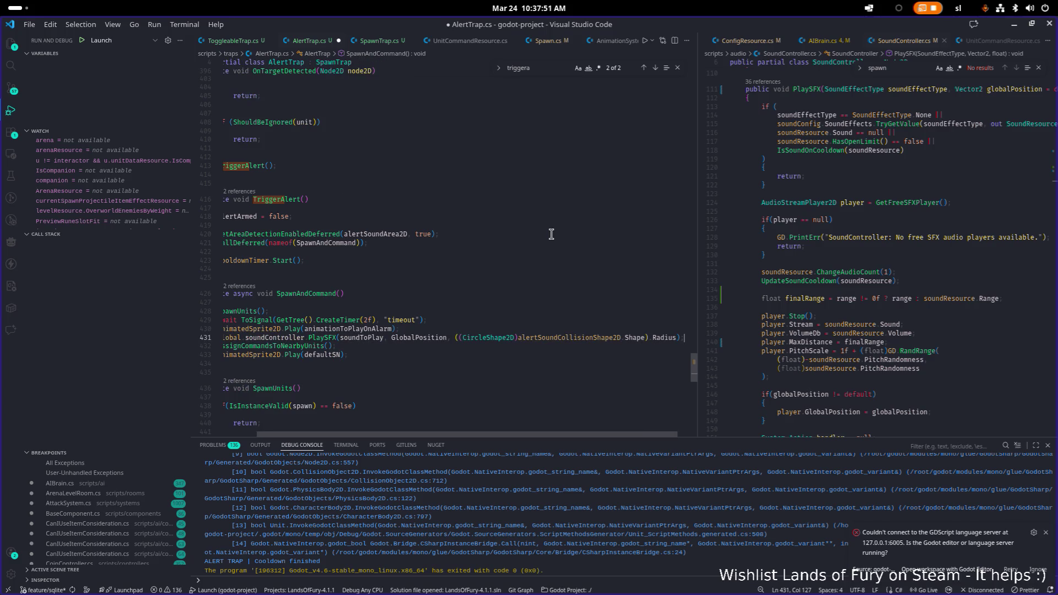
key("Home")
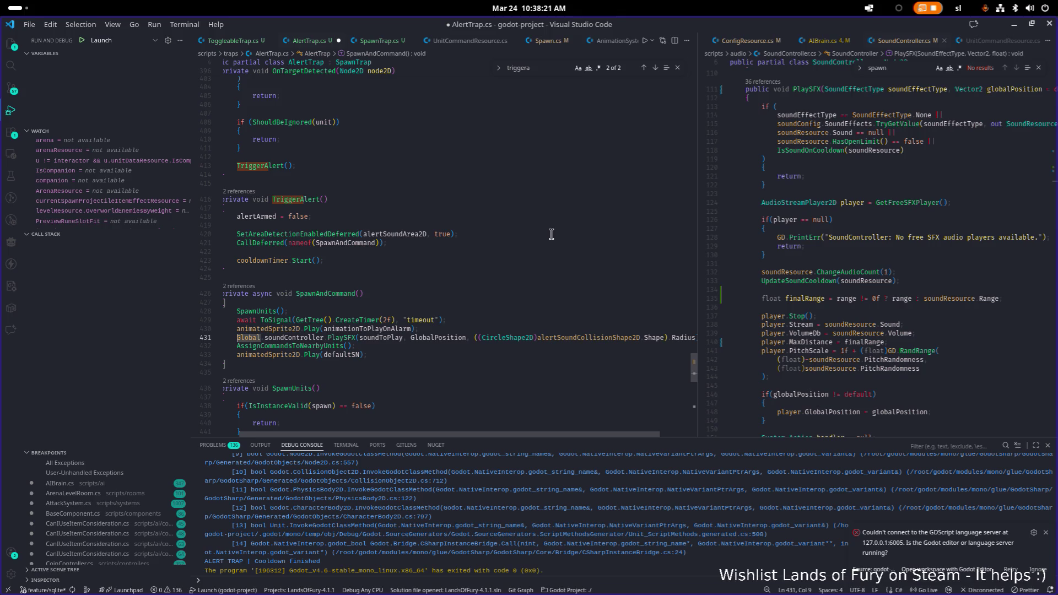
Undo the move, restoring the calls to TriggerAlert
key("ctrl+x")
key("Up")
key("ctrl+x")
key("Up")
key("Up")
key("Up")
key("Return")
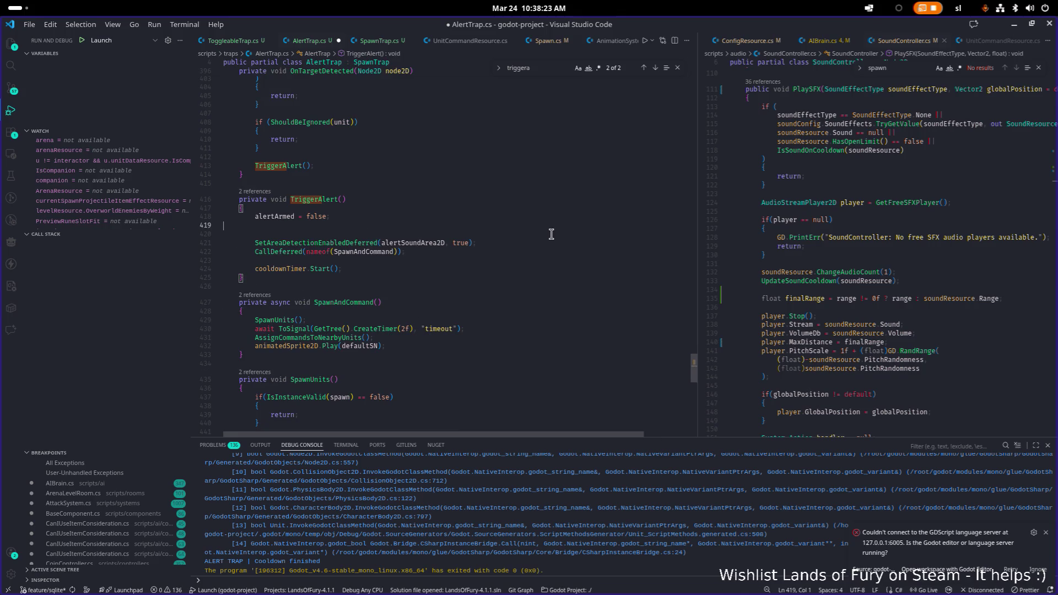
key("ctrl+z")
key("ctrl+z")
key("ctrl+z")
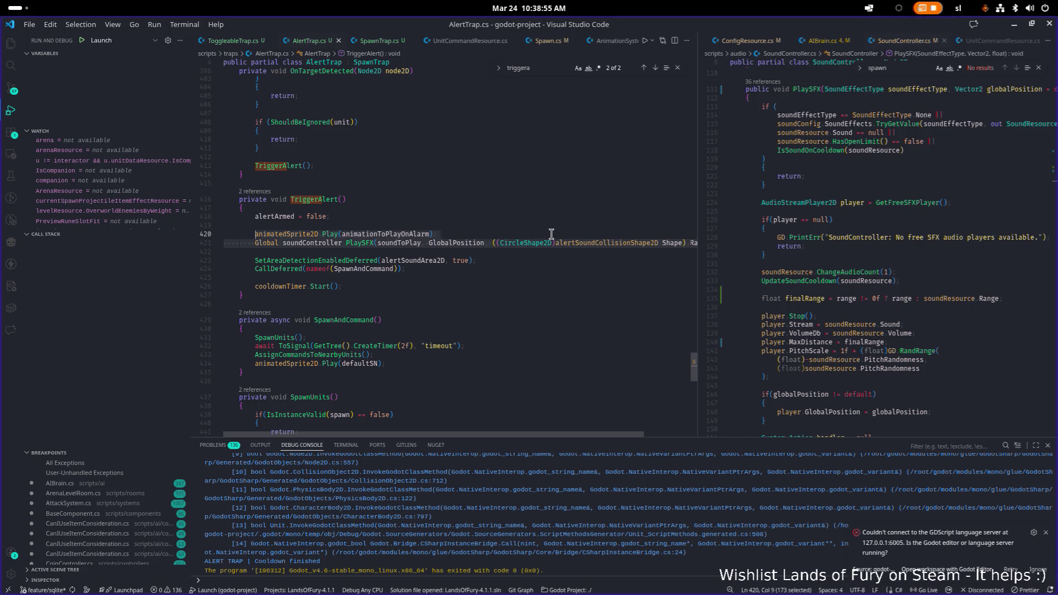
Return to Godot with the AlertTrap scene zoomed out and nothing selected
key("alt+Tab")
key("alt+Tab")
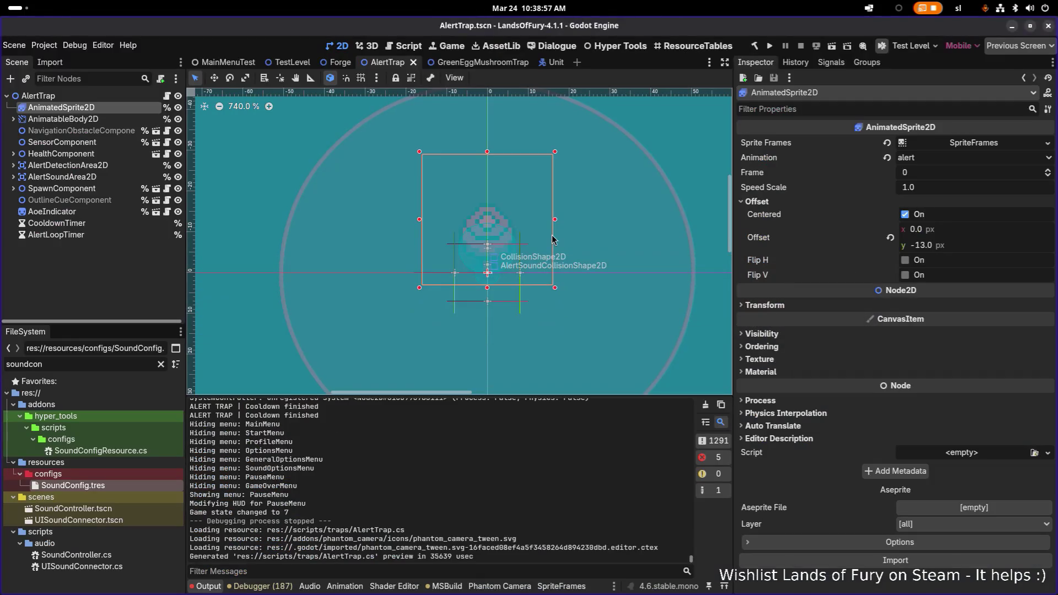
scroll(553, 239, "down", 20)
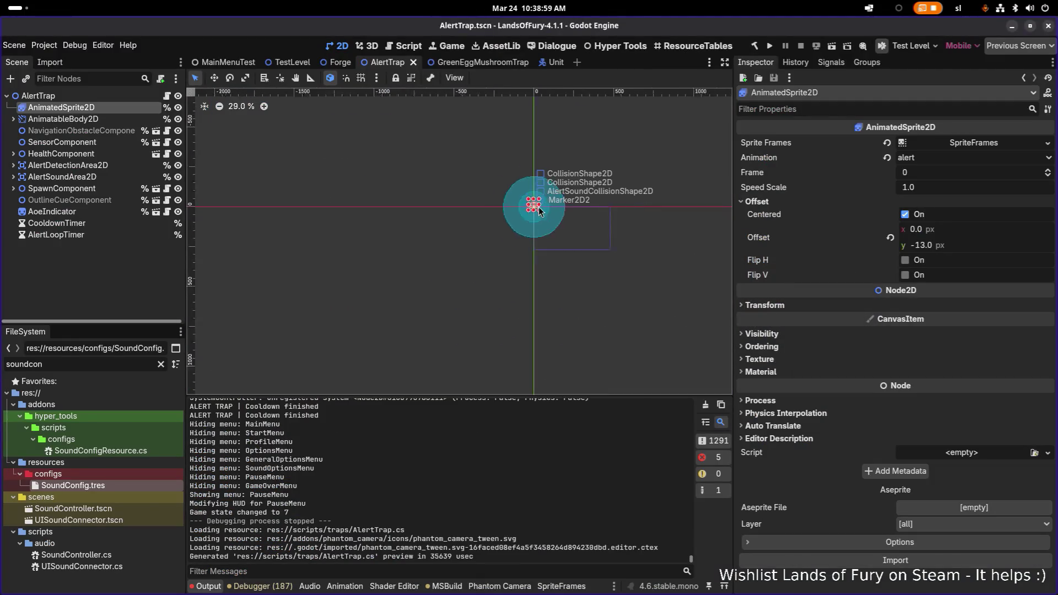
left_click(30, 294)
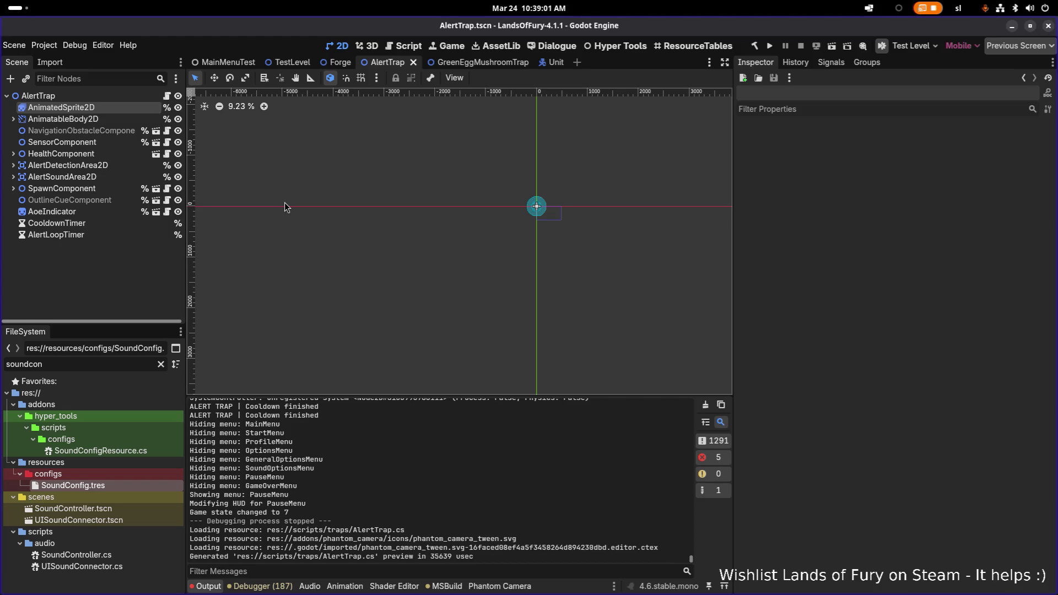
key("ctrl+shift+o")
Open TestLevel.tscn and find the TeleporterToRoom node with the scene-tree filter 'telep'
type("testl")
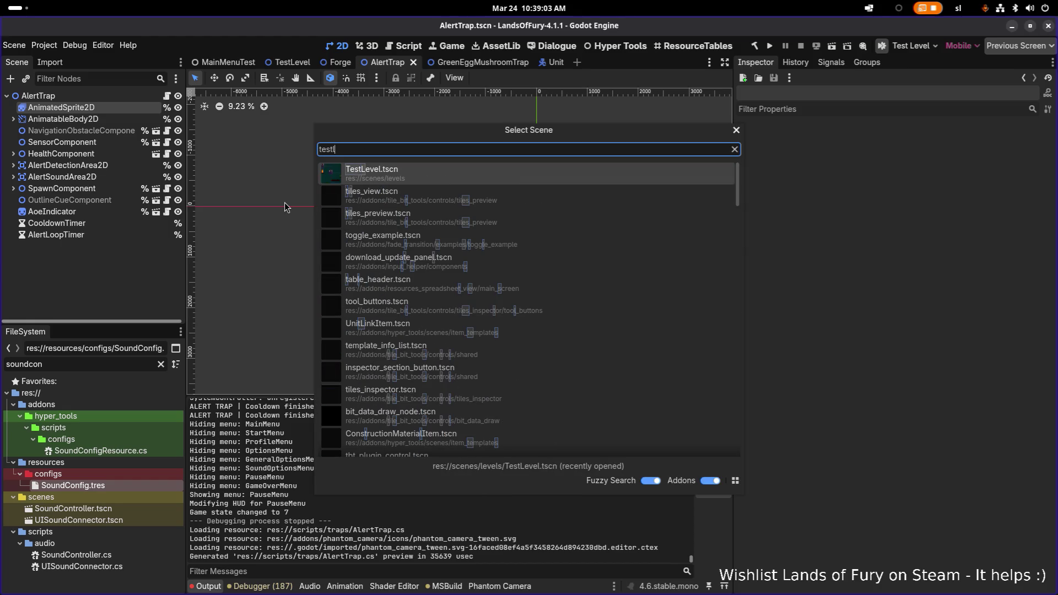
key("Return")
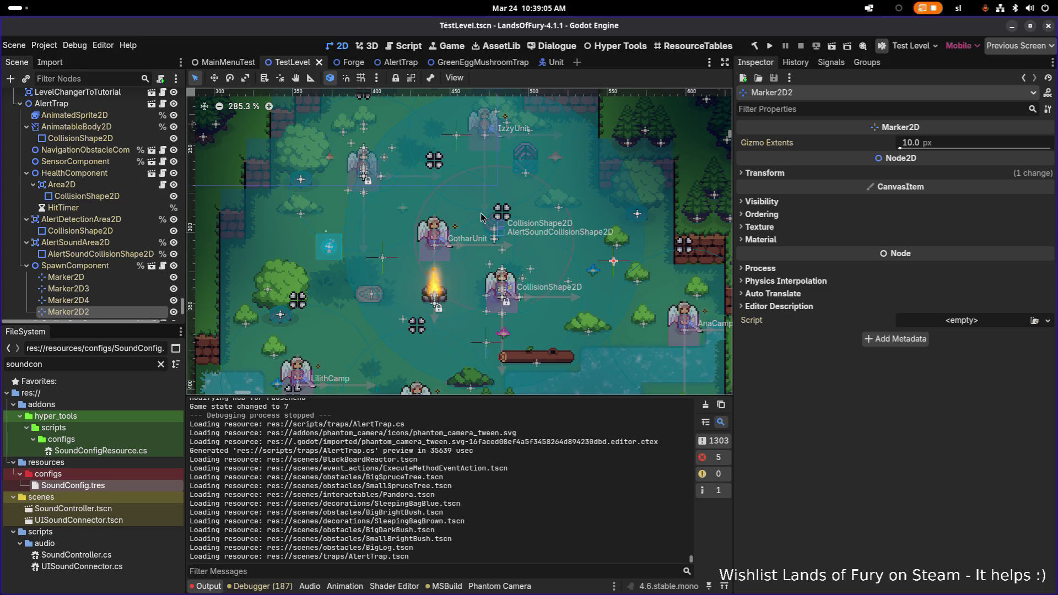
left_click(105, 78)
type("te")
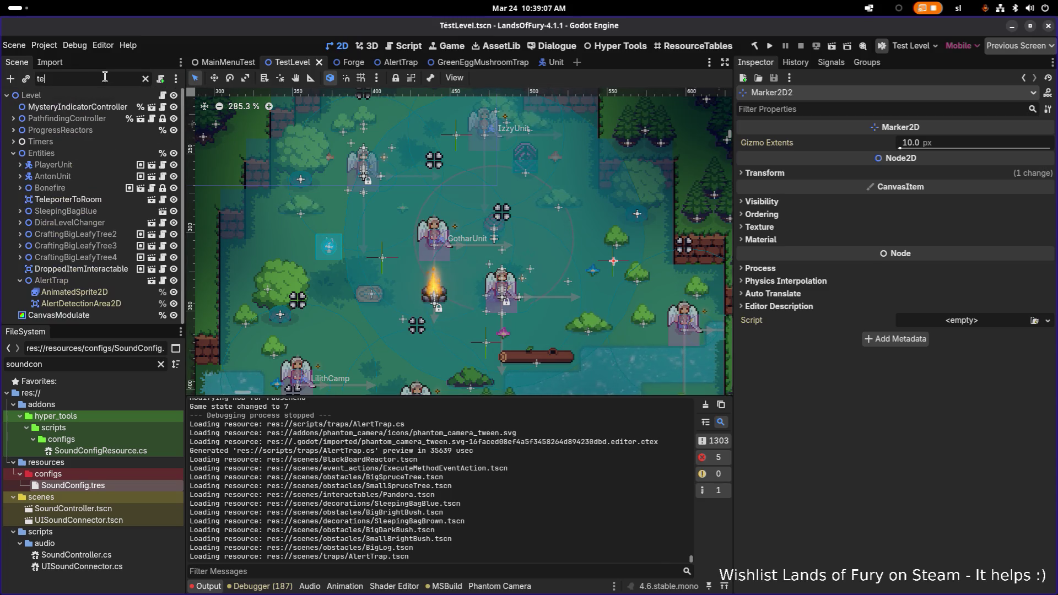
type("lep")
left_click(104, 122)
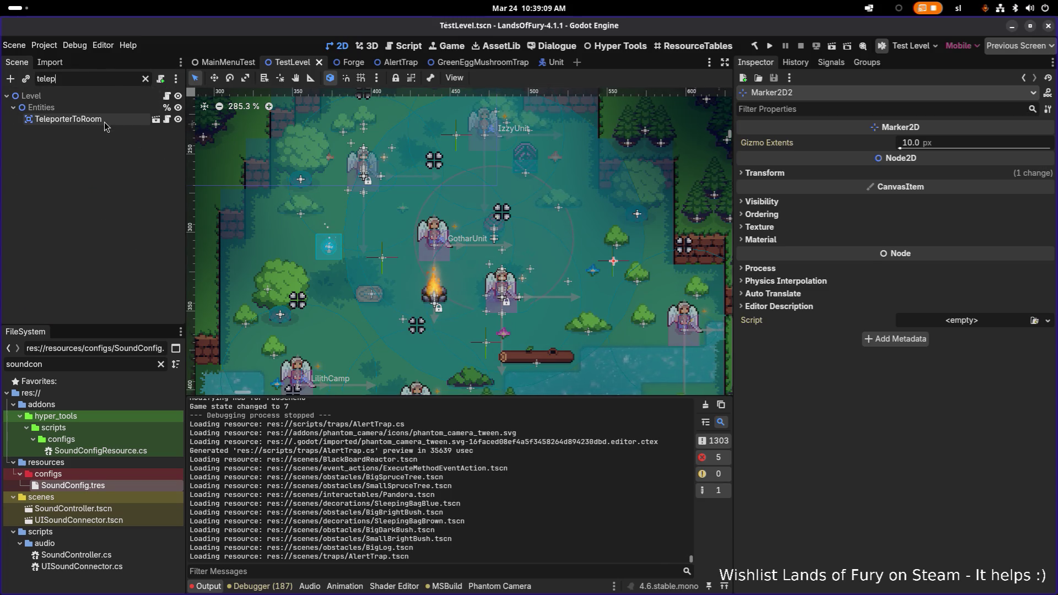
left_click(146, 79)
Filter the FileSystem dock by 'teleporter' to list the teleporter scenes
scroll(511, 234, "down", 10)
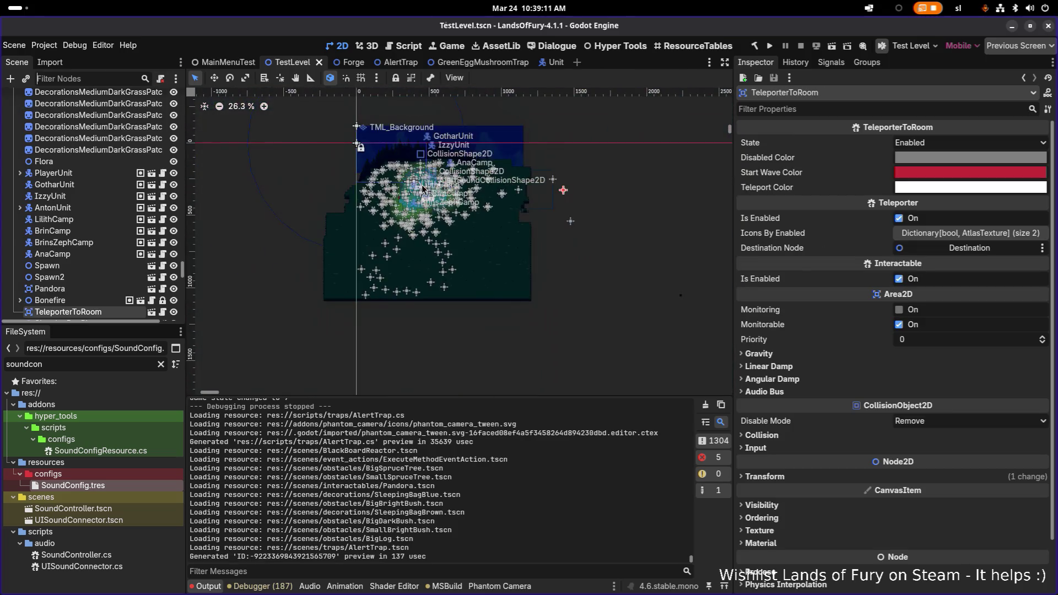
scroll(512, 235, "up", 2)
scroll(59, 219, "down", 4)
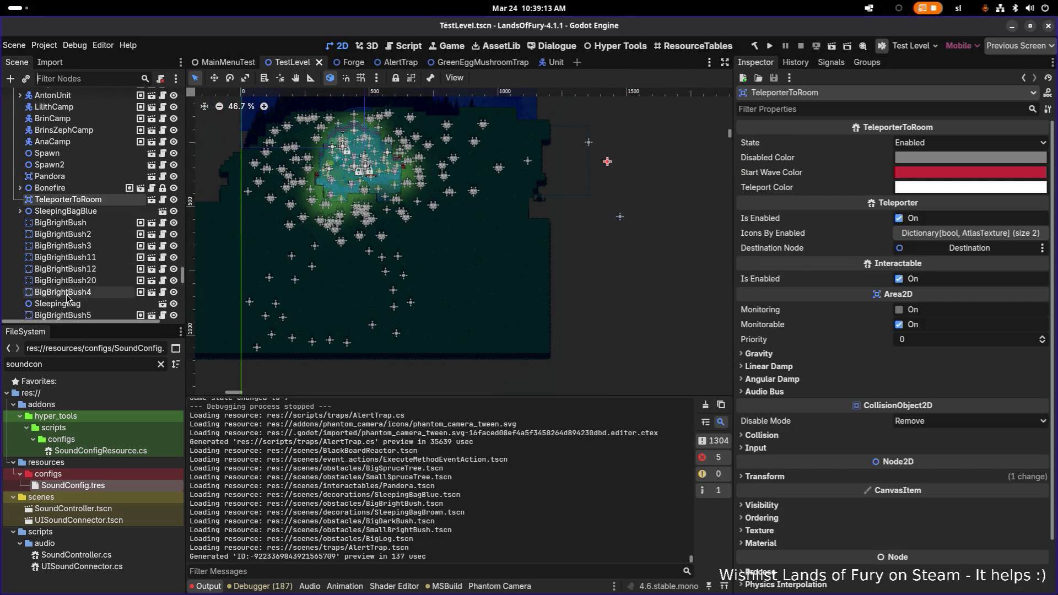
scroll(60, 218, "down", 5)
double_click(100, 364)
type("teleporter")
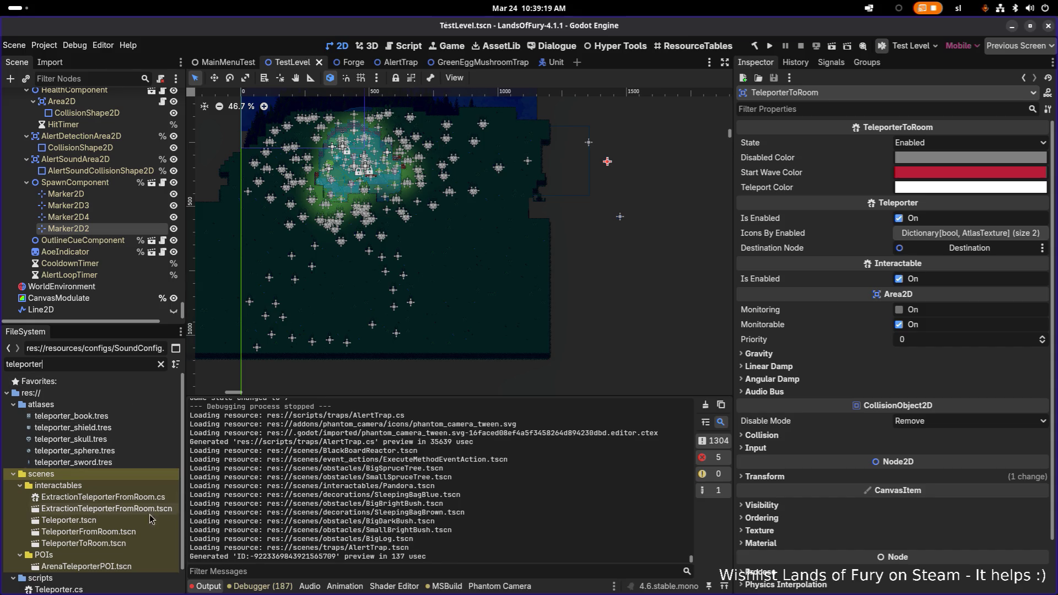
Add a Teleporter.tscn instance to TestLevel's central clearing at about (516, 339)
mouse_move(107, 523)
left_mouse_down()
mouse_move(622, 232)
mouse_move(587, 229)
left_mouse_up()
scroll(579, 230, "up", 5)
scroll(571, 285, "up", 3)
scroll(570, 269, "down", 1)
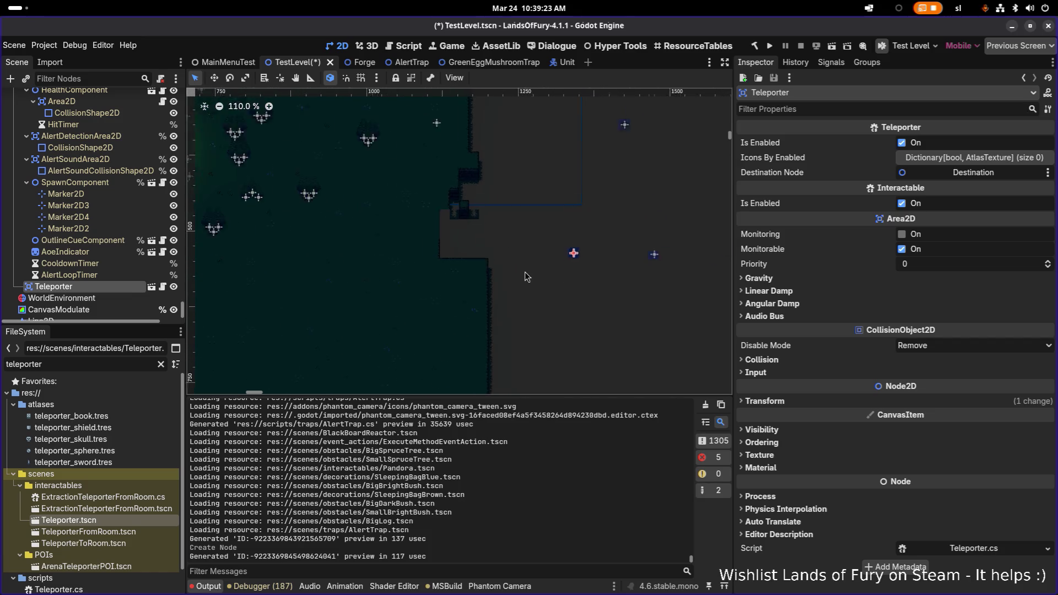
scroll(538, 312, "down", 5)
key("w")
mouse_move(559, 310)
left_mouse_down()
mouse_move(436, 283)
mouse_move(364, 326)
mouse_move(505, 294)
left_mouse_up()
Move the AlertTrap far to the right of the map, to (1952, 536)
scroll(419, 298, "up", 10)
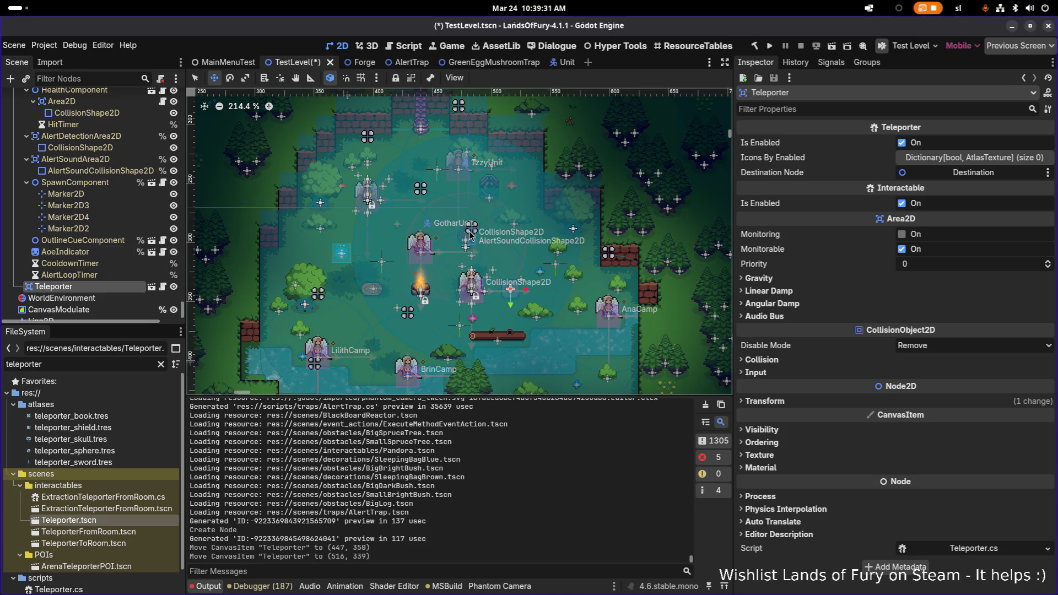
scroll(93, 193, "up", 8)
left_click(52, 245)
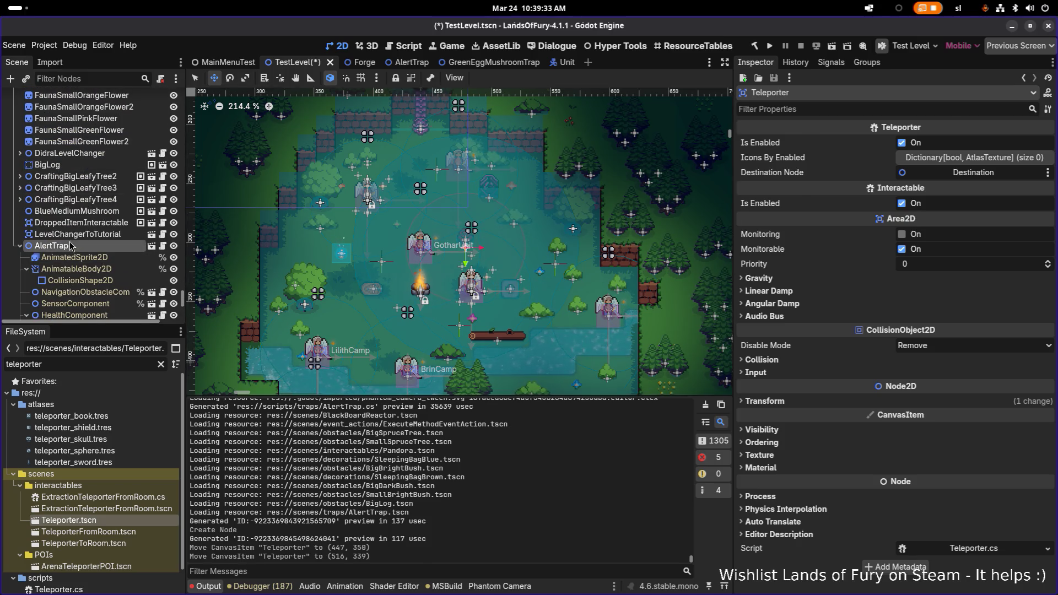
scroll(420, 241, "down", 10)
mouse_move(420, 241)
left_mouse_down()
mouse_move(420, 209)
mouse_move(717, 323)
mouse_move(678, 343)
mouse_move(380, 243)
mouse_move(520, 208)
mouse_move(674, 238)
left_mouse_up()
scroll(86, 231, "down", 5)
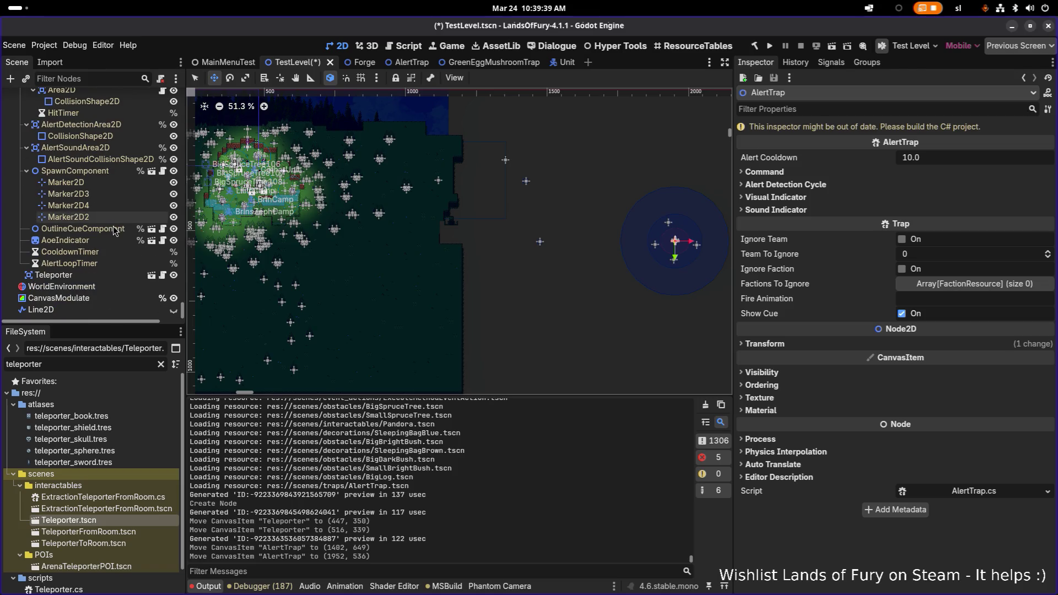
Enable Editable Children on the Teleporter instance
left_click(85, 276)
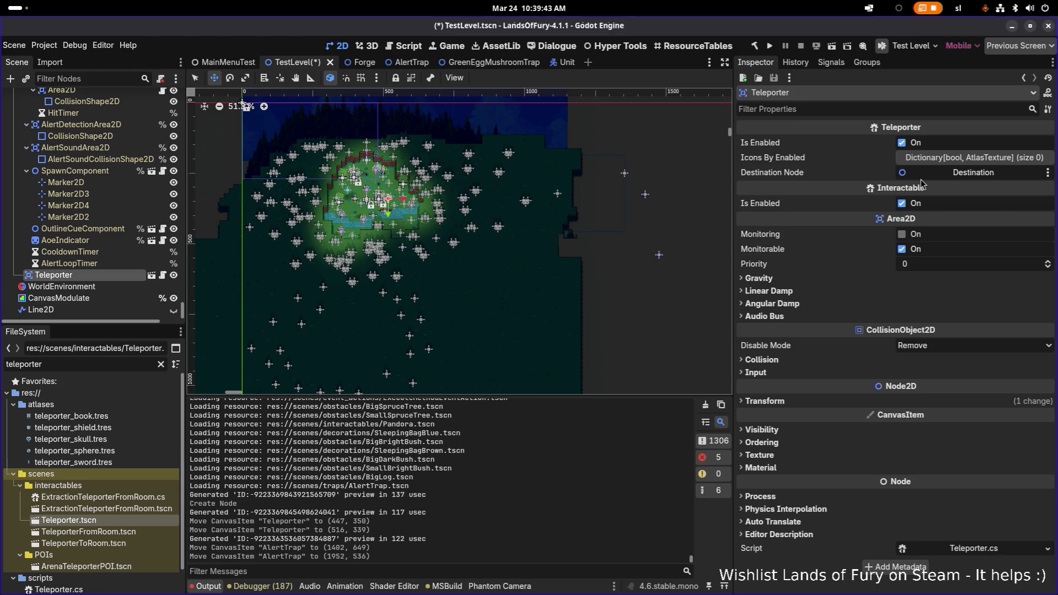
left_click(959, 174)
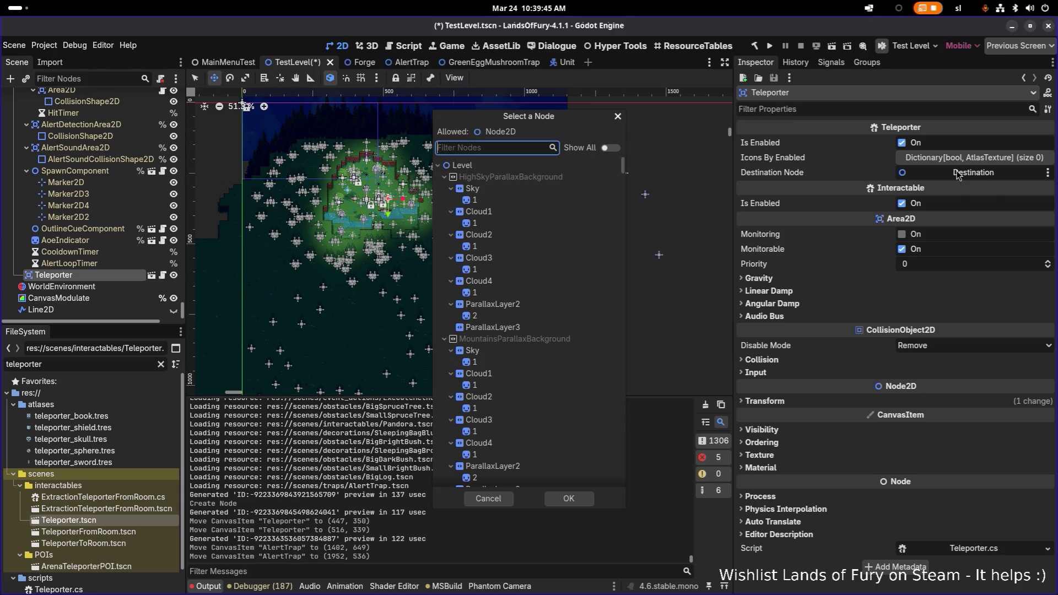
left_click(618, 116)
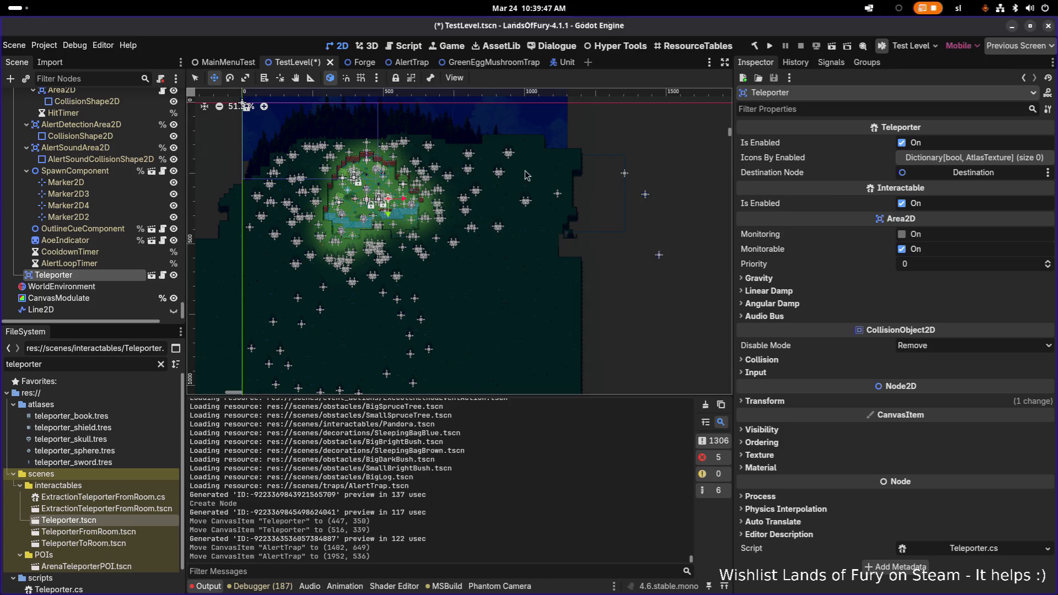
left_click(69, 263)
right_click(119, 275)
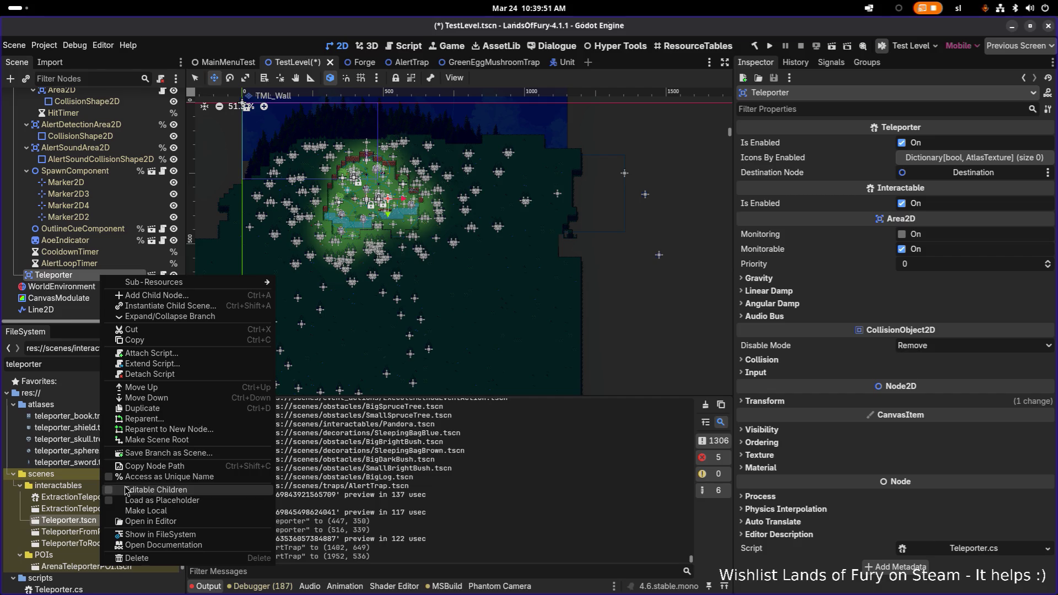
left_click(144, 490)
Move the Teleporter's Destination to (1204, 109) and save TestLevel
left_click(75, 276)
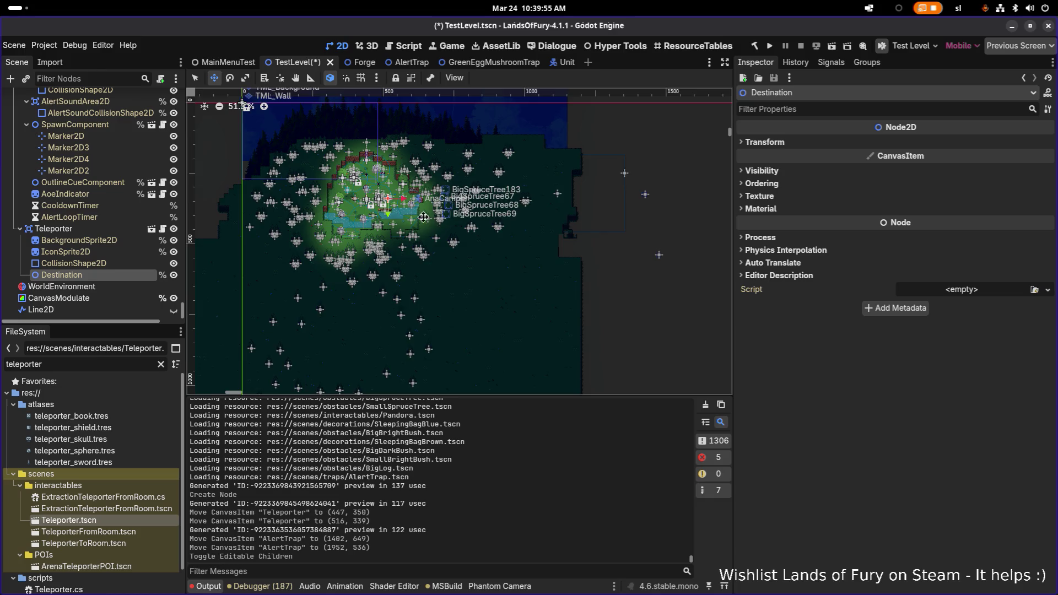
scroll(291, 210, "right", 3)
left_click_drag(260, 197, 601, 251)
scroll(265, 259, "left", 3)
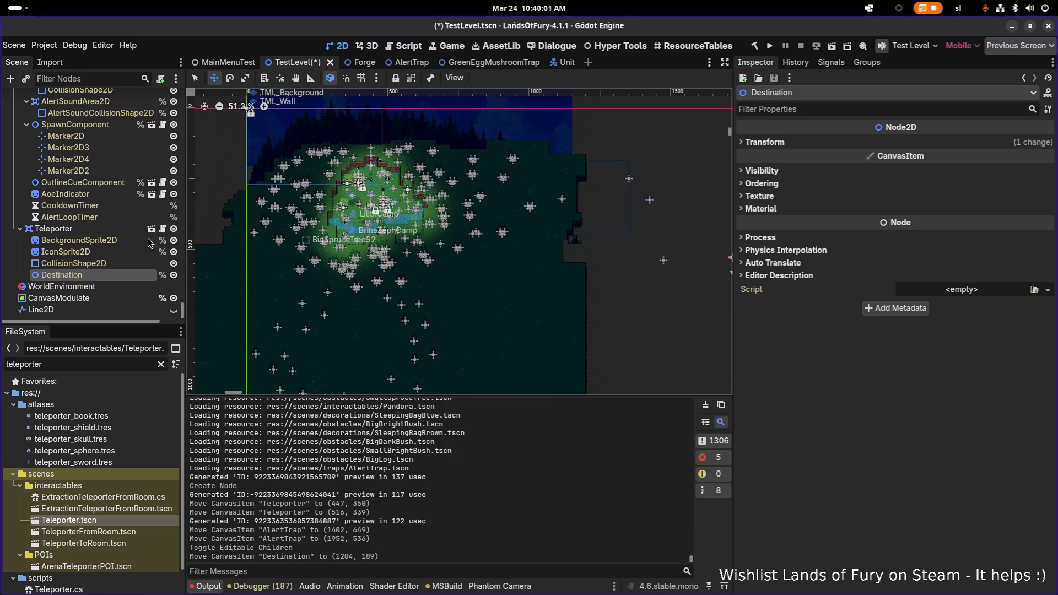
left_click(375, 234)
key("ctrl+s")
scroll(385, 231, "up", 10)
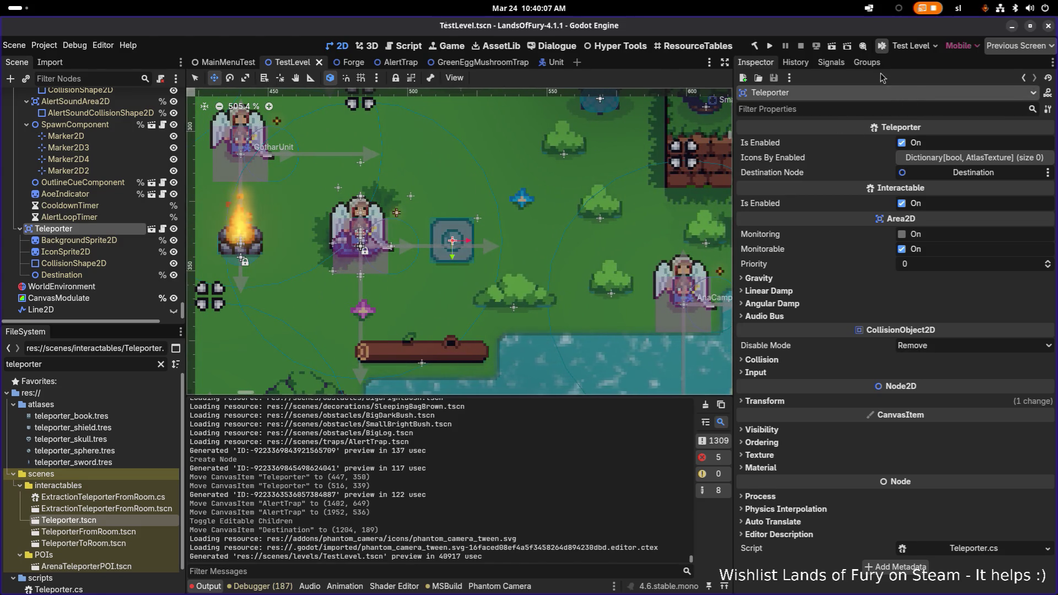
left_click(831, 46)
Launch the game and let the .NET build reach the Hyper Fox Studios splash screen
left_click(774, 48)
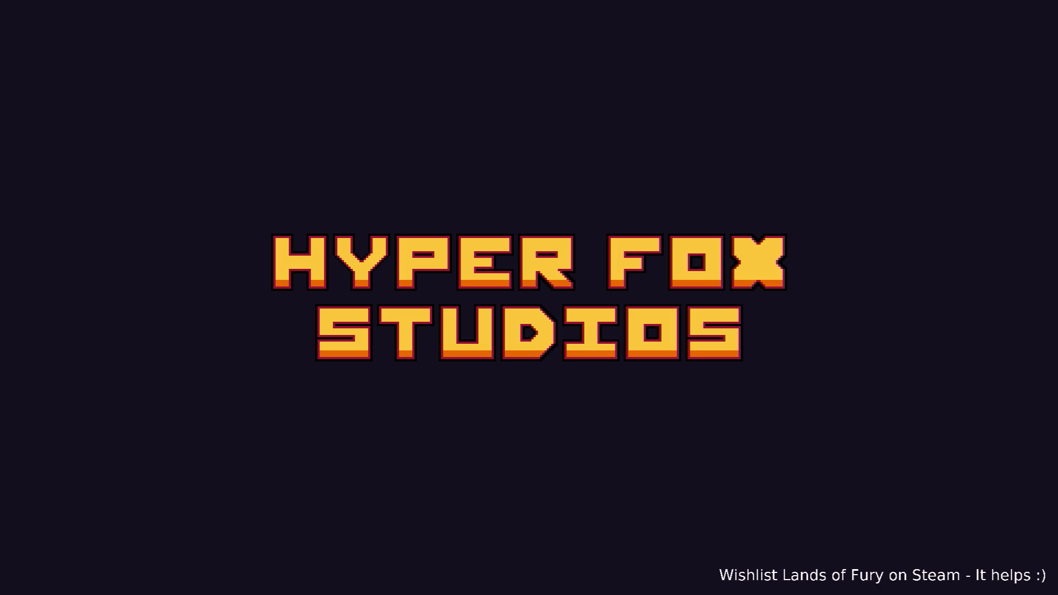
Skip the splash and run around the alert trap, dodging its spreading red ring
key("Return")
key("Return")
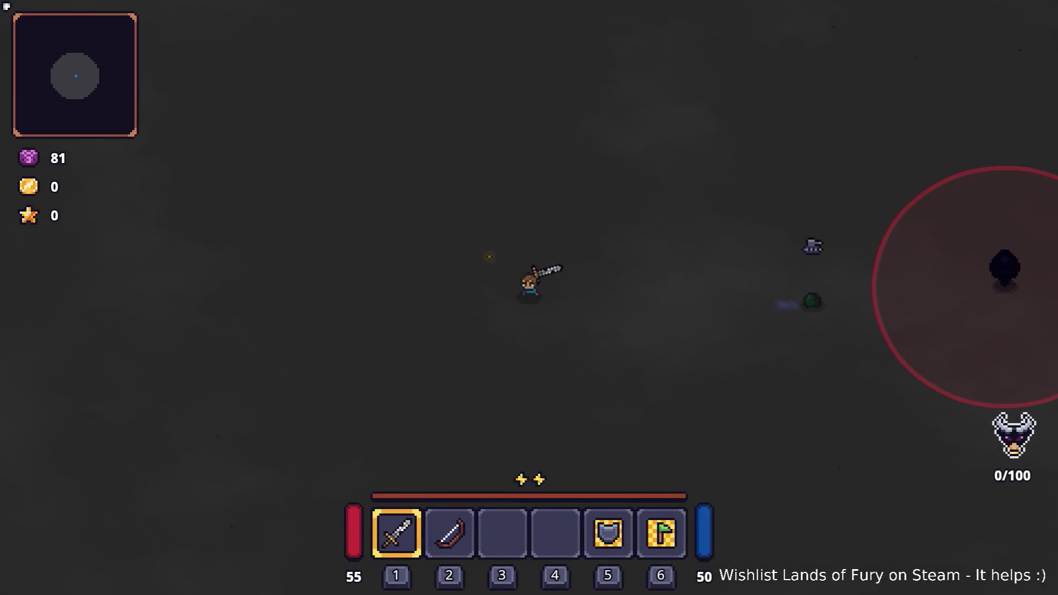
key("d")
key("d")
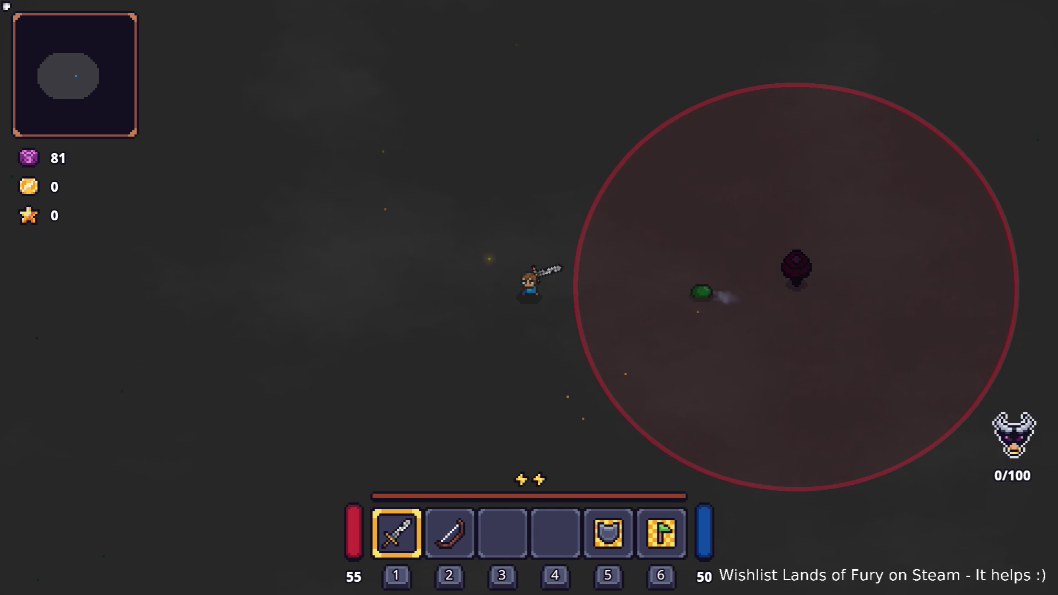
key("d")
key("d")
key("w")
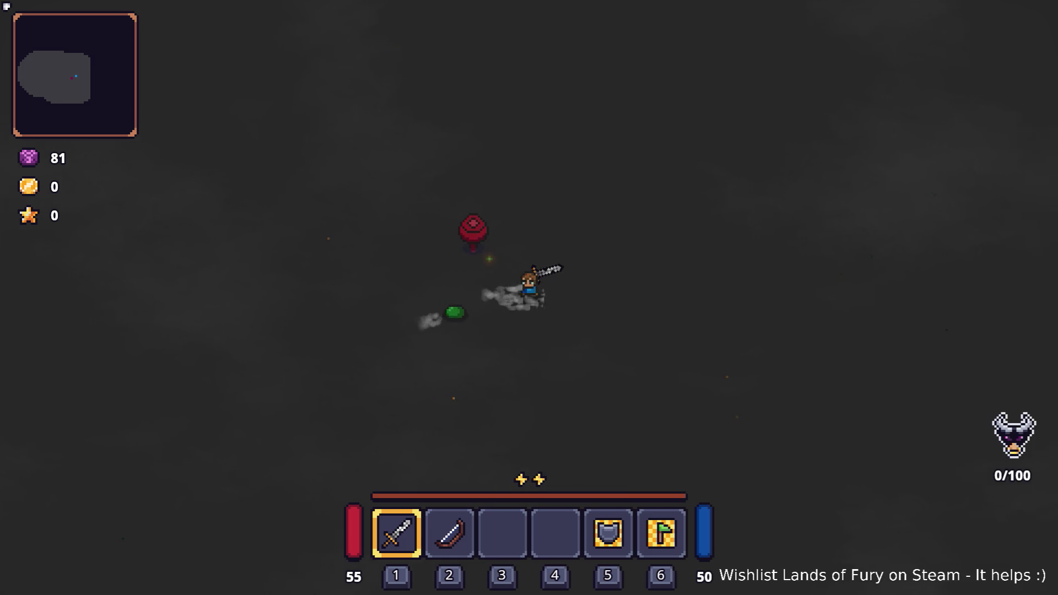
key("d")
key("a")
key("a")
key("a")
key("d")
key("d")
key("s")
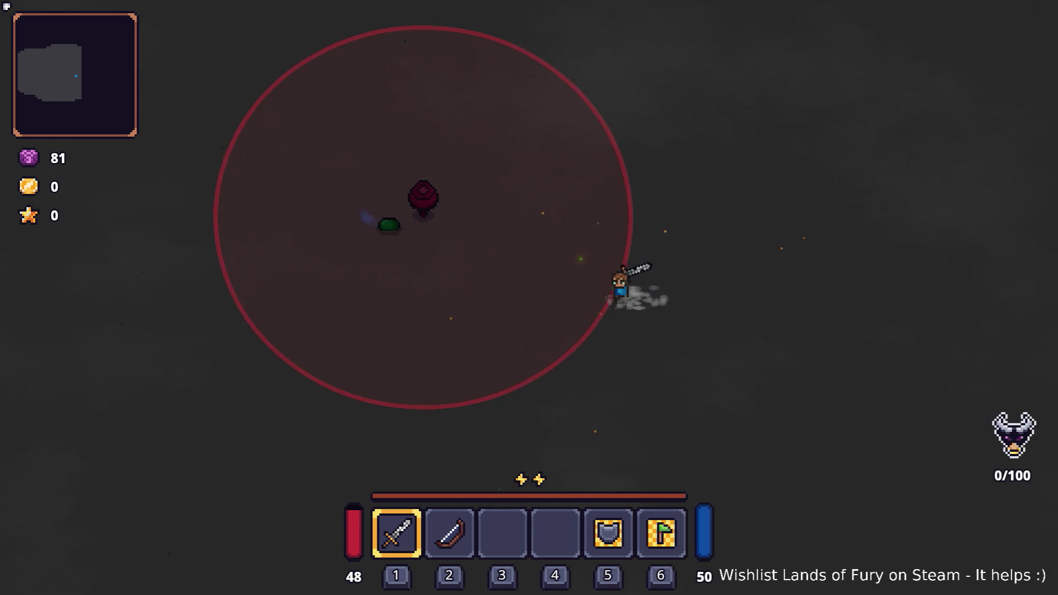
key("a")
key("d")
key("w")
key("s")
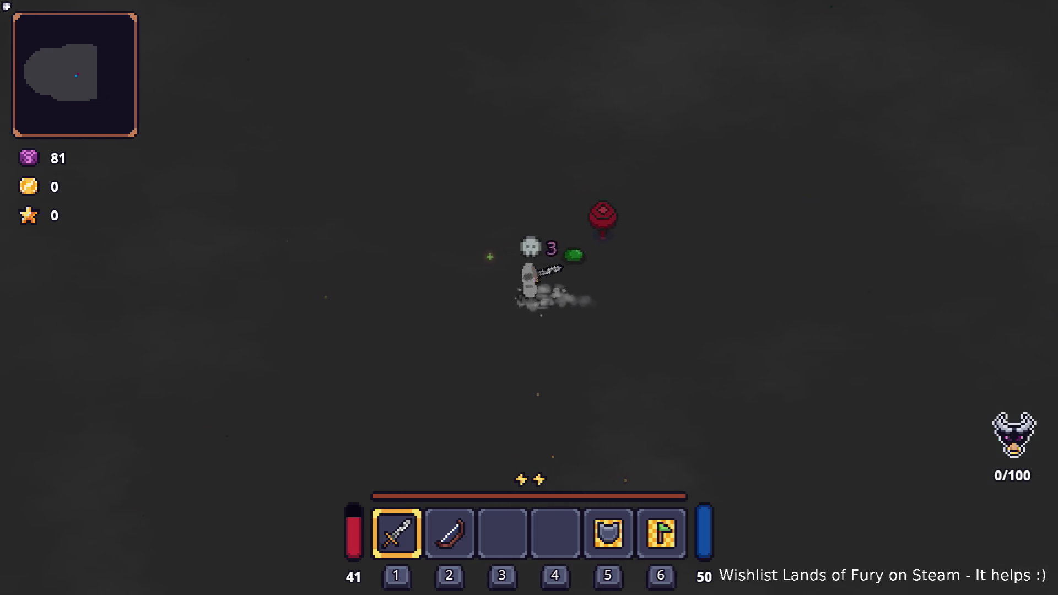
Strike the alert trap with the sword, then dash in and out of its ring
left_click(865, 114)
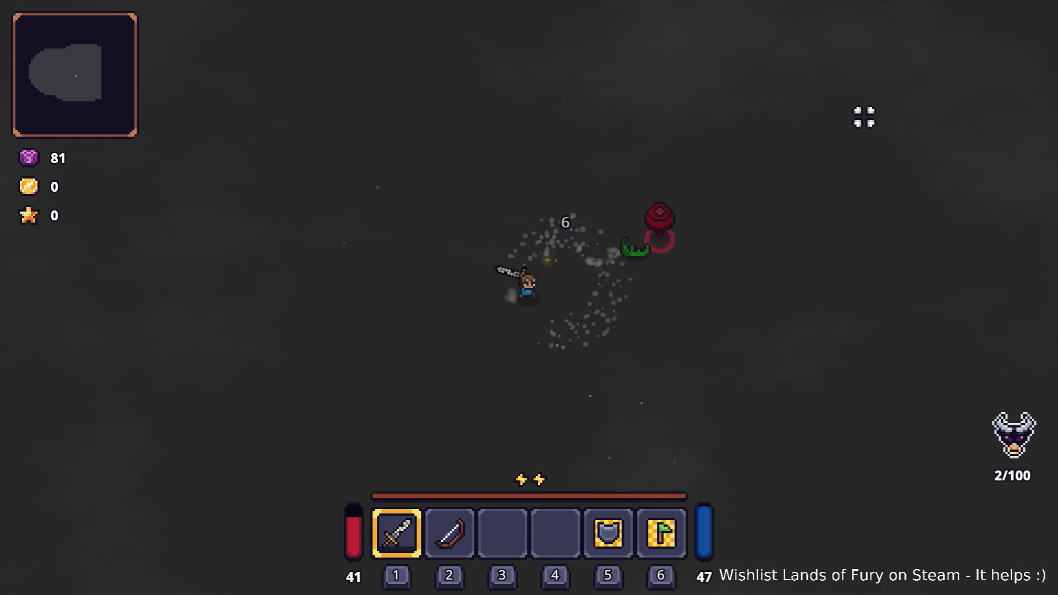
key("s")
key("space")
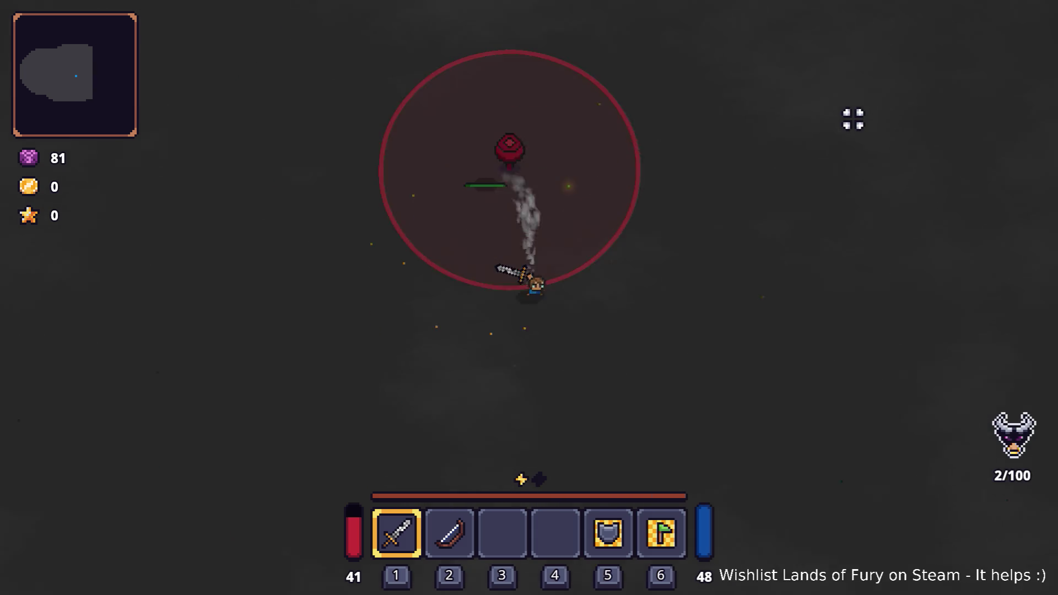
key("a")
key("space")
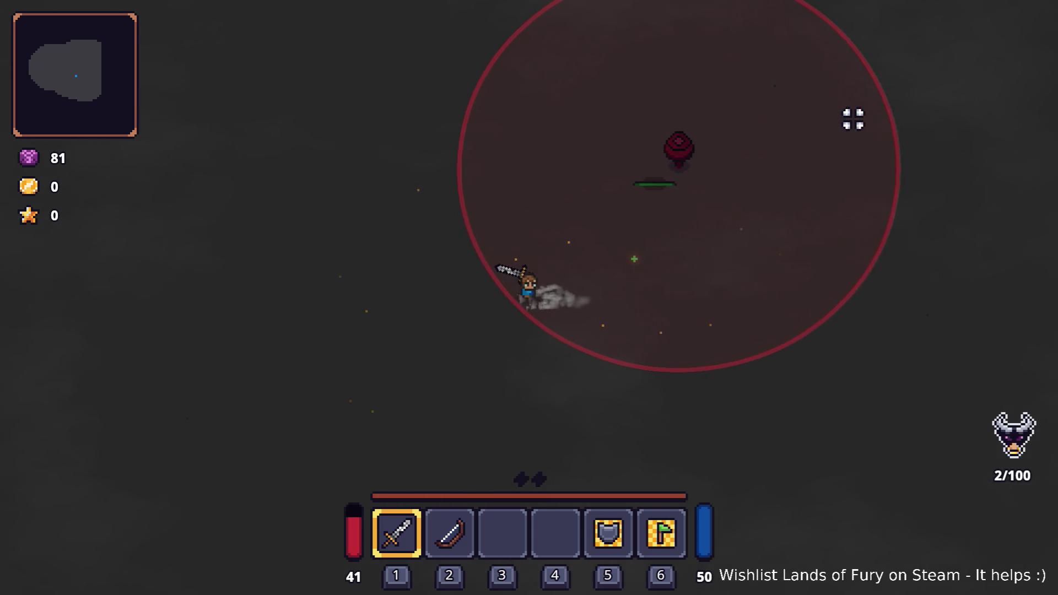
key("w")
key("d")
key("space")
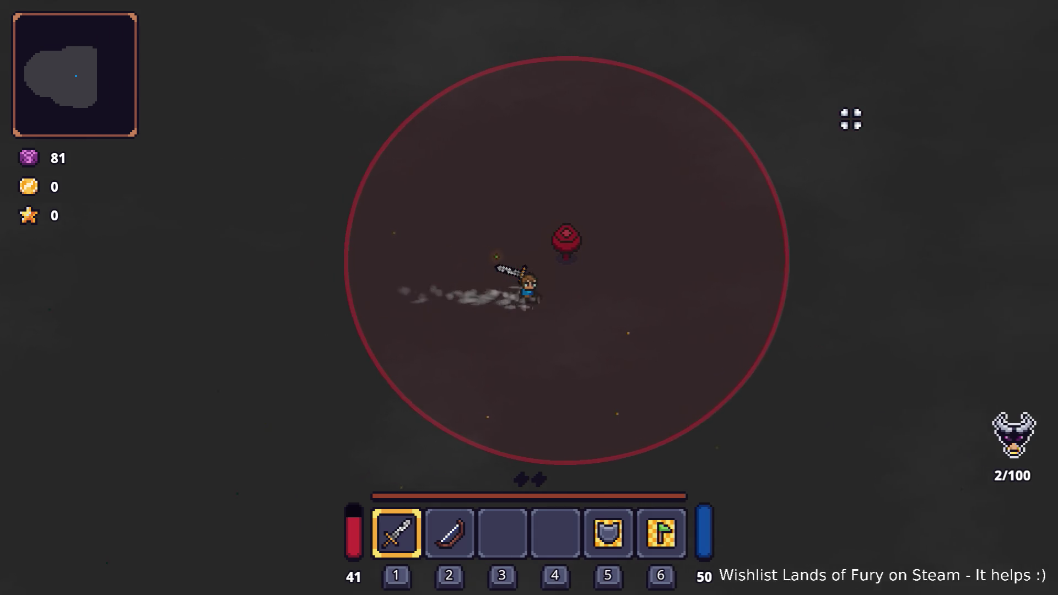
key("d")
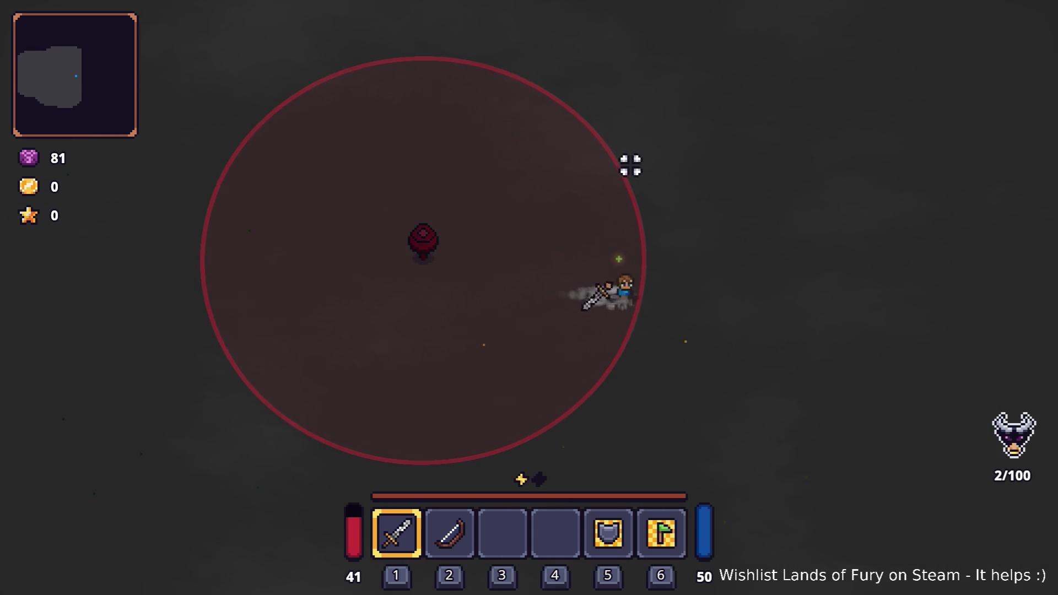
key("a")
key("d")
key("a")
key("space")
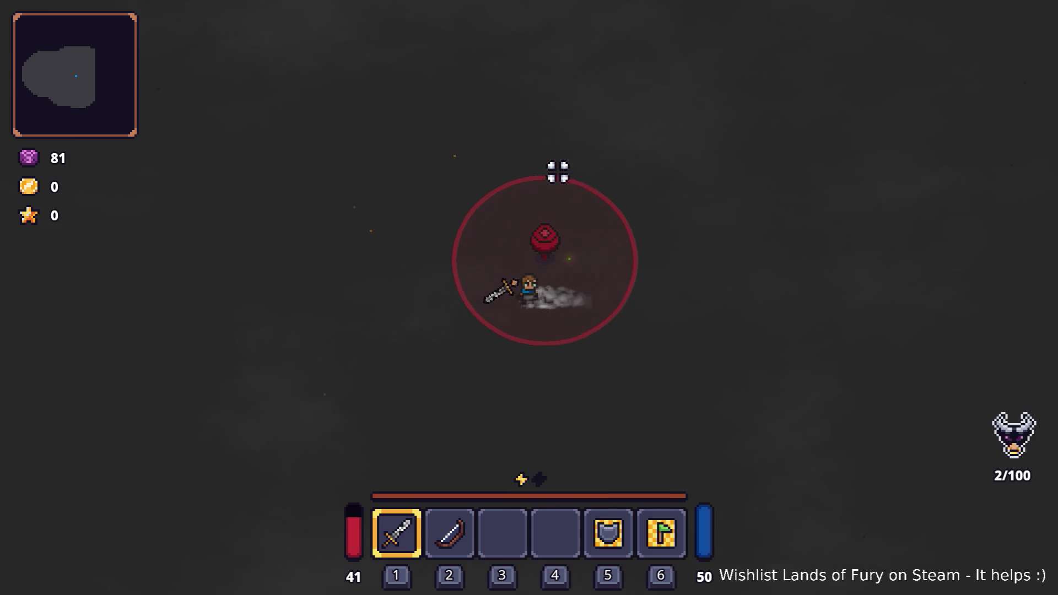
Lure the enemy around, then stop the game with F8
key("d")
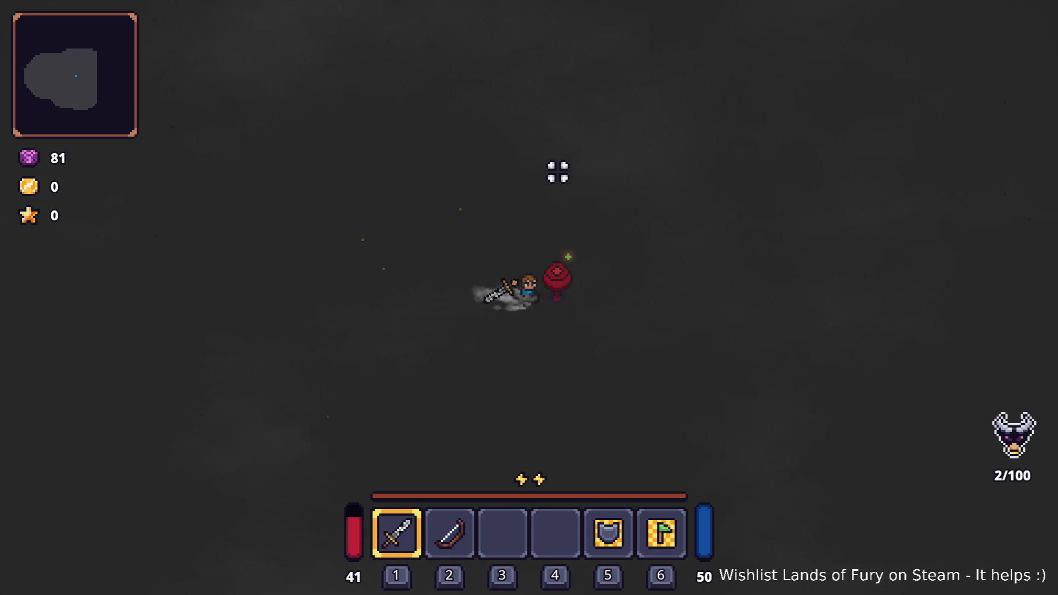
key("s")
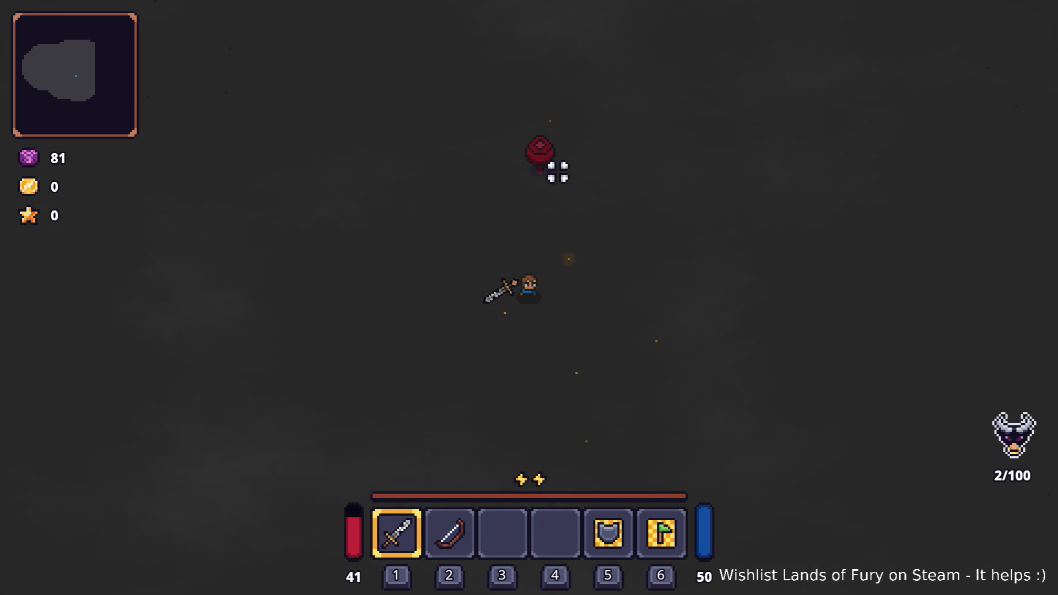
key("w")
key("a")
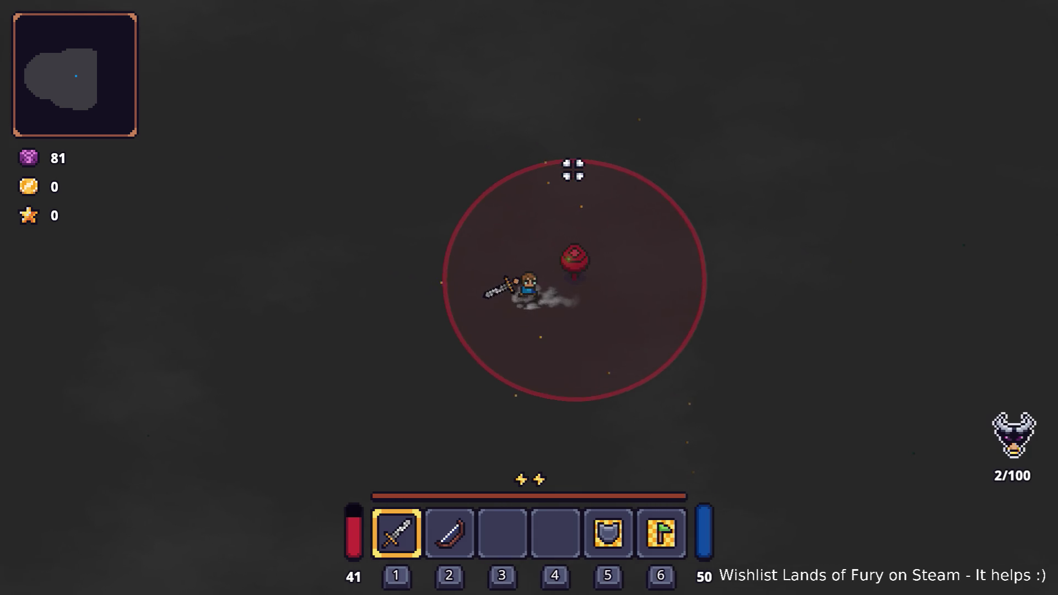
key("F8")
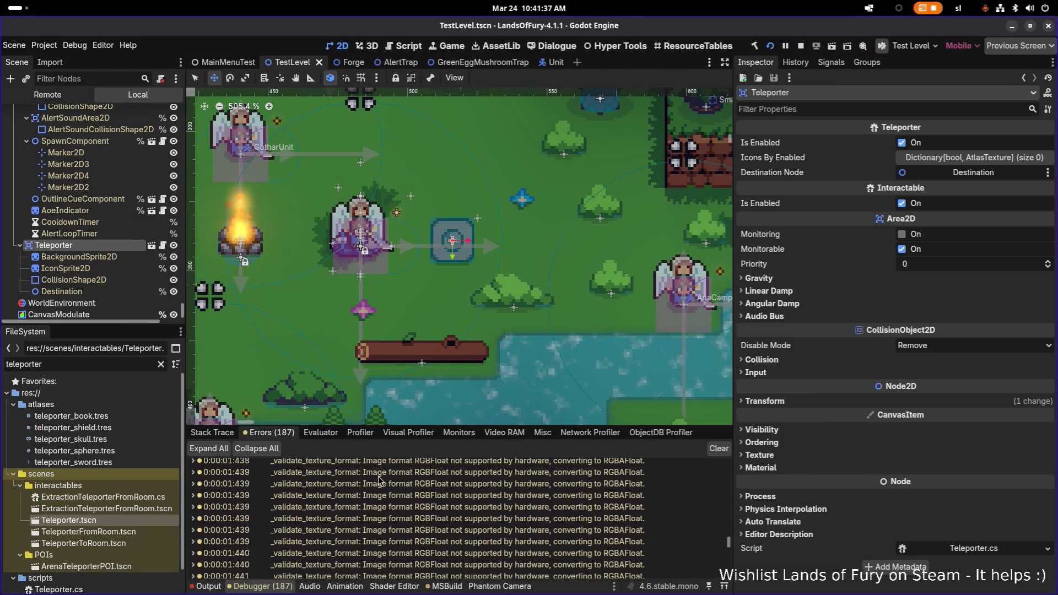
Change the AlertTrap's Alert Detection Cycle Expand Time Wait from 5.0 to 3.0 and save TestLevel
scroll(108, 241, "up", 5)
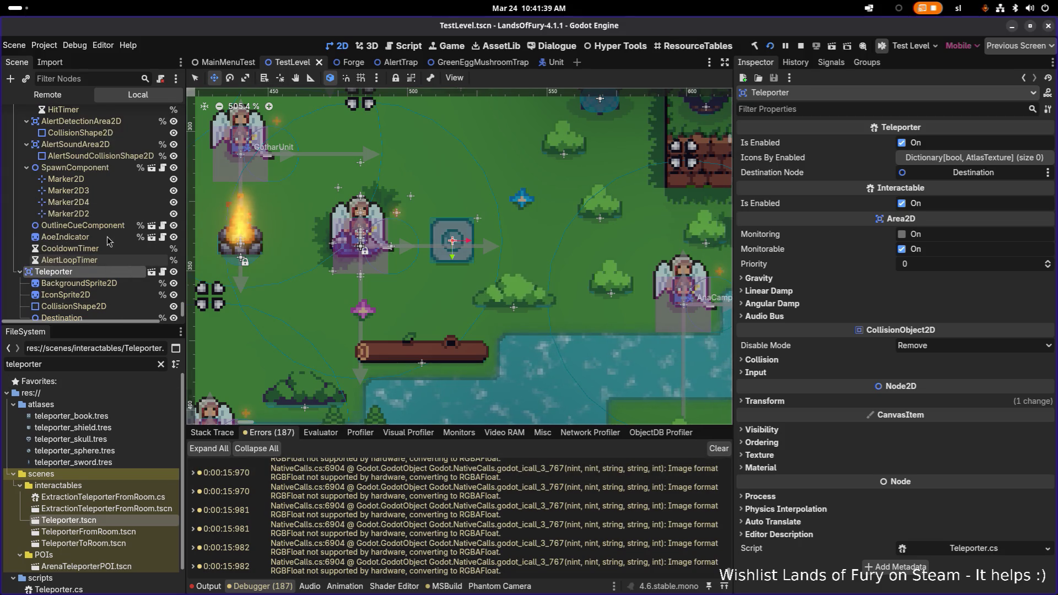
left_click(61, 188)
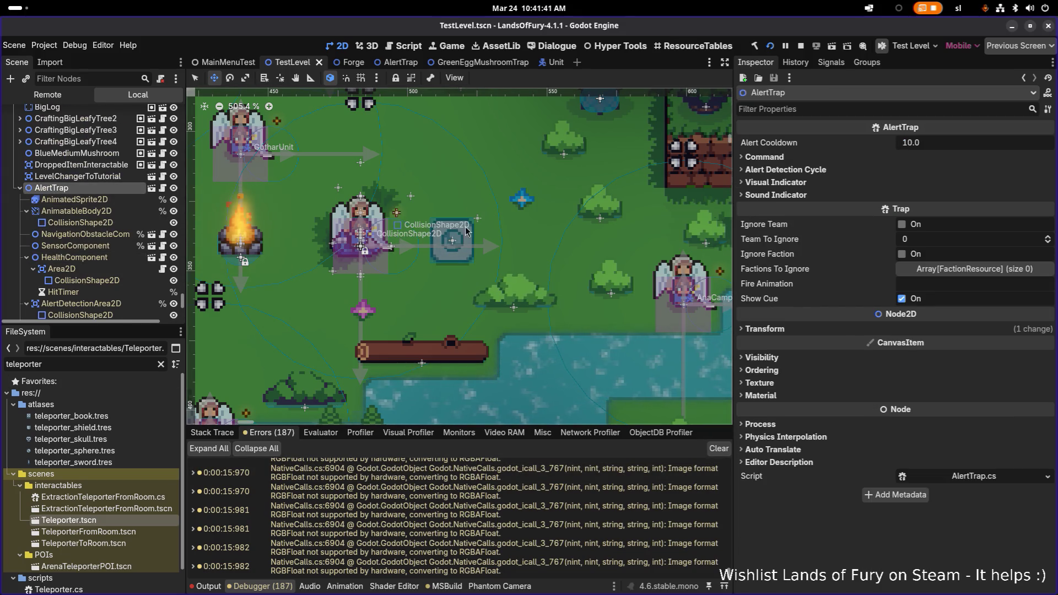
left_click(798, 157)
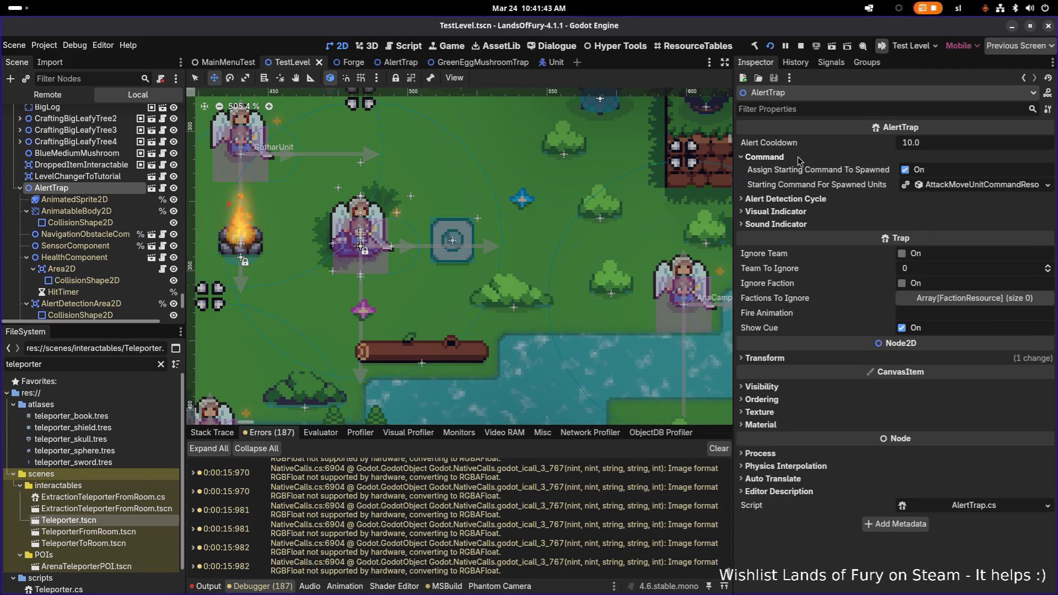
left_click(826, 200)
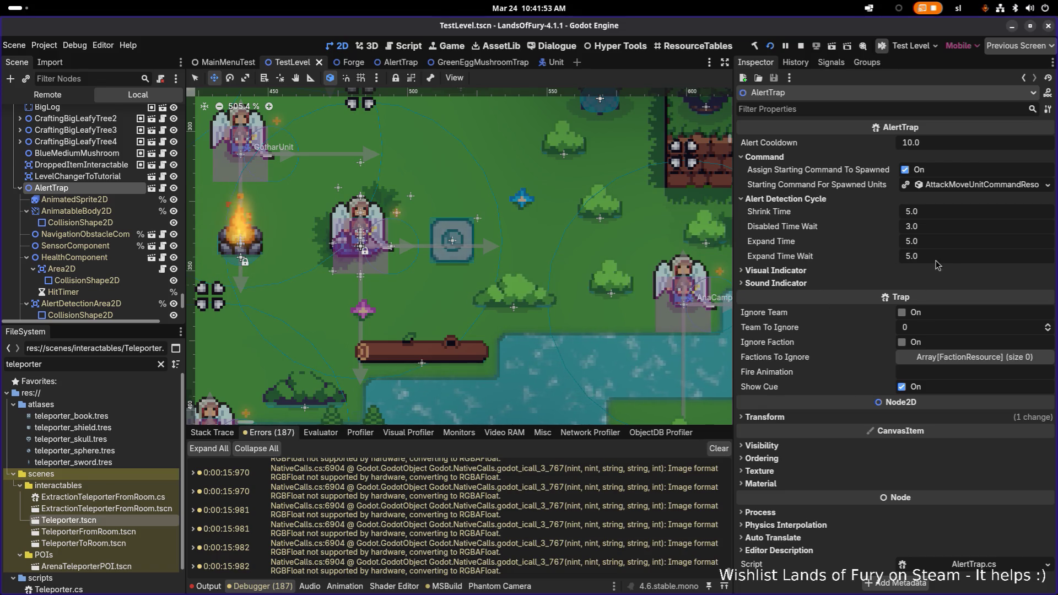
left_click(953, 261)
type("3")
key("Return")
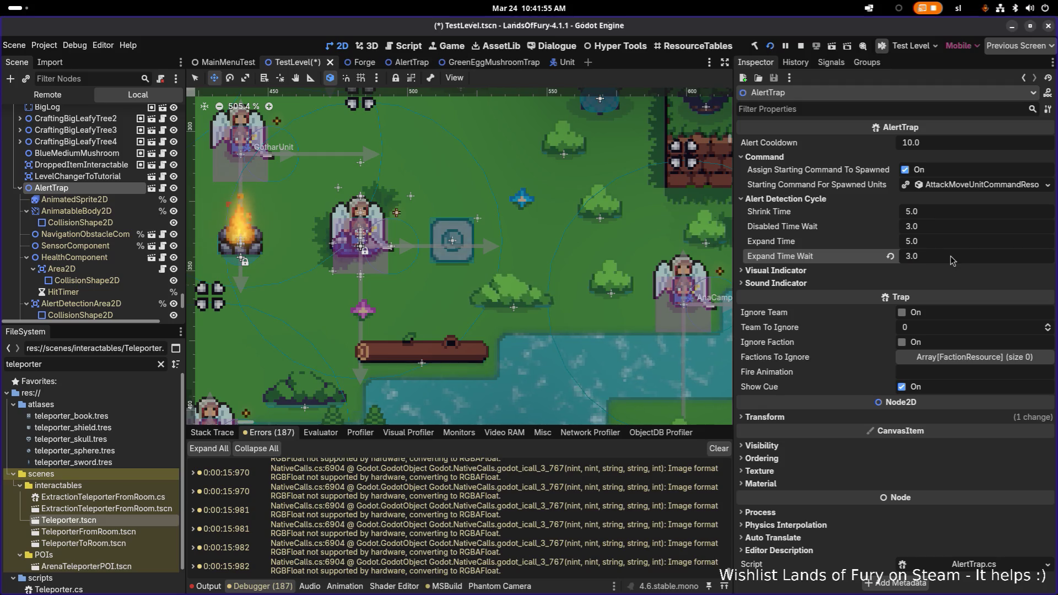
key("ctrl+s")
left_click(798, 271)
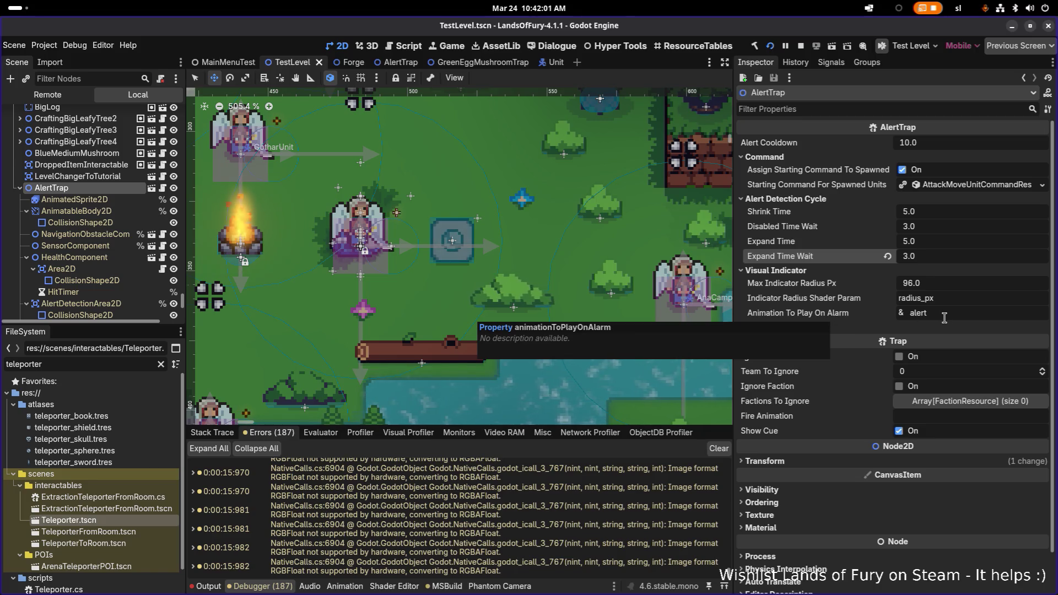
scroll(448, 336, "up", 1)
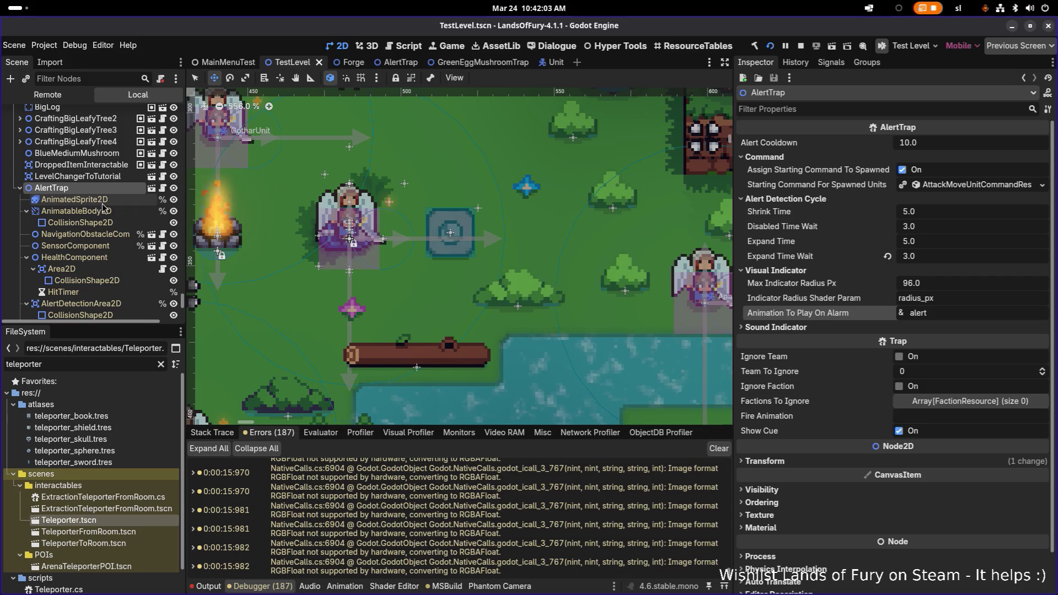
Check the AnimatedSprite2D's SpriteFrames, then expand AlertTrap's Sound Indicator and Indicator Shader Layout sections
left_click(103, 202)
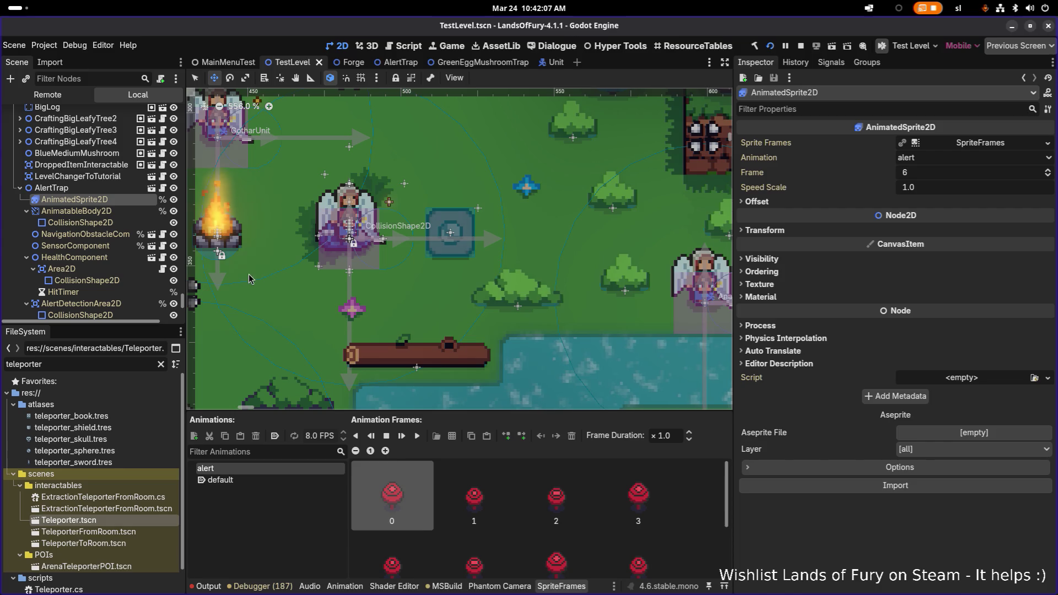
left_click(55, 188)
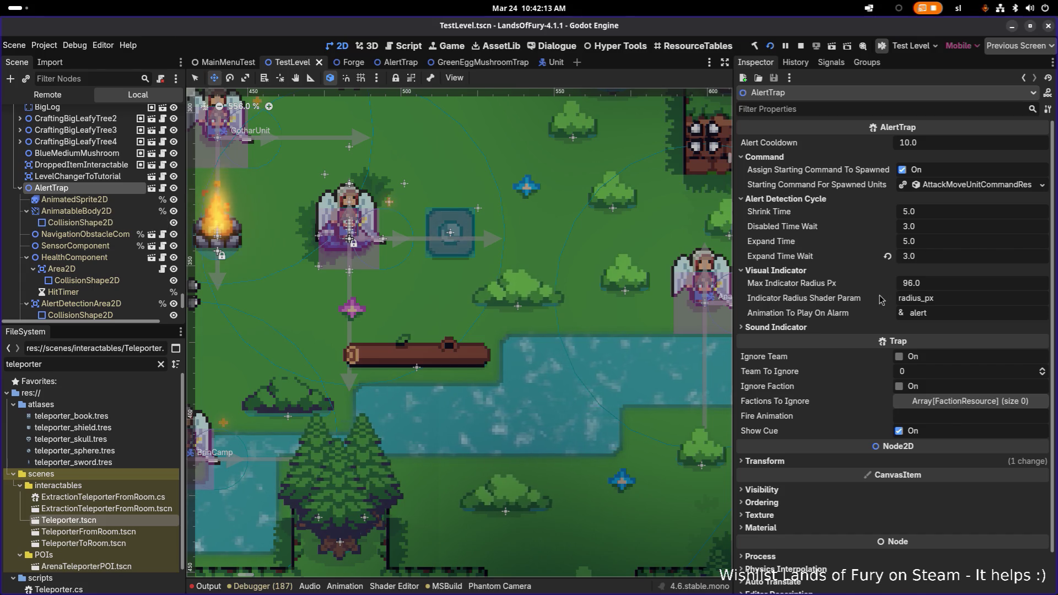
left_click(821, 333)
left_click(810, 355)
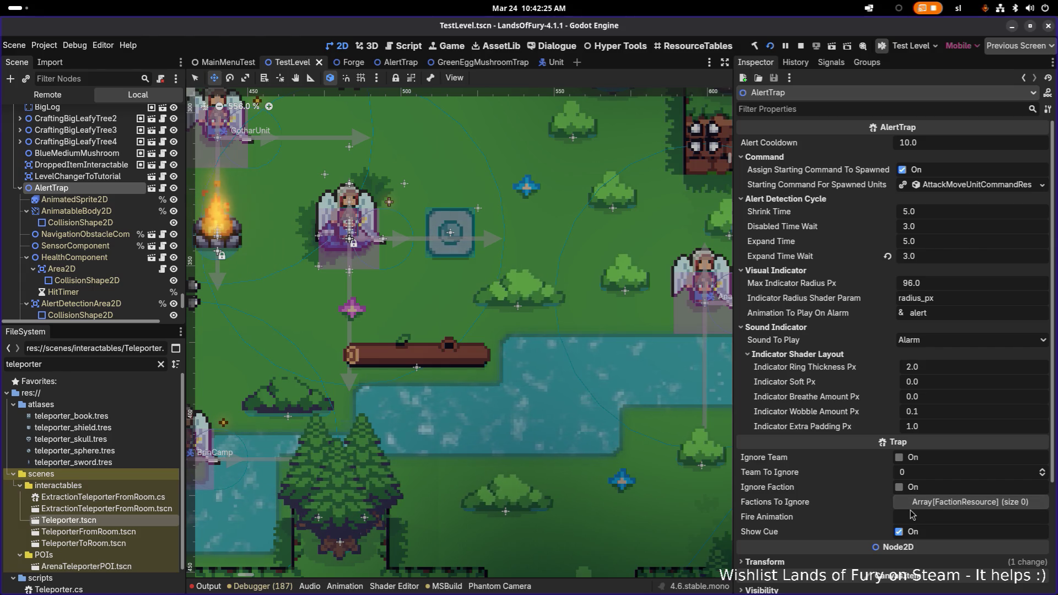
Collapse HealthComponent, AlertDetectionArea2D, AlertSoundArea2D and SpawnComponent, then switch to the AlertTrap.tscn tab
scroll(112, 263, "down", 5)
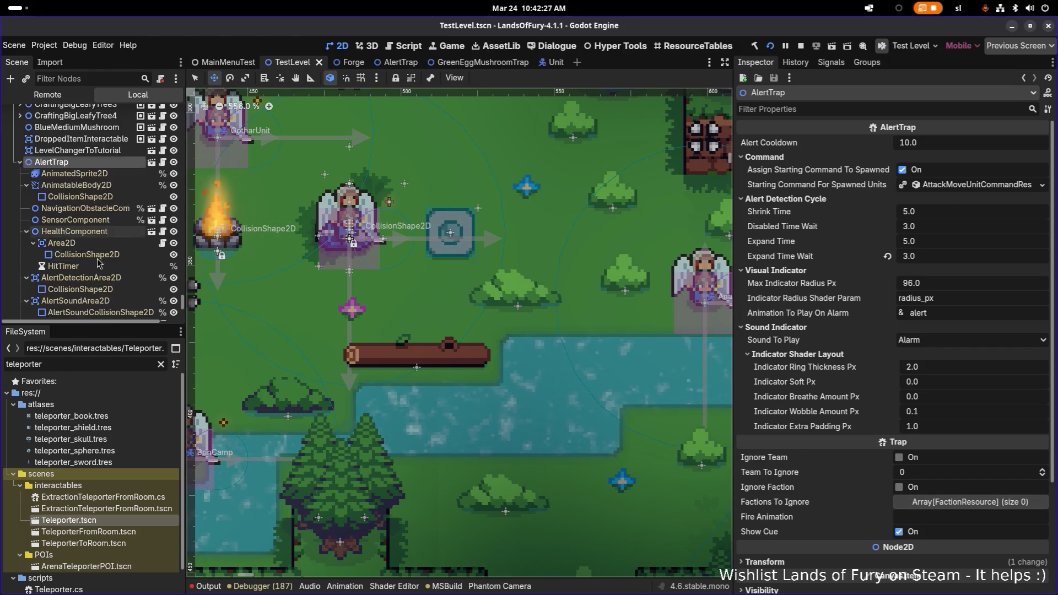
left_click(26, 178)
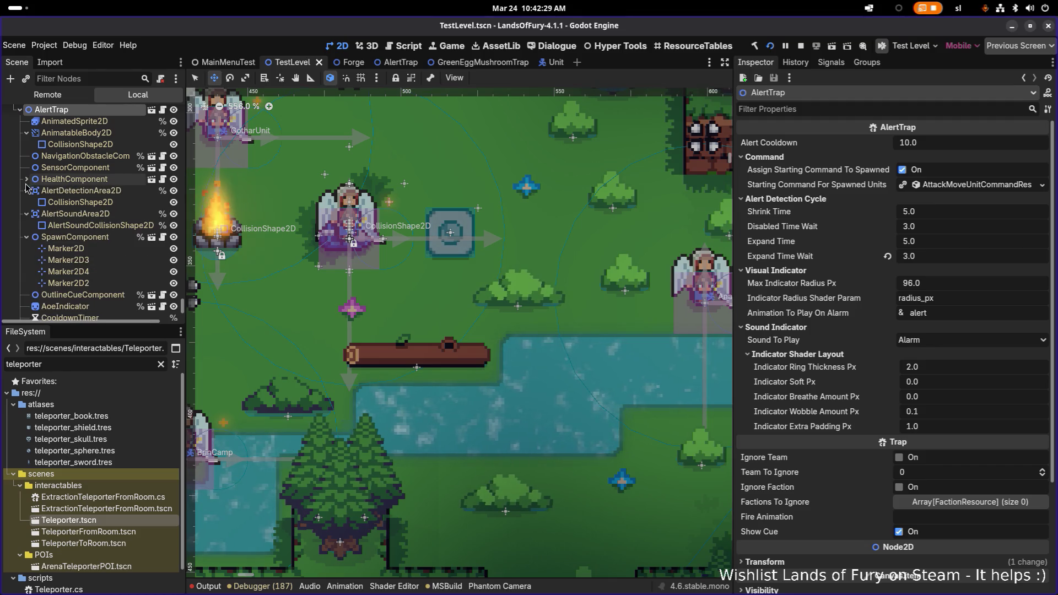
left_click(26, 190)
left_click(26, 202)
left_click(26, 213)
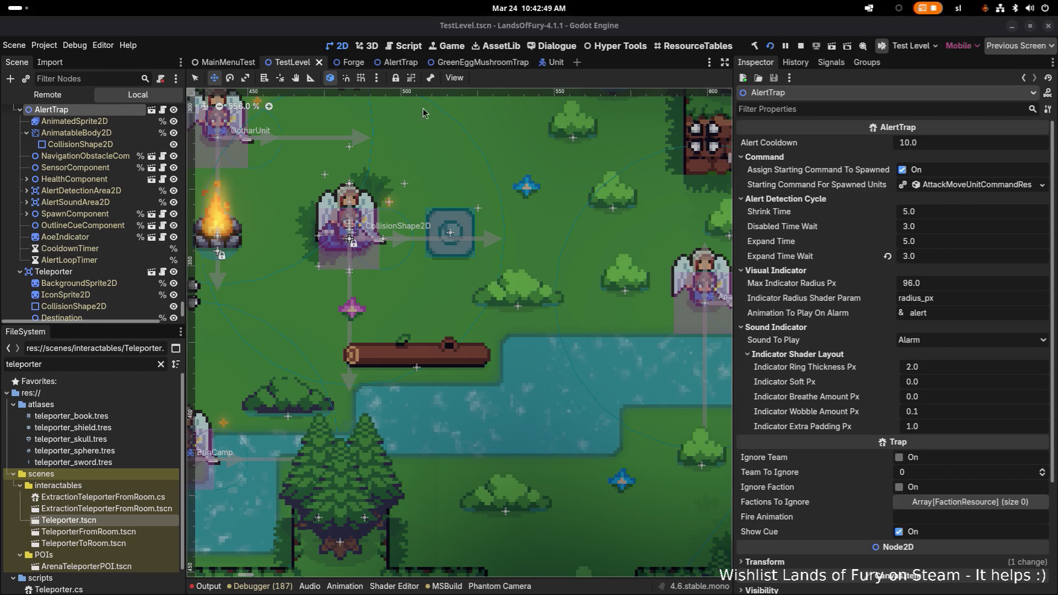
left_click(396, 62)
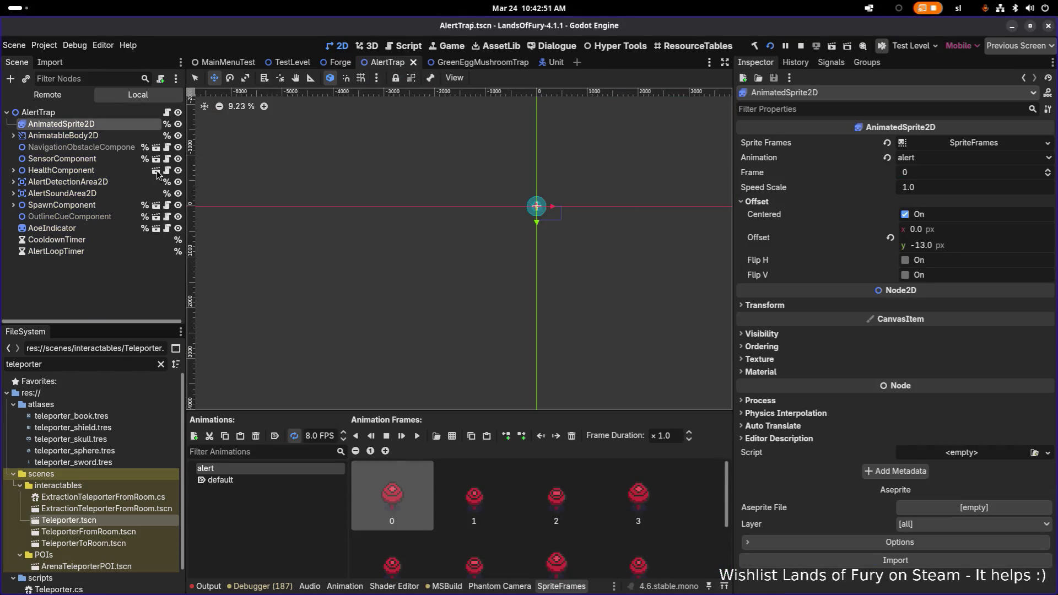
Change AlertTrap.tscn's SpawnComponent Amount from 1 to 0, save, and run the project again
left_click(106, 205)
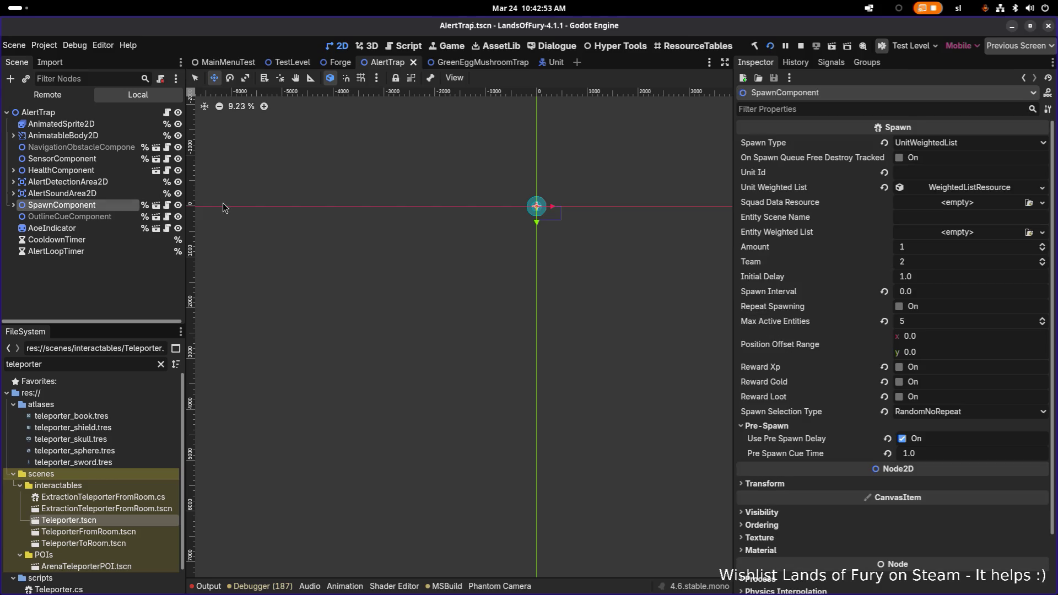
left_click(946, 248)
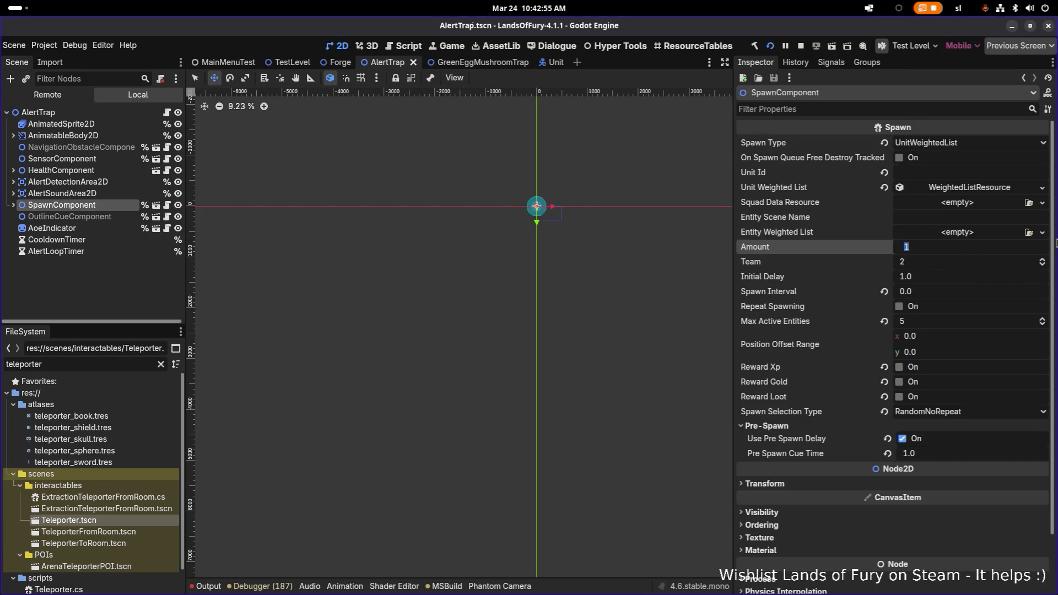
type("0")
key("Return")
key("ctrl+s")
left_click(772, 48)
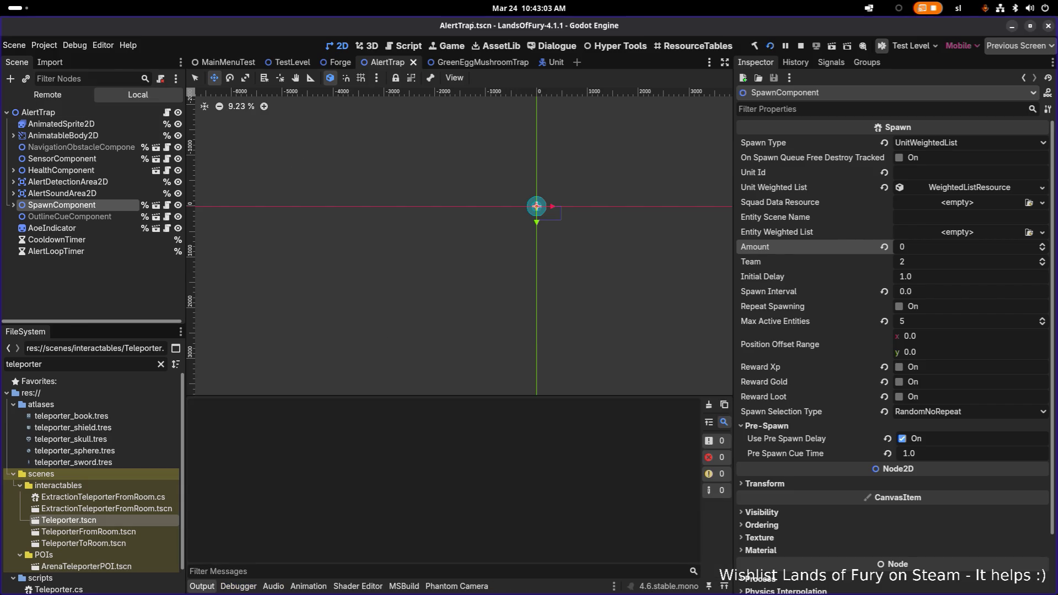